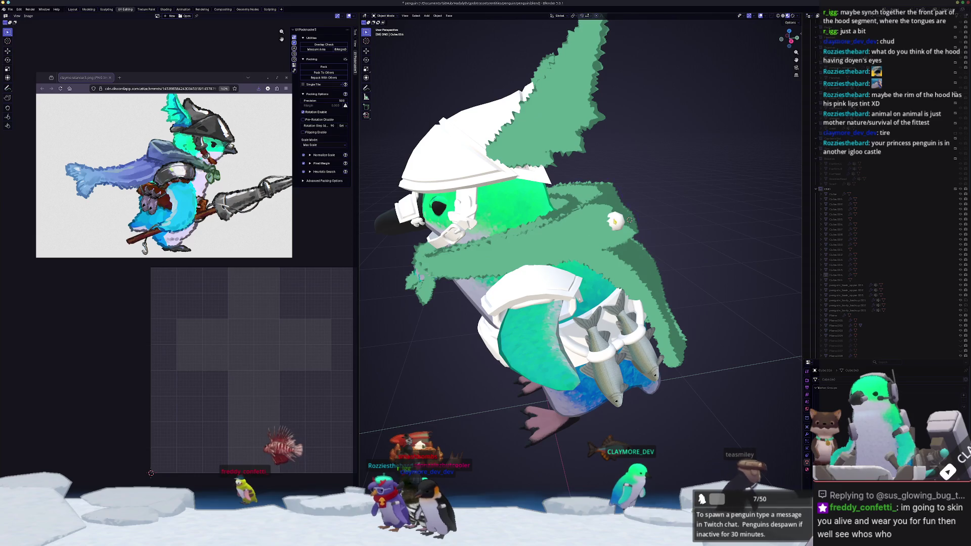
# Step: Start moving the sphere along X, then cancel so it stays in place
pyautogui.moveTo(597, 220); pyautogui.dragTo(666, 198, button='middle')
pyautogui.press('g')
pyautogui.press('x')
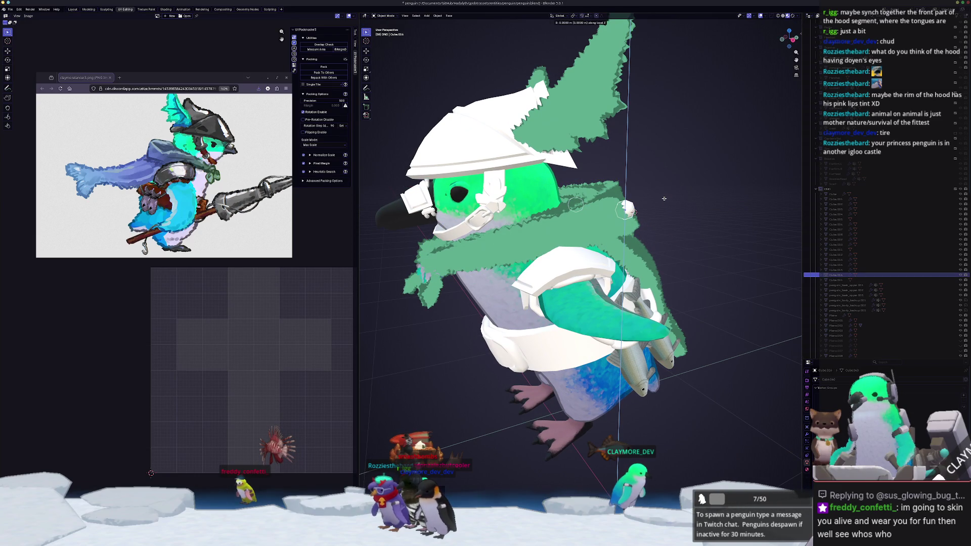
pyautogui.press('z')
pyautogui.moveTo(664, 200); pyautogui.dragTo(673, 198, button='middle')
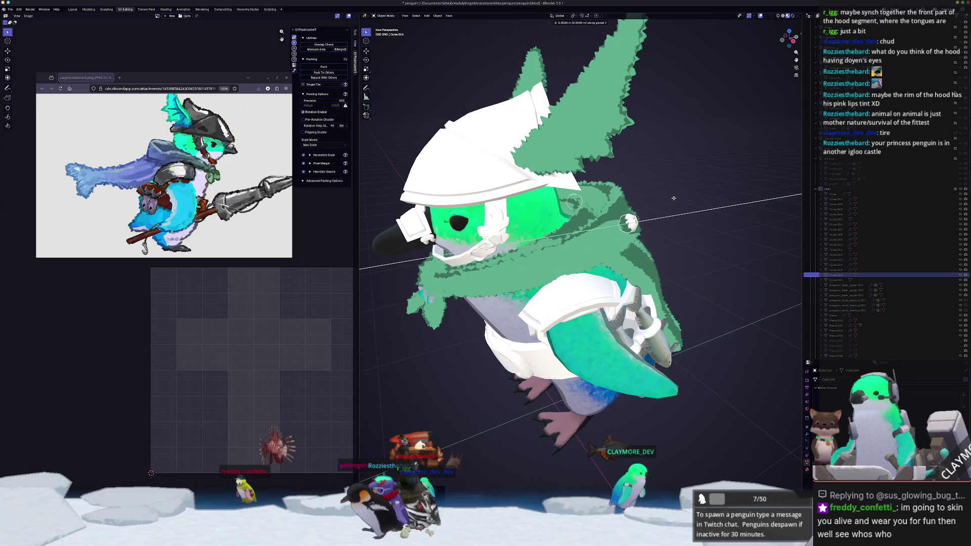
pyautogui.press('Escape')
# Step: Make the penguin's furry shell layer visible again in the Outliner
pyautogui.scroll(-2, 887, 255)
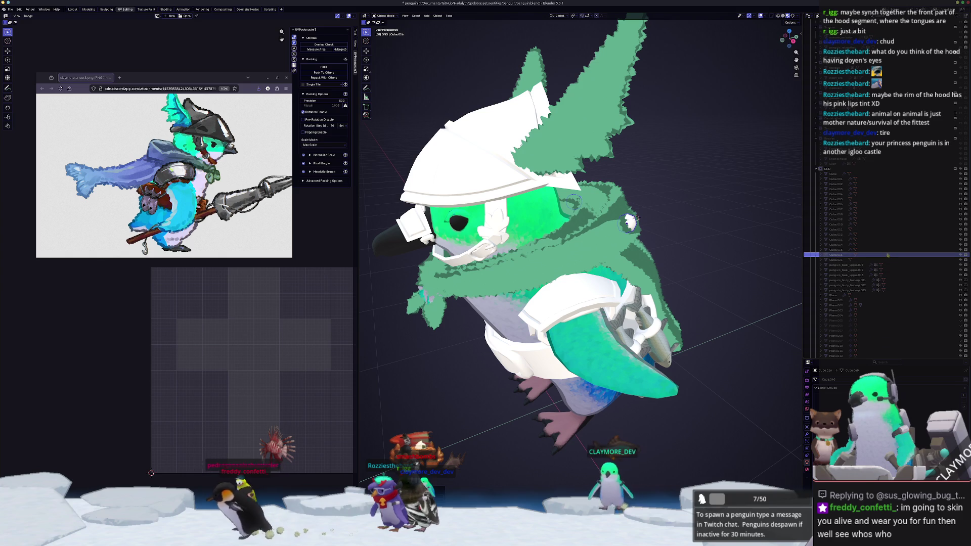
pyautogui.scroll(-15, 887, 255)
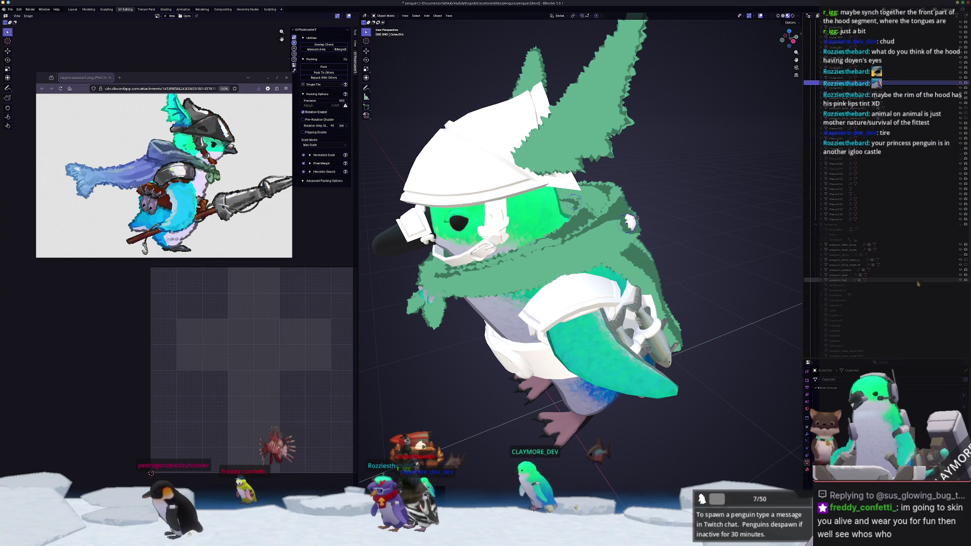
pyautogui.scroll(-8, 910, 288)
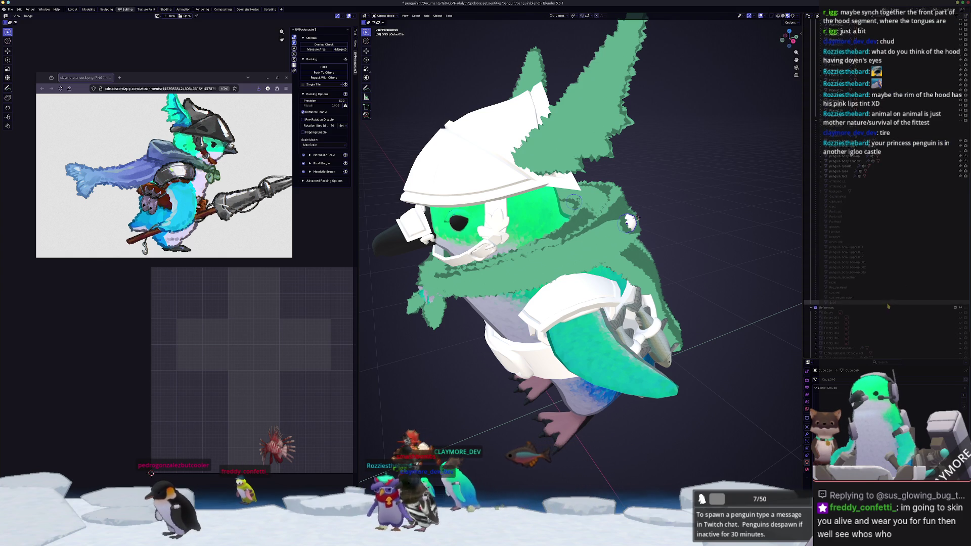
pyautogui.click(960, 155)
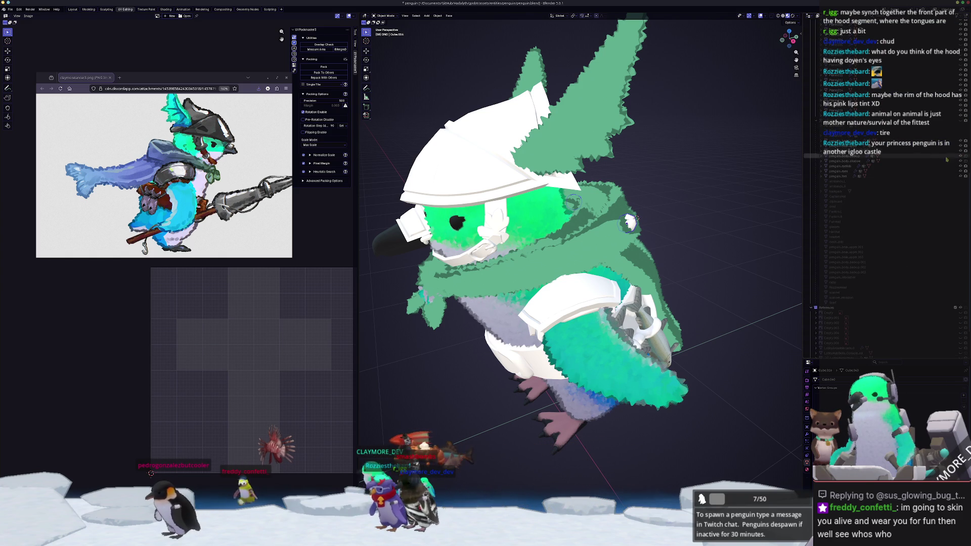
pyautogui.scroll(-3, 715, 261)
pyautogui.moveTo(715, 261)
pyautogui.mouseDown(button='middle')
pyautogui.moveTo(366, 292)
pyautogui.moveTo(460, 259)
pyautogui.mouseUp(button='middle')
pyautogui.scroll(5, 366, 292)
# Step: In Edit Mode, scale all of the cube's UV islands to 0, then return to Object Mode
pyautogui.press('Tab')
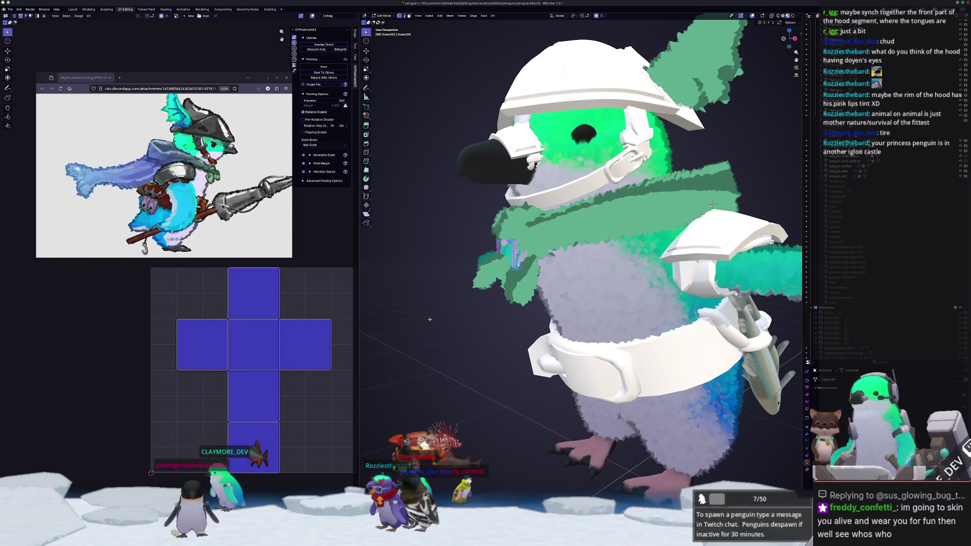
pyautogui.press('a')
pyautogui.press('s')
pyautogui.press('0')
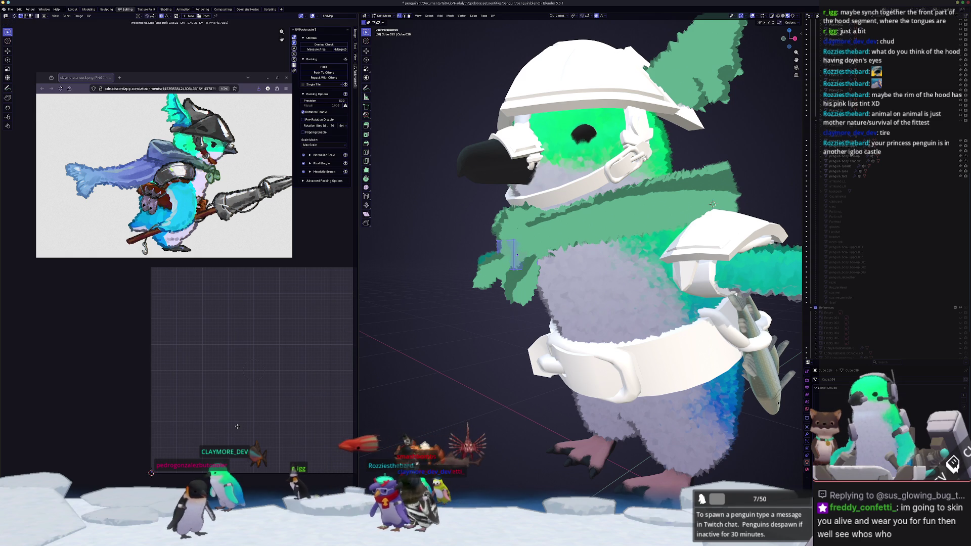
pyautogui.press('Tab')
pyautogui.scroll(-5, 457, 348)
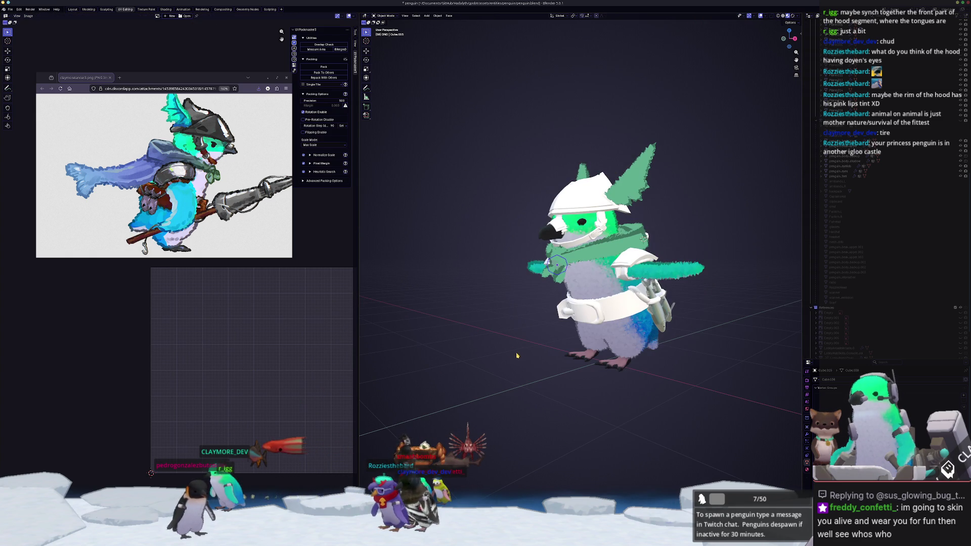
# Step: Orbit, then compare the penguin in front and right orthographic views
pyautogui.moveTo(556, 314)
pyautogui.mouseDown(button='middle')
pyautogui.moveTo(487, 317)
pyautogui.moveTo(498, 334)
pyautogui.moveTo(527, 309)
pyautogui.mouseUp(button='middle')
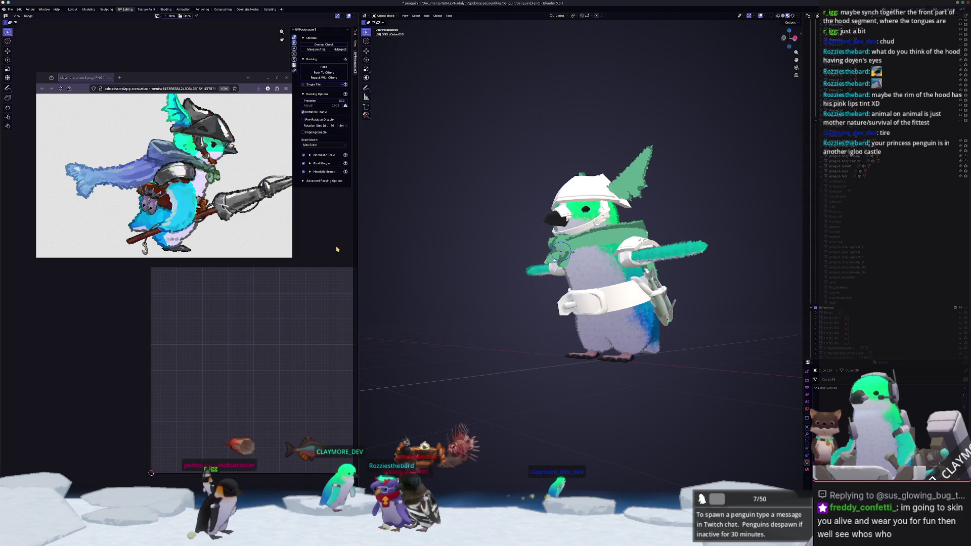
pyautogui.hscroll(3, 167, 177)
pyautogui.moveTo(472, 283); pyautogui.dragTo(487, 286, button='middle')
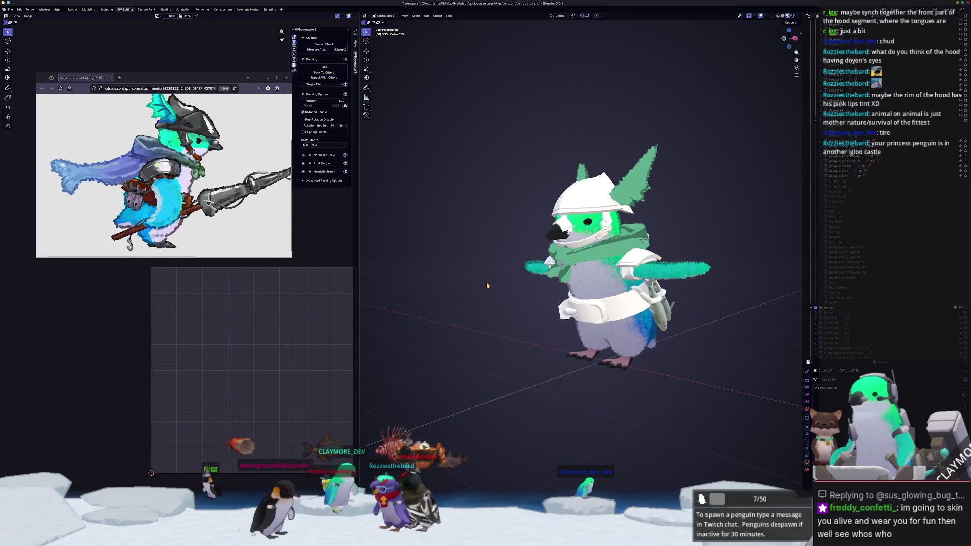
pyautogui.press('KP_1')
pyautogui.press('KP_3')
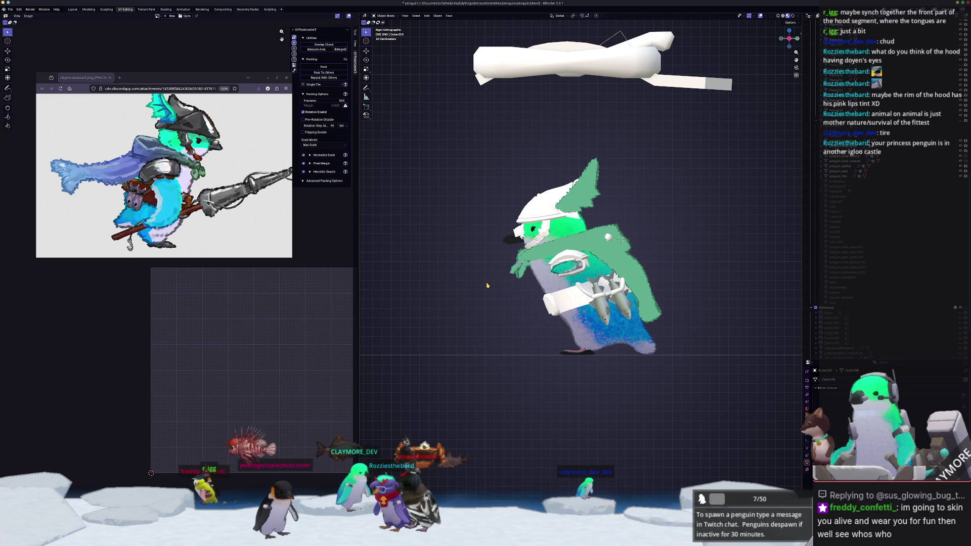
pyautogui.press('KP_1')
pyautogui.press('KP_3')
pyautogui.press('KP_1')
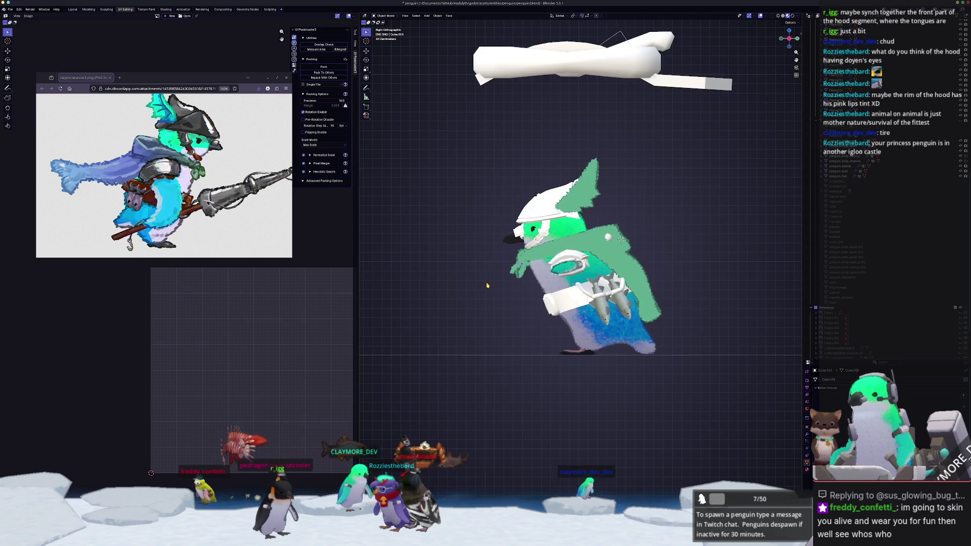
# Step: Check the back and top views, then settle on a centred, close right orthographic view
pyautogui.press('ctrl+KP_1')
pyautogui.press('KP_7')
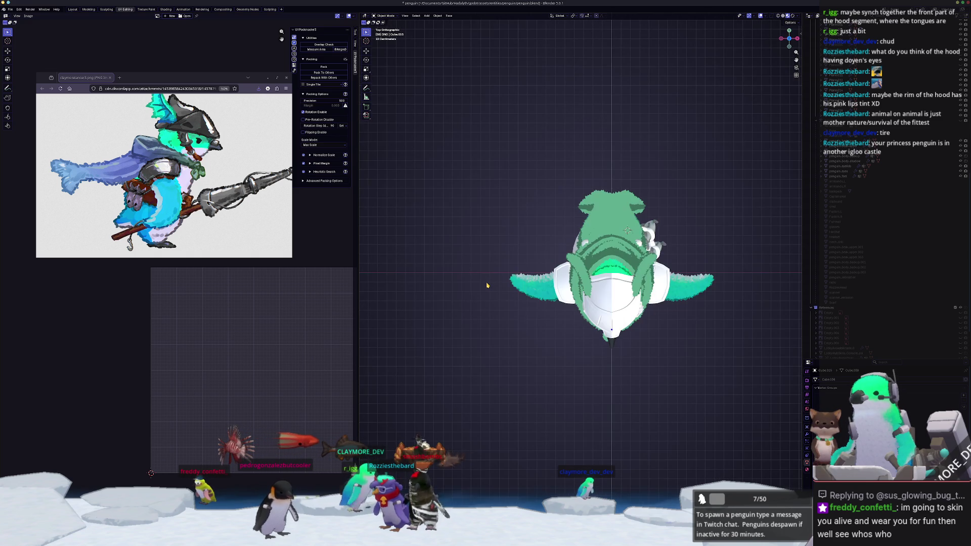
pyautogui.press('ctrl+KP_1')
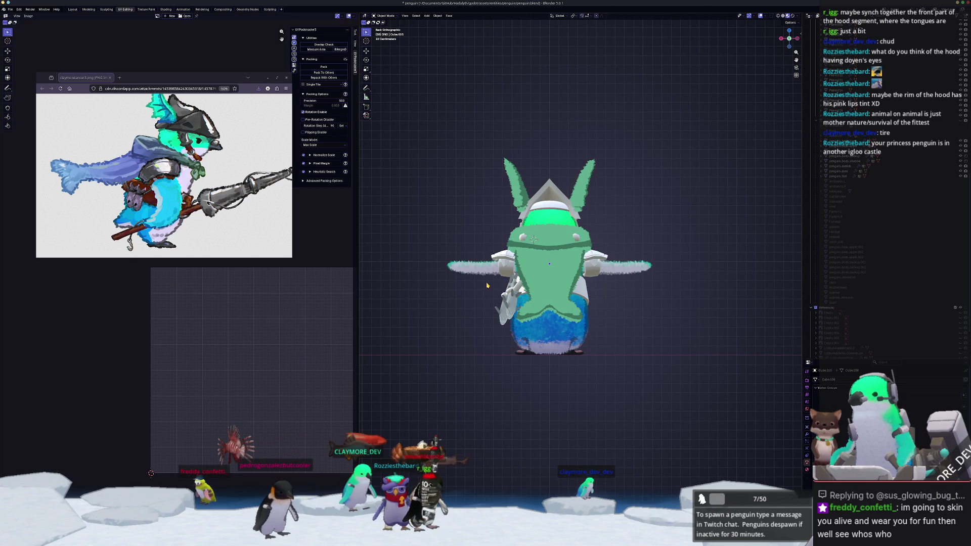
pyautogui.press('KP_7')
pyautogui.press('KP_1')
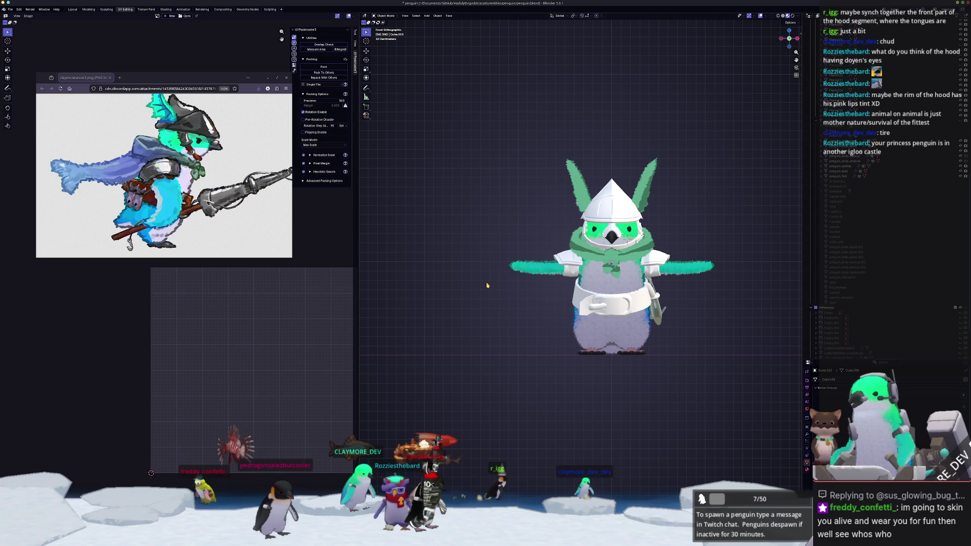
pyautogui.press('KP_3')
pyautogui.press('KP_7')
pyautogui.press('KP_3')
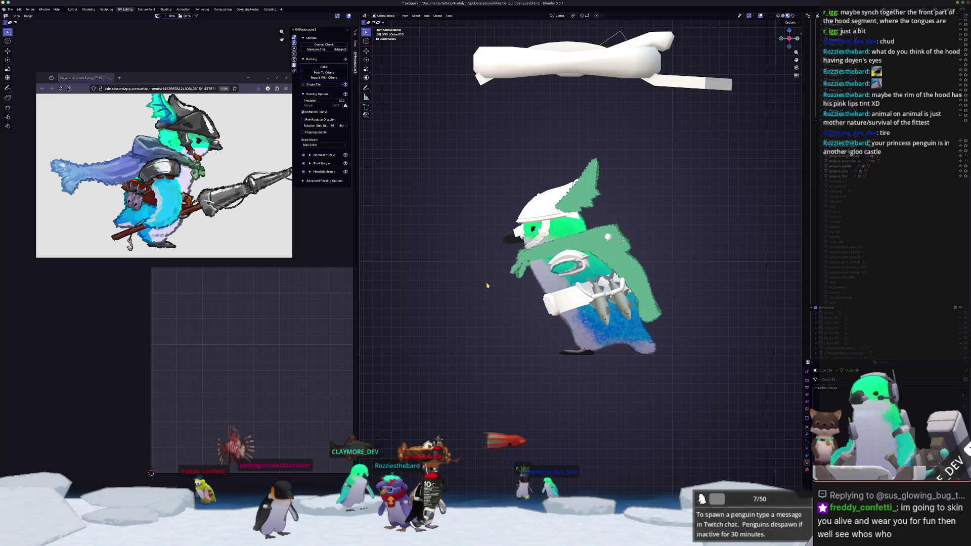
pyautogui.keyDown('shift'); pyautogui.moveTo(495, 317); pyautogui.dragTo(528, 339, button='middle'); pyautogui.keyUp('shift')
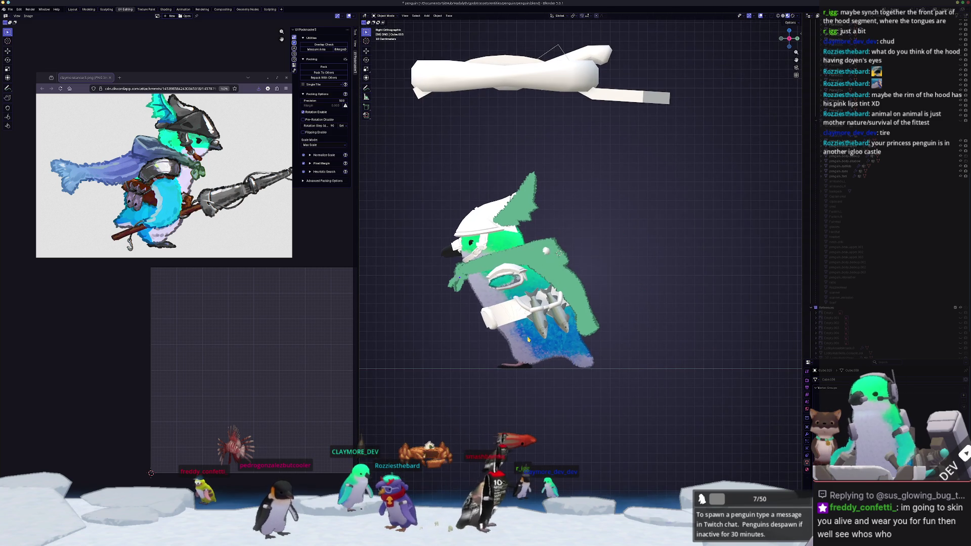
pyautogui.scroll(5, 611, 367)
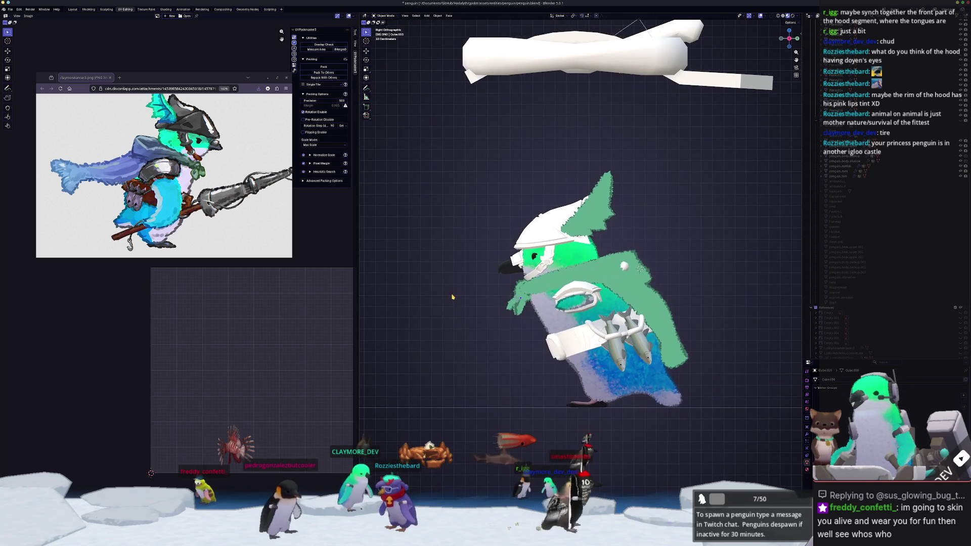
# Step: Select Plane.017 and apply its object transform
pyautogui.click(470, 303)
pyautogui.click(469, 314)
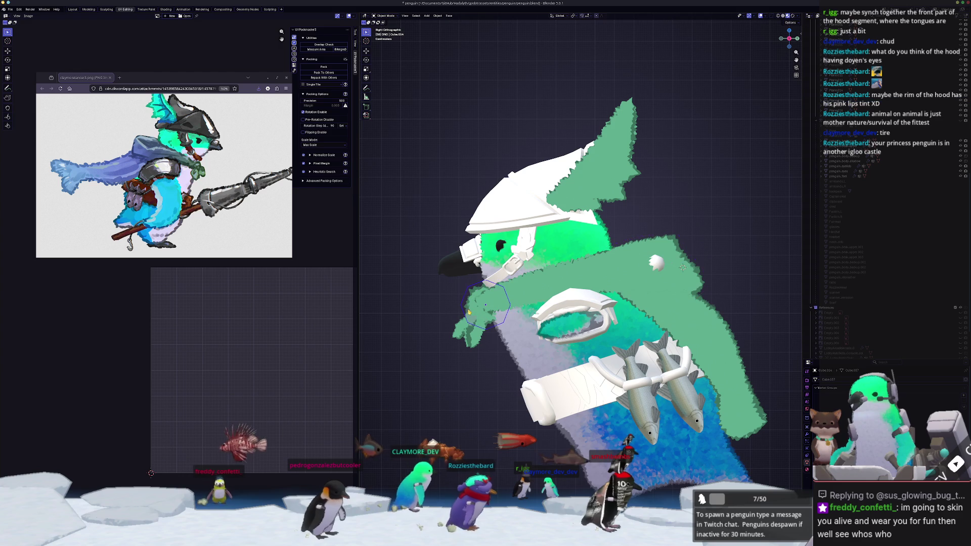
pyautogui.click(467, 346)
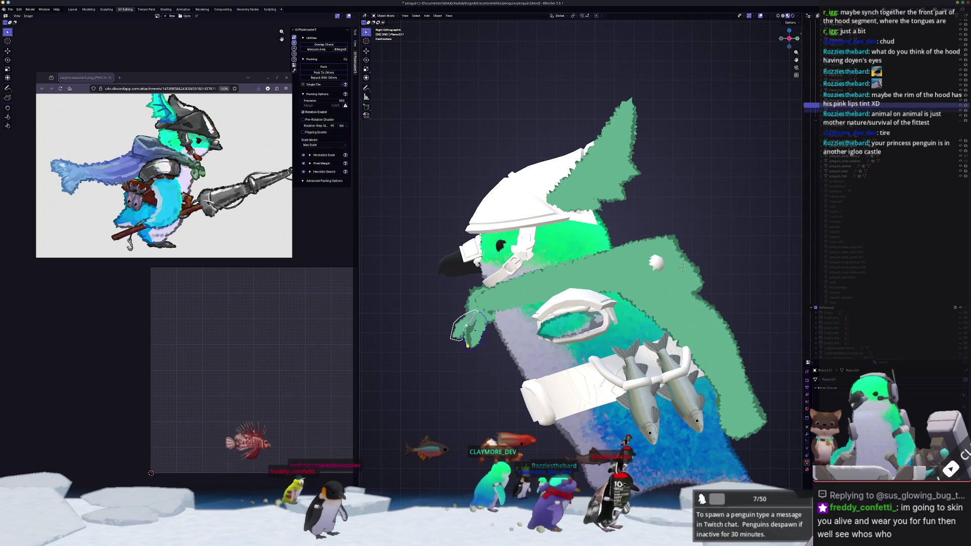
pyautogui.hotkey('ctrl', 'a')
pyautogui.click(461, 392)
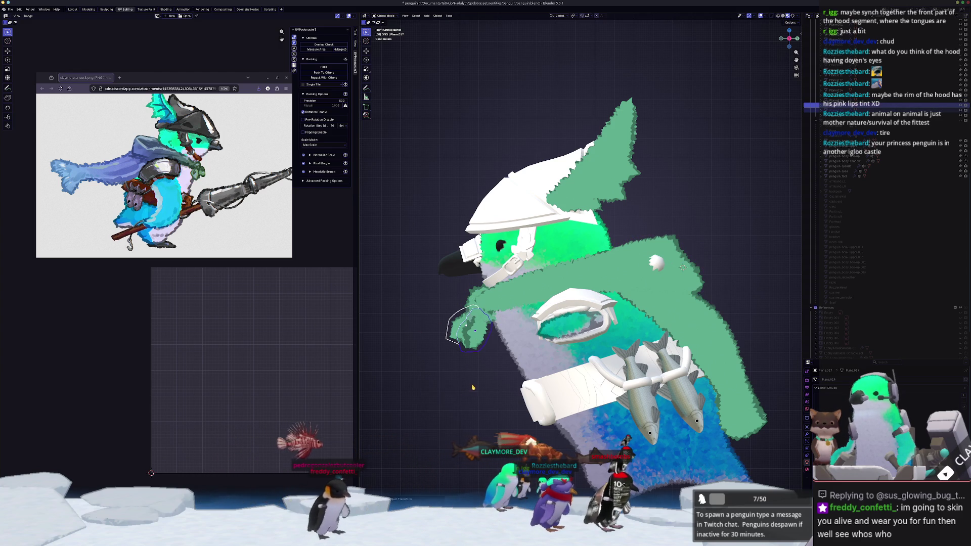
pyautogui.scroll(-2, 472, 385)
pyautogui.moveTo(468, 379)
pyautogui.keyDown('shift'); pyautogui.mouseDown(button='middle')
pyautogui.moveTo(565, 304)
pyautogui.moveTo(478, 344)
pyautogui.mouseUp(button='middle'); pyautogui.keyUp('shift')
pyautogui.scroll(-2, 564, 303)
# Step: Inspect Cube.012 in Edit Mode, view the penguin from the right, and open the Add menu
pyautogui.click(495, 219)
pyautogui.moveTo(495, 218)
pyautogui.mouseDown(button='middle')
pyautogui.moveTo(617, 229)
pyautogui.moveTo(556, 224)
pyautogui.moveTo(513, 252)
pyautogui.moveTo(556, 314)
pyautogui.mouseUp(button='middle')
pyautogui.press('Tab')
pyautogui.scroll(-4, 556, 314)
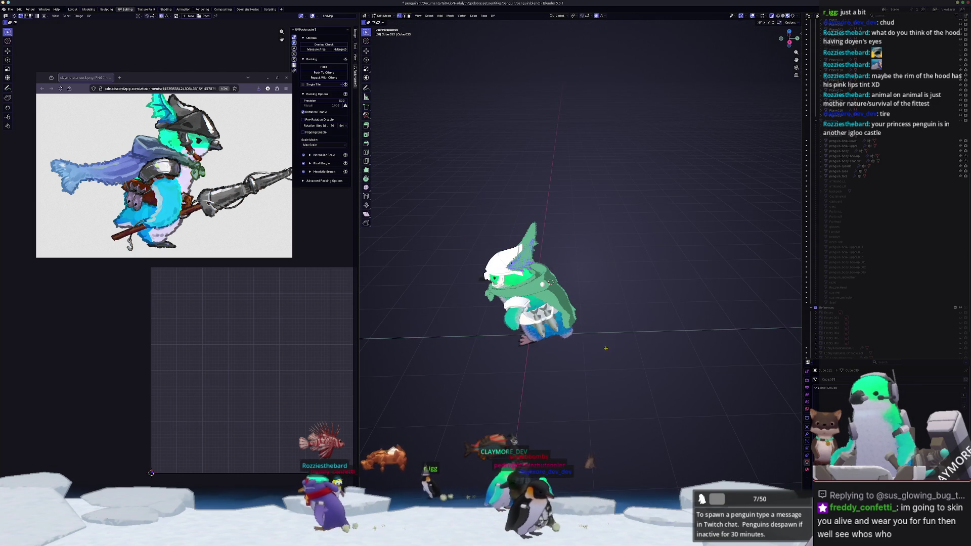
pyautogui.press('Tab')
pyautogui.press('KP_3')
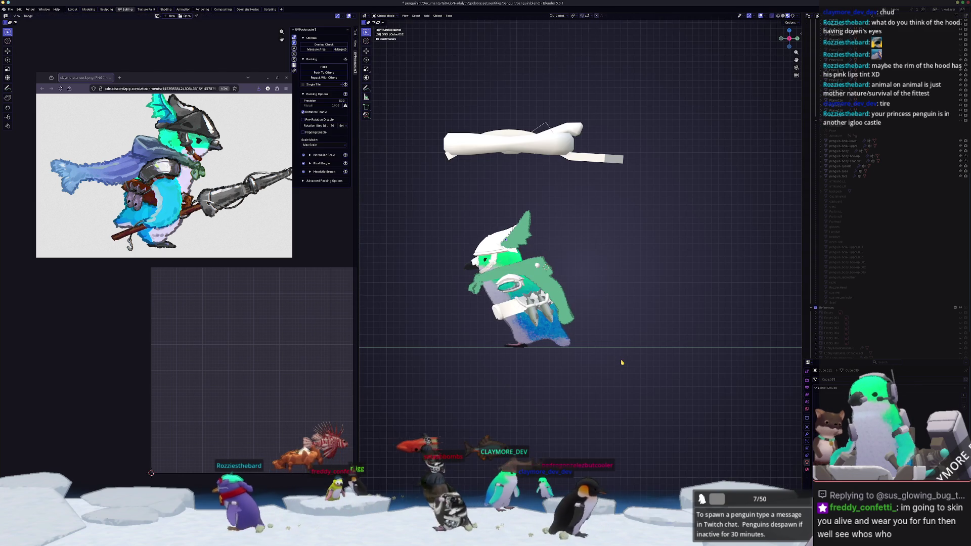
pyautogui.keyDown('ctrl'); pyautogui.scroll(-3, 163, 175); pyautogui.keyUp('ctrl')
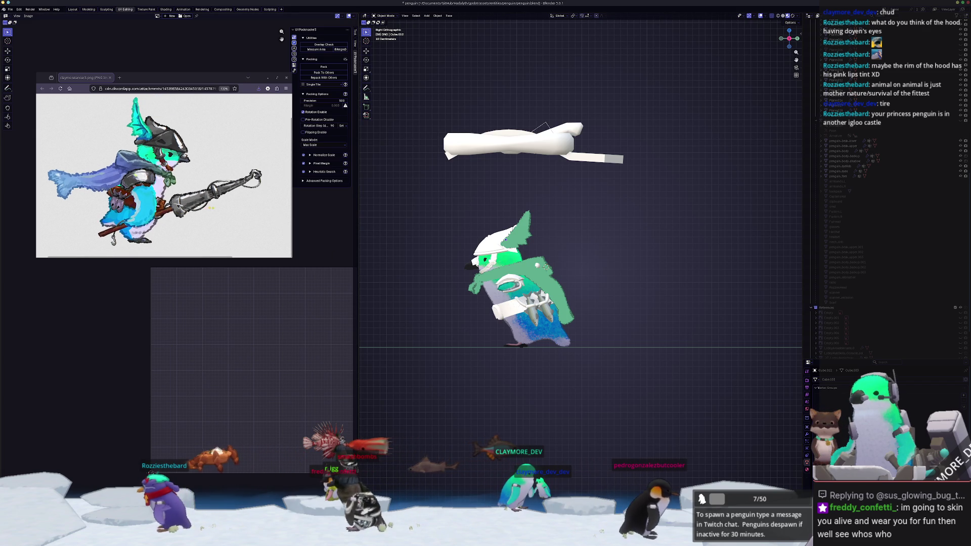
pyautogui.moveTo(455, 312)
pyautogui.mouseDown(button='middle')
pyautogui.moveTo(511, 288)
pyautogui.moveTo(520, 309)
pyautogui.moveTo(504, 332)
pyautogui.moveTo(435, 332)
pyautogui.moveTo(455, 304)
pyautogui.moveTo(423, 319)
pyautogui.moveTo(555, 299)
pyautogui.mouseUp(button='middle')
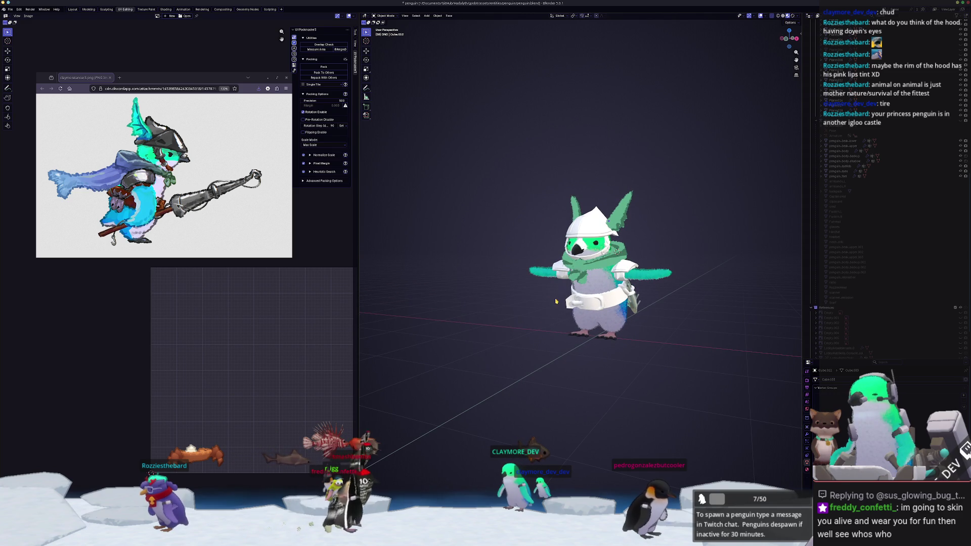
pyautogui.hotkey('shift', 'a')
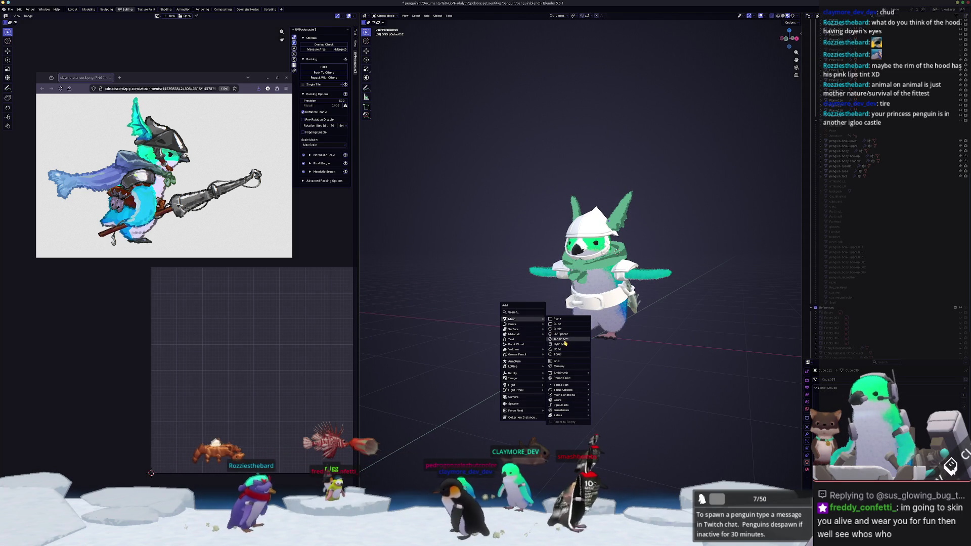
# Step: Add a cylinder, shrink it into a thin pole, and raise it along Z
pyautogui.click(559, 344)
pyautogui.press('g')
pyautogui.press('z')
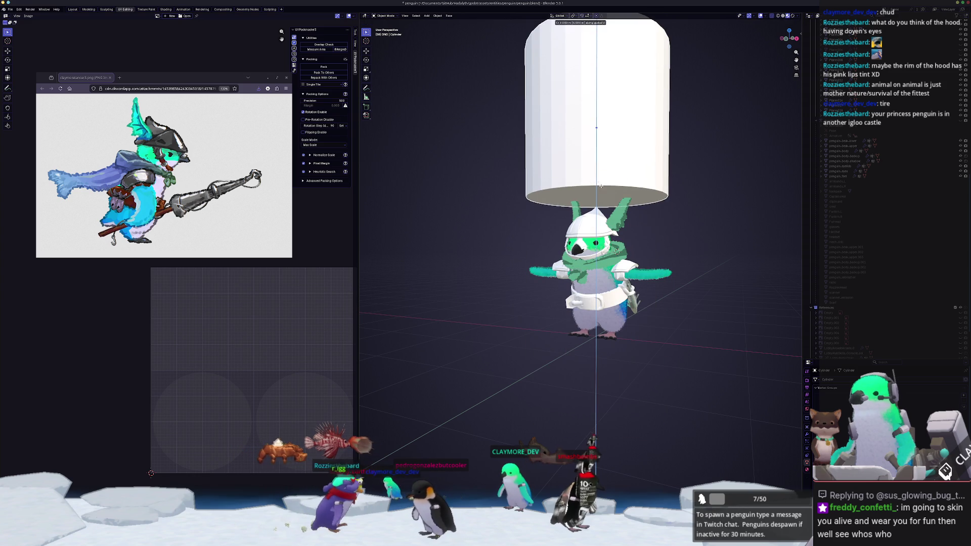
pyautogui.click(602, 189)
pyautogui.press('KP_1')
pyautogui.scroll(-1, 553, 123)
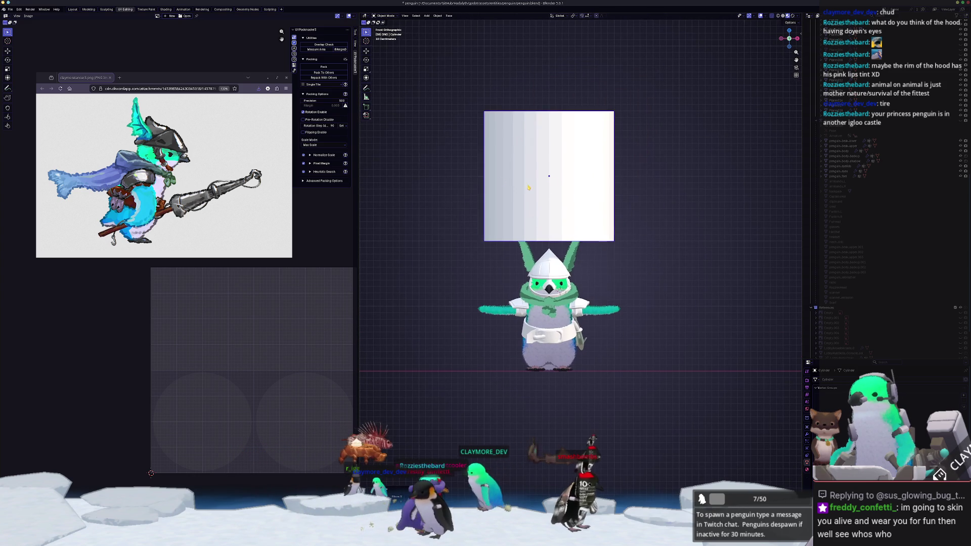
pyautogui.press('s')
pyautogui.scroll(1, 556, 164)
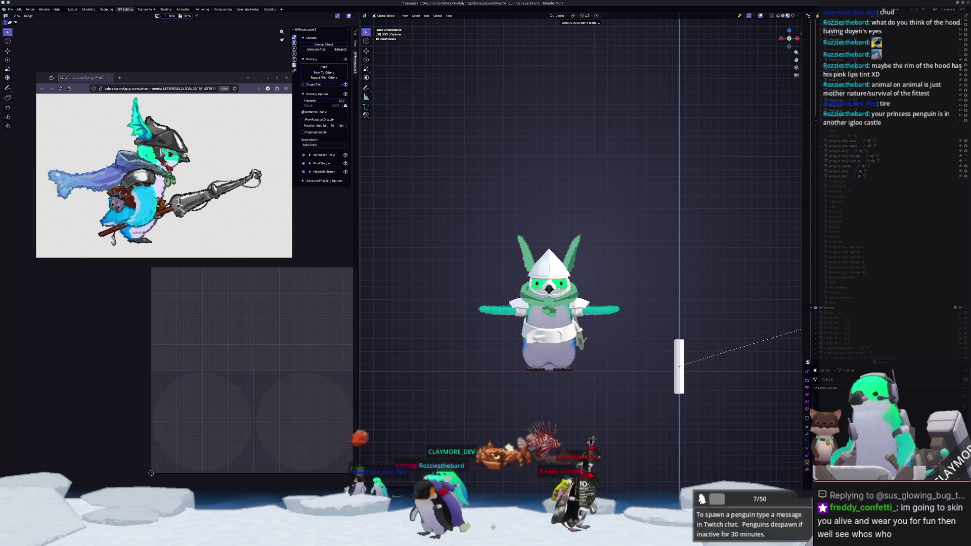
pyautogui.scroll(-1, 405, 310)
pyautogui.scroll(1, 511, 344)
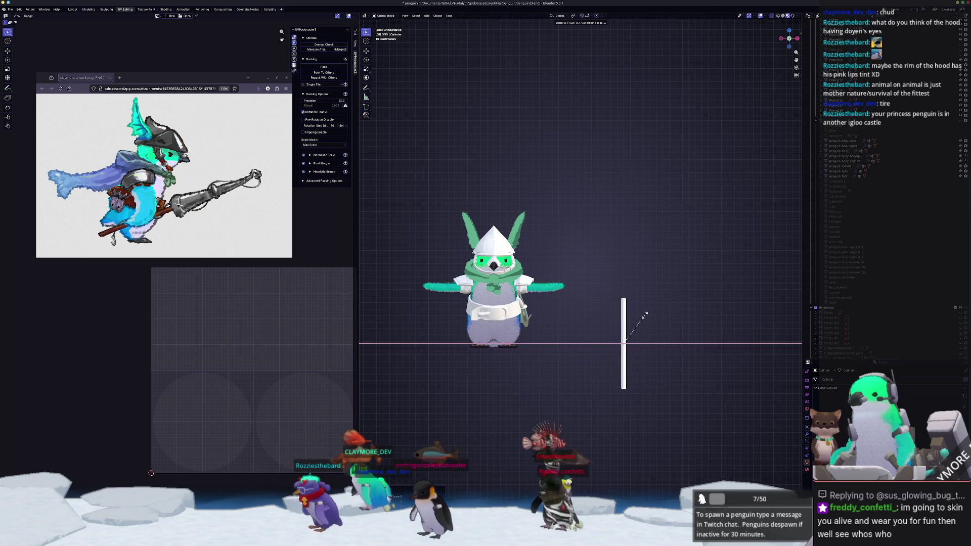
pyautogui.press('g')
pyautogui.press('z')
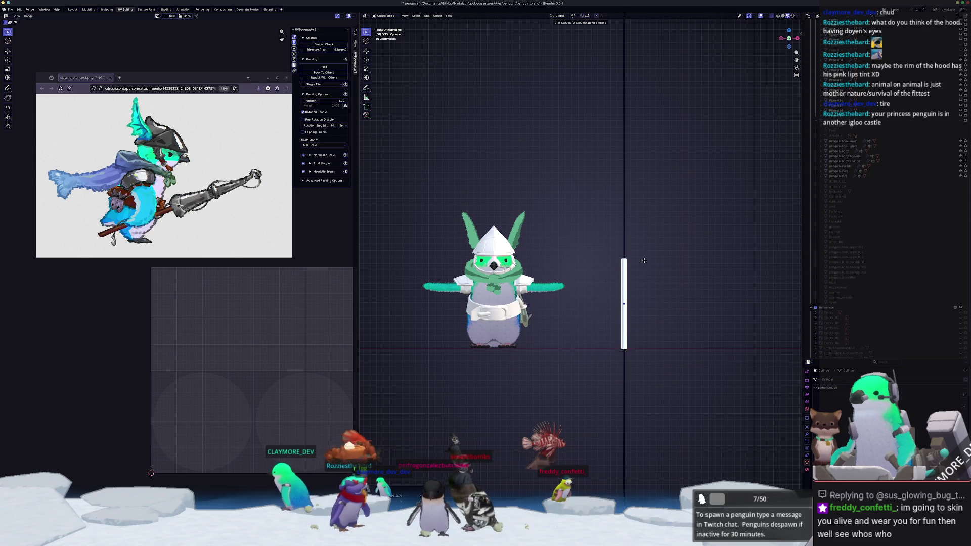
pyautogui.click(639, 246)
# Step: Raise the pole's top vertices with proportional editing, then proportionally scale the mesh to taper it
pyautogui.press('Tab')
pyautogui.press('`')
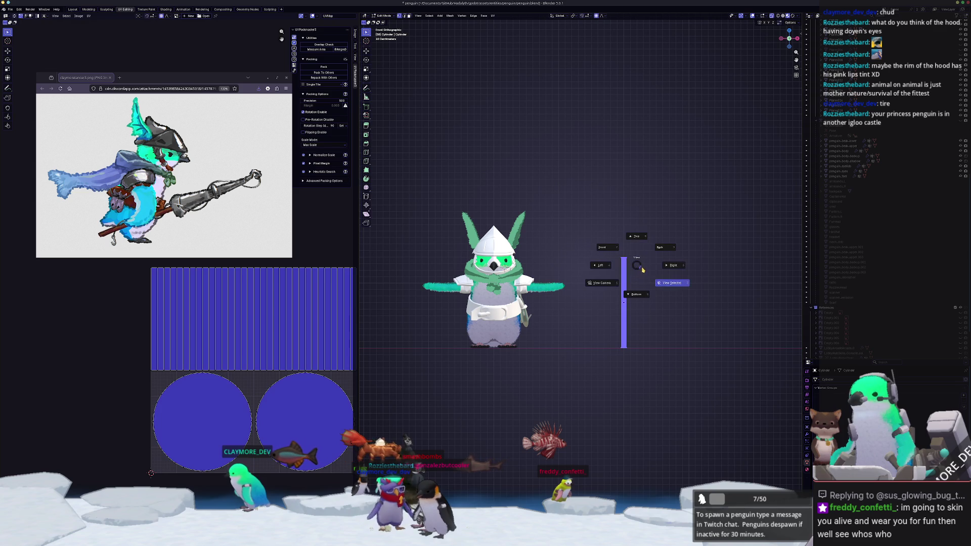
pyautogui.moveTo(643, 269); pyautogui.dragTo(609, 232)
pyautogui.scroll(2, 638, 231)
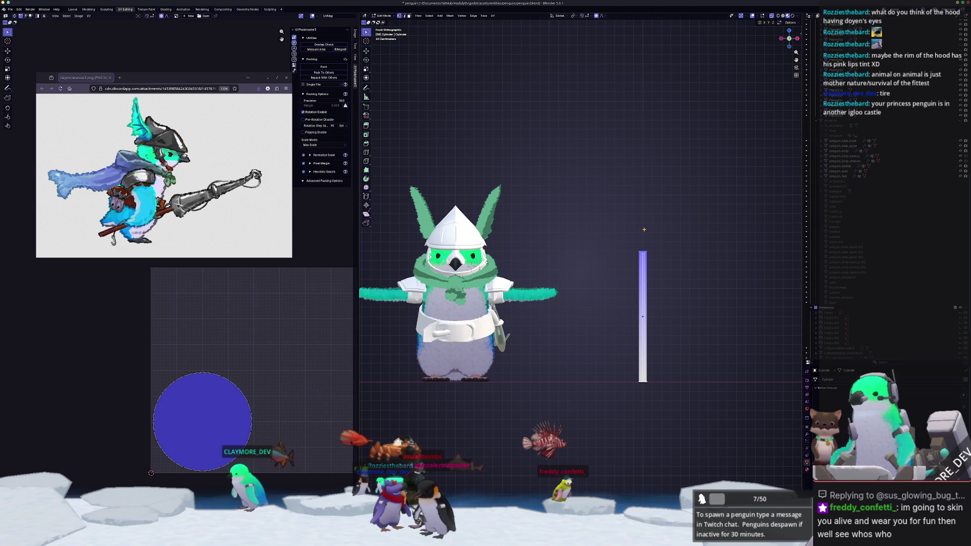
pyautogui.press('g')
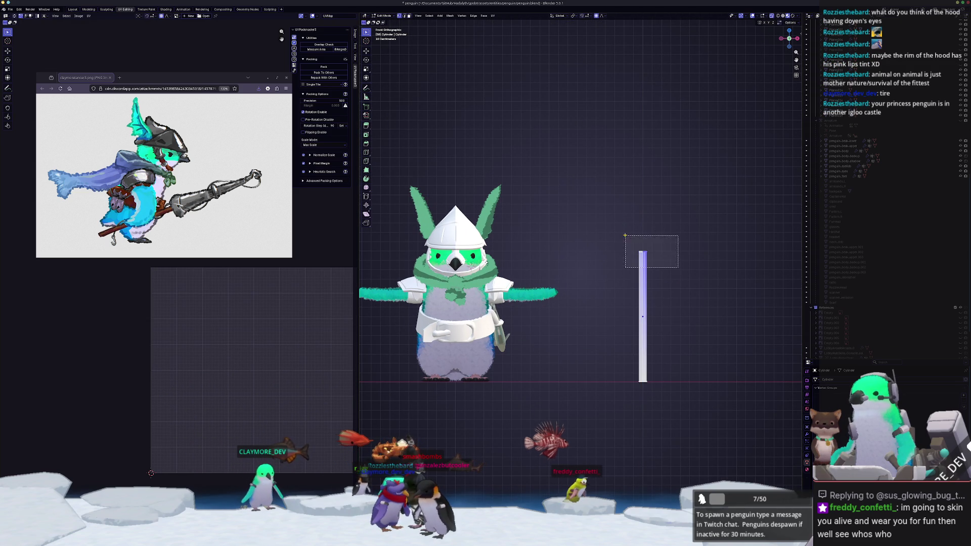
pyautogui.press('z')
pyautogui.click(614, 254)
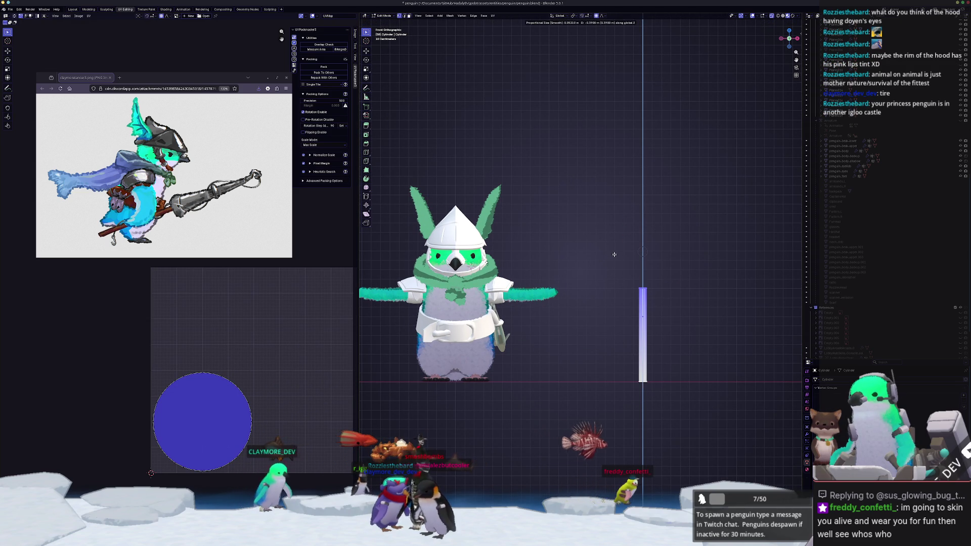
pyautogui.press('a')
pyautogui.press('s')
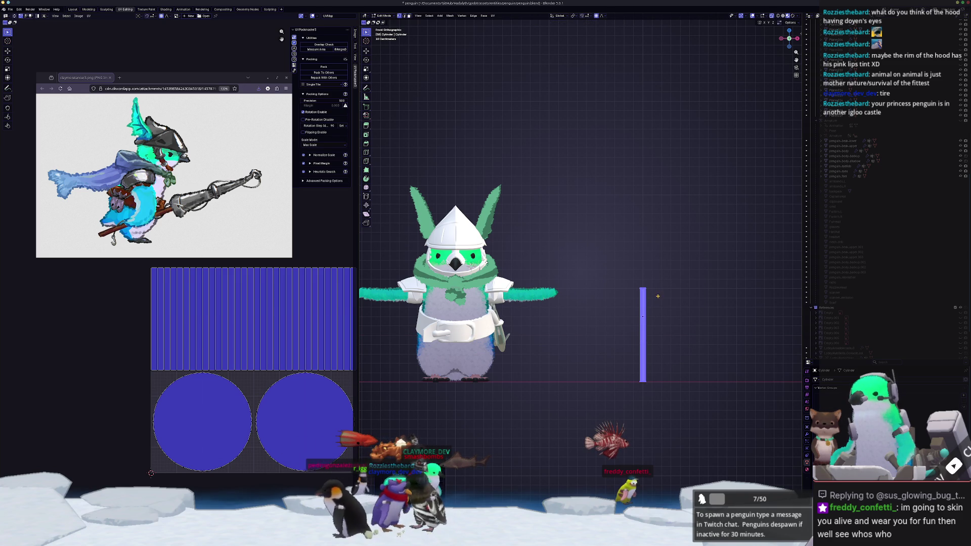
pyautogui.press('Tab')
# Step: Add a second cylinder, shrink it, and move it along Z onto the pole's top
pyautogui.hotkey('shift', 'a')
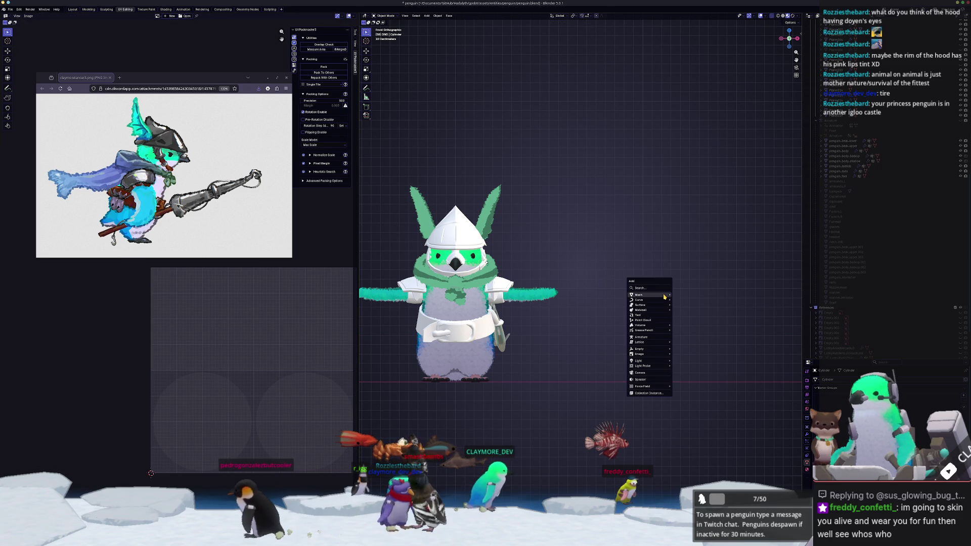
pyautogui.moveTo(664, 296)
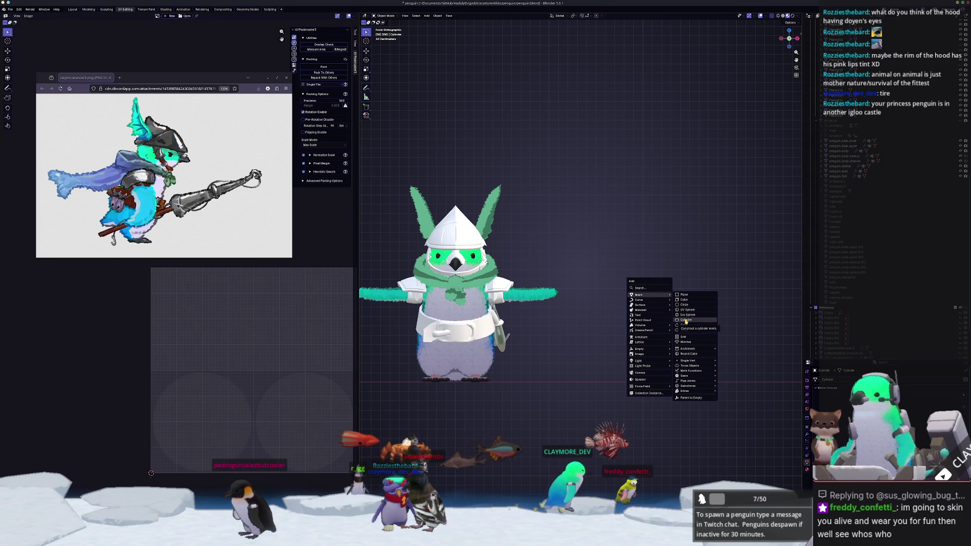
pyautogui.click(685, 320)
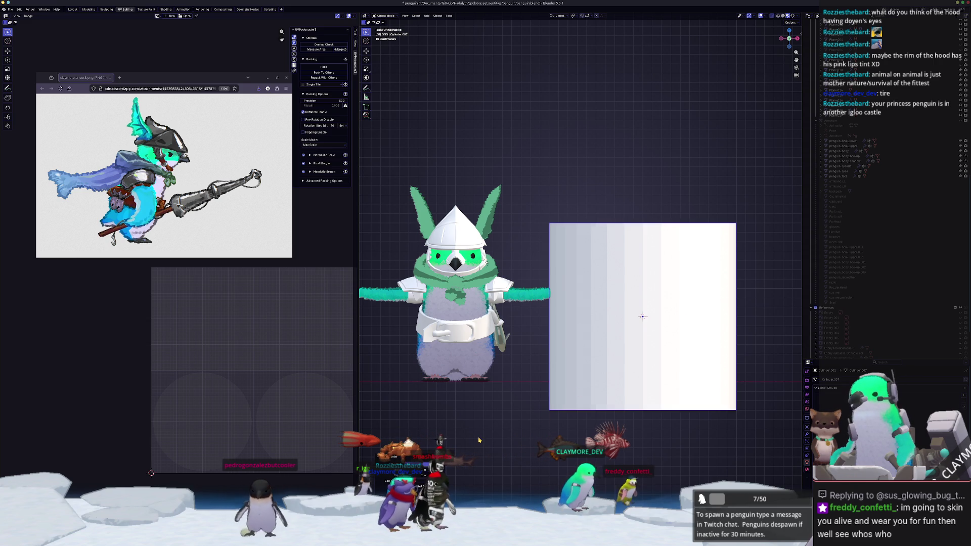
pyautogui.press('g')
pyautogui.press('z')
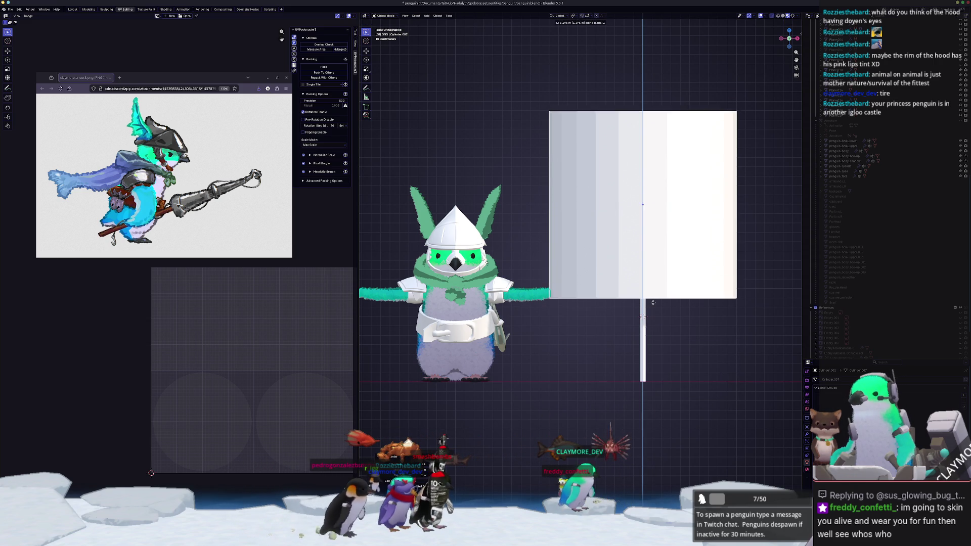
pyautogui.press('s')
pyautogui.click(657, 199)
pyautogui.press('g')
pyautogui.press('z')
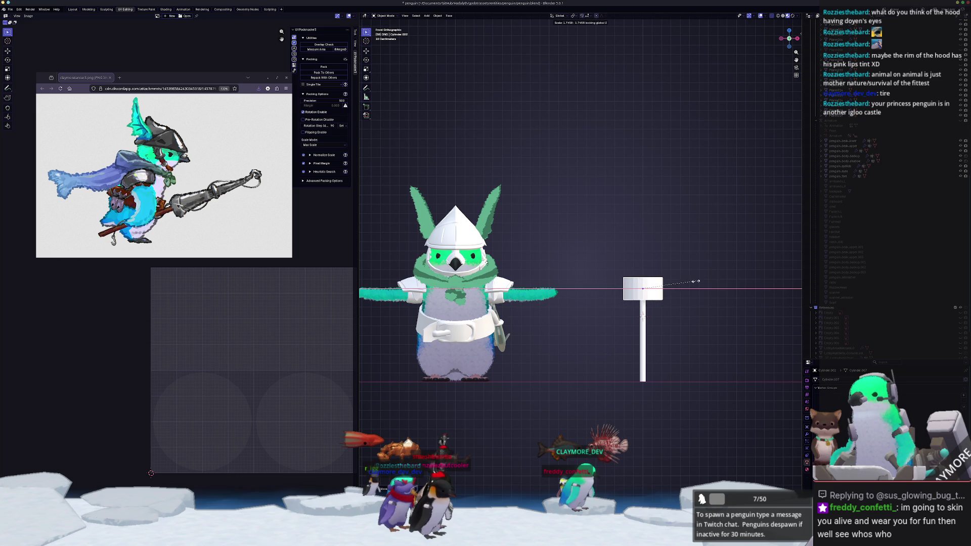
pyautogui.scroll(2, 696, 286)
# Step: Select the new cylinder's top cap and slide its rim edge loop to flare the cap
pyautogui.press('Tab')
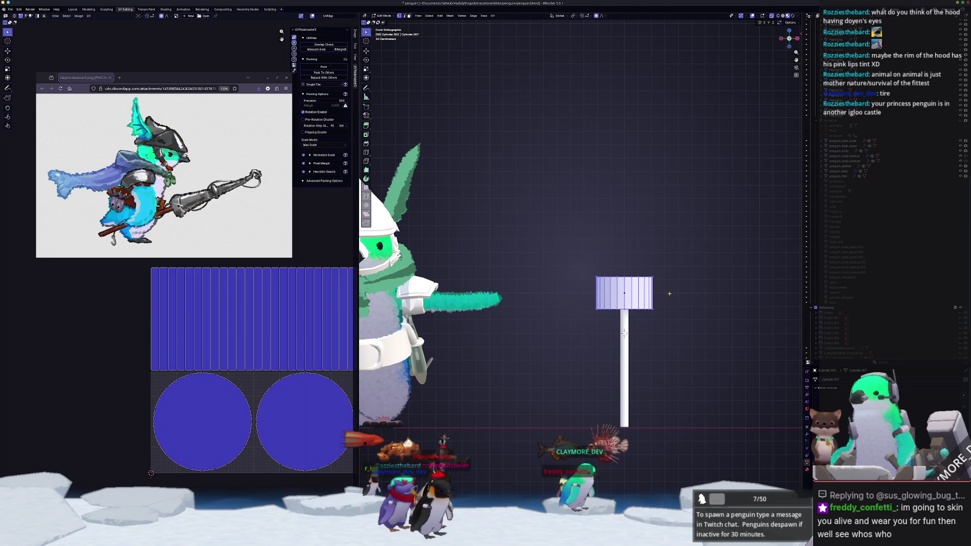
pyautogui.moveTo(666, 292); pyautogui.dragTo(594, 261)
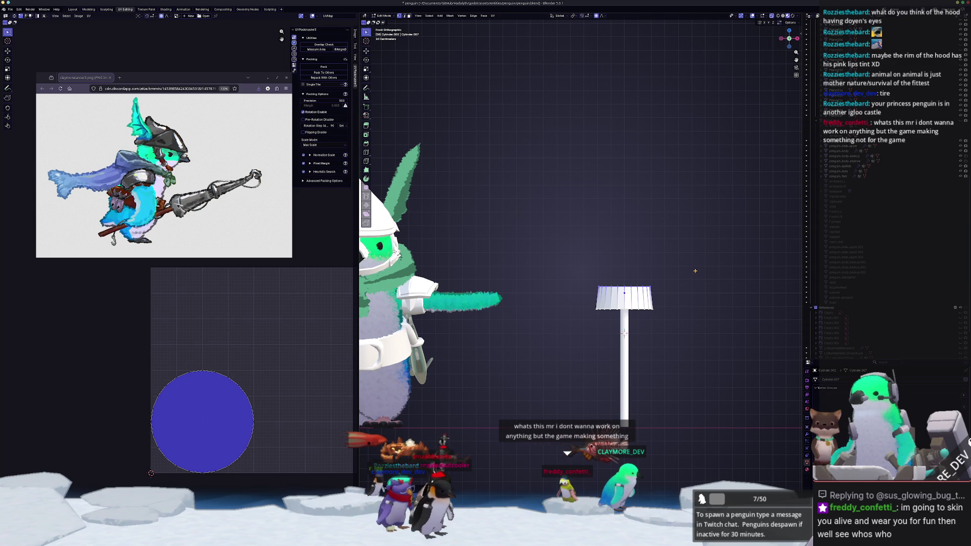
pyautogui.scroll(1, 695, 268)
pyautogui.keyDown('shift'); pyautogui.moveTo(696, 268); pyautogui.dragTo(651, 251, button='middle'); pyautogui.keyUp('shift')
pyautogui.scroll(1, 665, 249)
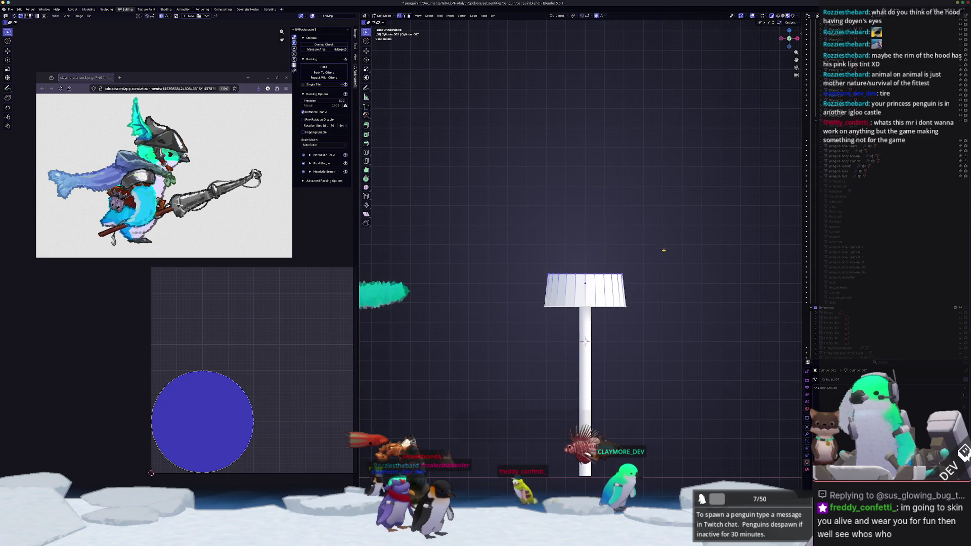
pyautogui.keyDown('shift'); pyautogui.moveTo(679, 248); pyautogui.dragTo(677, 248, button='middle'); pyautogui.keyUp('shift')
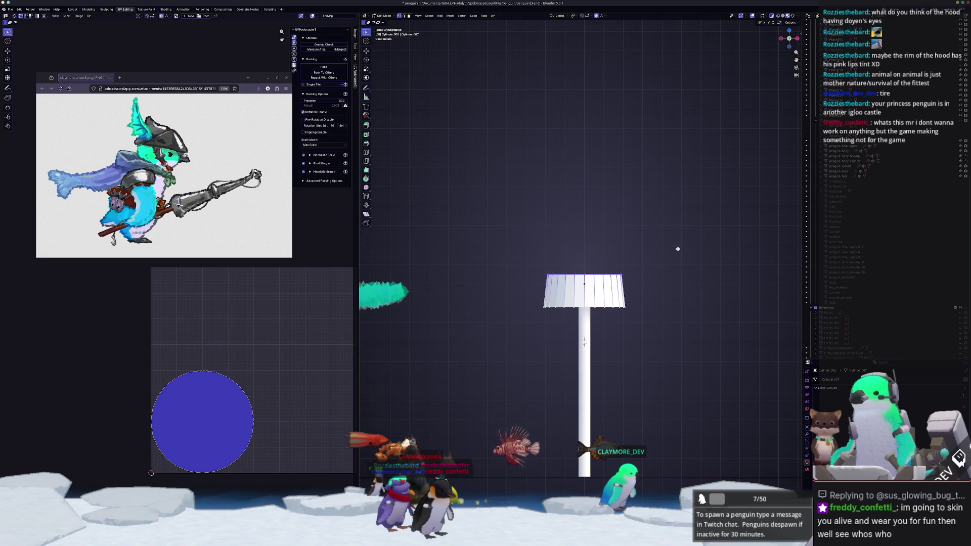
pyautogui.press('g')
pyautogui.press('g')
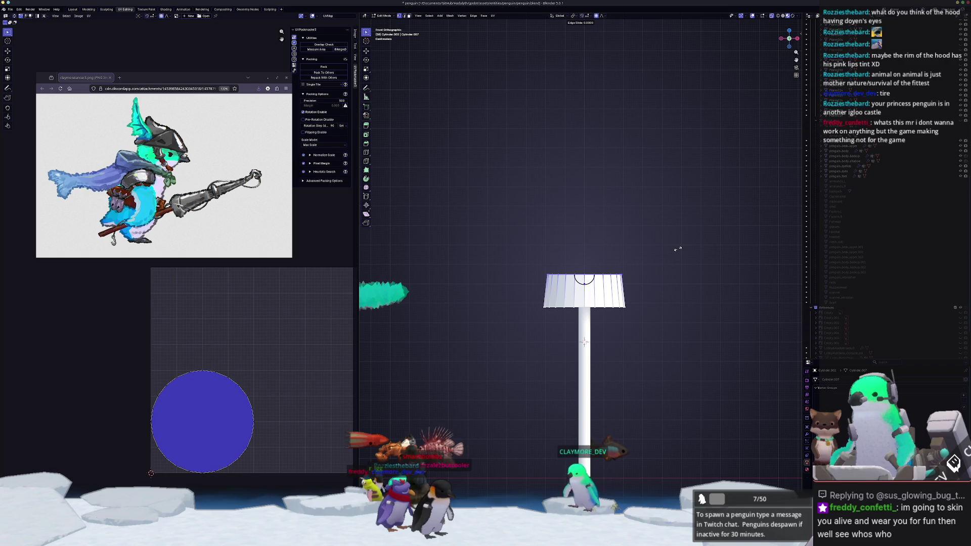
pyautogui.click(684, 282)
# Step: Inset the cap's top face and scale the inner ring to 0.8
pyautogui.press('Tab')
pyautogui.scroll(-3, 646, 292)
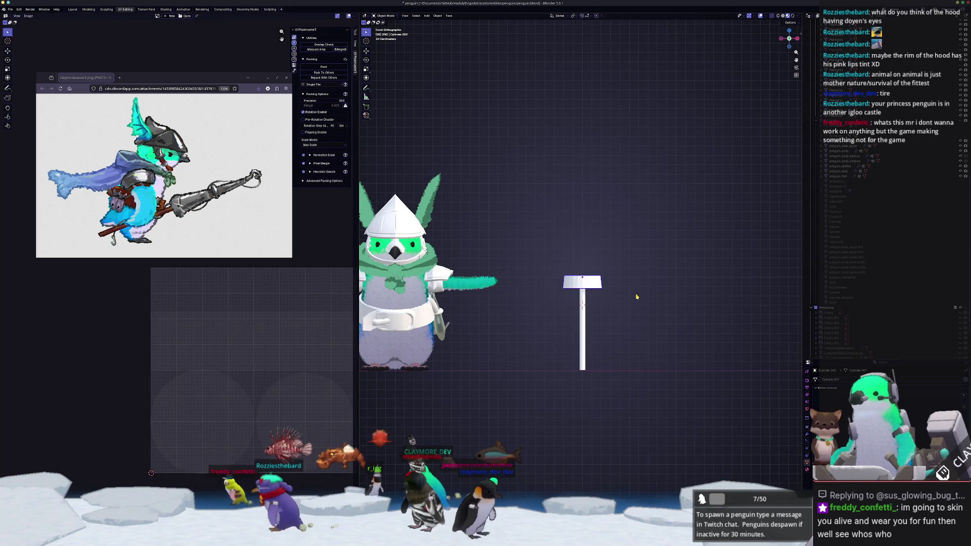
pyautogui.press('Tab')
pyautogui.moveTo(622, 301); pyautogui.dragTo(565, 297, button='middle')
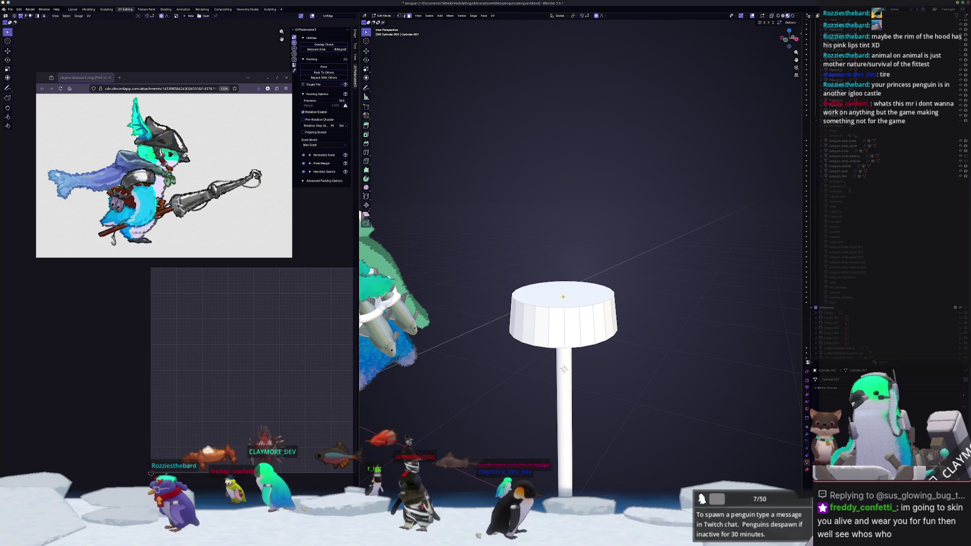
pyautogui.press('a')
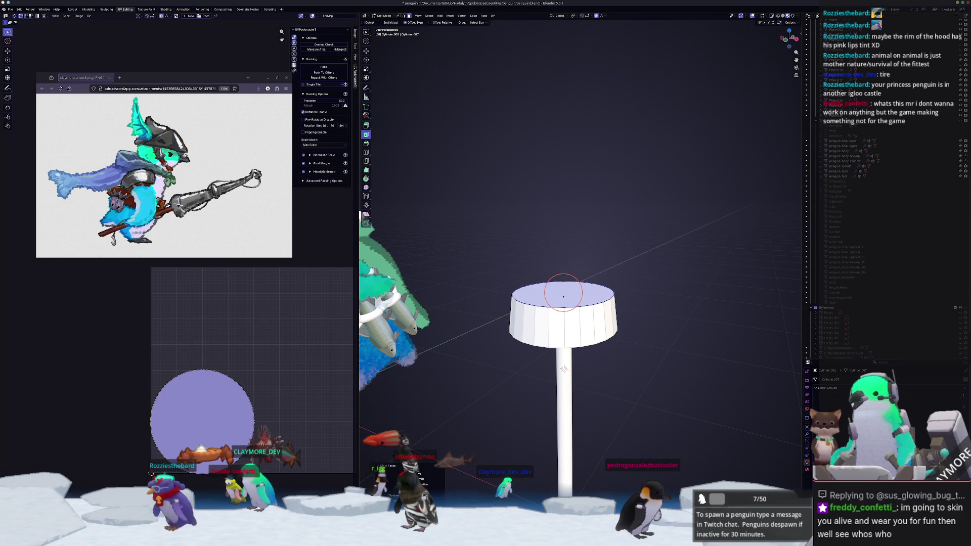
pyautogui.write('s0.8')
pyautogui.press('Return')
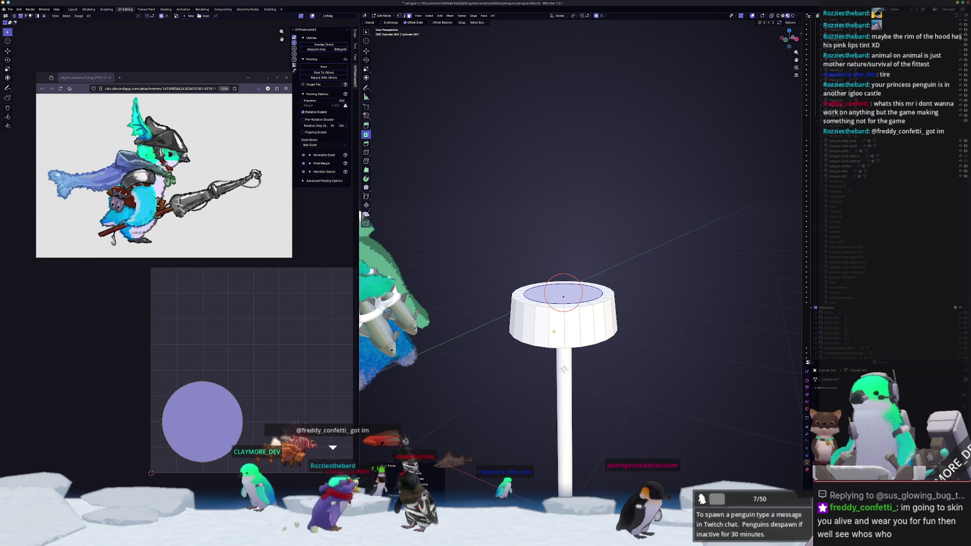
pyautogui.moveTo(563, 369)
pyautogui.mouseDown(button='middle')
pyautogui.moveTo(582, 370)
pyautogui.moveTo(585, 392)
pyautogui.mouseUp(button='middle')
# Step: Select three faces on the cap's rim and extrude them along their normals
pyautogui.moveTo(604, 286); pyautogui.dragTo(586, 332, button='middle')
pyautogui.click(586, 333)
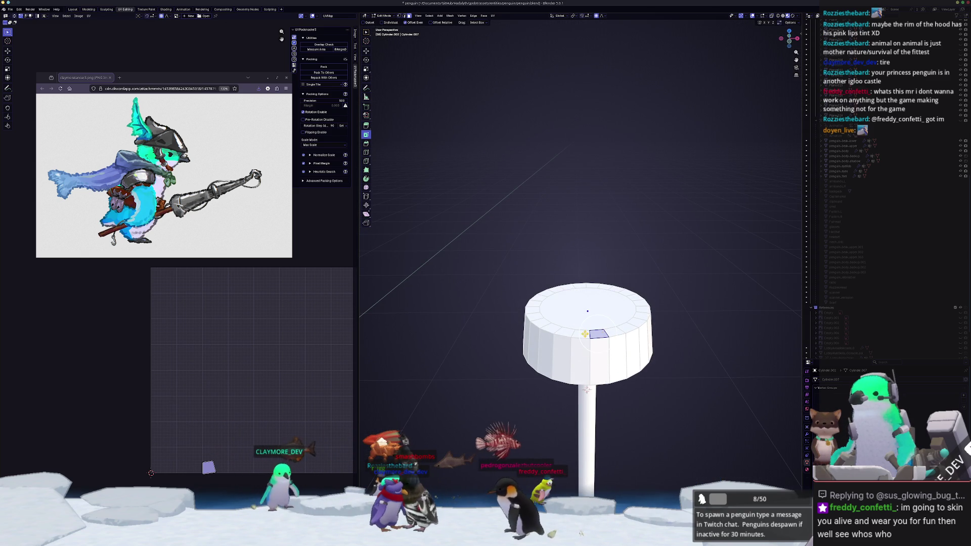
pyautogui.moveTo(586, 389); pyautogui.dragTo(580, 387, button='middle')
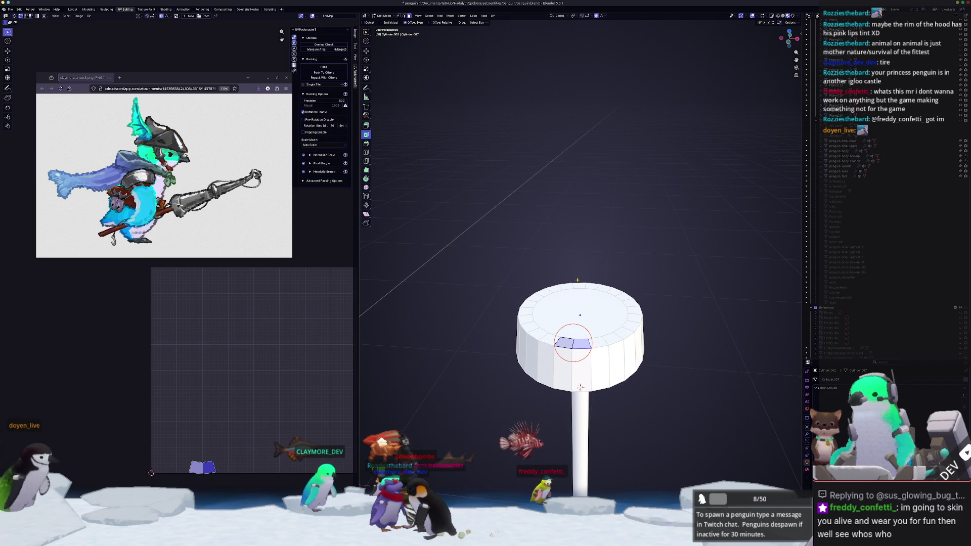
pyautogui.keyDown('shift'); pyautogui.click(580, 387); pyautogui.keyUp('shift')
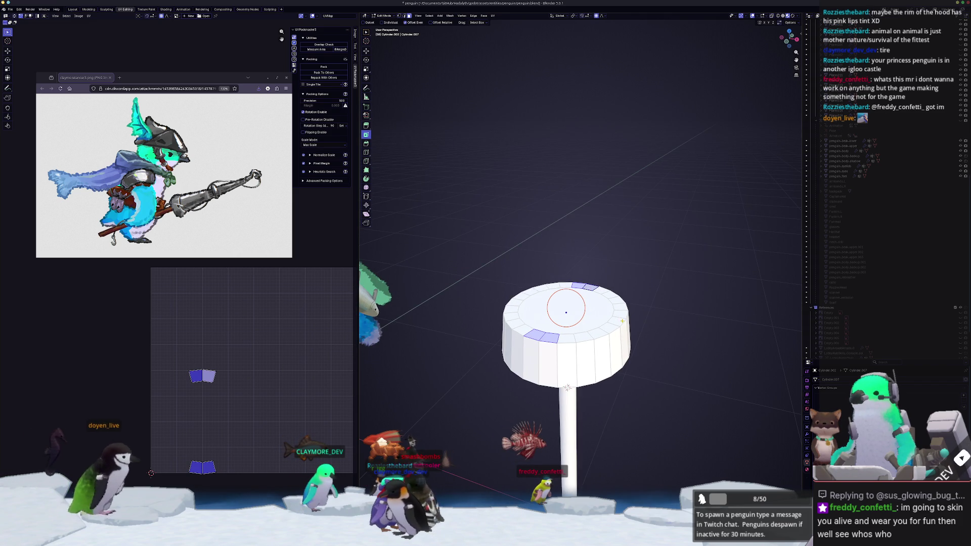
pyautogui.moveTo(580, 386)
pyautogui.mouseDown(button='middle')
pyautogui.moveTo(540, 365)
pyautogui.moveTo(536, 346)
pyautogui.moveTo(596, 268)
pyautogui.mouseUp(button='middle')
pyautogui.keyDown('shift'); pyautogui.click(535, 347); pyautogui.keyUp('shift')
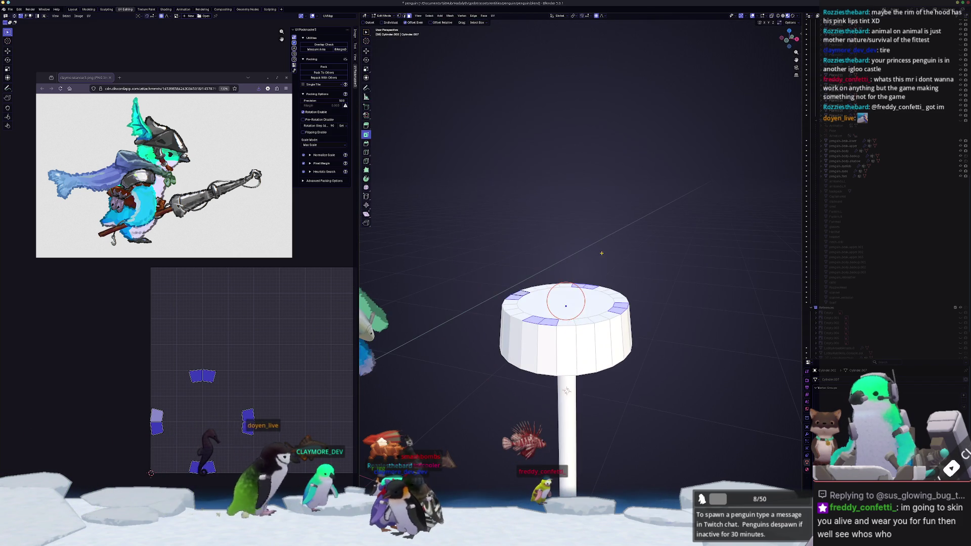
pyautogui.press('e')
pyautogui.click(599, 266)
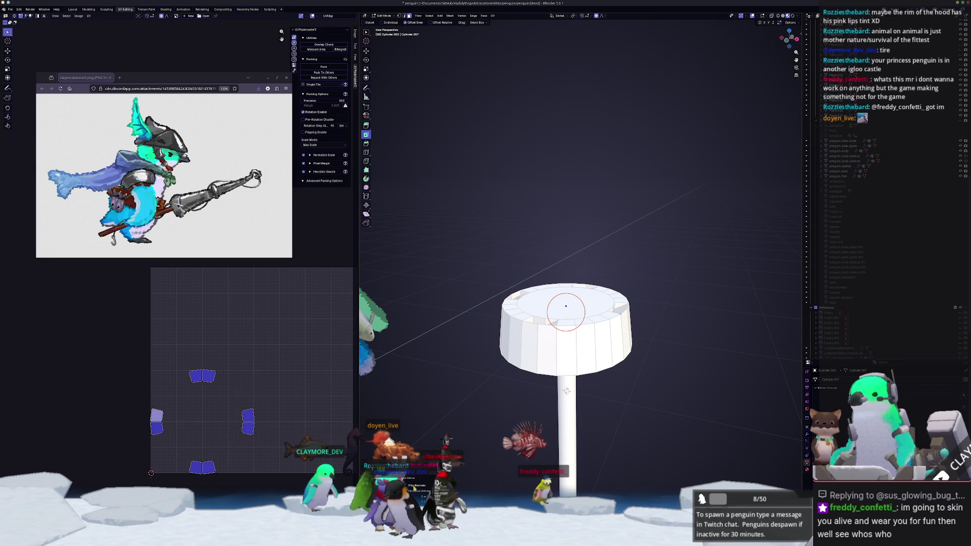
# Step: Move a rim edge vertically, then undo back to the selected rim faces
pyautogui.moveTo(470, 415)
pyautogui.mouseDown(button='middle')
pyautogui.moveTo(464, 452)
pyautogui.moveTo(462, 428)
pyautogui.mouseUp(button='middle')
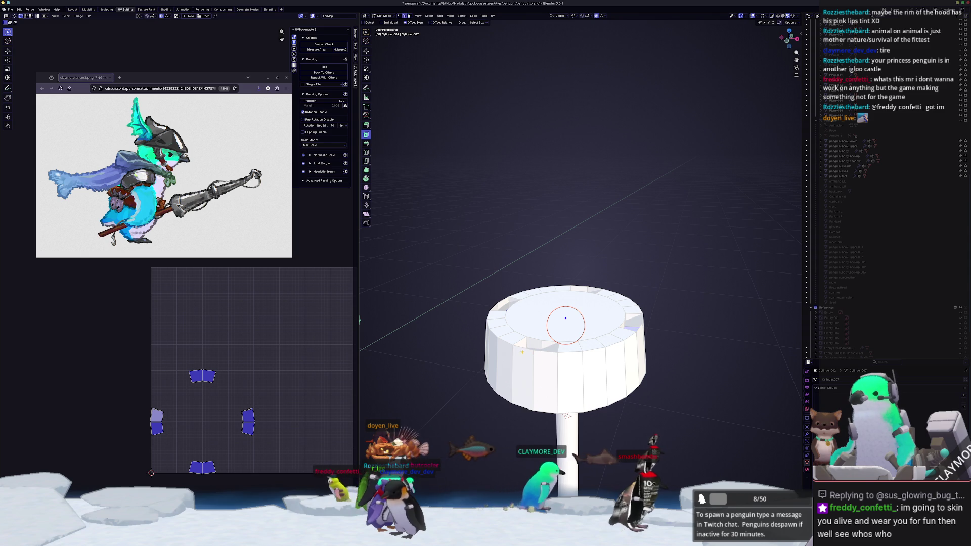
pyautogui.click(523, 348)
pyautogui.press('g')
pyautogui.press('z')
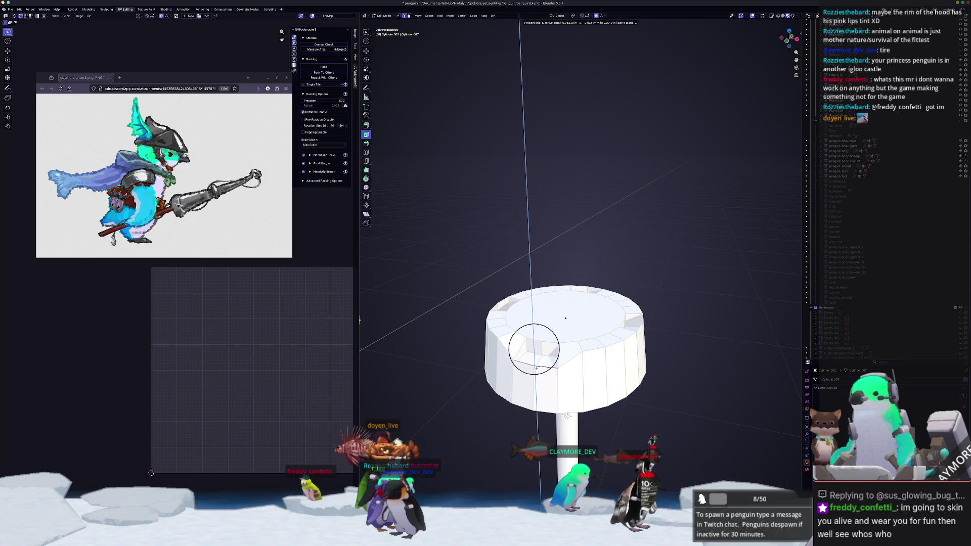
pyautogui.click(536, 372)
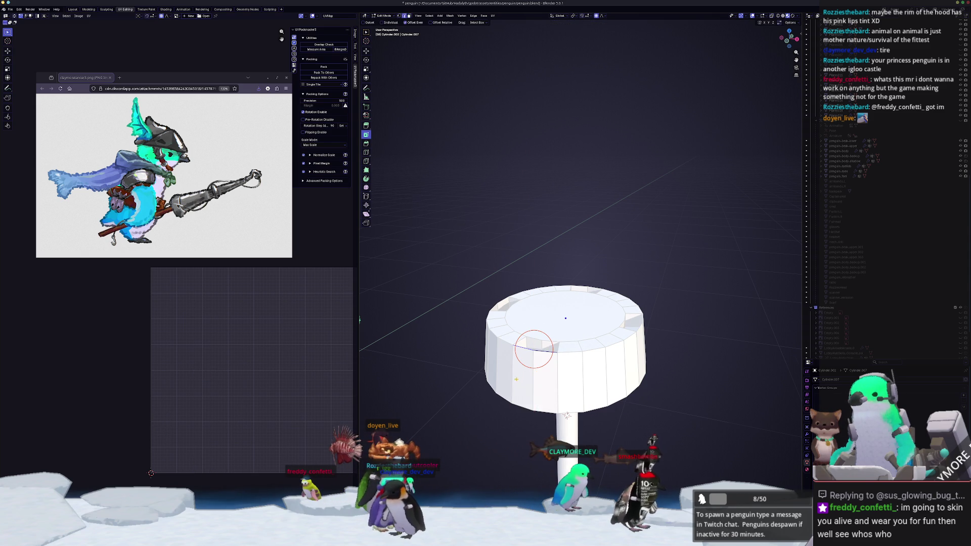
pyautogui.moveTo(534, 349); pyautogui.dragTo(526, 364, button='middle')
pyautogui.hotkey('ctrl', 'z')
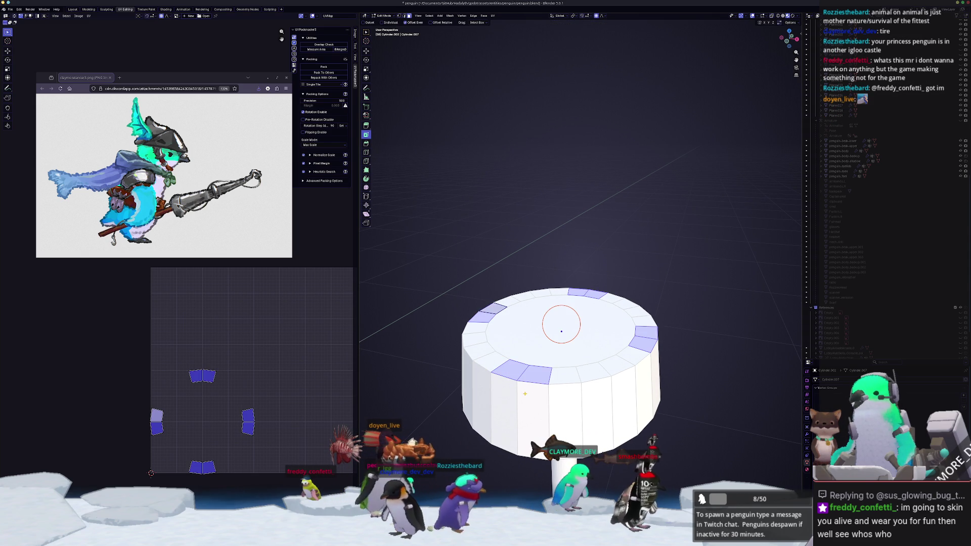
# Step: Cancel a trial loop cut, undo an inward rim extrusion, and select the cap's side edge loop
pyautogui.hotkey('ctrl', 'r')
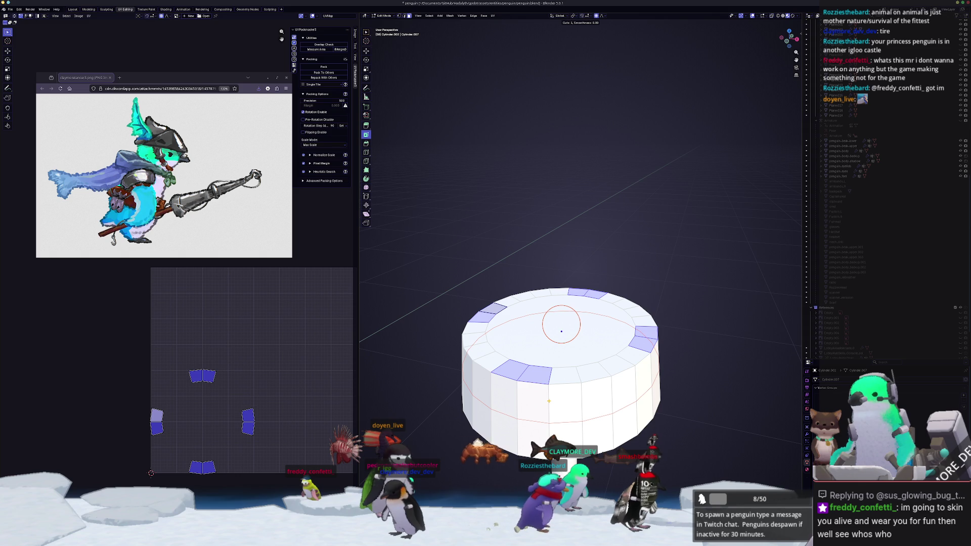
pyautogui.press('Escape')
pyautogui.press('e')
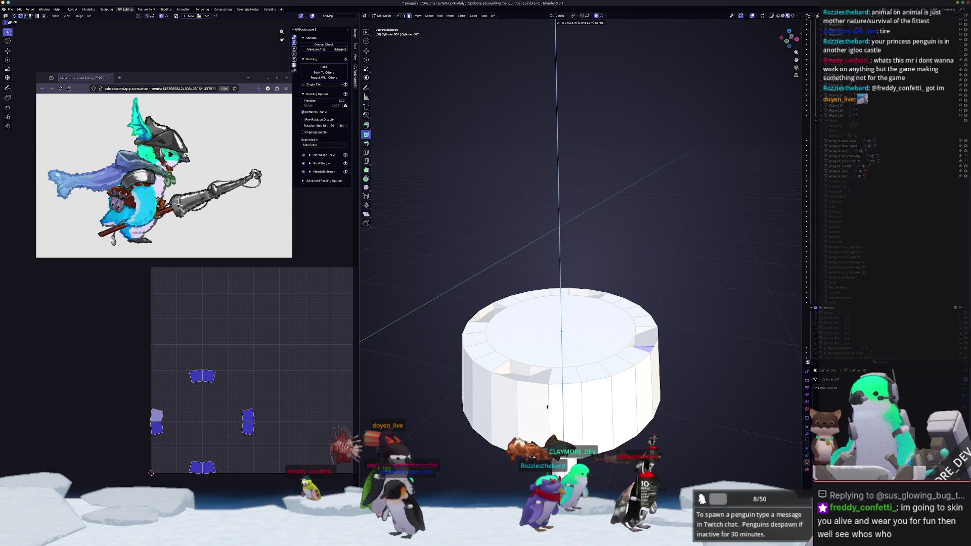
pyautogui.click(546, 406)
pyautogui.moveTo(546, 406); pyautogui.dragTo(519, 417, button='middle')
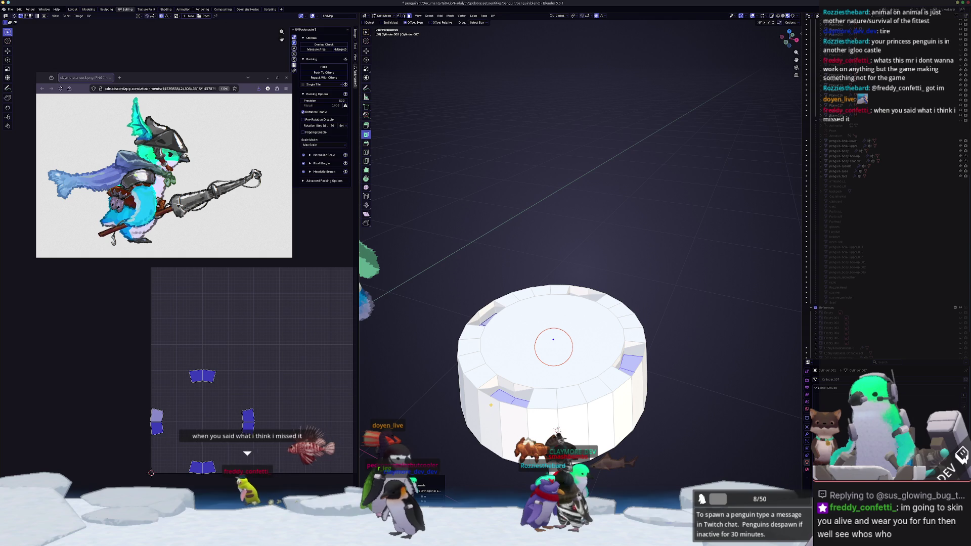
pyautogui.hotkey('ctrl', 'z')
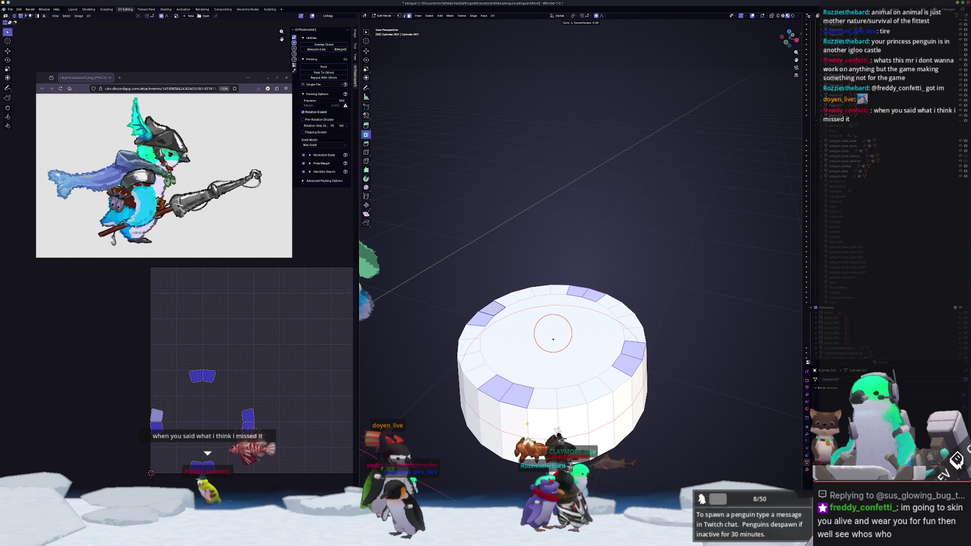
pyautogui.hotkey('ctrl', 'z')
pyautogui.moveTo(481, 373); pyautogui.dragTo(542, 400, button='middle')
# Step: Slide the cap's side edge loop slightly upward
pyautogui.press('g')
pyautogui.press('g')
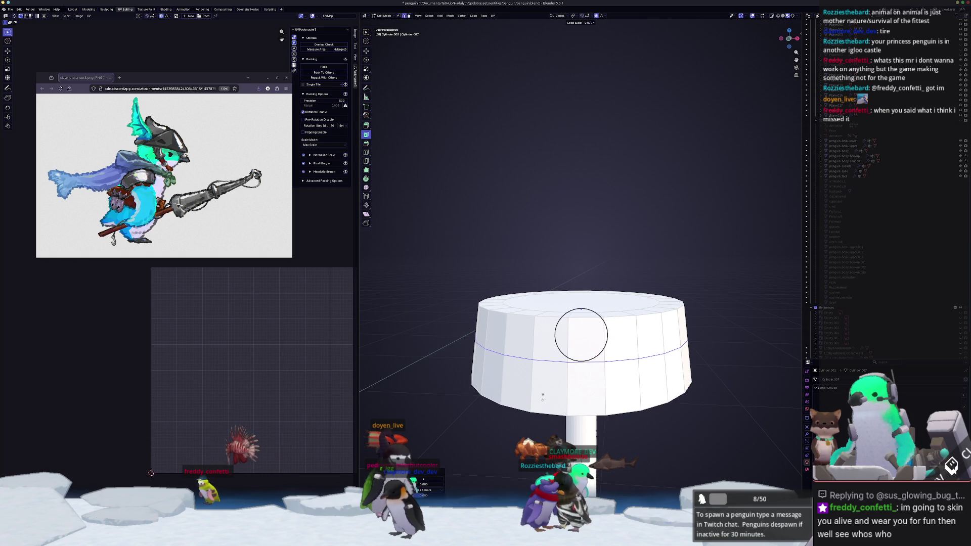
pyautogui.click(544, 386)
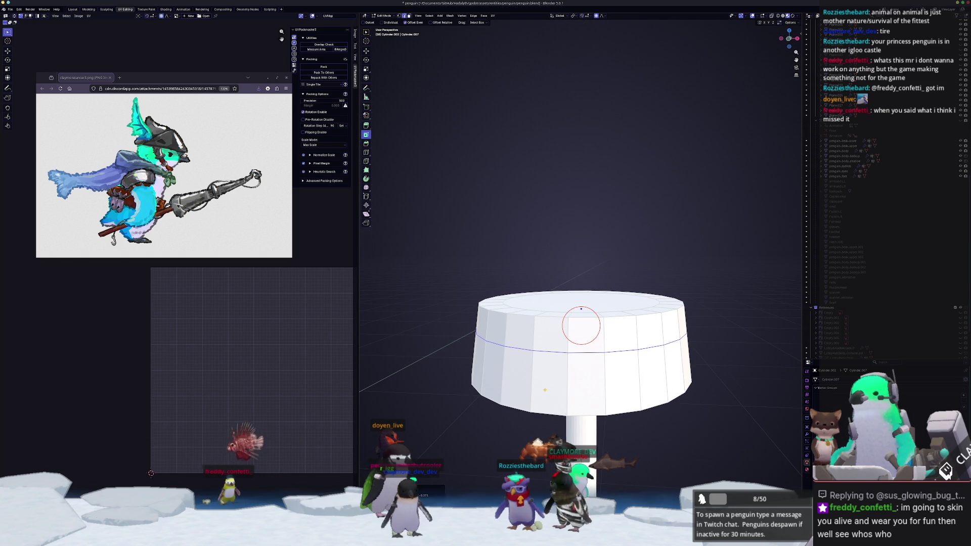
pyautogui.moveTo(544, 387); pyautogui.dragTo(551, 404, button='middle')
# Step: Extrude two adjacent top-rim faces and lower them along Z into a notch
pyautogui.click(589, 337)
pyautogui.keyDown('shift'); pyautogui.click(556, 339); pyautogui.keyUp('shift')
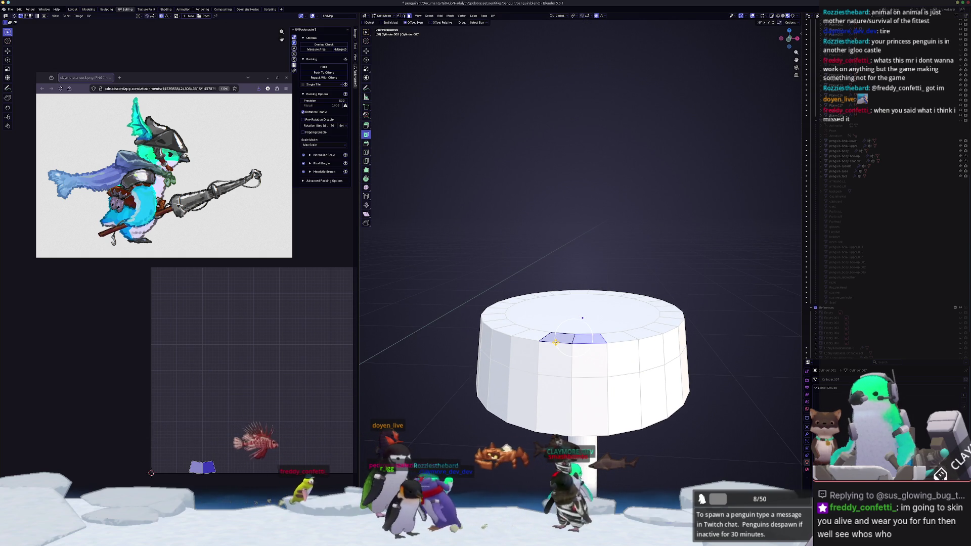
pyautogui.press('e')
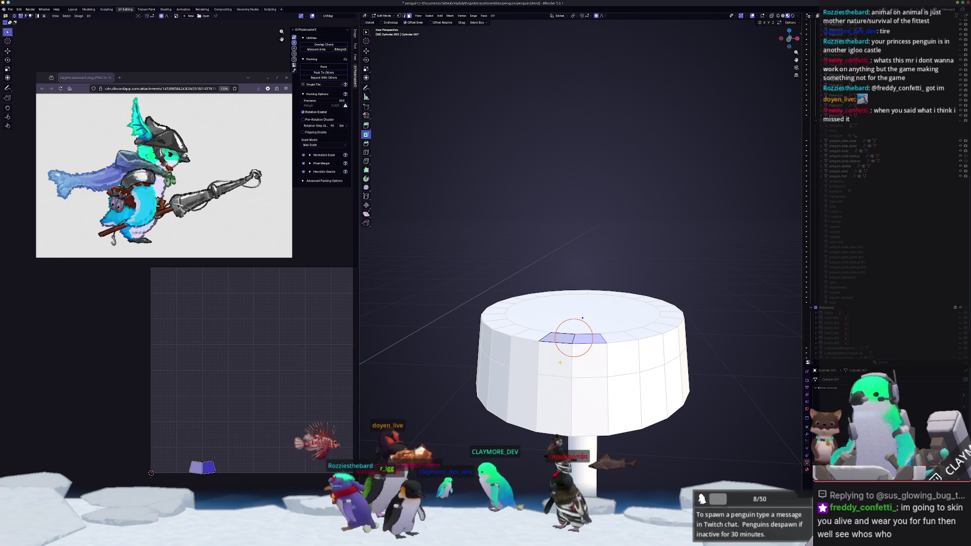
pyautogui.click(557, 370)
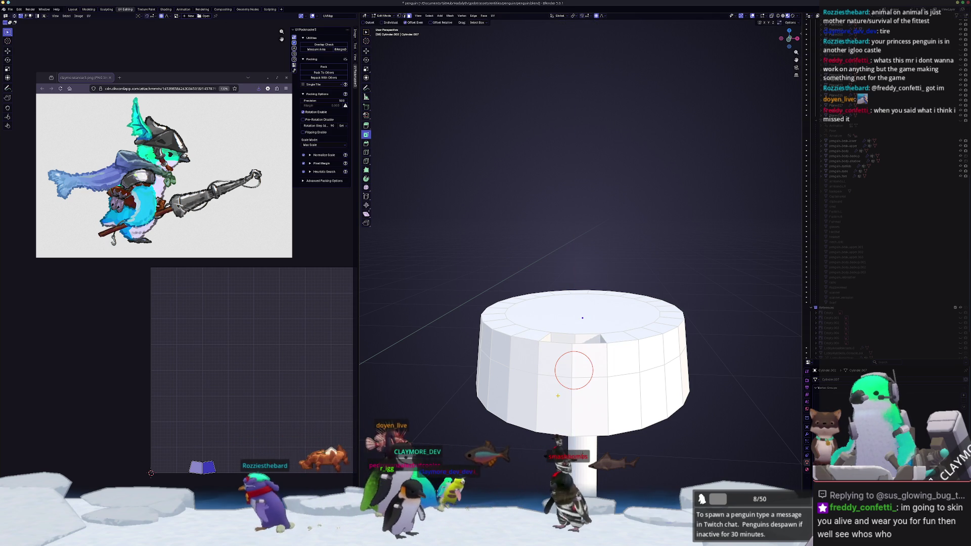
pyautogui.moveTo(556, 370); pyautogui.dragTo(567, 432, button='middle')
pyautogui.press('g')
pyautogui.press('z')
pyautogui.click(543, 399)
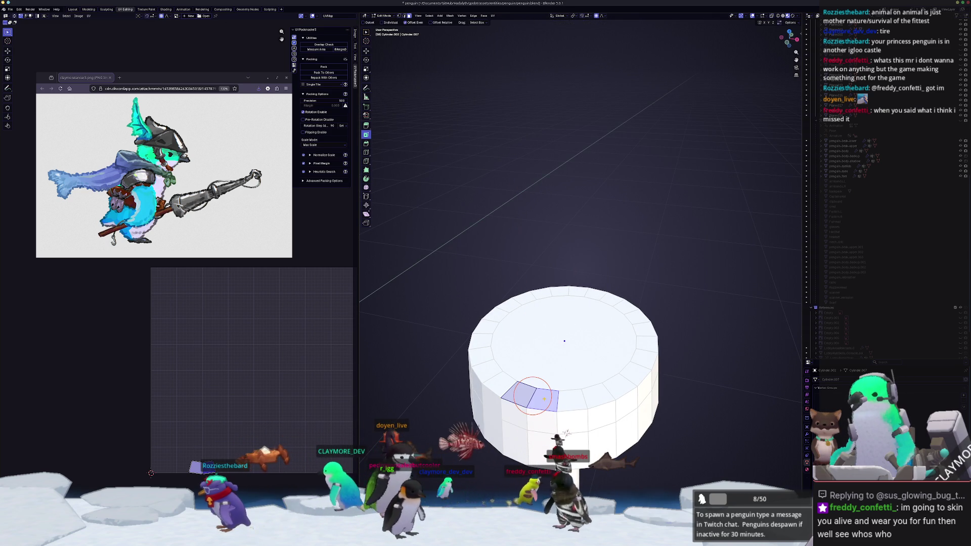
pyautogui.press('g')
pyautogui.press('z')
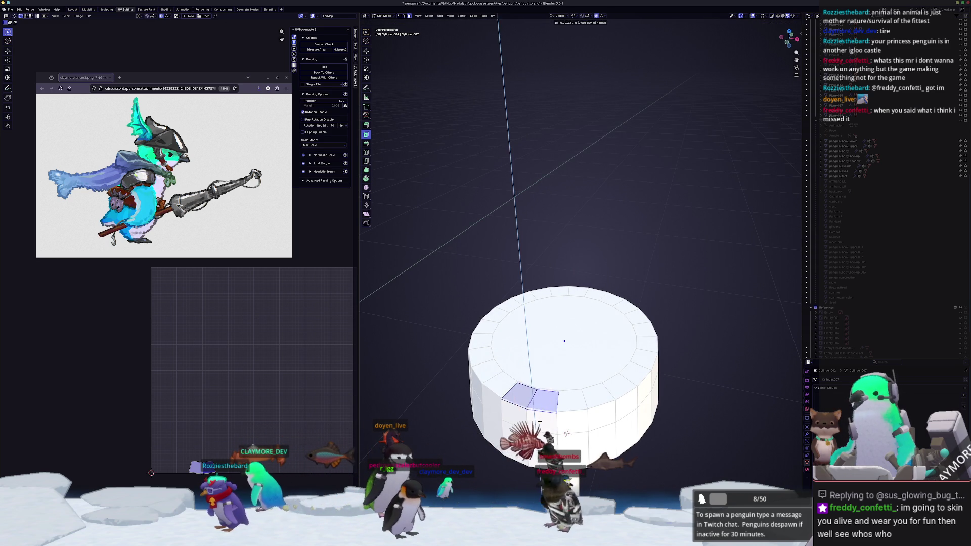
pyautogui.click(534, 414)
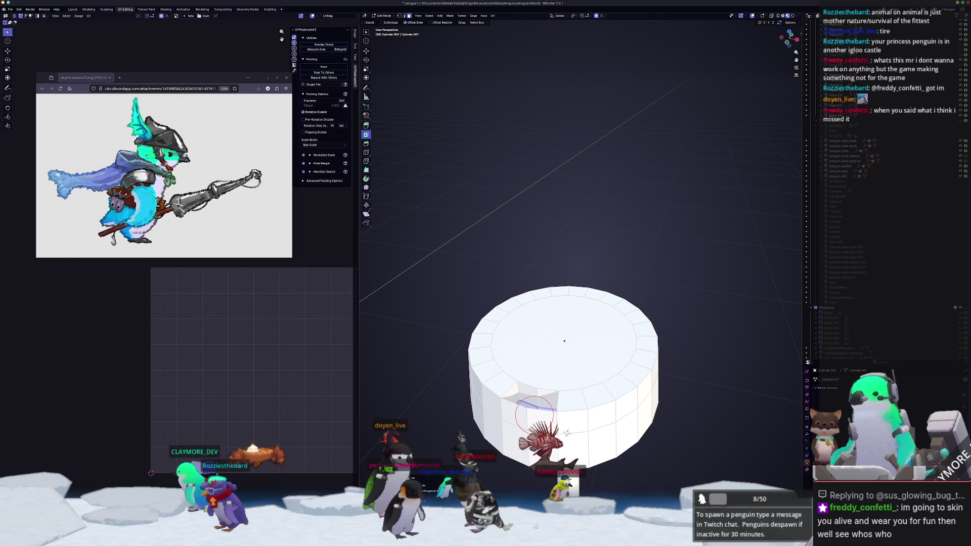
# Step: Delete two cap side faces, undo to restore the wall, then select another rim-face pair
pyautogui.keyDown('shift'); pyautogui.moveTo(567, 432); pyautogui.dragTo(581, 393, button='middle'); pyautogui.keyUp('shift')
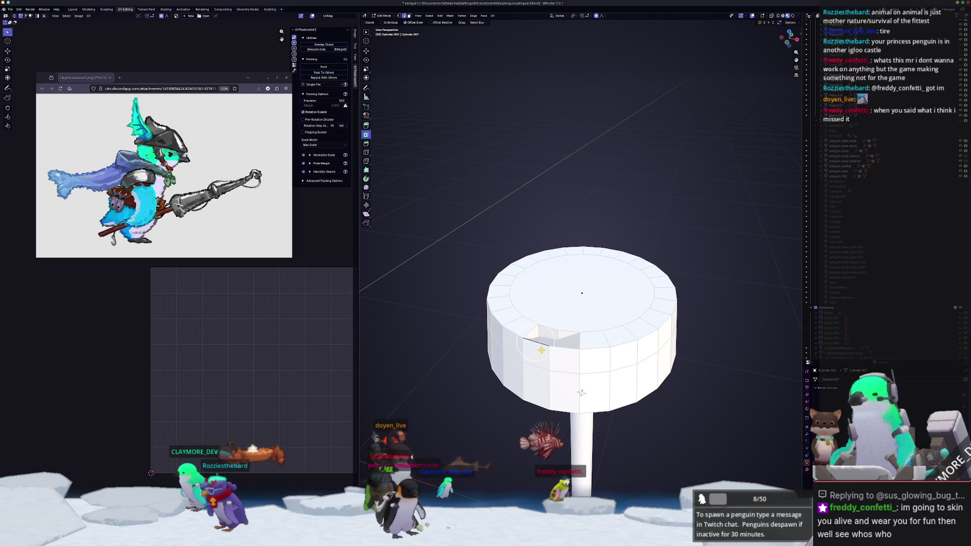
pyautogui.click(558, 350)
pyautogui.keyDown('shift'); pyautogui.click(536, 359); pyautogui.keyUp('shift')
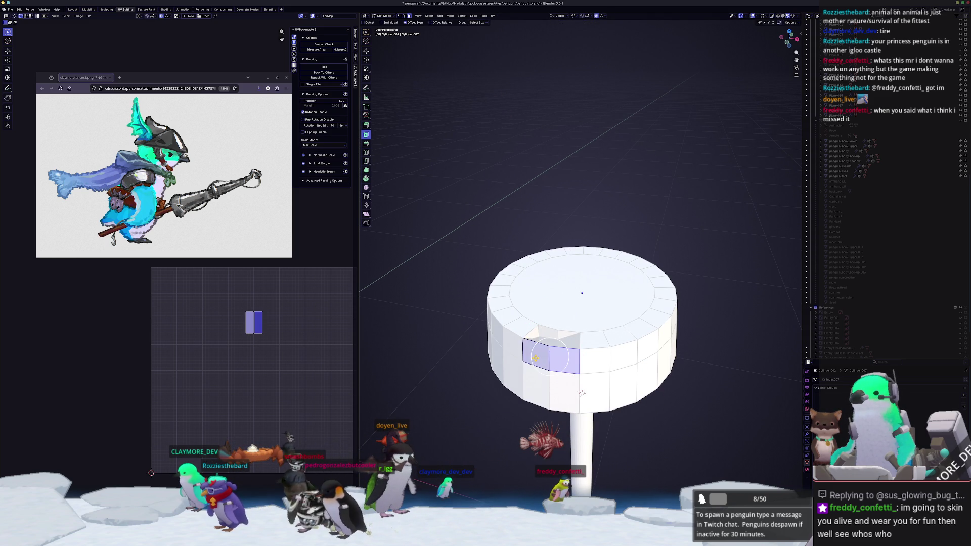
pyautogui.press('x')
pyautogui.click(535, 370)
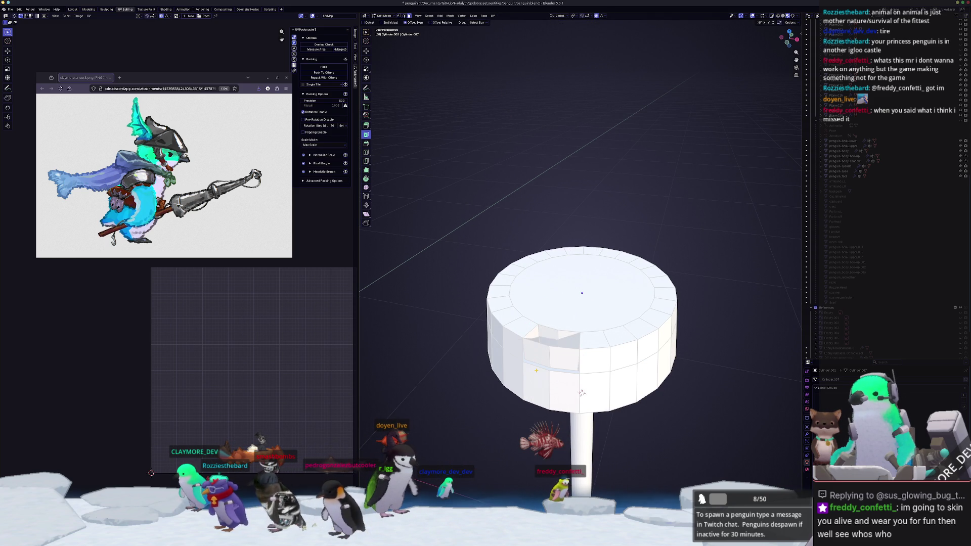
pyautogui.click(582, 393)
pyautogui.scroll(2, 582, 405)
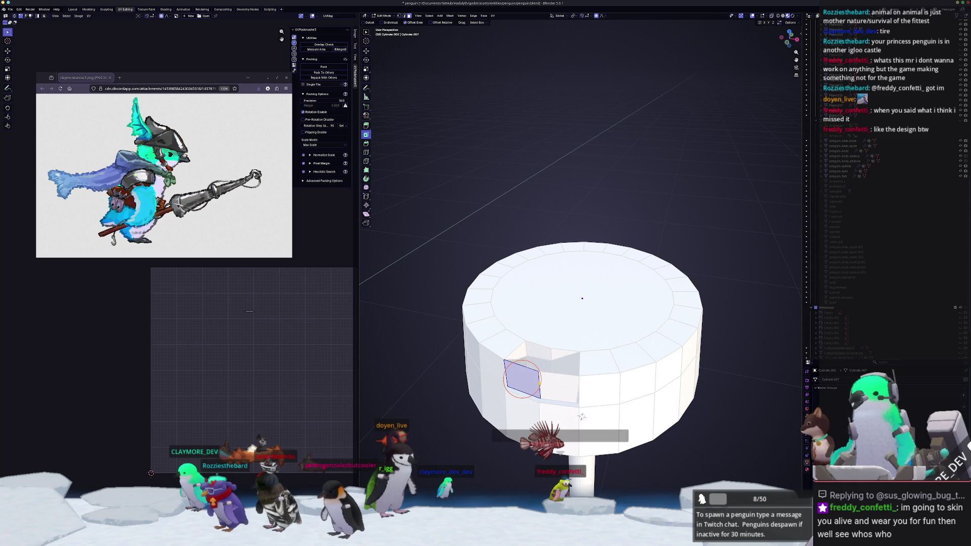
pyautogui.click(559, 389)
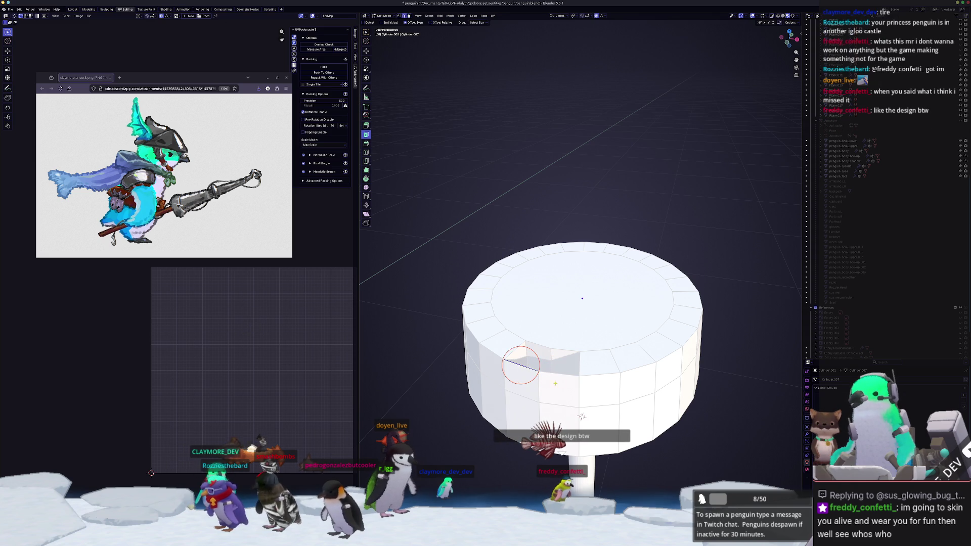
pyautogui.hotkey('ctrl', 'z')
pyautogui.moveTo(581, 416)
pyautogui.mouseDown(button='middle')
pyautogui.moveTo(558, 410)
pyautogui.moveTo(540, 355)
pyautogui.mouseUp(button='middle')
pyautogui.keyDown('shift'); pyautogui.click(540, 355); pyautogui.keyUp('shift')
# Step: Select the remaining rim face pairs and lower them along Z in front view
pyautogui.keyDown('shift'); pyautogui.click(469, 334); pyautogui.keyUp('shift')
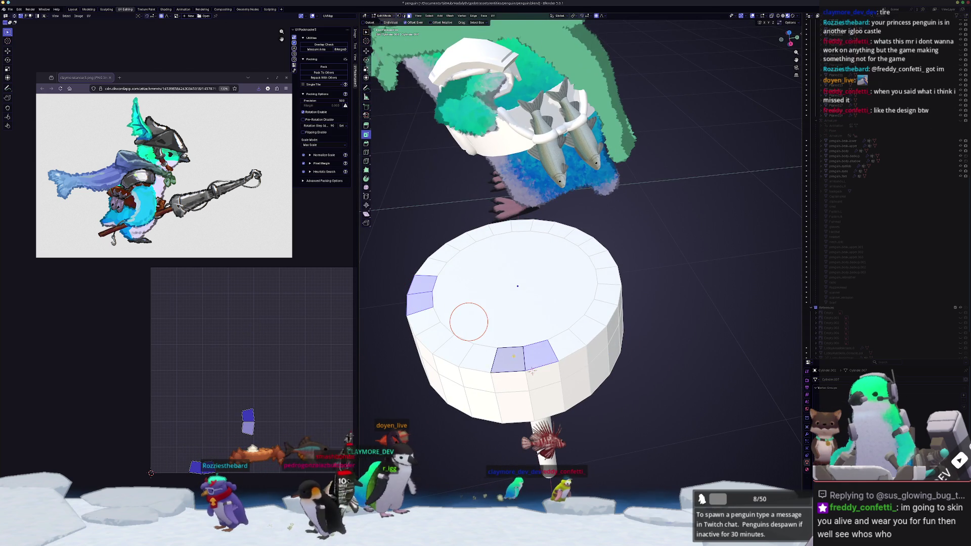
pyautogui.moveTo(468, 334); pyautogui.dragTo(534, 332, button='middle')
pyautogui.hotkey('shift', 'ctrl', 'm')
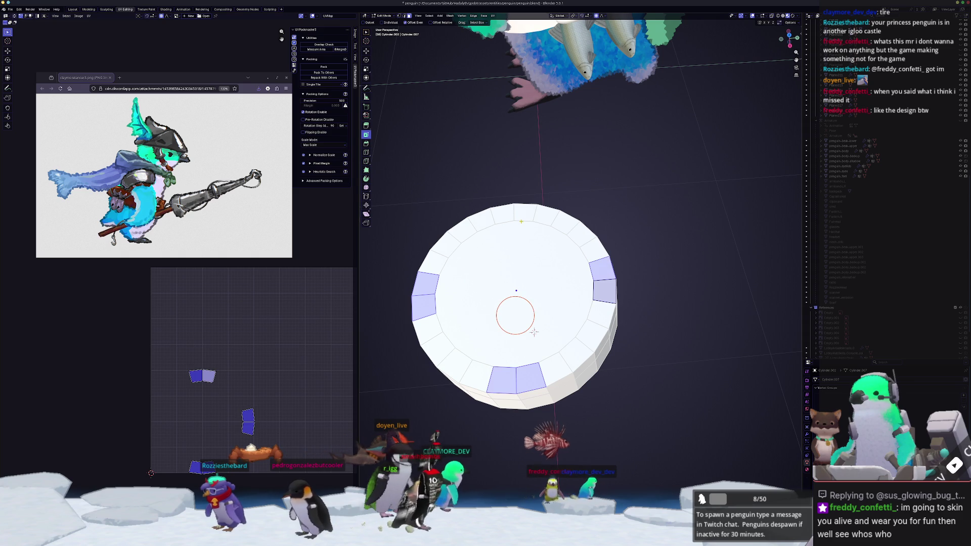
pyautogui.press('KP_1')
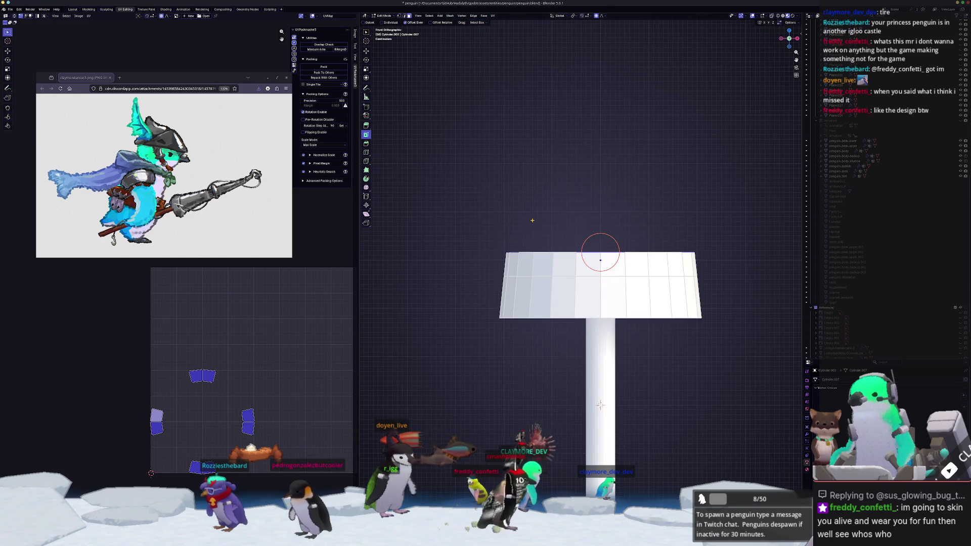
pyautogui.scroll(2, 615, 283)
pyautogui.press('g')
pyautogui.press('z')
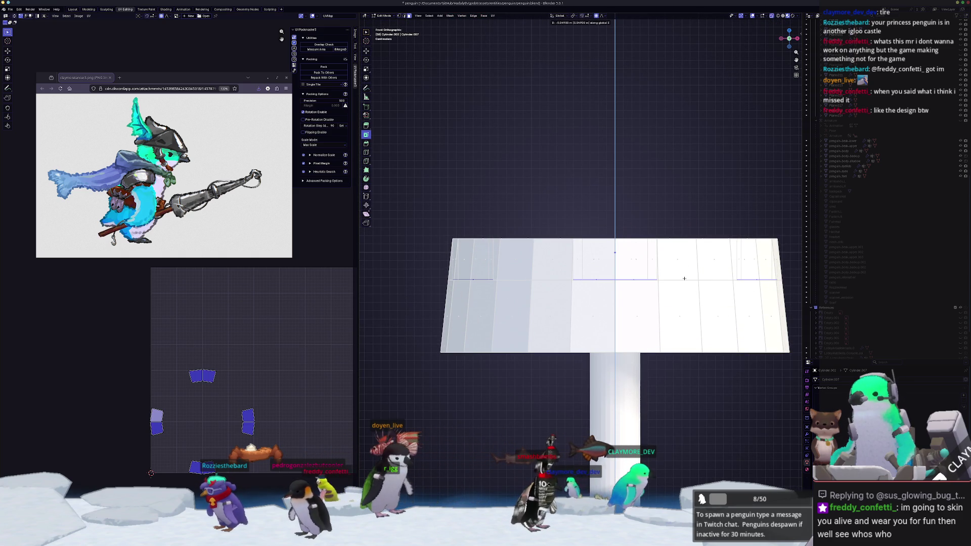
pyautogui.click(684, 278)
# Step: Select two cap side faces, snap the 3D cursor to them, and exit local view
pyautogui.moveTo(684, 278); pyautogui.dragTo(591, 429, button='middle')
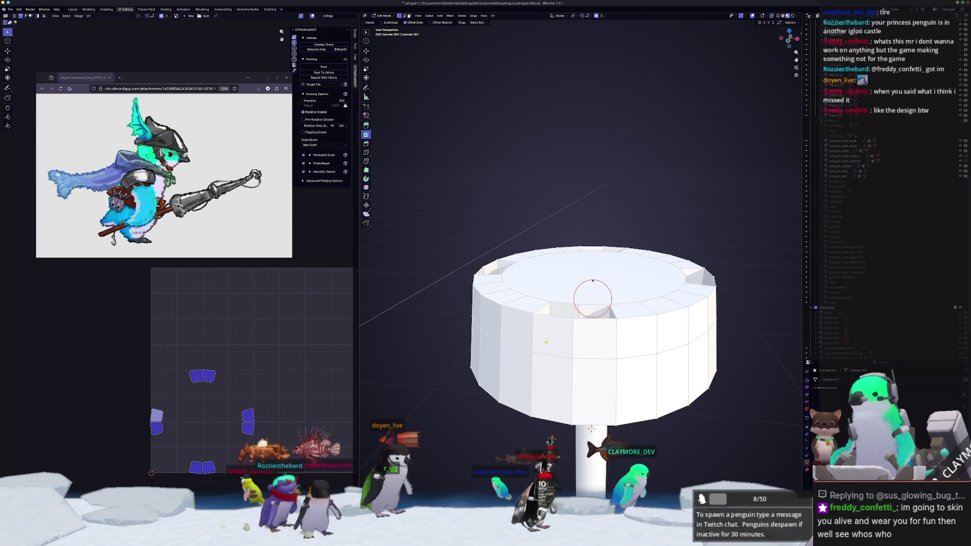
pyautogui.click(552, 336)
pyautogui.click(595, 337)
pyautogui.hotkey('shift', 's')
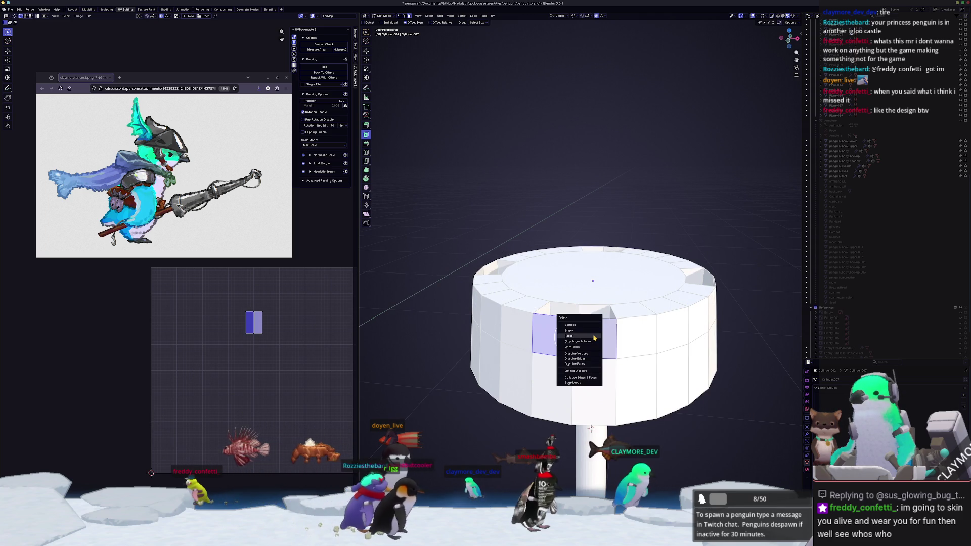
pyautogui.click(576, 354)
pyautogui.rightClick(591, 428)
pyautogui.click(525, 406)
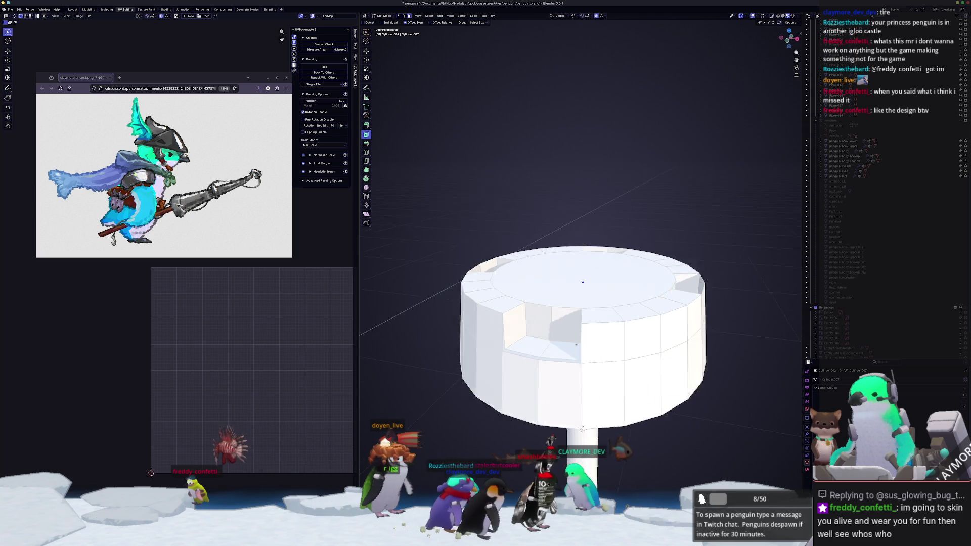
# Step: Delete the selected side faces of the cap, opening a gap in its wall
pyautogui.press('x')
pyautogui.press('Escape')
pyautogui.click(556, 316)
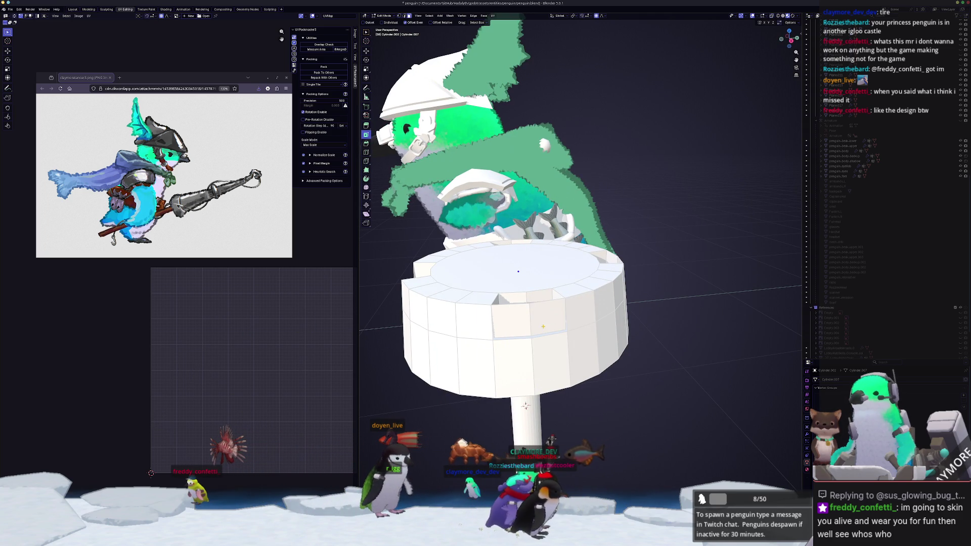
pyautogui.press('x')
pyautogui.click(542, 322)
# Step: Isolate the cap and delete two rim faces on its upper band
pyautogui.press('KP_Divide')
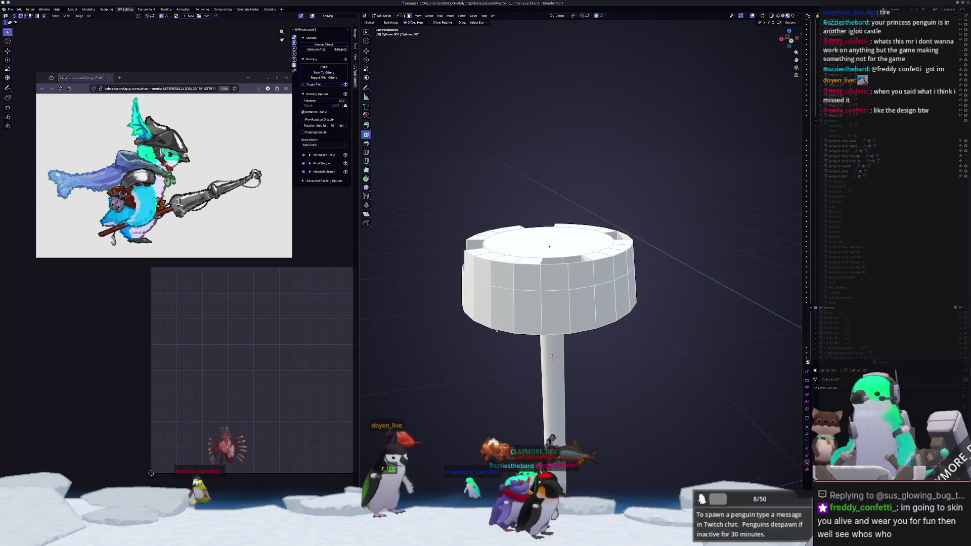
pyautogui.click(552, 275)
pyautogui.press('x')
pyautogui.click(554, 276)
pyautogui.click(575, 276)
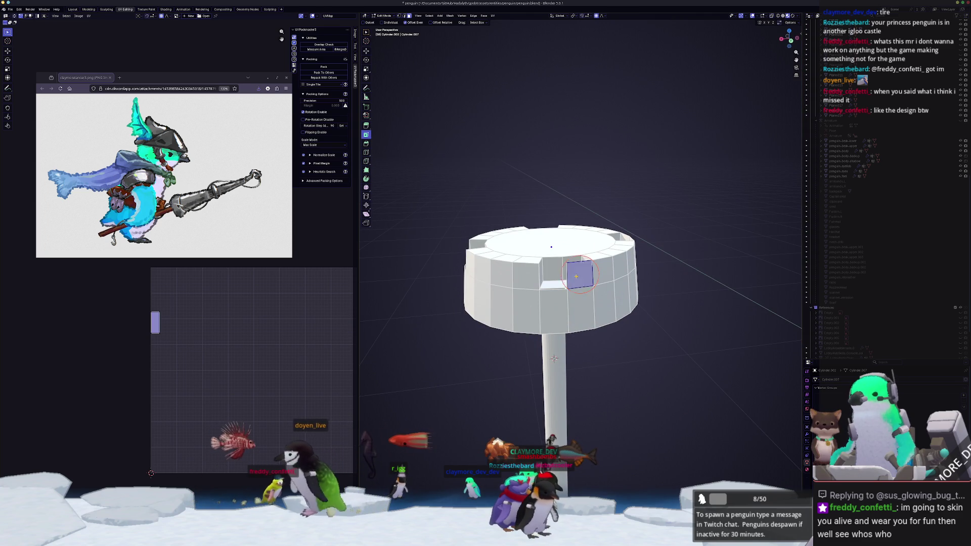
pyautogui.press('x')
pyautogui.click(576, 276)
pyautogui.press('x')
pyautogui.press('Escape')
# Step: Delete more rim faces from another angle to widen the hole
pyautogui.moveTo(576, 276); pyautogui.dragTo(654, 292, button='middle')
pyautogui.click(655, 291)
pyautogui.press('x')
pyautogui.press('Escape')
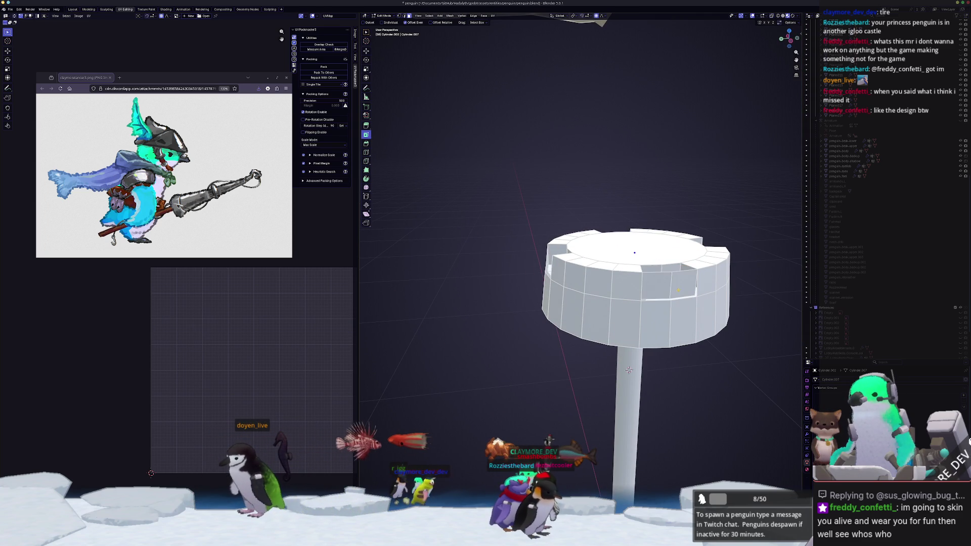
pyautogui.press('x')
pyautogui.click(663, 286)
pyautogui.press('x')
pyautogui.press('Escape')
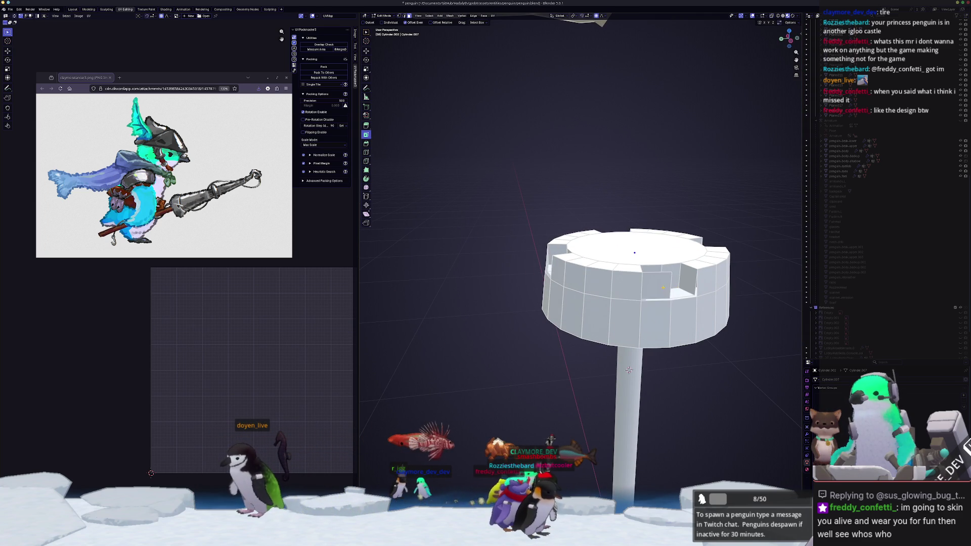
pyautogui.press('x')
pyautogui.click(663, 287)
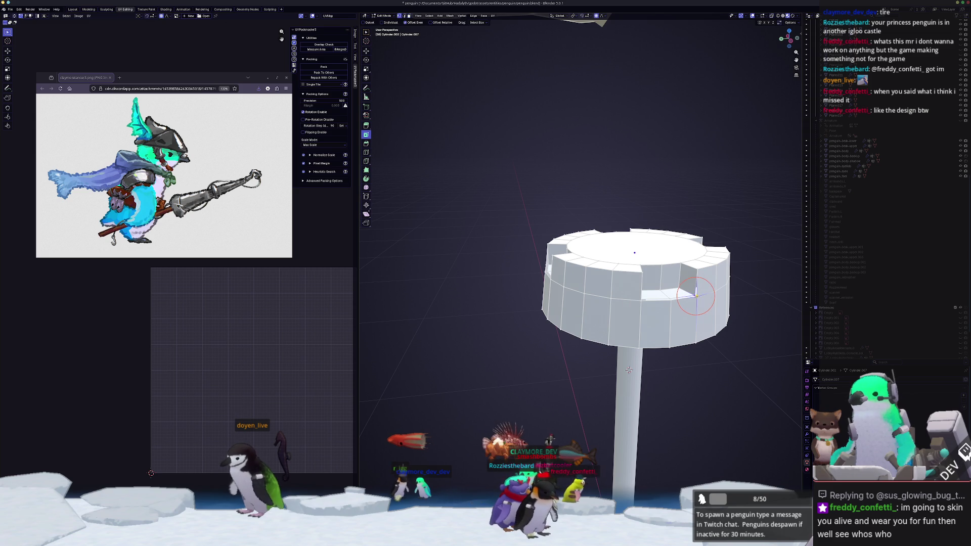
# Step: Merge the hole's vertices At Center and onto the last selected vertex
pyautogui.moveTo(696, 296)
pyautogui.keyDown('shift'); pyautogui.mouseDown(button='middle')
pyautogui.moveTo(610, 286)
pyautogui.moveTo(647, 287)
pyautogui.mouseUp(button='middle'); pyautogui.keyUp('shift')
pyautogui.scroll(2, 605, 278)
pyautogui.press('m')
pyautogui.click(606, 277)
pyautogui.press('c')
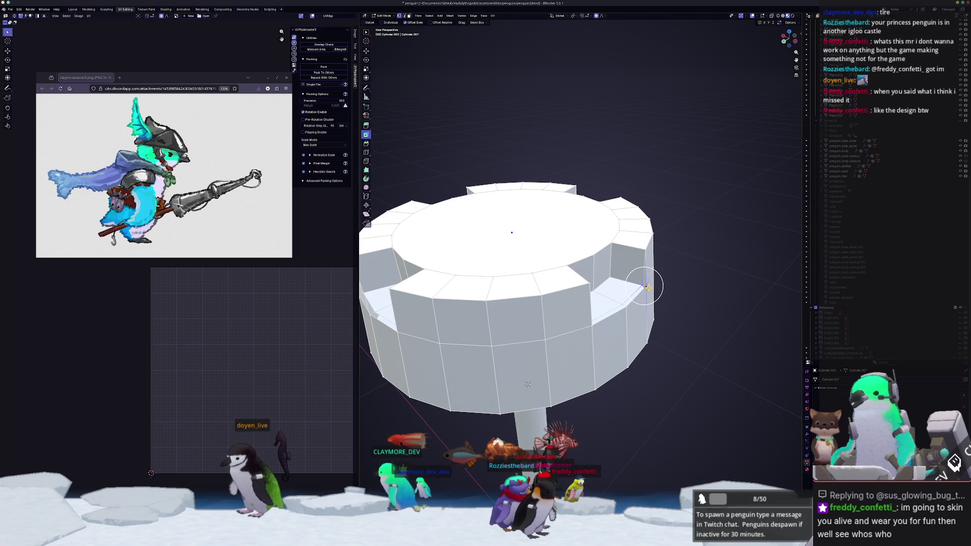
pyautogui.press('m')
pyautogui.click(645, 287)
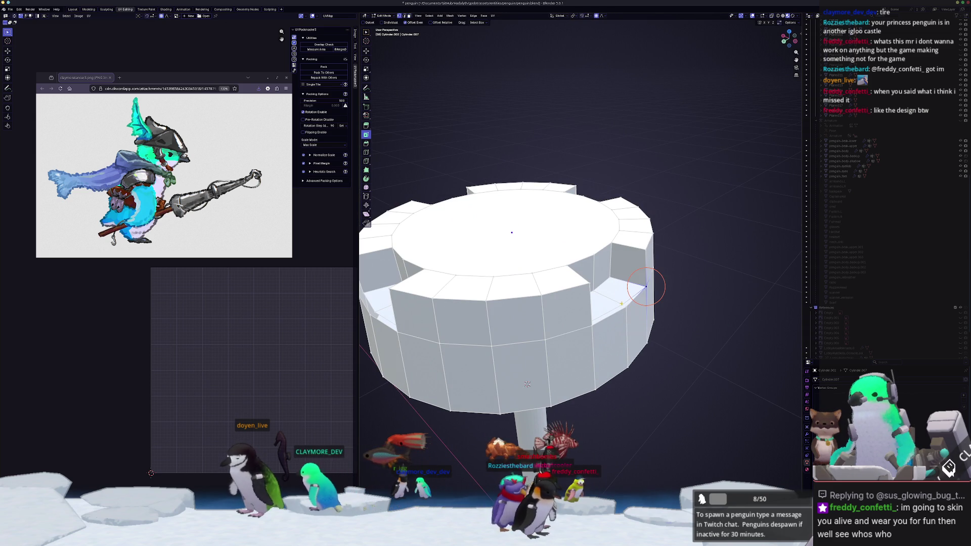
pyautogui.press('m')
pyautogui.click(628, 310)
# Step: Merge stray vertices around the notches one by one to clean the rim
pyautogui.moveTo(628, 309)
pyautogui.mouseDown(button='middle')
pyautogui.moveTo(523, 288)
pyautogui.moveTo(530, 258)
pyautogui.moveTo(547, 259)
pyautogui.mouseUp(button='middle')
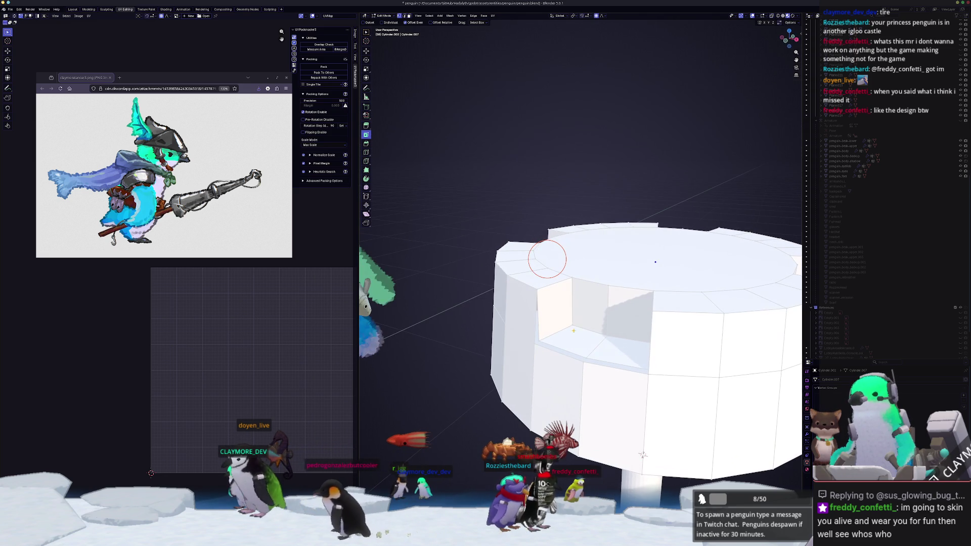
pyautogui.press('m')
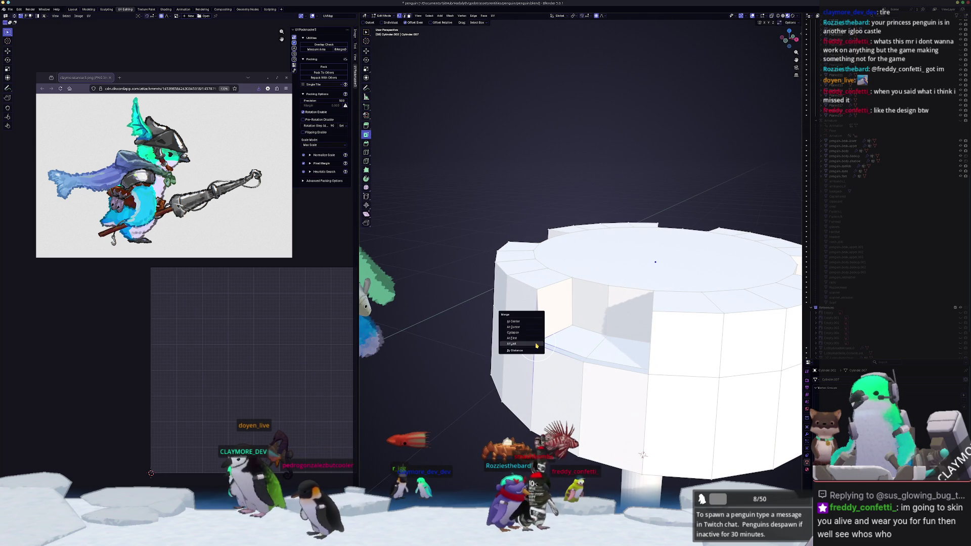
pyautogui.click(536, 343)
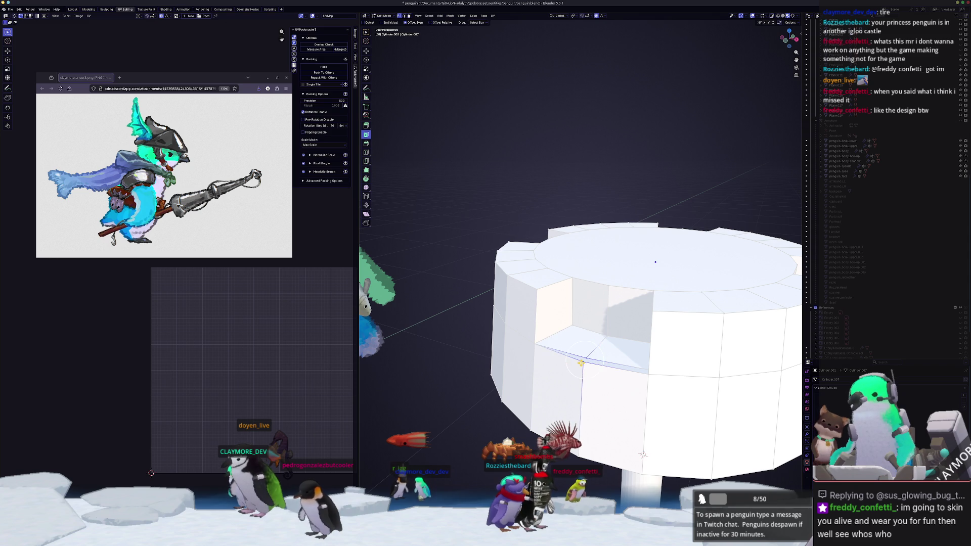
pyautogui.moveTo(642, 454)
pyautogui.mouseDown(button='middle')
pyautogui.moveTo(629, 334)
pyautogui.moveTo(644, 355)
pyautogui.moveTo(634, 357)
pyautogui.mouseUp(button='middle')
pyautogui.press('m')
pyautogui.click(629, 344)
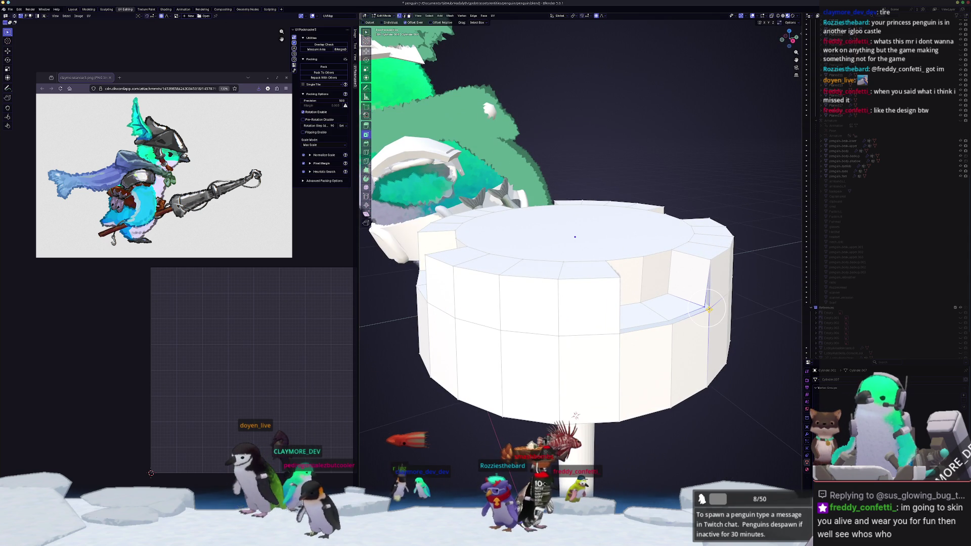
pyautogui.press('m')
pyautogui.click(708, 310)
pyautogui.moveTo(707, 310)
pyautogui.mouseDown(button='middle')
pyautogui.moveTo(664, 334)
pyautogui.moveTo(560, 353)
pyautogui.moveTo(401, 271)
pyautogui.moveTo(438, 245)
pyautogui.mouseUp(button='middle')
pyautogui.press('m')
pyautogui.click(613, 344)
pyautogui.press('m')
pyautogui.click(521, 349)
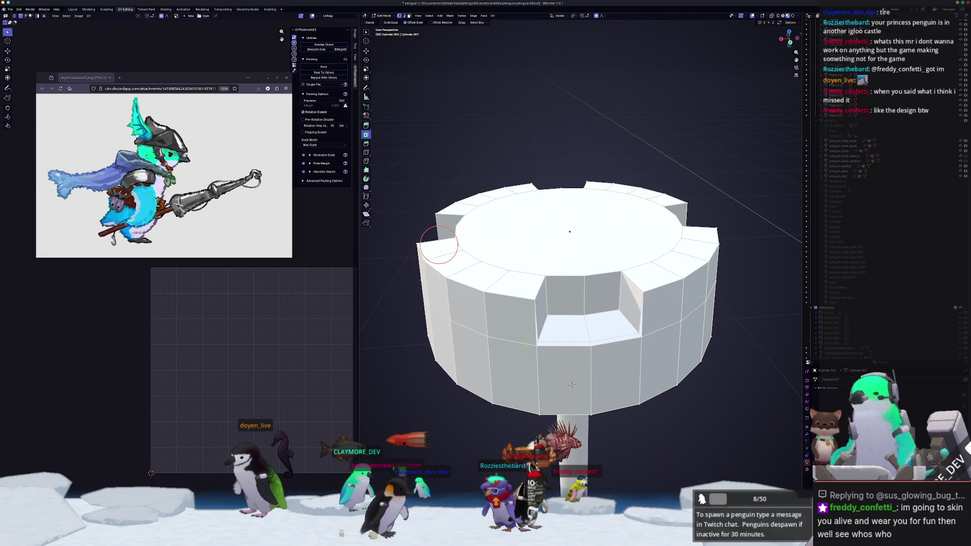
# Step: Merge the last stray notch vertices and return to Object Mode
pyautogui.press('m')
pyautogui.click(523, 328)
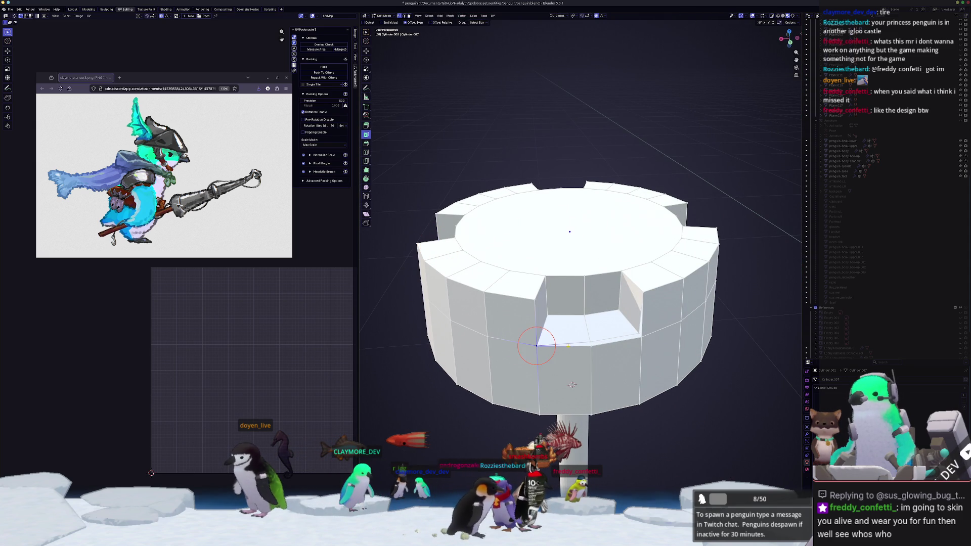
pyautogui.press('m')
pyautogui.click(590, 345)
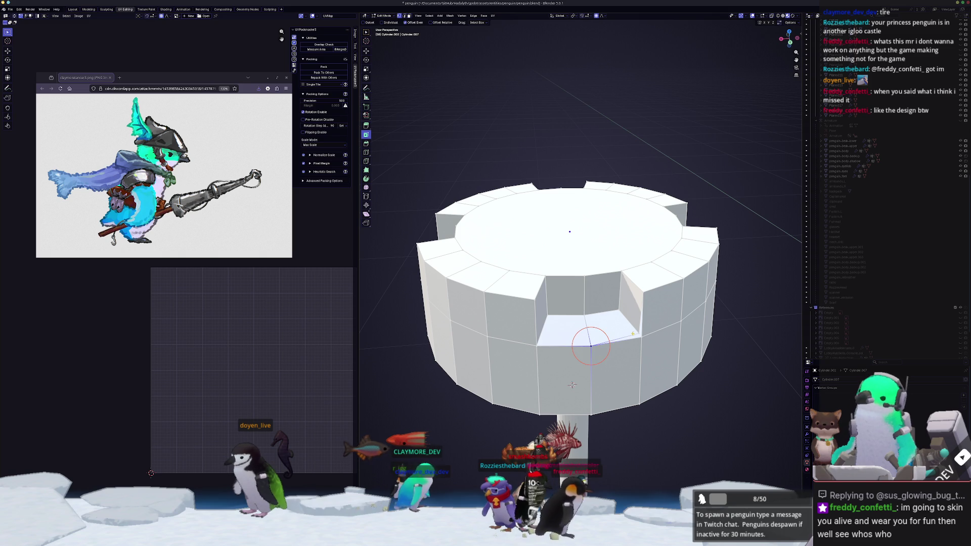
pyautogui.press('m')
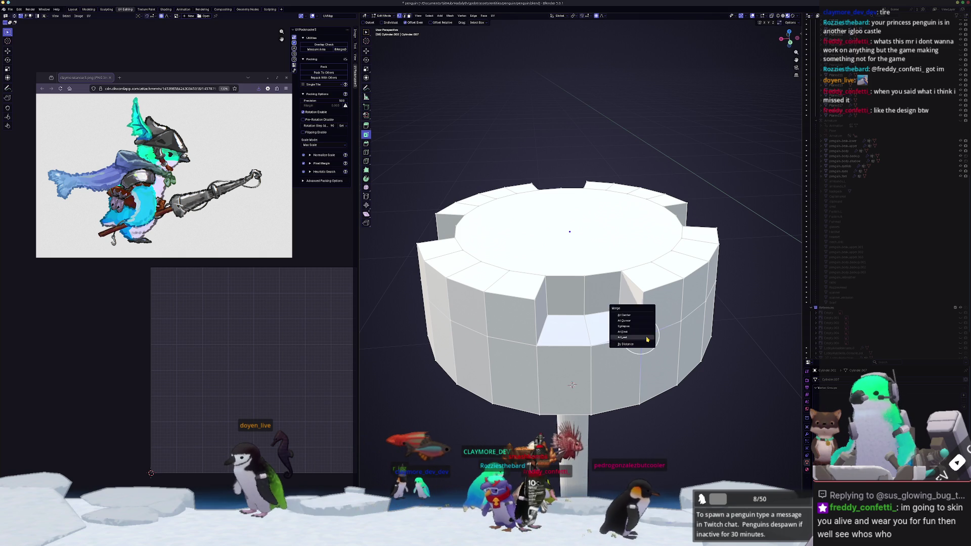
pyautogui.click(641, 336)
pyautogui.scroll(-3, 641, 335)
pyautogui.moveTo(641, 336)
pyautogui.mouseDown(button='middle')
pyautogui.moveTo(506, 275)
pyautogui.moveTo(599, 333)
pyautogui.mouseUp(button='middle')
pyautogui.press('Tab')
# Step: Apply Shade Smooth to the notched cylinder cap
pyautogui.scroll(-3, 600, 333)
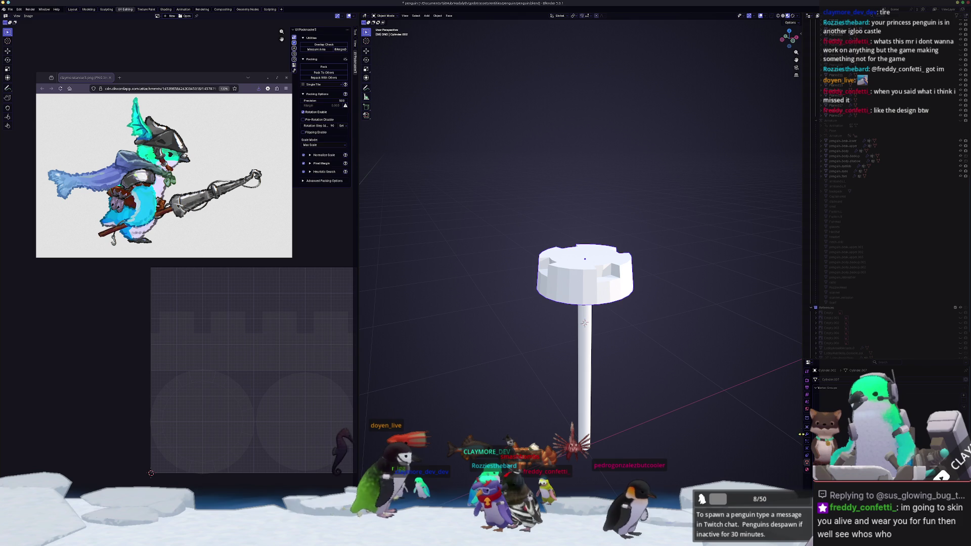
pyautogui.rightClick(609, 292)
pyautogui.click(606, 290)
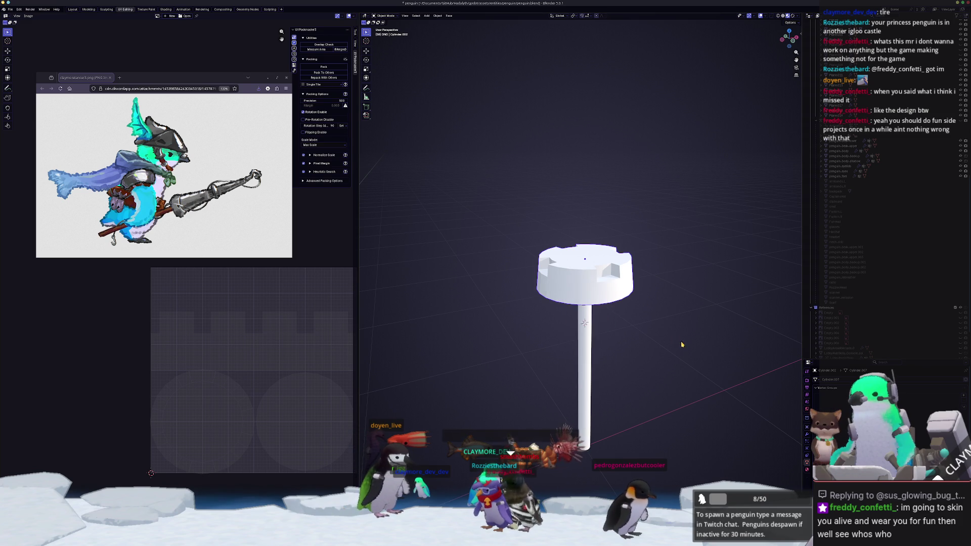
pyautogui.scroll(1, 728, 345)
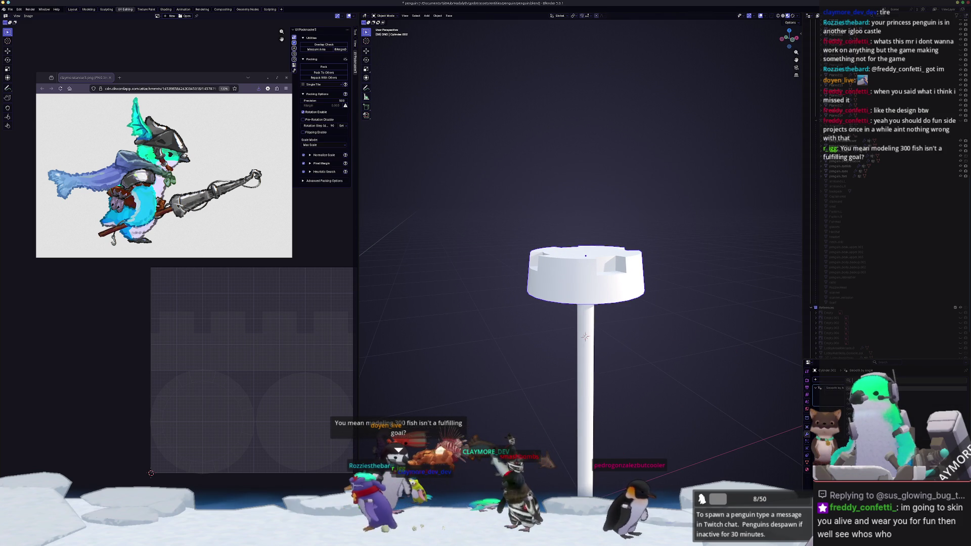
pyautogui.scroll(1, 703, 333)
# Step: Add a Bevel modifier to the cap with an Amount of 0.005 m
pyautogui.rightClick(703, 333)
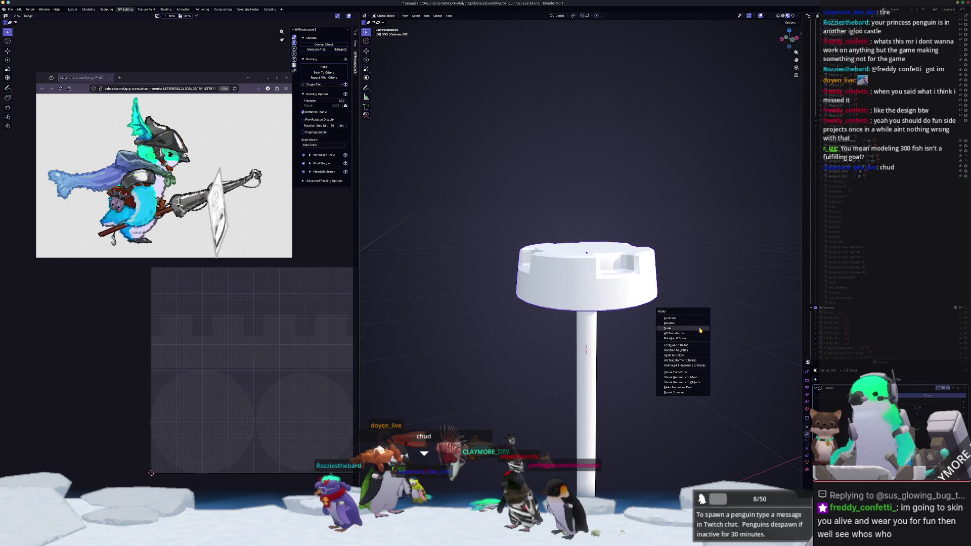
pyautogui.click(711, 344)
pyautogui.scroll(1, 715, 345)
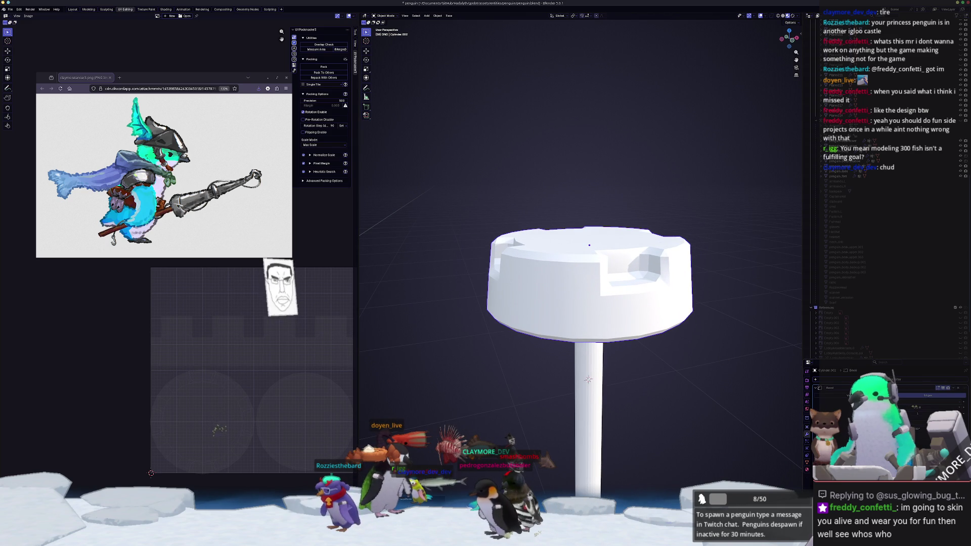
pyautogui.moveTo(938, 407); pyautogui.dragTo(943, 407)
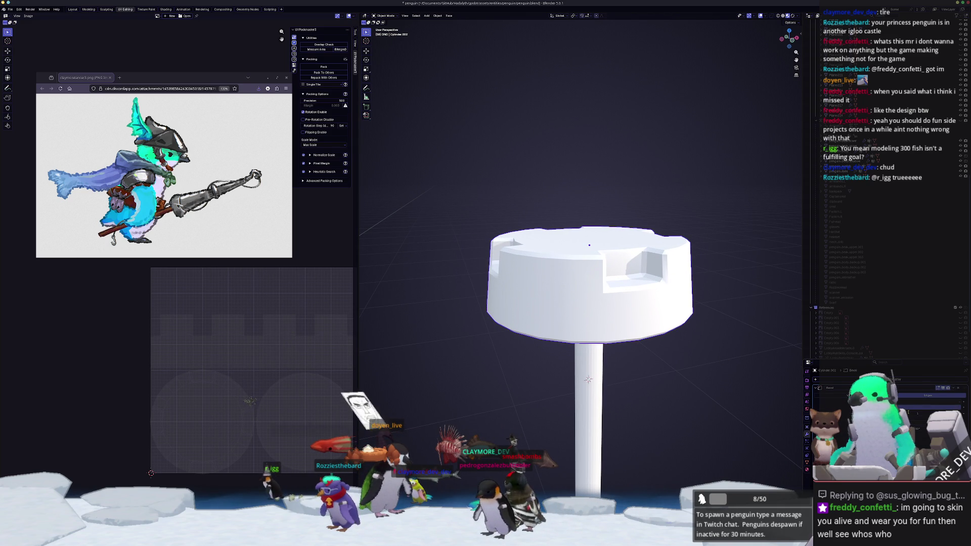
pyautogui.moveTo(942, 407); pyautogui.dragTo(944, 407)
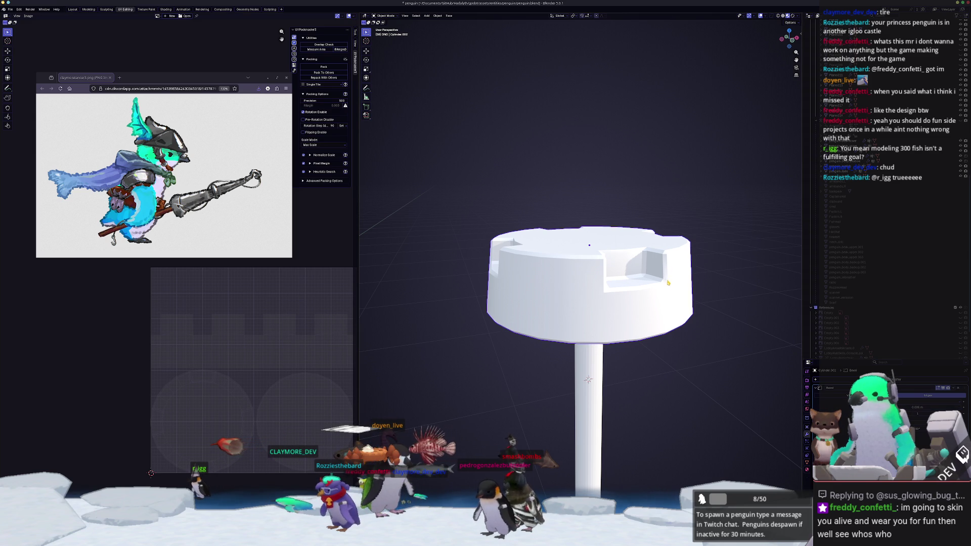
pyautogui.press('KP_1')
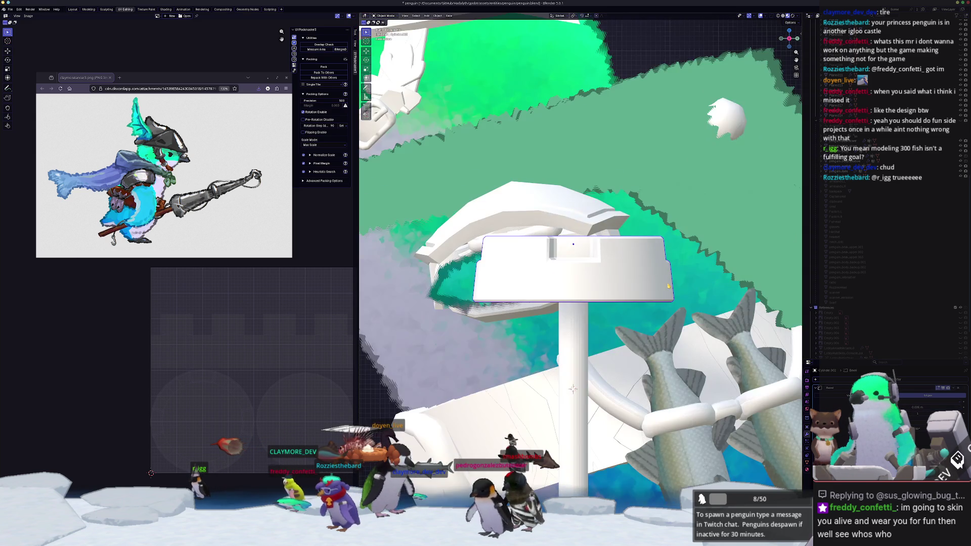
pyautogui.press('Tab')
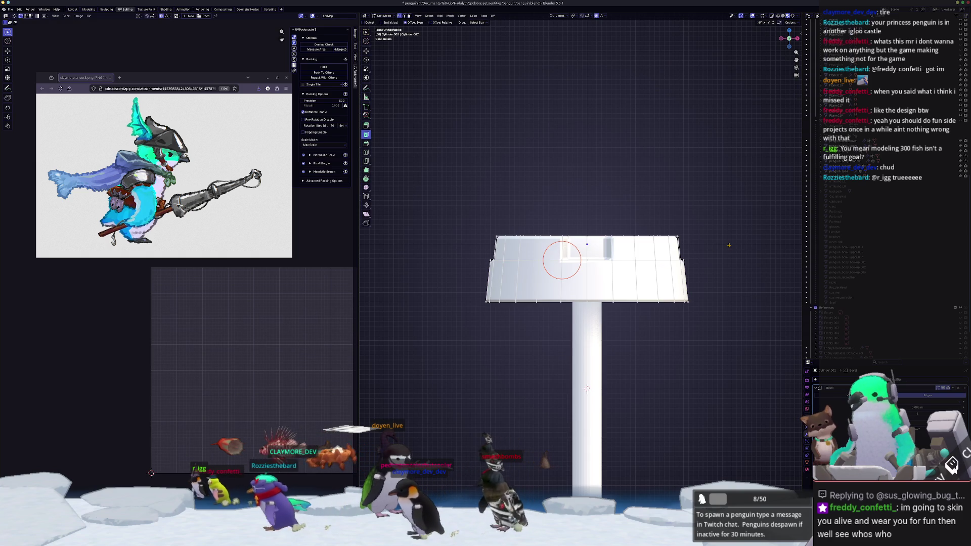
# Step: Add a new cylinder and scale it down to fit on the cap
pyautogui.press('Tab')
pyautogui.hotkey('shift', 'a')
pyautogui.moveTo(730, 246)
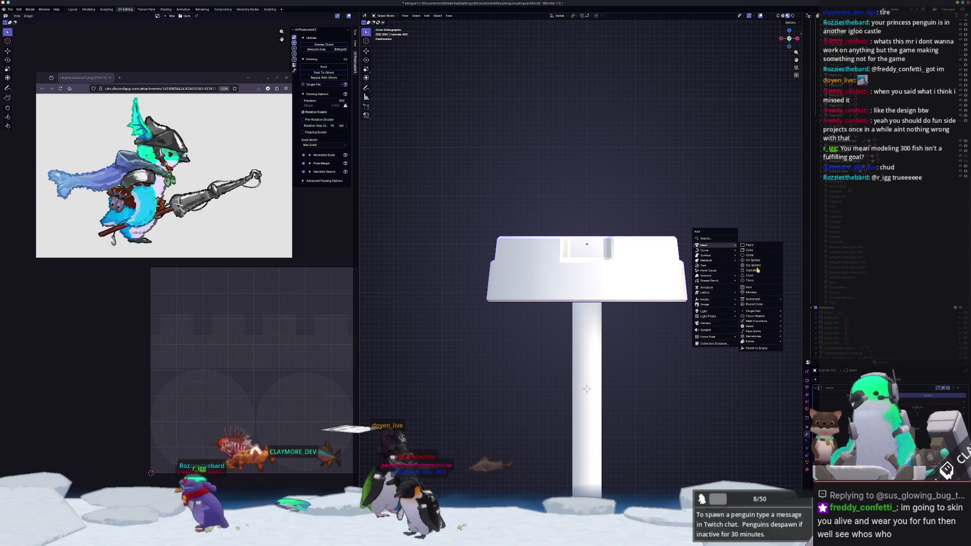
pyautogui.click(751, 271)
pyautogui.press('s')
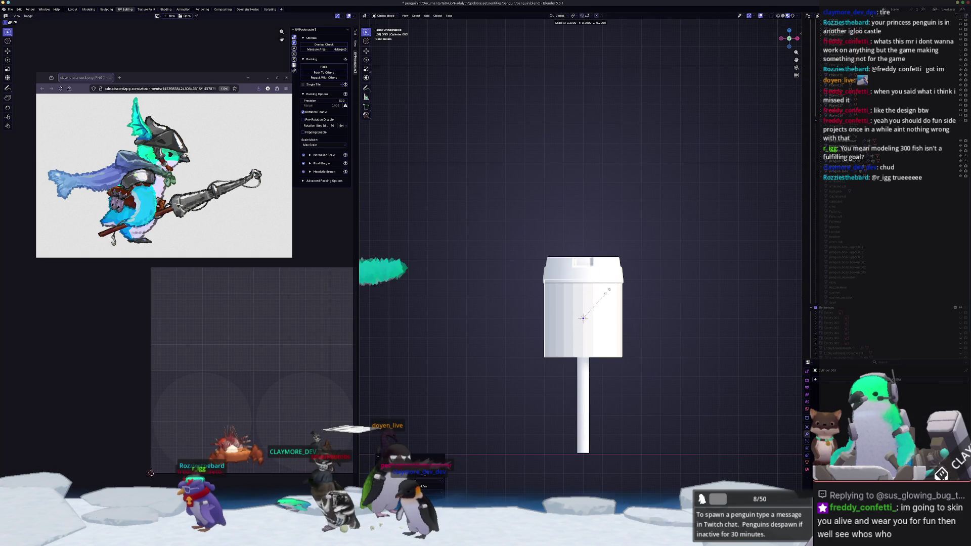
pyautogui.press('s')
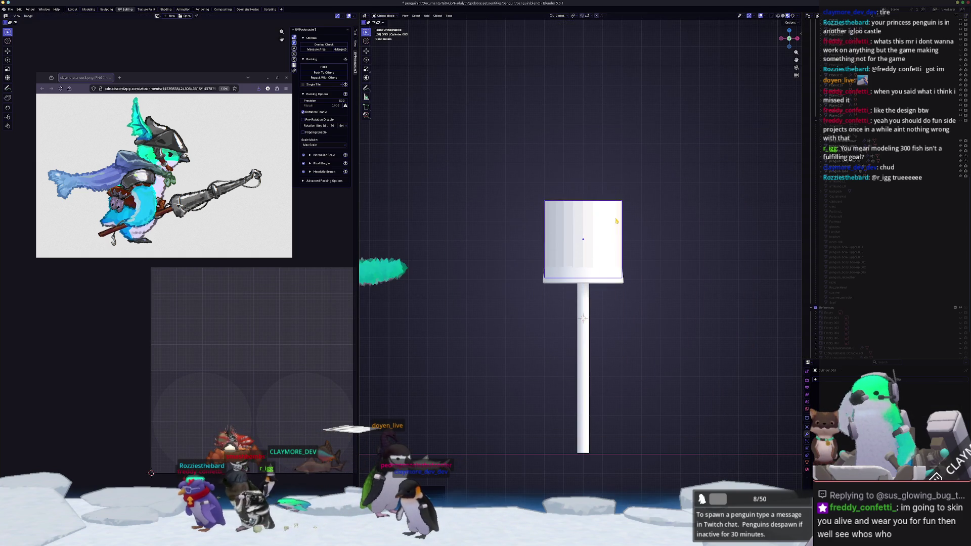
pyautogui.click(635, 228)
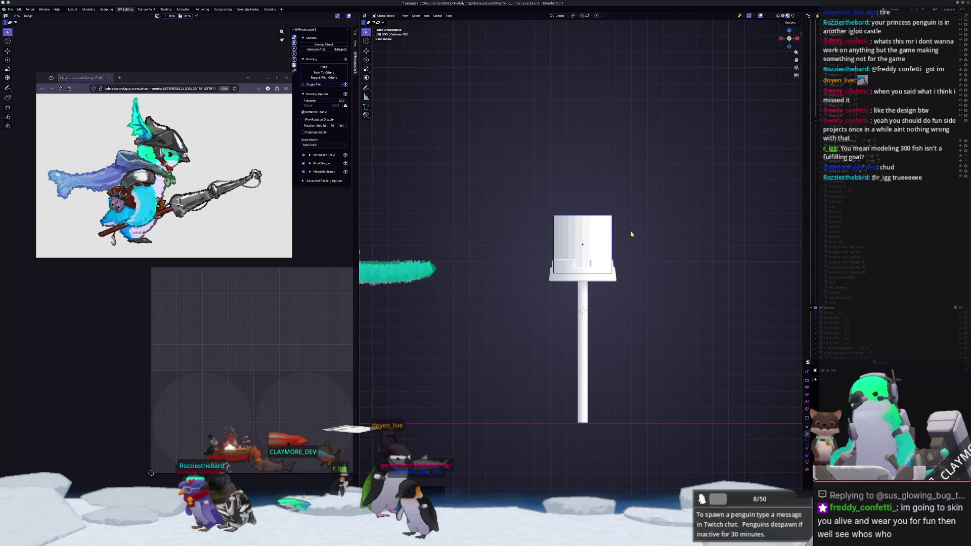
# Step: Taper the new cylinder's top ring inward and lower it twice into a narrowing tower
pyautogui.press('Tab')
pyautogui.moveTo(637, 236); pyautogui.dragTo(512, 165)
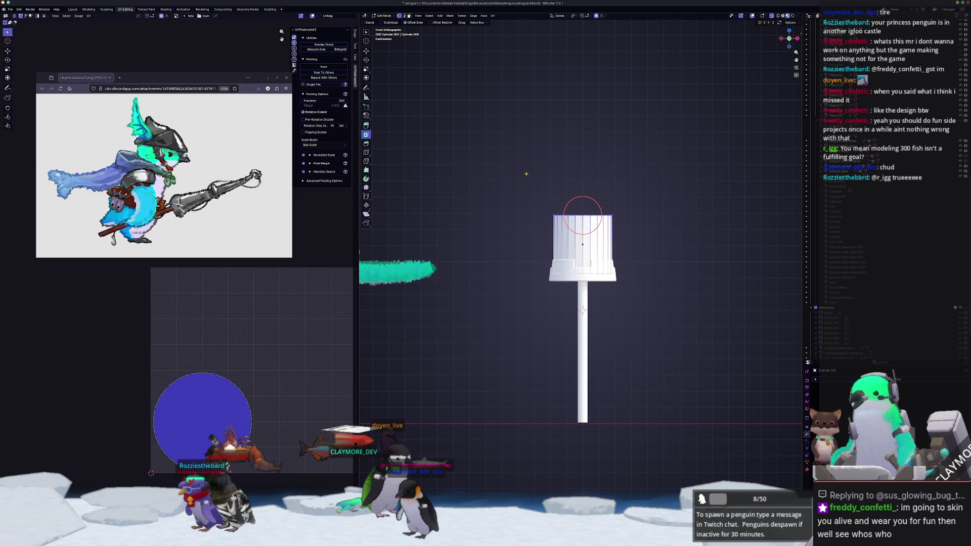
pyautogui.press('s')
pyautogui.click(686, 191)
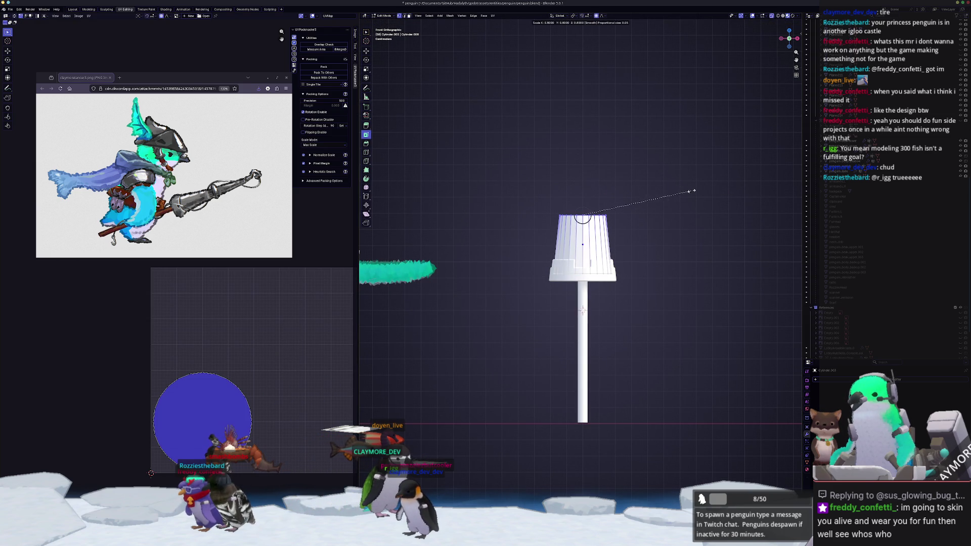
pyautogui.press('g')
pyautogui.press('z')
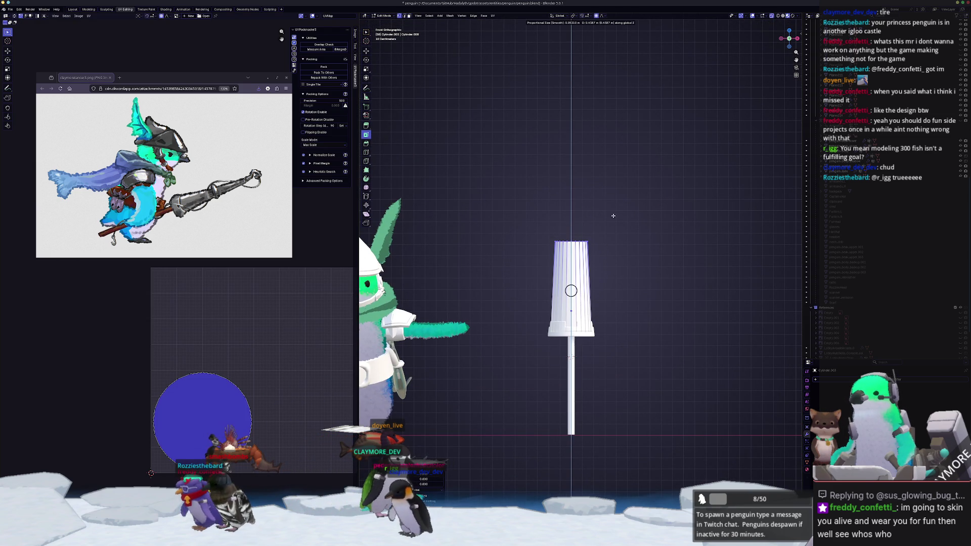
pyautogui.click(612, 216)
pyautogui.press('s')
pyautogui.click(615, 225)
pyautogui.press('g')
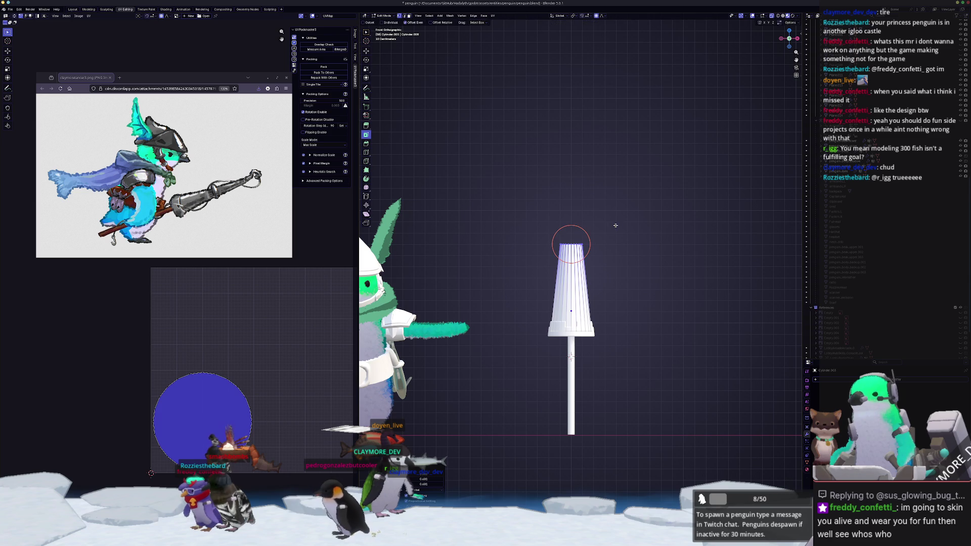
pyautogui.press('z')
pyautogui.click(614, 239)
# Step: Check the tower mesh in Edit Mode, re-centre the view, and open the Shift+A Mesh list
pyautogui.press('Tab')
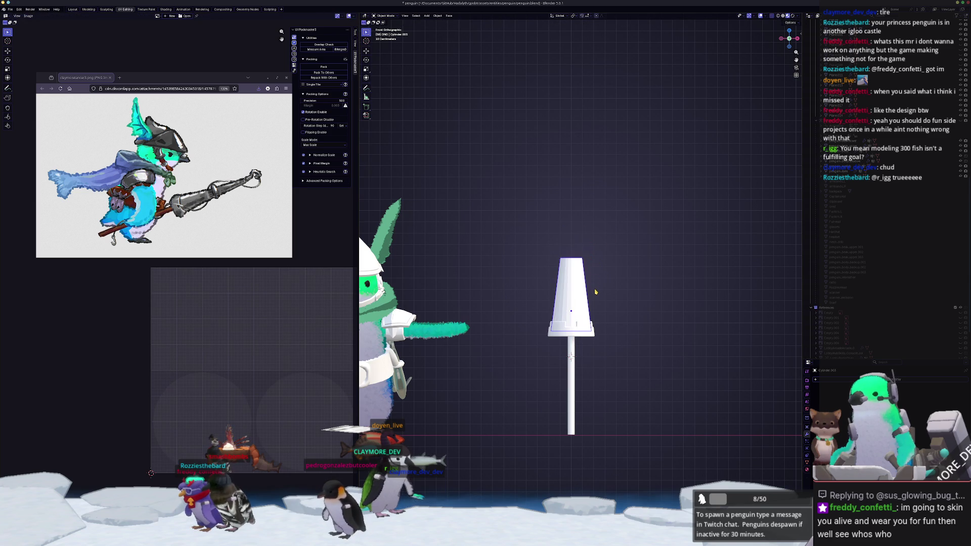
pyautogui.press('Tab')
pyautogui.press('Tab')
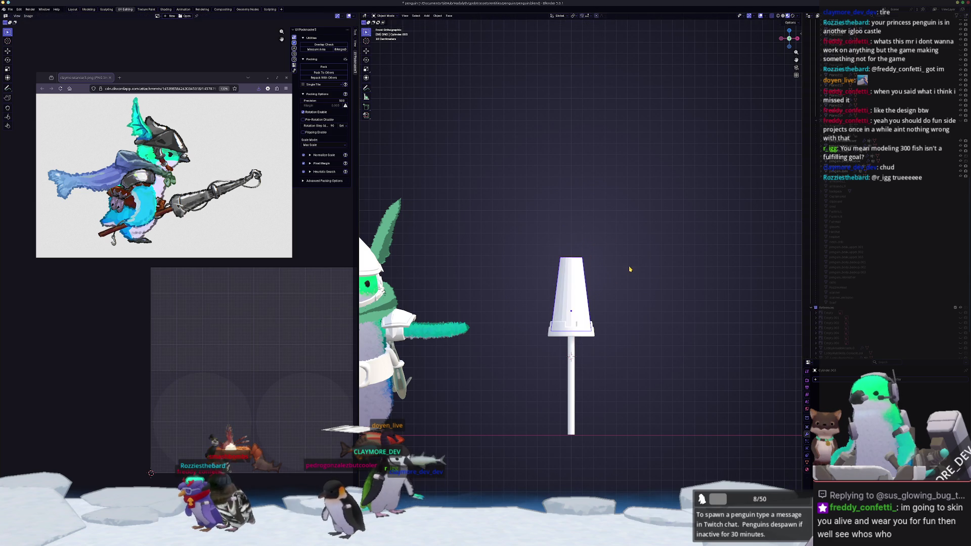
pyautogui.scroll(5, 605, 266)
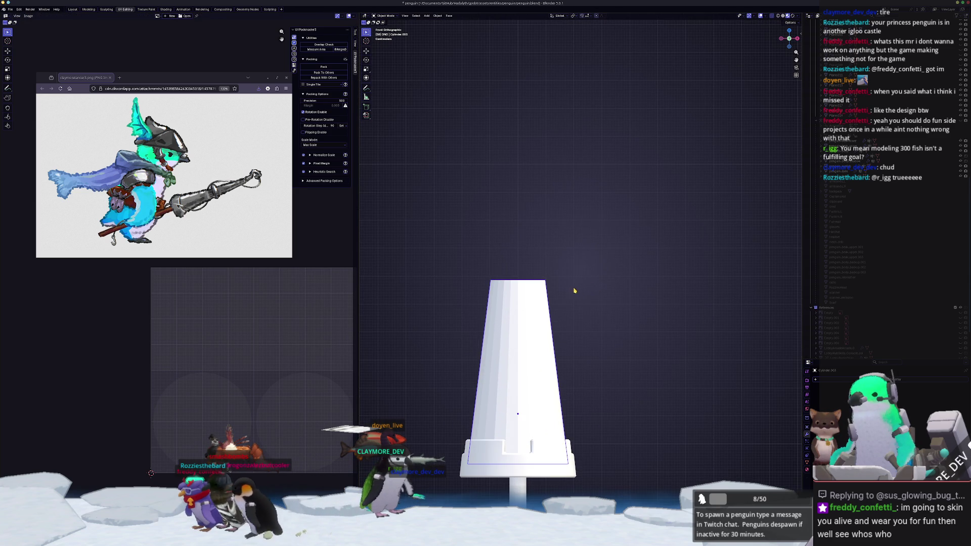
pyautogui.moveTo(574, 291)
pyautogui.keyDown('shift'); pyautogui.mouseDown(button='middle')
pyautogui.moveTo(617, 289)
pyautogui.moveTo(557, 477)
pyautogui.mouseUp(button='middle'); pyautogui.keyUp('shift')
pyautogui.press('Tab')
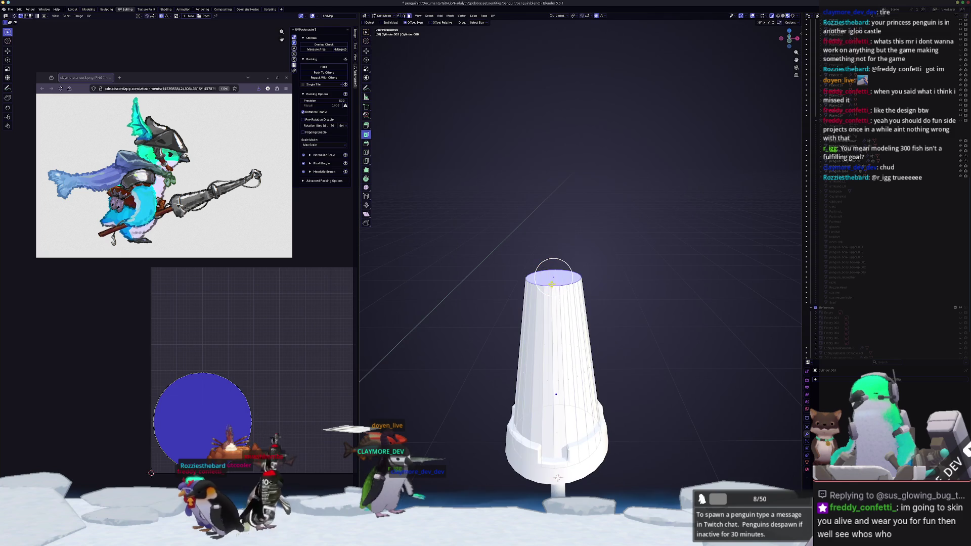
pyautogui.press('Tab')
pyautogui.moveTo(606, 289); pyautogui.dragTo(644, 281, button='middle')
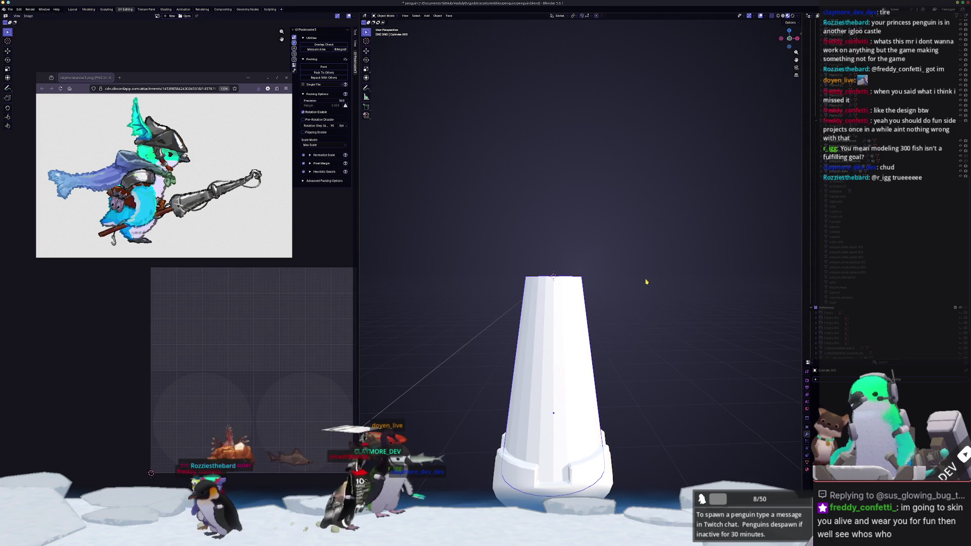
pyautogui.hotkey('shift', 'a')
pyautogui.moveTo(646, 281)
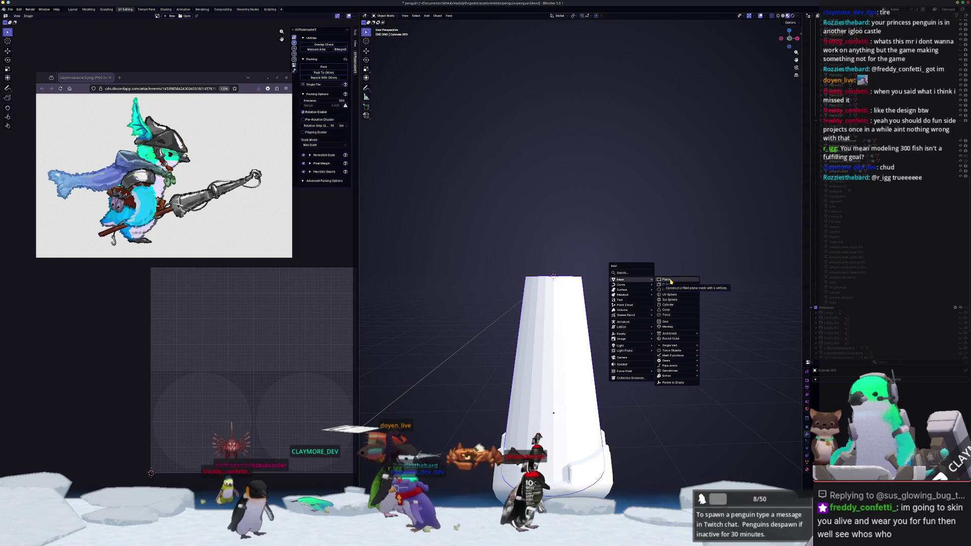
# Step: Add a Single Vert mesh object and return to Object Mode
pyautogui.moveTo(669, 345)
pyautogui.click(720, 346)
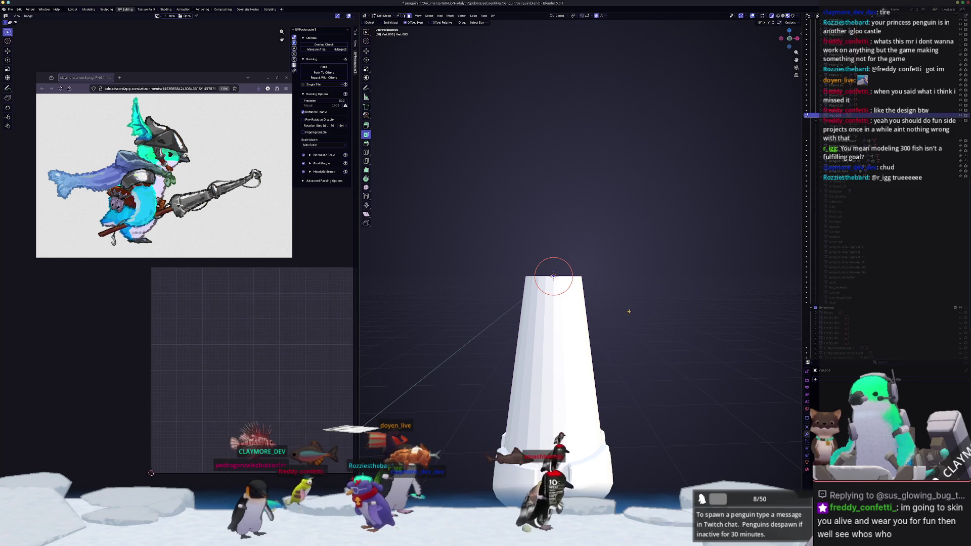
pyautogui.press('Tab')
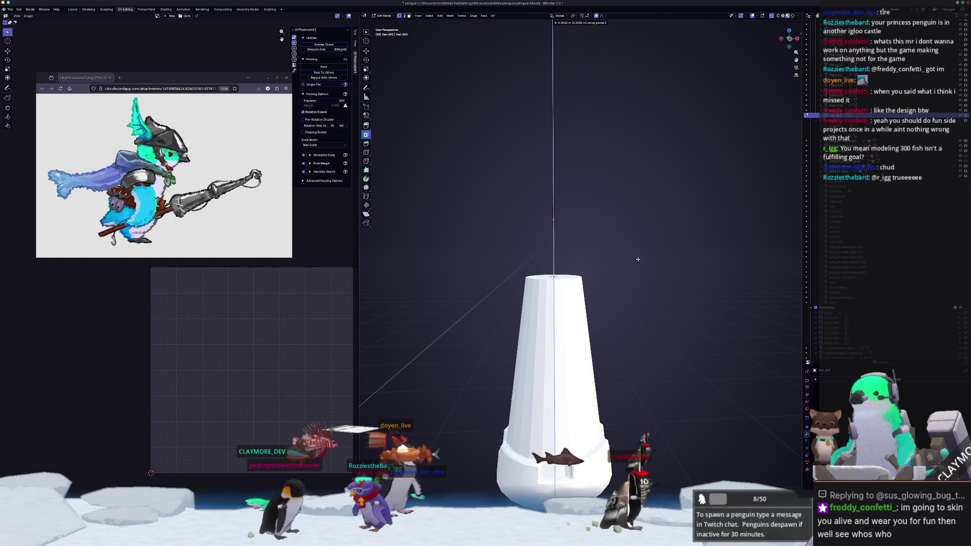
pyautogui.scroll(-3, 632, 267)
# Step: Add a Bezier circle around the tower, orbit to look down on it, and reselect the tower
pyautogui.rightClick(630, 273)
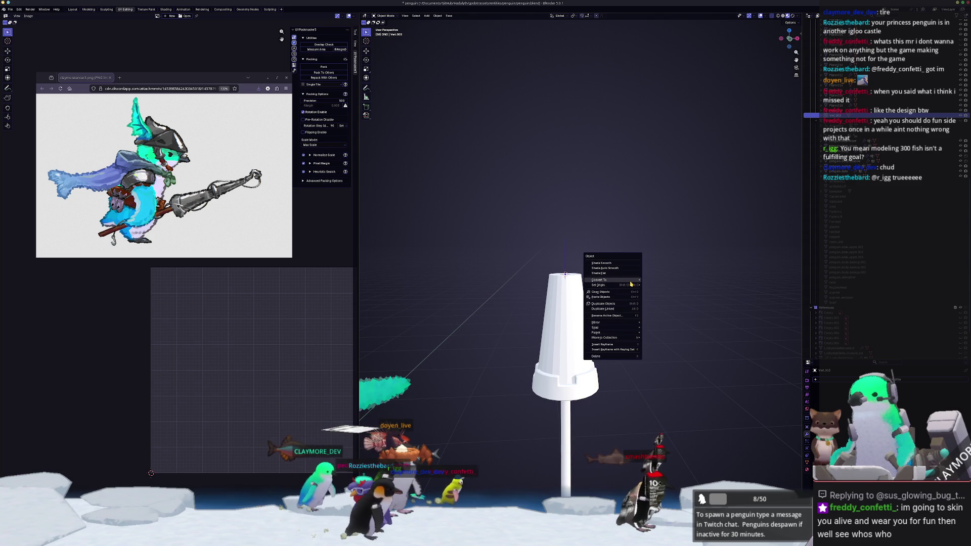
pyautogui.moveTo(636, 279)
pyautogui.press('Escape')
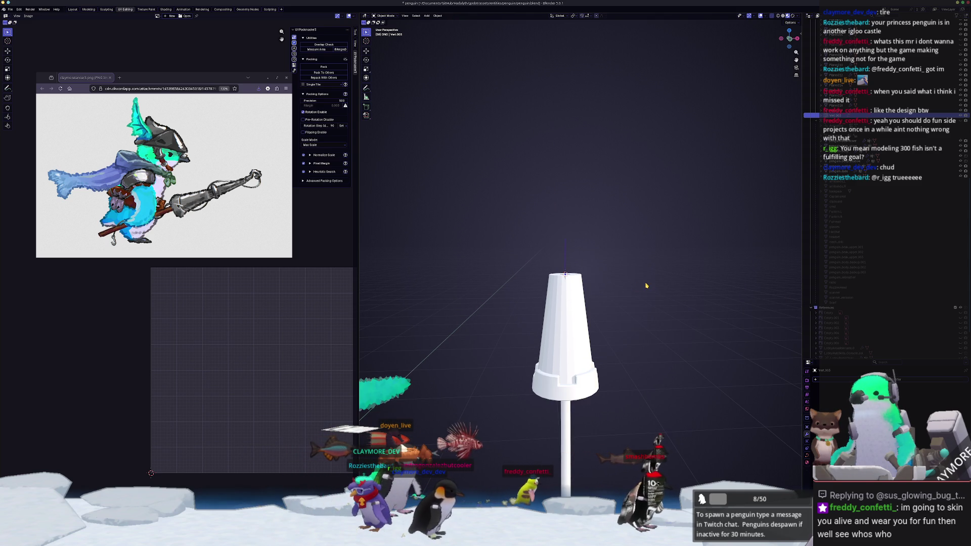
pyautogui.hotkey('shift', 'a')
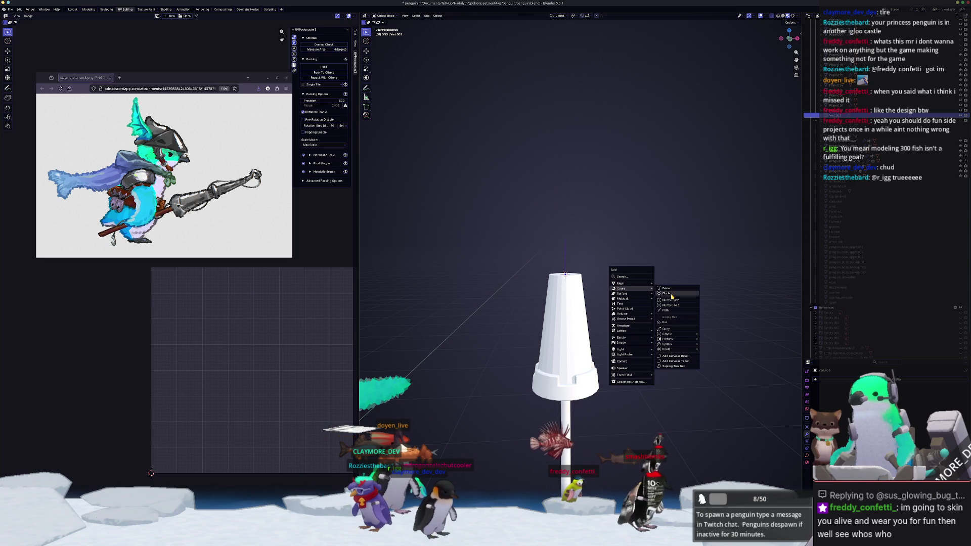
pyautogui.click(671, 296)
pyautogui.moveTo(671, 297); pyautogui.dragTo(581, 273, button='middle')
pyautogui.click(575, 268)
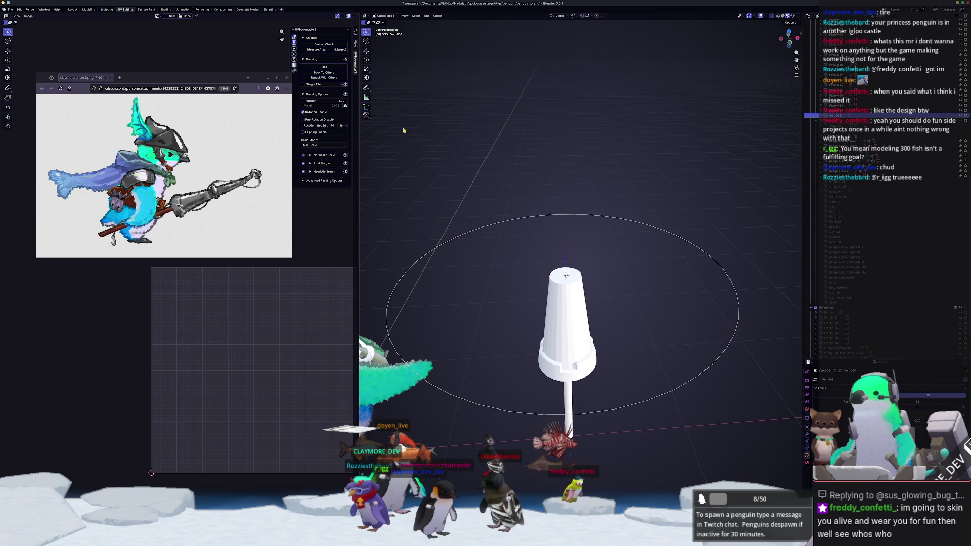
# Step: In Layout, set the tower curve's Bevel to Object using the BezierCircle
pyautogui.click(74, 9)
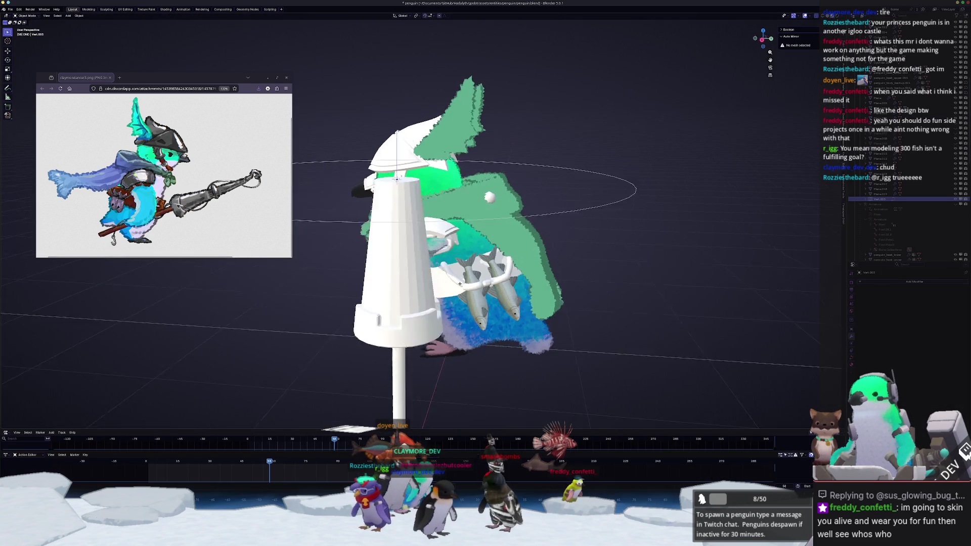
pyautogui.moveTo(505, 227)
pyautogui.mouseDown(button='middle')
pyautogui.moveTo(657, 222)
pyautogui.moveTo(612, 216)
pyautogui.moveTo(834, 364)
pyautogui.mouseUp(button='middle')
pyautogui.scroll(-2, 874, 365)
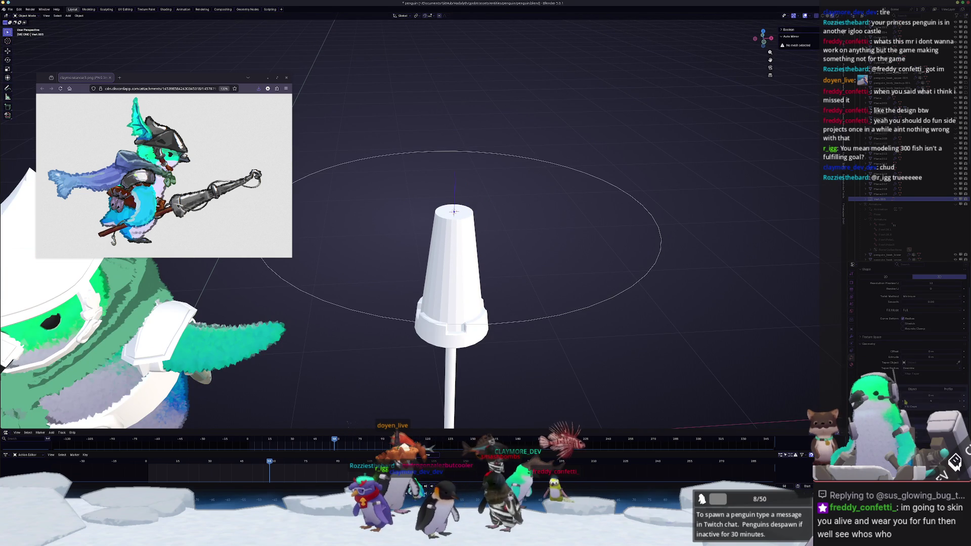
pyautogui.click(920, 392)
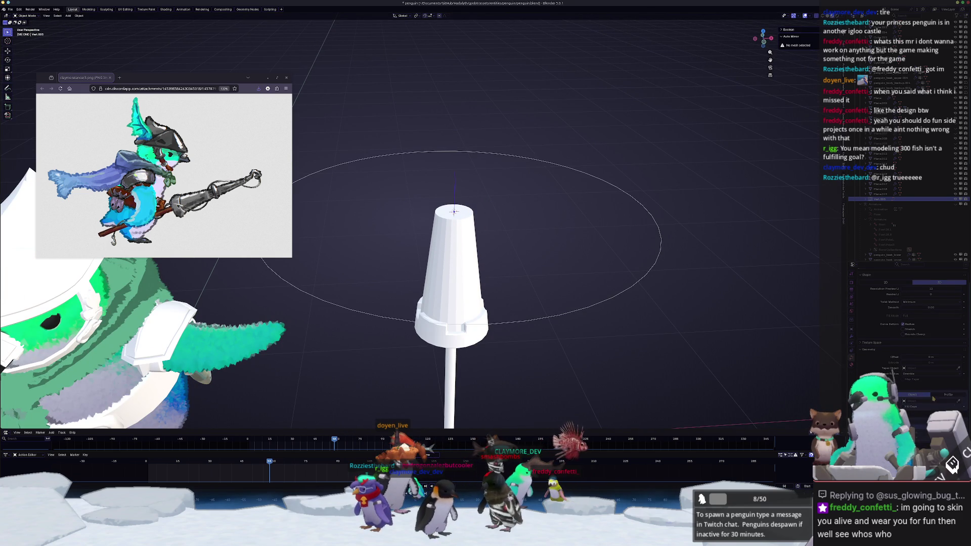
pyautogui.click(625, 286)
# Step: Shrink the Bezier circle in top view and subdivide its points three times
pyautogui.click(622, 293)
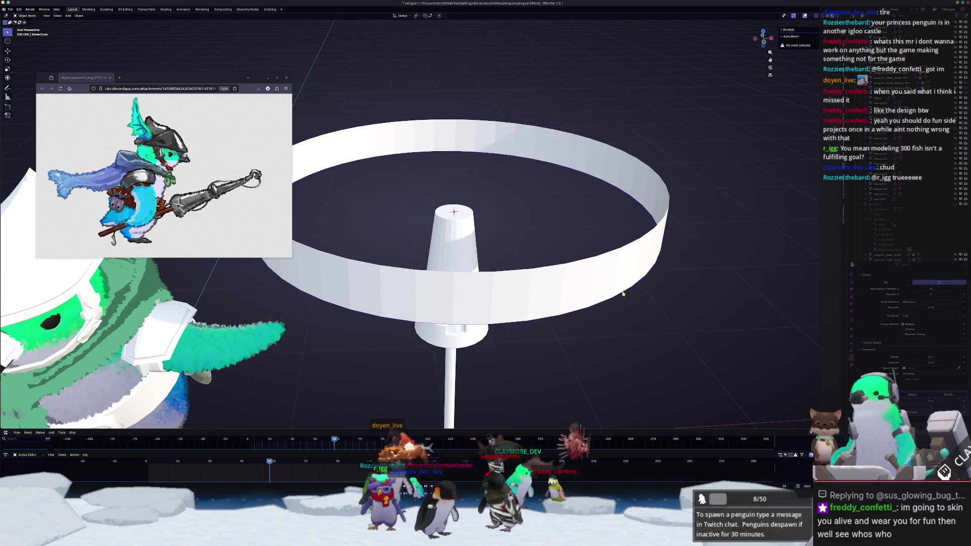
pyautogui.press('KP_7')
pyautogui.click(521, 205)
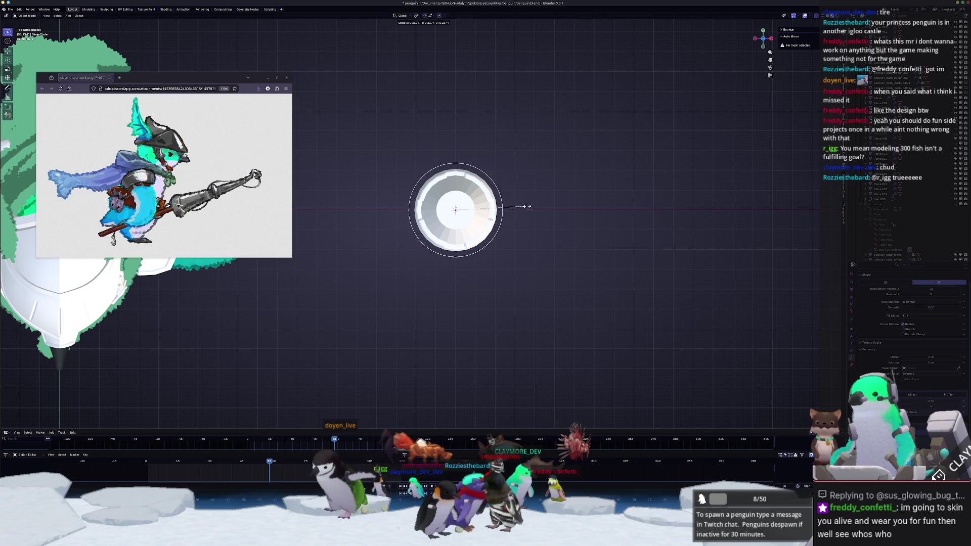
pyautogui.press('Tab')
pyautogui.scroll(5, 445, 203)
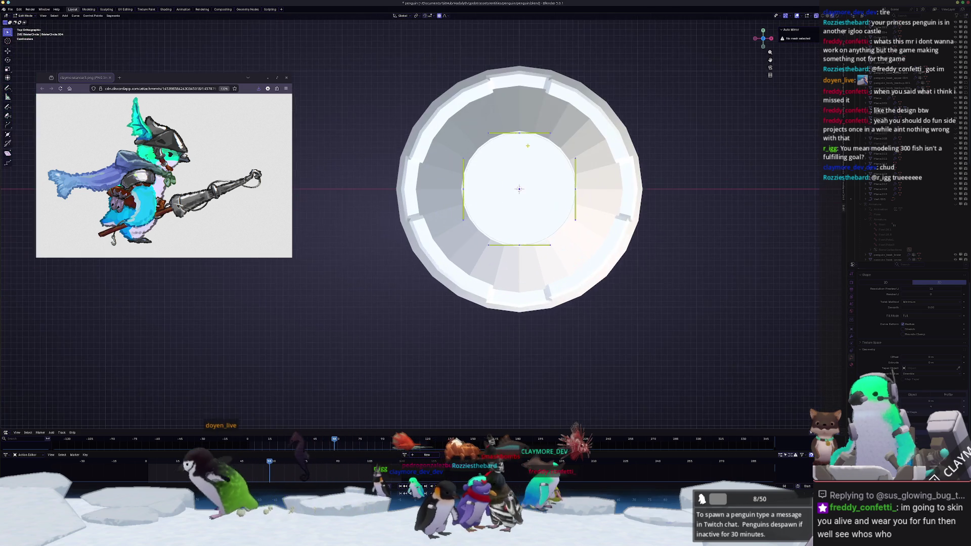
pyautogui.rightClick(551, 167)
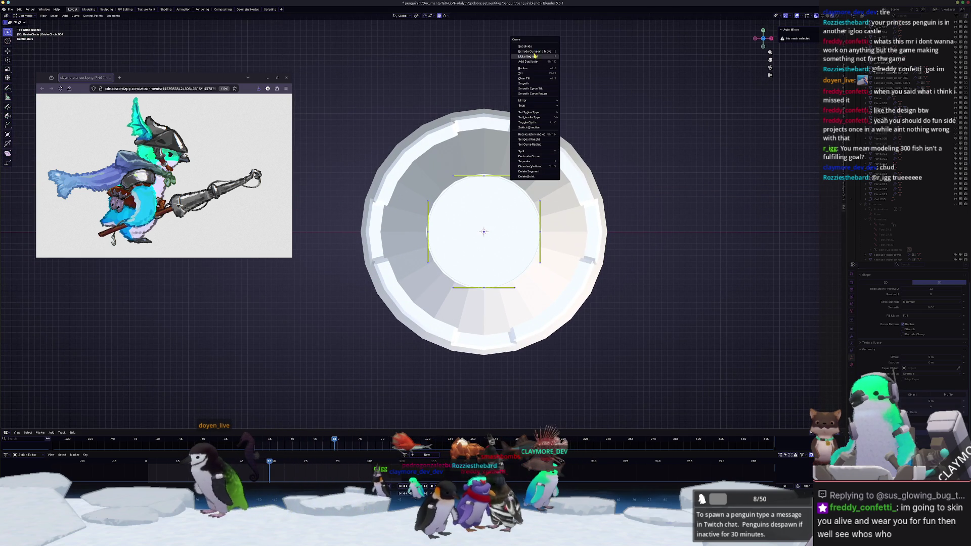
pyautogui.click(533, 47)
pyautogui.rightClick(552, 133)
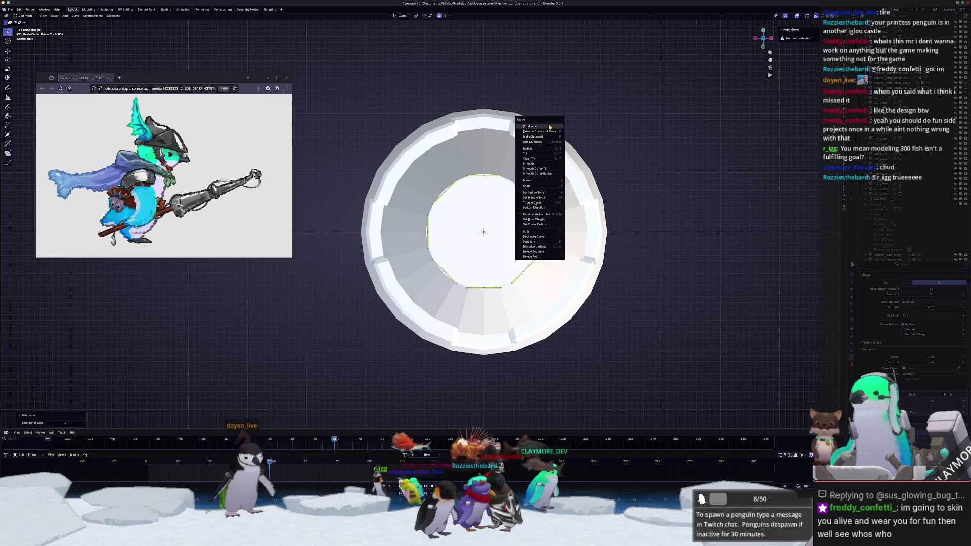
pyautogui.click(552, 132)
pyautogui.rightClick(552, 134)
pyautogui.click(552, 134)
# Step: Scale alternate circle points inward to form a wavy star-shaped profile
pyautogui.scroll(2, 425, 222)
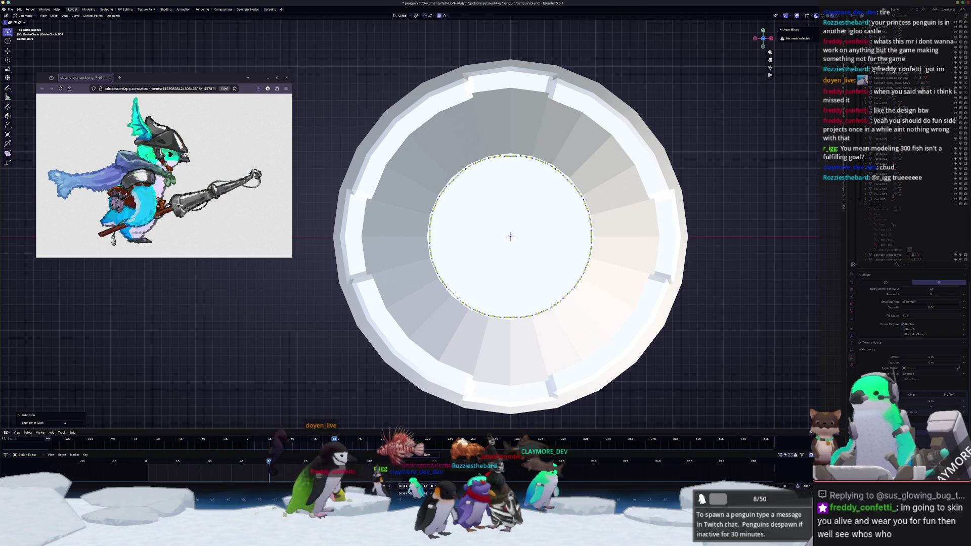
pyautogui.click(510, 156)
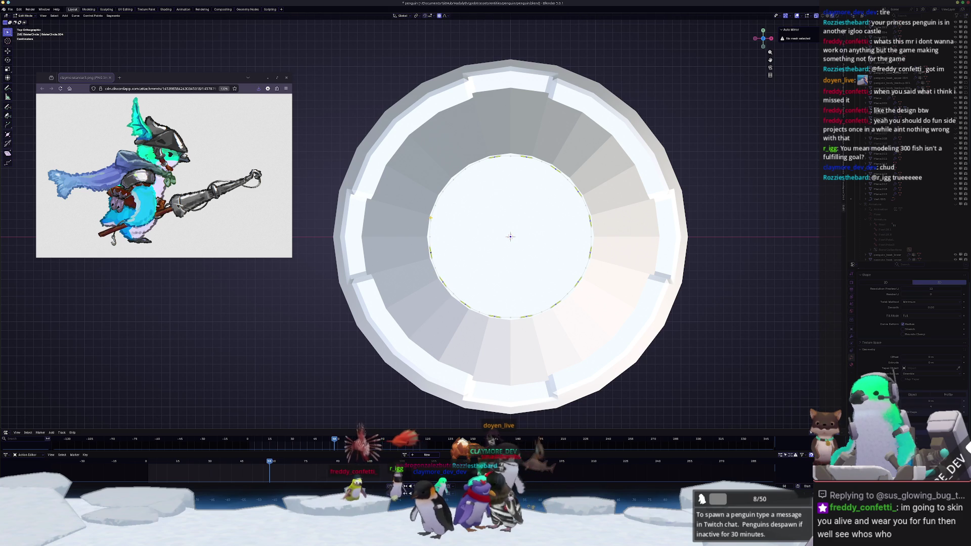
pyautogui.press('s')
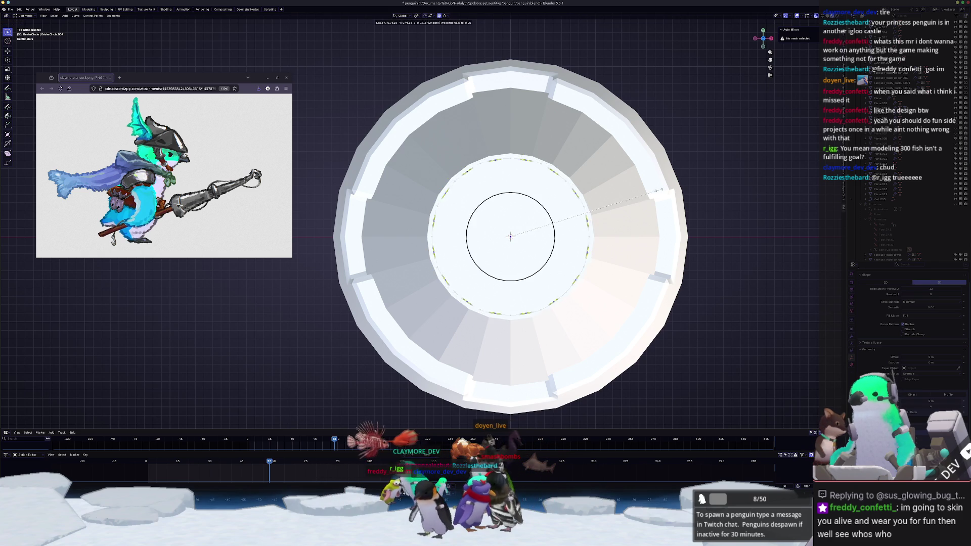
pyautogui.scroll(15, 647, 188)
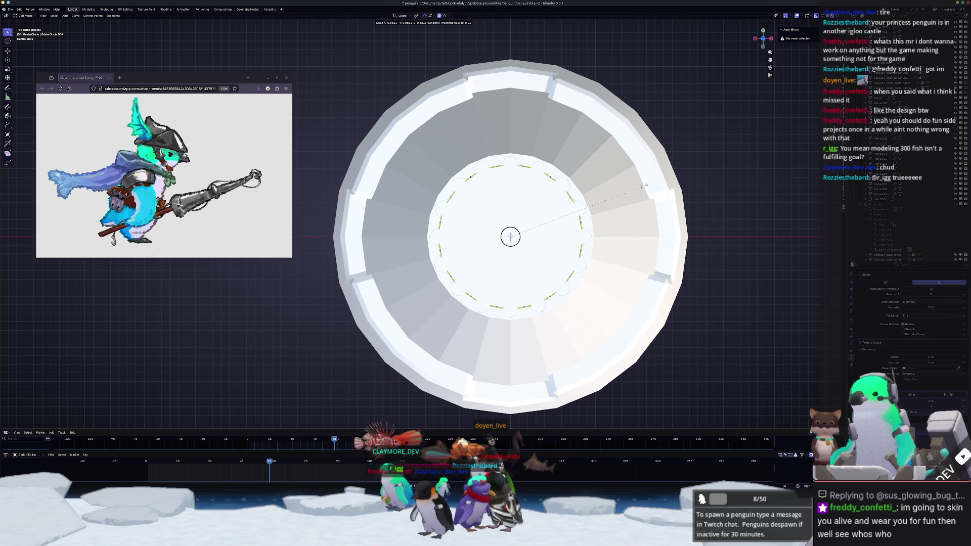
pyautogui.click(646, 187)
pyautogui.press('Tab')
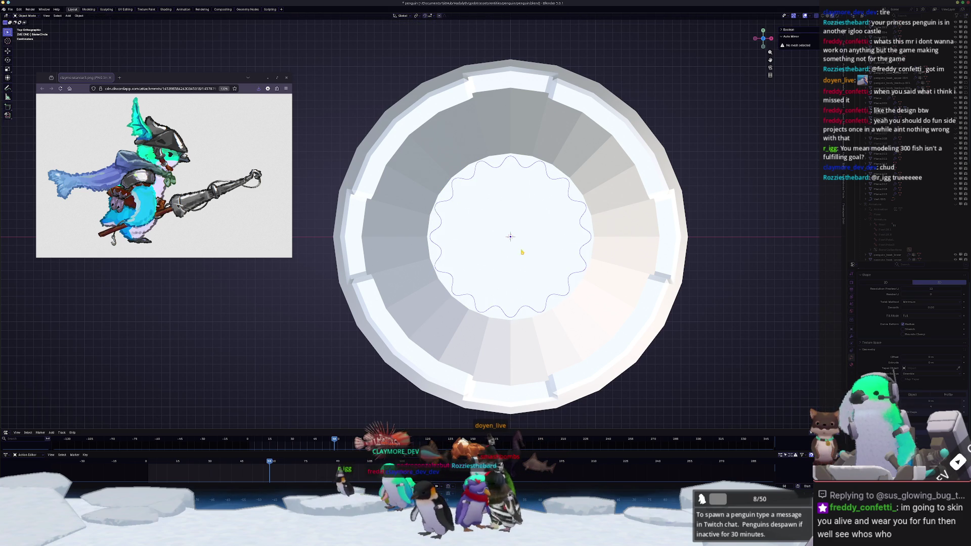
# Step: Resize the fluted top to about 0.937 scale
pyautogui.moveTo(646, 186)
pyautogui.mouseDown(button='middle')
pyautogui.moveTo(554, 239)
pyautogui.moveTo(546, 217)
pyautogui.moveTo(511, 225)
pyautogui.moveTo(501, 242)
pyautogui.mouseUp(button='middle')
pyautogui.click(501, 246)
pyautogui.scroll(2, 501, 246)
pyautogui.press('s')
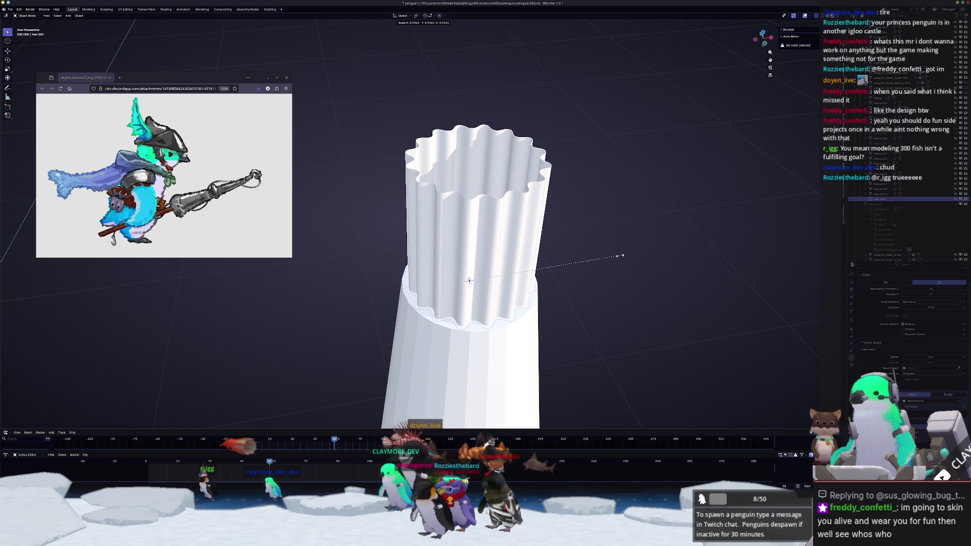
pyautogui.click(618, 257)
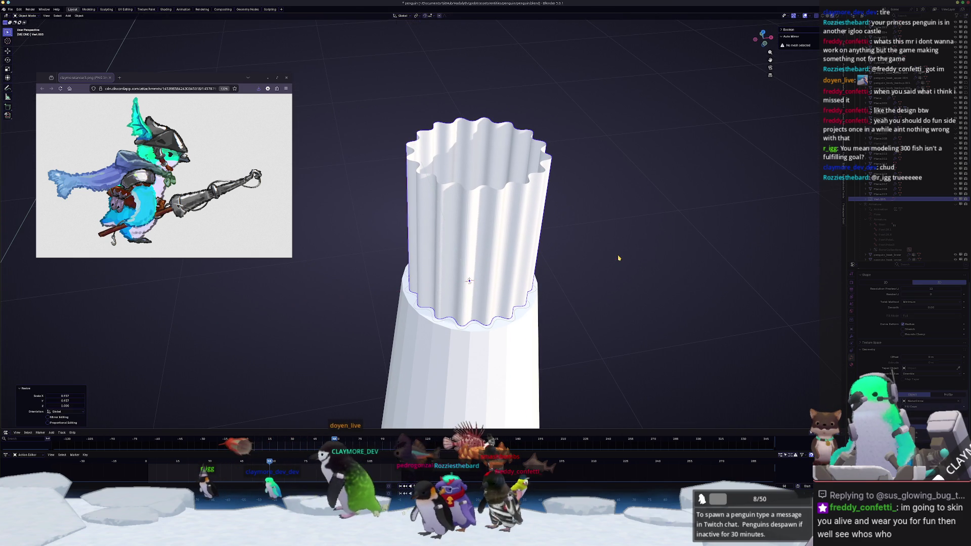
# Step: Lower the circle's resolution for sharper flutes, apply it to the column, and shade the column smooth
pyautogui.click(517, 320)
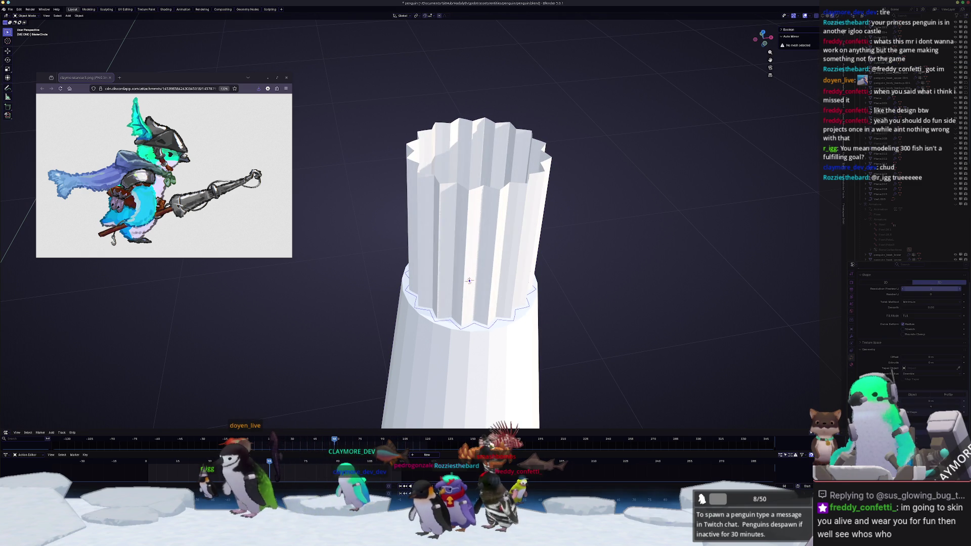
pyautogui.moveTo(930, 288); pyautogui.dragTo(933, 288)
pyautogui.rightClick(497, 239)
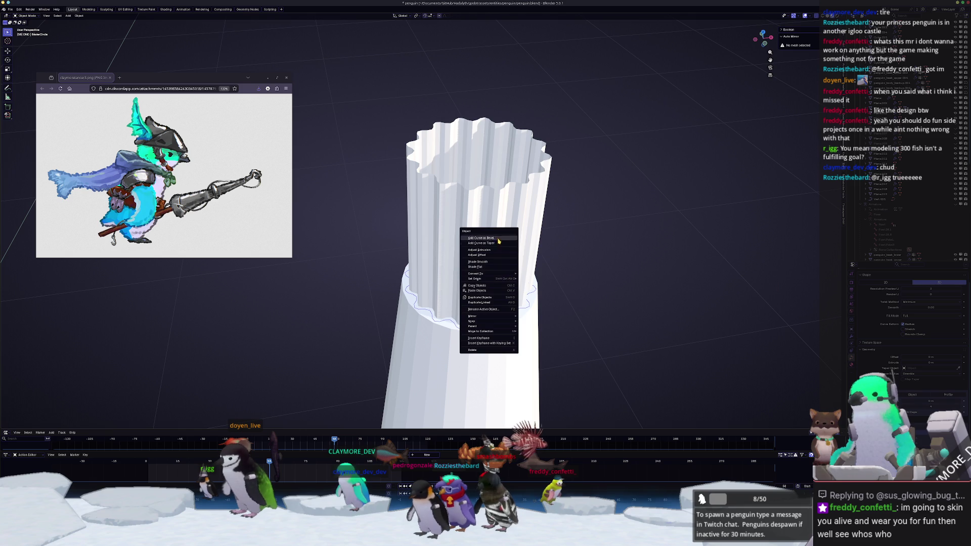
pyautogui.click(497, 243)
pyautogui.click(498, 238)
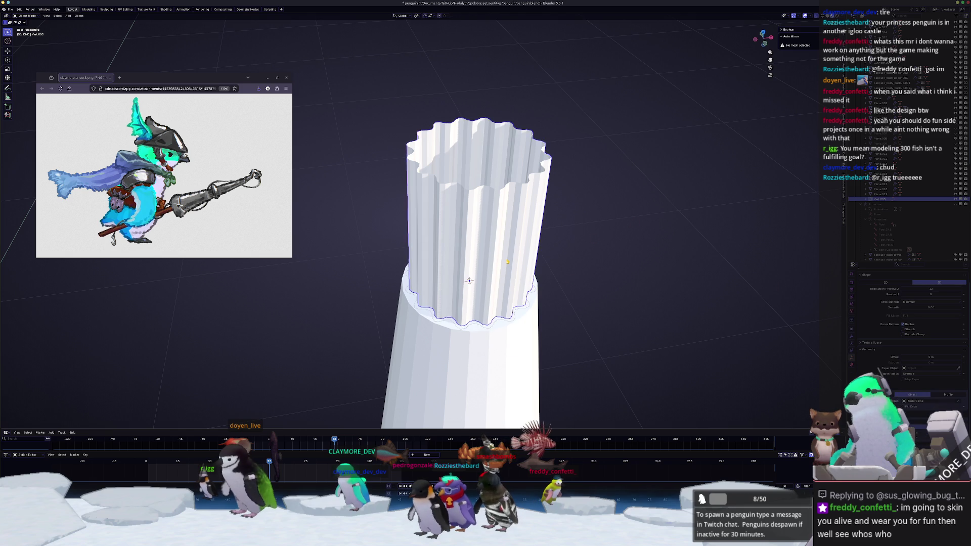
pyautogui.rightClick(496, 226)
pyautogui.moveTo(505, 256)
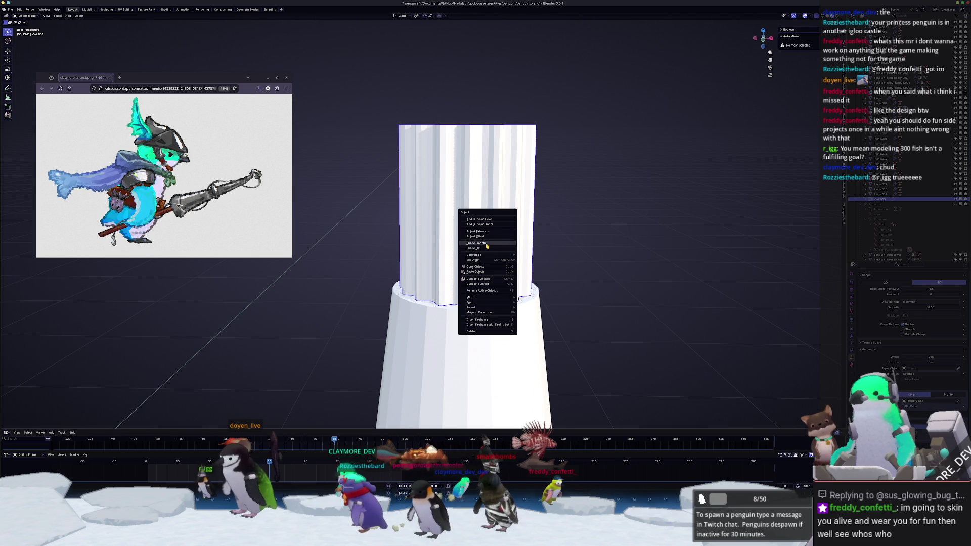
pyautogui.click(486, 243)
pyautogui.click(480, 363)
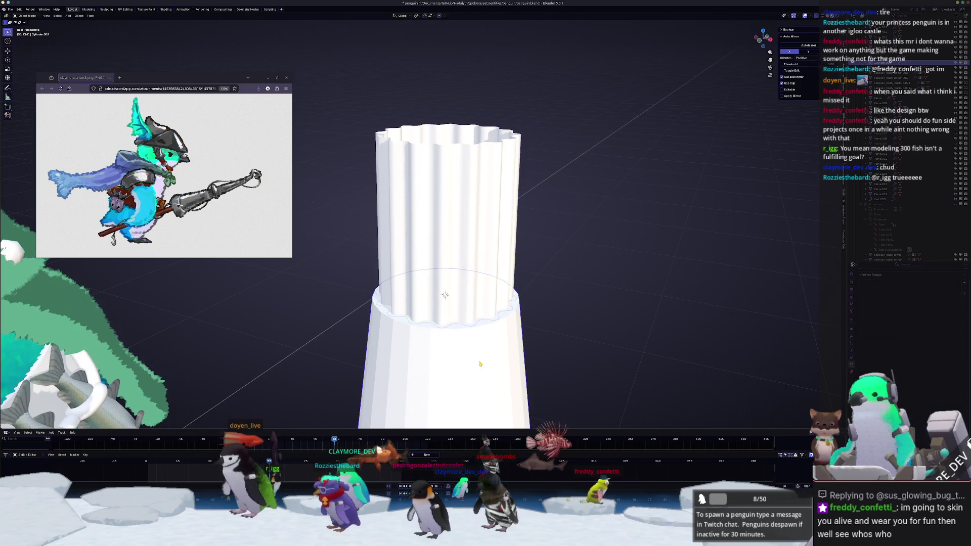
# Step: Inspect a tower piece's Bevel modifier, then select the fluted top and view it from the front
pyautogui.scroll(-5, 480, 364)
pyautogui.scroll(2, 463, 390)
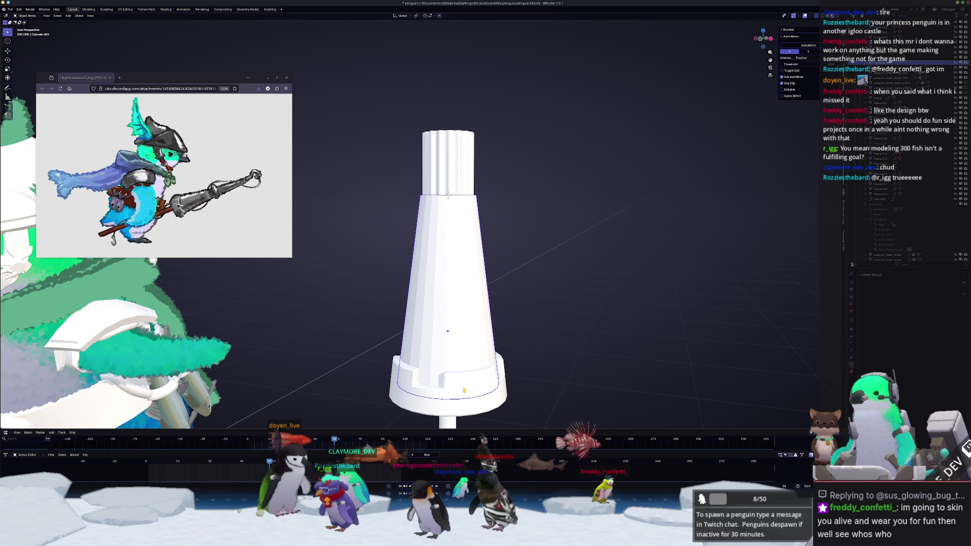
pyautogui.click(464, 390)
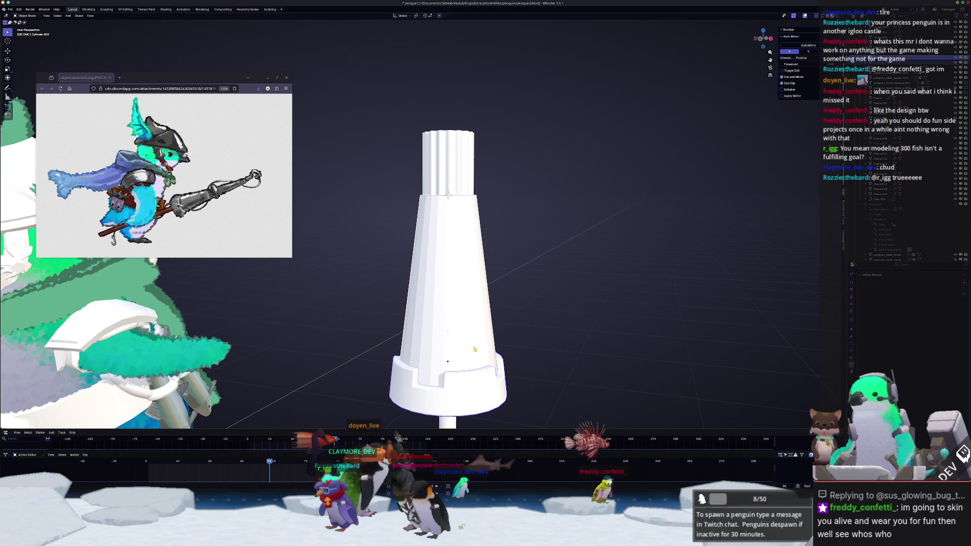
pyautogui.click(851, 346)
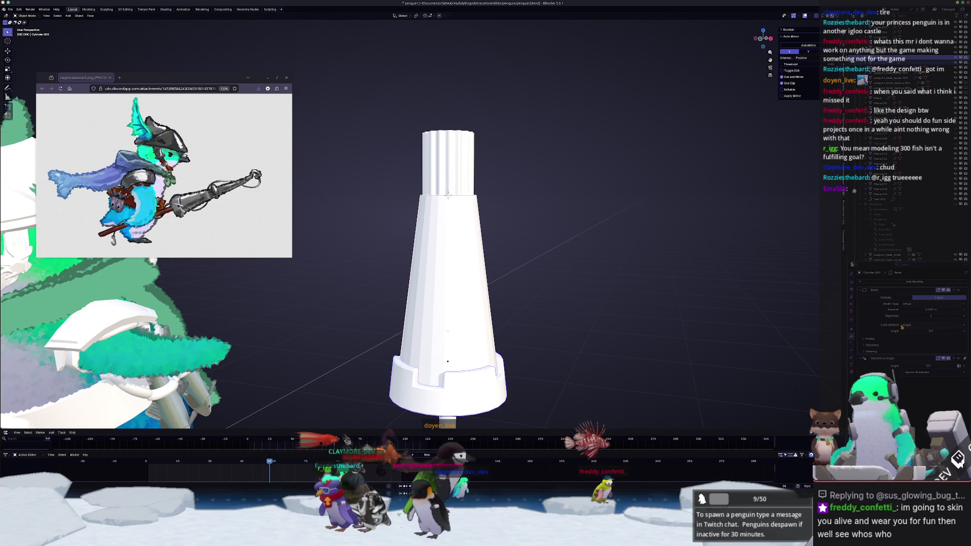
pyautogui.click(952, 290)
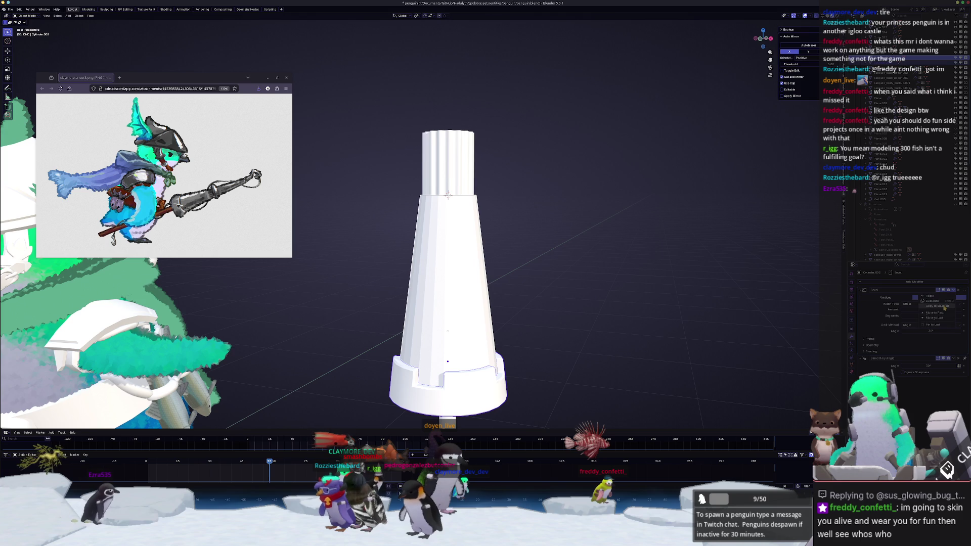
pyautogui.click(457, 156)
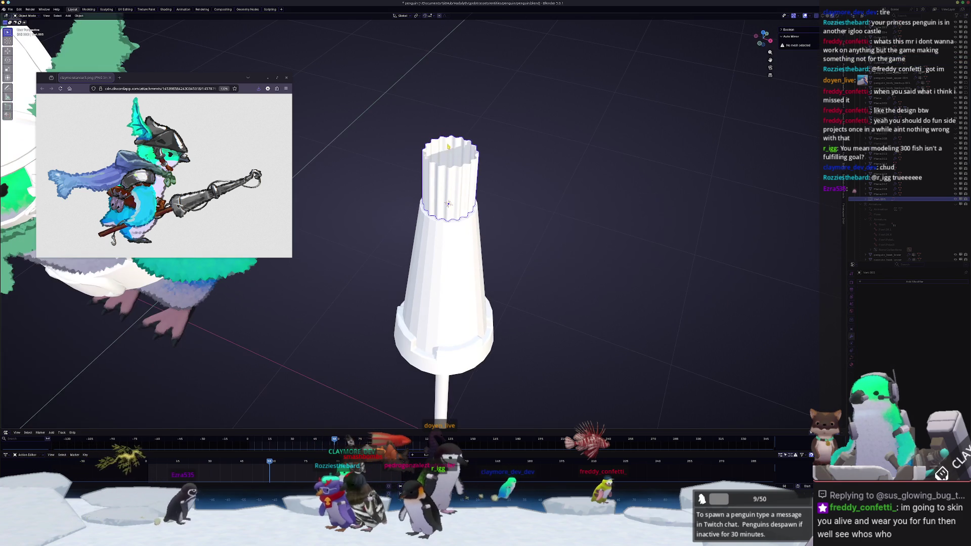
pyautogui.moveTo(456, 156)
pyautogui.mouseDown(button='middle')
pyautogui.moveTo(448, 221)
pyautogui.moveTo(463, 186)
pyautogui.mouseUp(button='middle')
pyautogui.click(448, 221)
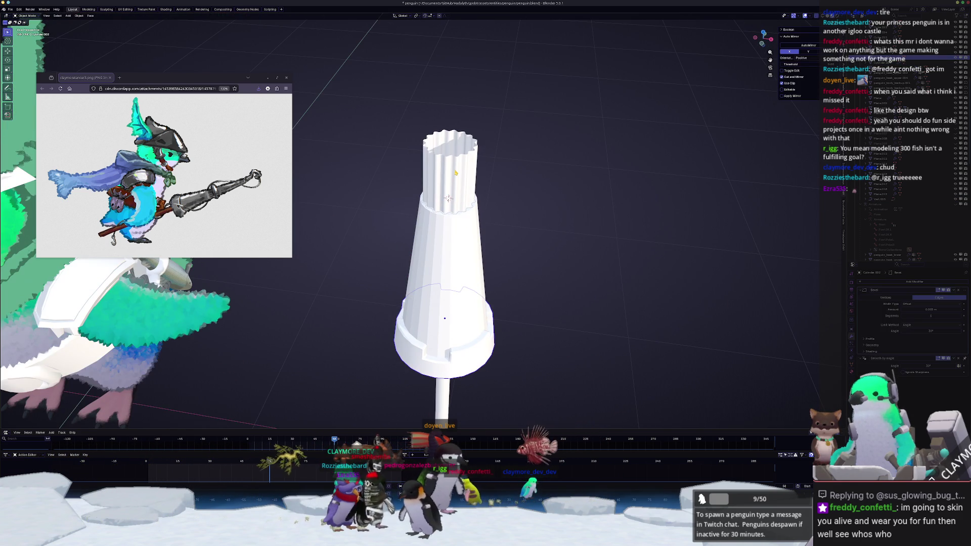
pyautogui.click(456, 173)
pyautogui.press('KP_1')
# Step: Lower the fluted top's upper vertices along Z and shrink them inward
pyautogui.press('Tab')
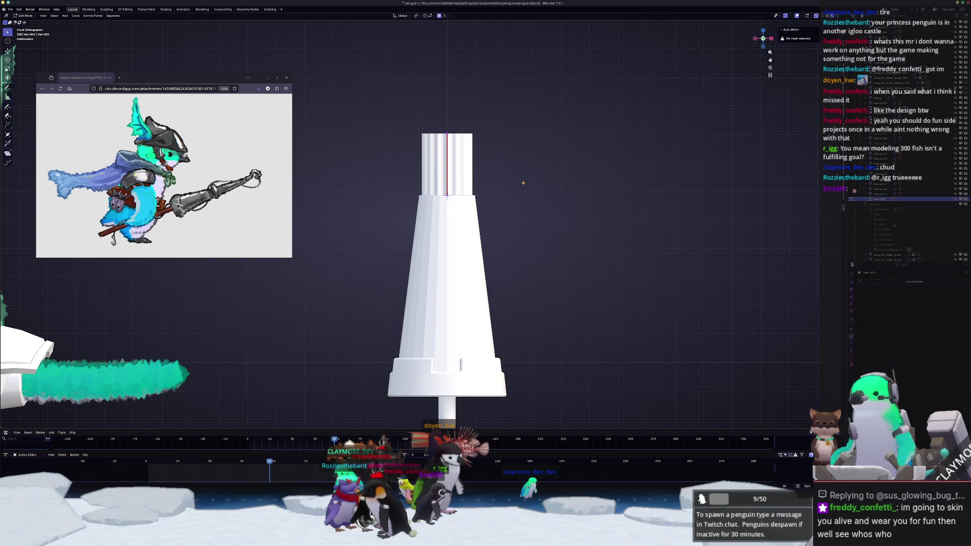
pyautogui.moveTo(471, 138); pyautogui.dragTo(440, 104)
pyautogui.press('g')
pyautogui.press('z')
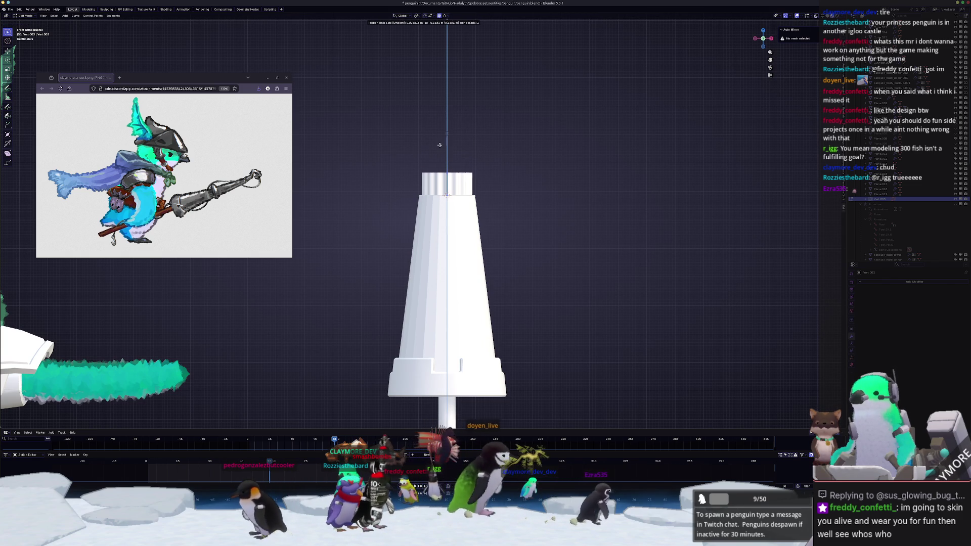
pyautogui.click(446, 158)
pyautogui.click(446, 159)
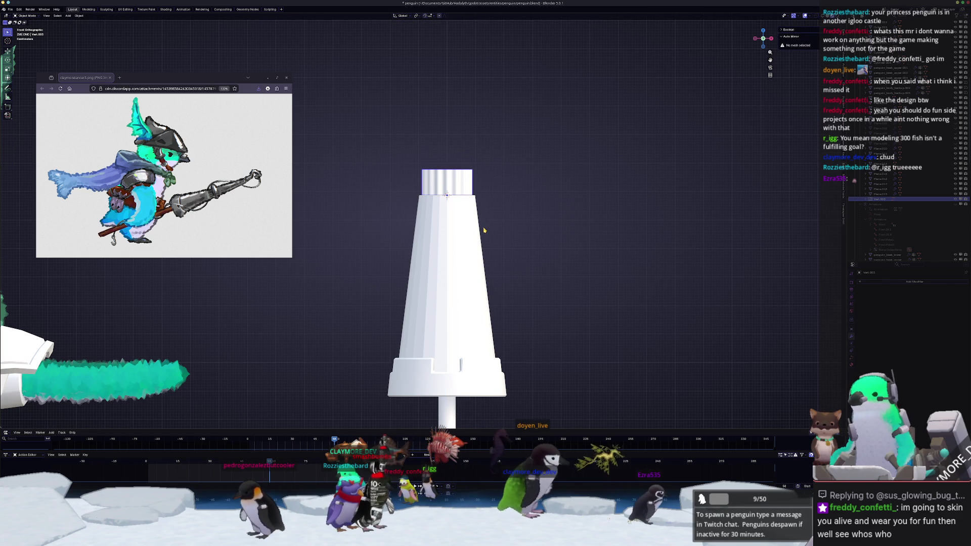
pyautogui.hotkey('alt', 's')
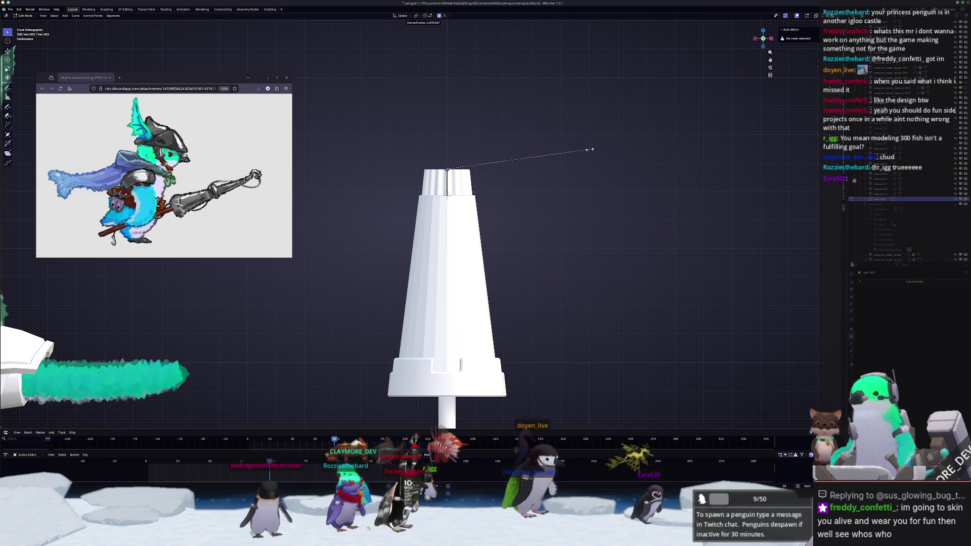
pyautogui.click(589, 150)
pyautogui.press('Tab')
# Step: Apply the tapered cone's scale and duplicate it in front view
pyautogui.scroll(3, 523, 188)
pyautogui.click(479, 223)
pyautogui.hotkey('ctrl', 'a')
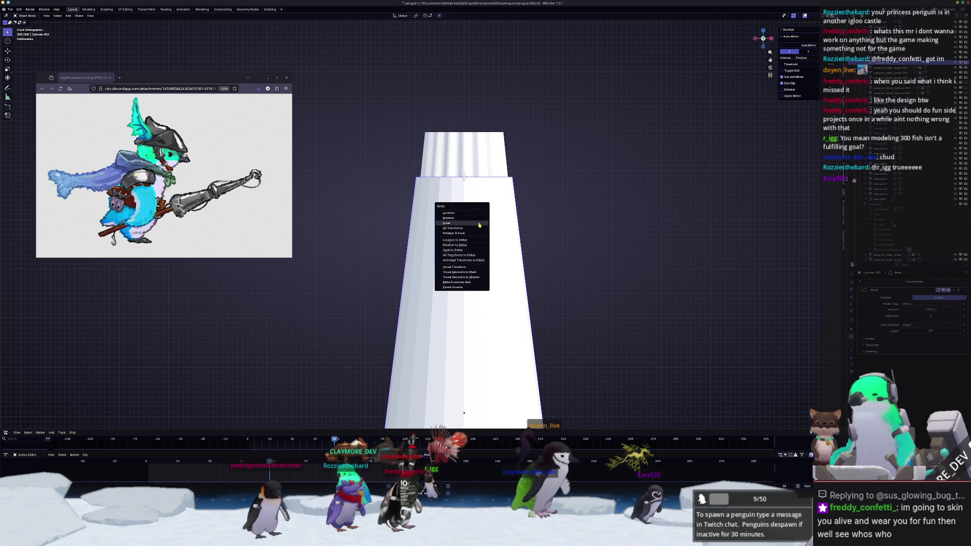
pyautogui.click(479, 223)
pyautogui.scroll(2, 480, 223)
pyautogui.press('Tab')
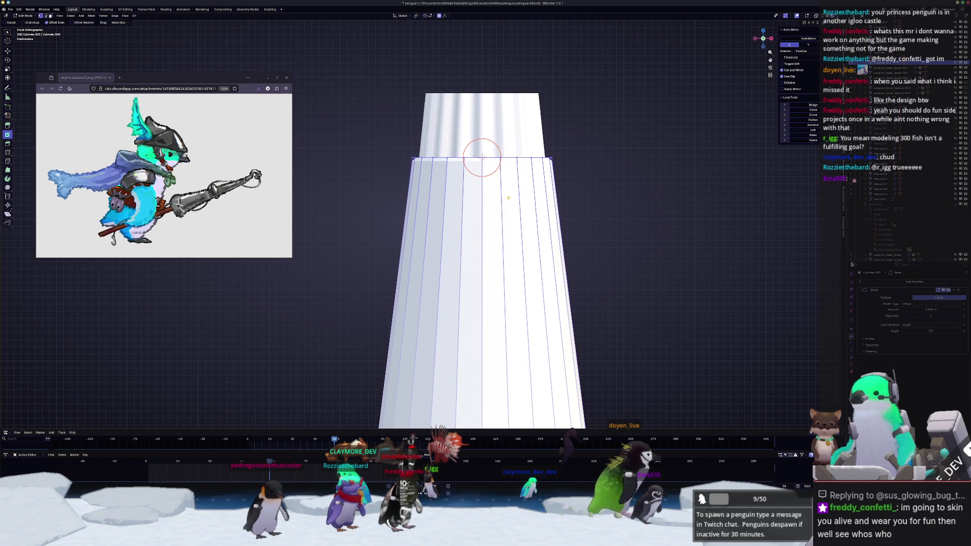
pyautogui.press('Tab')
pyautogui.scroll(-4, 482, 156)
pyautogui.moveTo(485, 151)
pyautogui.mouseDown(button='middle')
pyautogui.moveTo(515, 156)
pyautogui.moveTo(510, 241)
pyautogui.moveTo(520, 231)
pyautogui.mouseUp(button='middle')
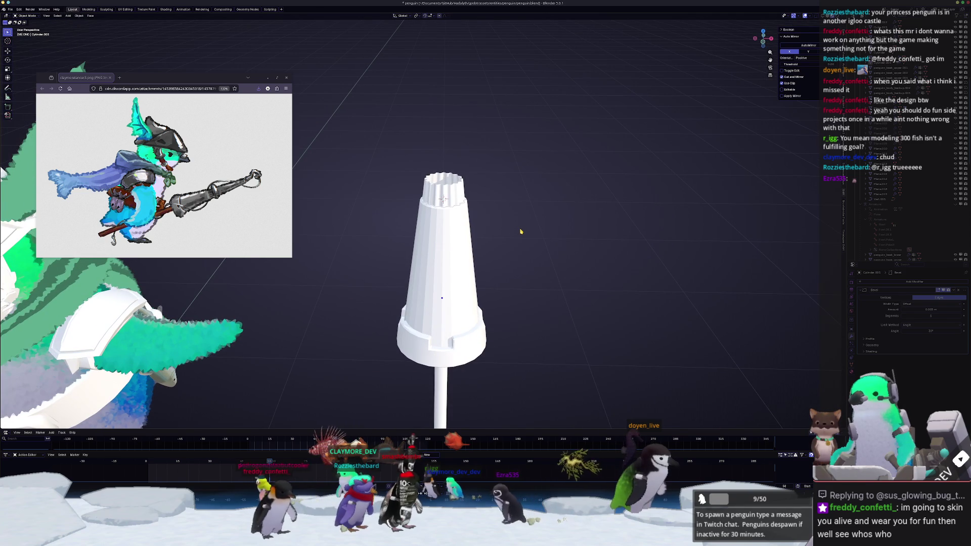
pyautogui.press('KP_1')
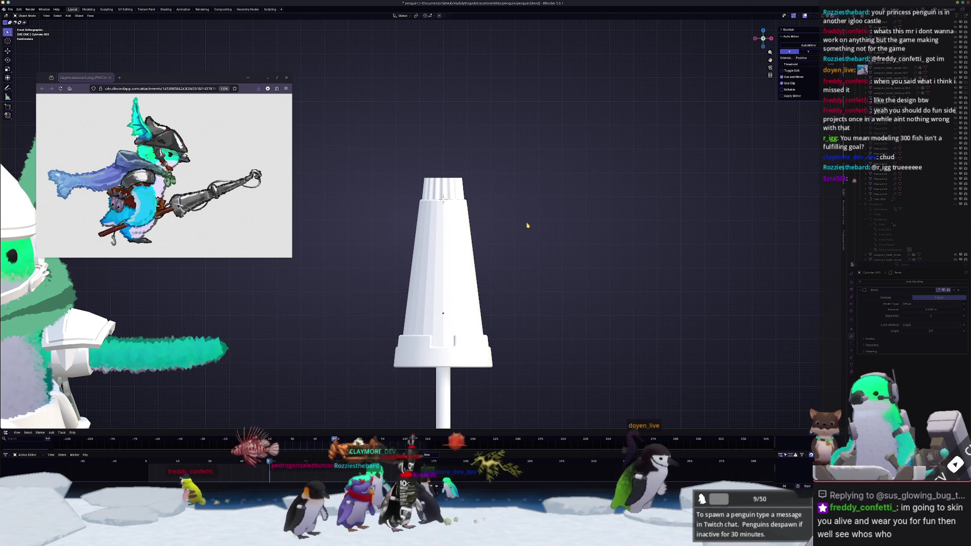
pyautogui.hotkey('shift', 'd')
# Step: Move the cone copy up, shrink it to about half, and seat it on the fluted collar
pyautogui.press('z')
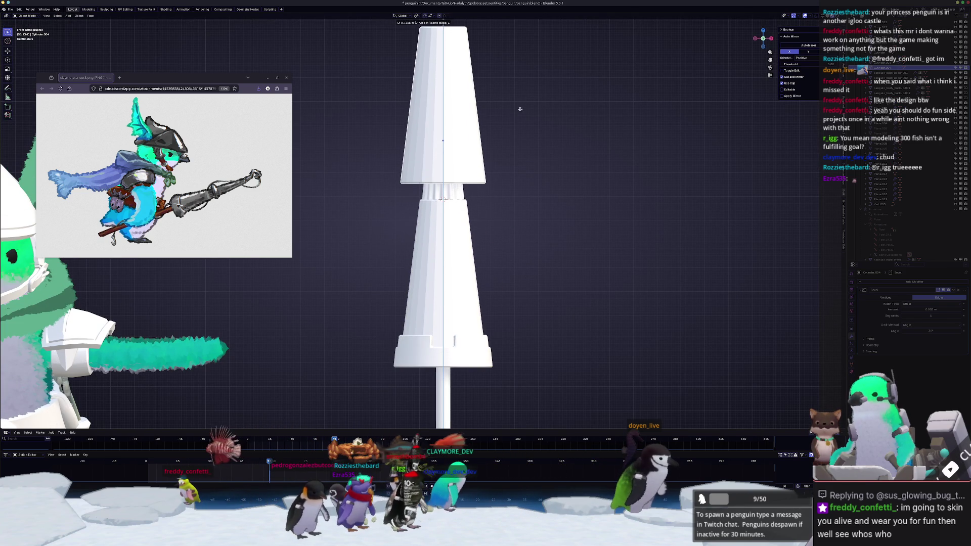
pyautogui.click(641, 165)
pyautogui.press('s')
pyautogui.click(551, 161)
pyautogui.press('g')
pyautogui.press('z')
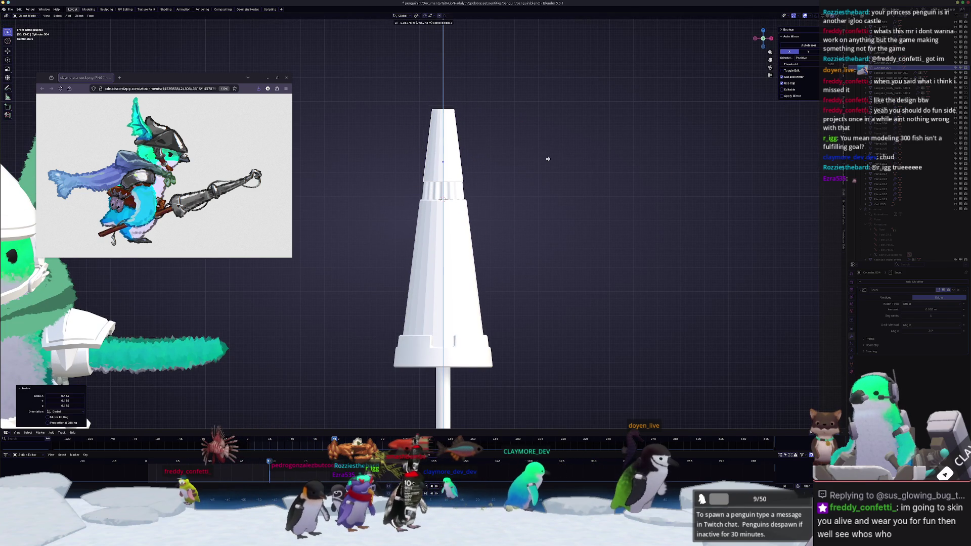
pyautogui.click(549, 161)
pyautogui.scroll(2, 549, 161)
pyautogui.press('s')
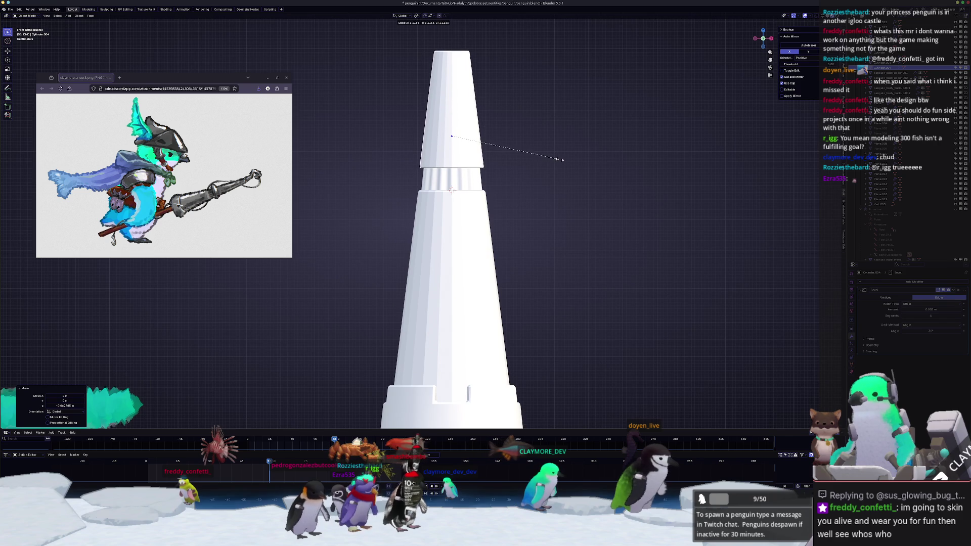
pyautogui.press('Escape')
pyautogui.press('g')
pyautogui.press('z')
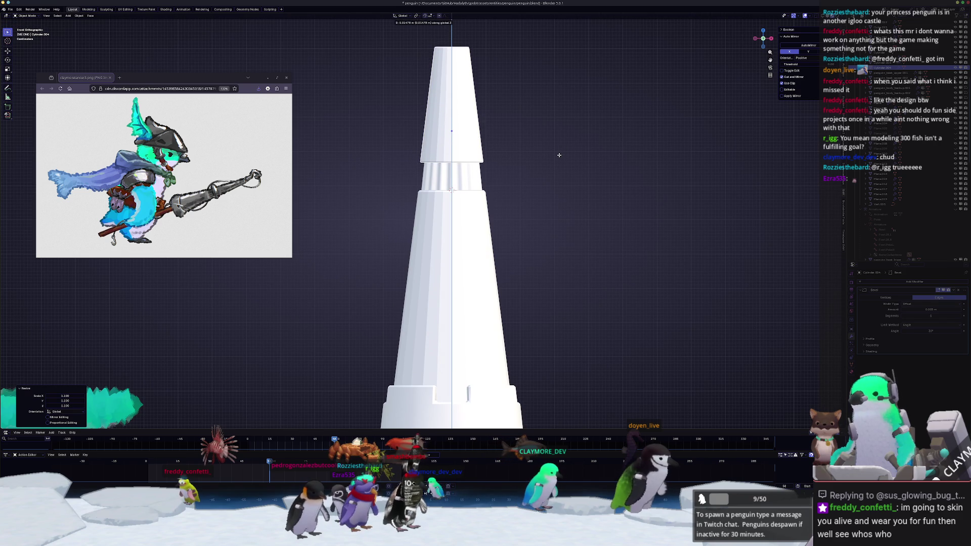
pyautogui.click(550, 152)
# Step: Add an edge loop to the spire and flare it outward into a flange
pyautogui.press('Tab')
pyautogui.hotkey('ctrl', 'r')
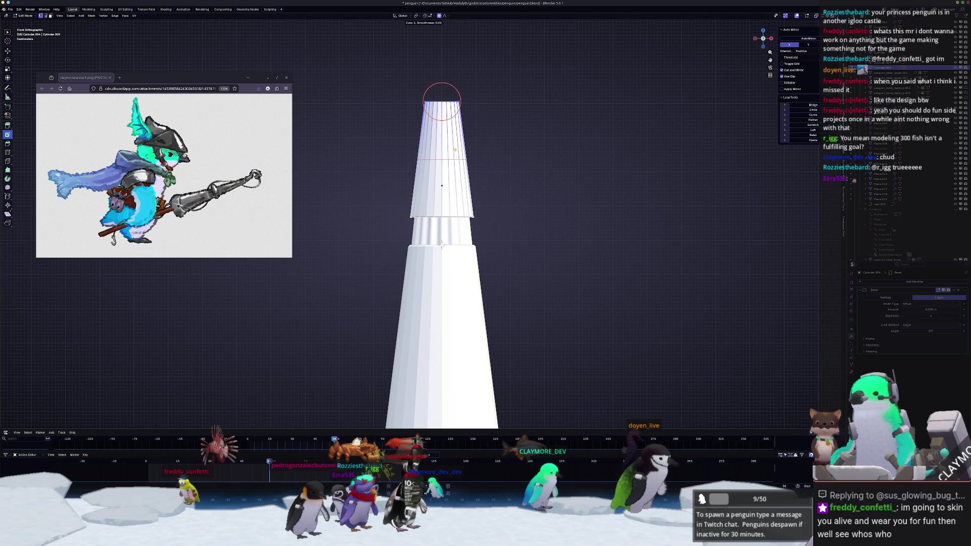
pyautogui.click(455, 150)
pyautogui.click(467, 205)
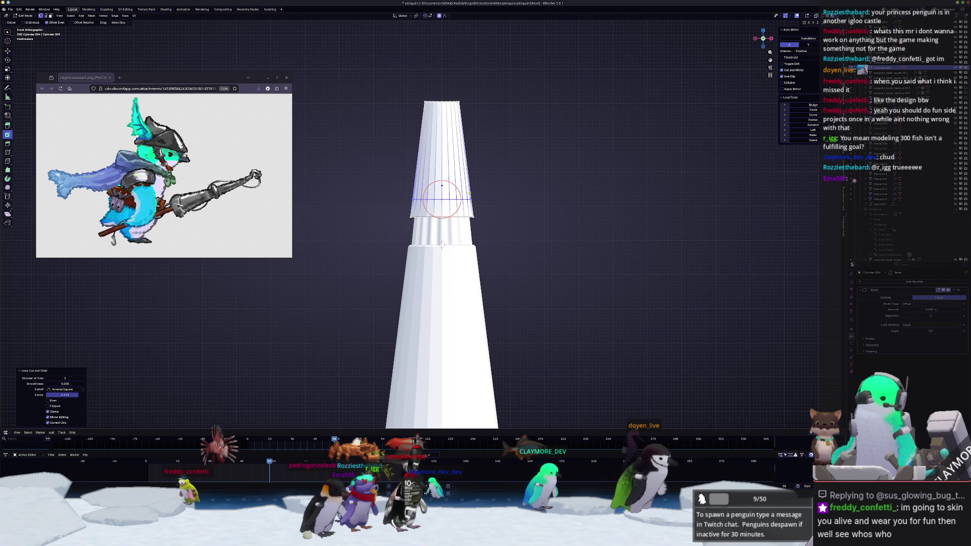
pyautogui.press('s')
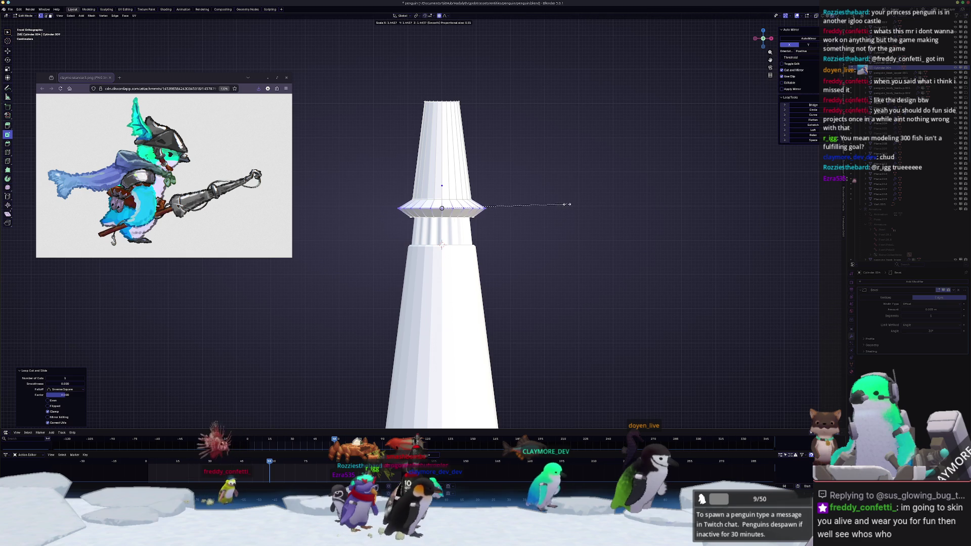
pyautogui.click(554, 204)
pyautogui.press('g')
pyautogui.press('g')
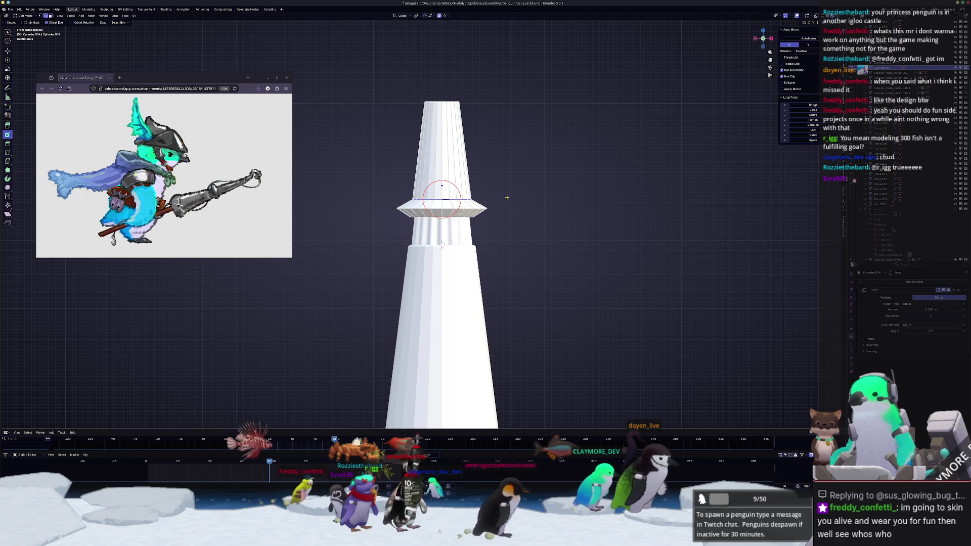
pyautogui.click(441, 195)
pyautogui.press('Tab')
pyautogui.scroll(-3, 520, 211)
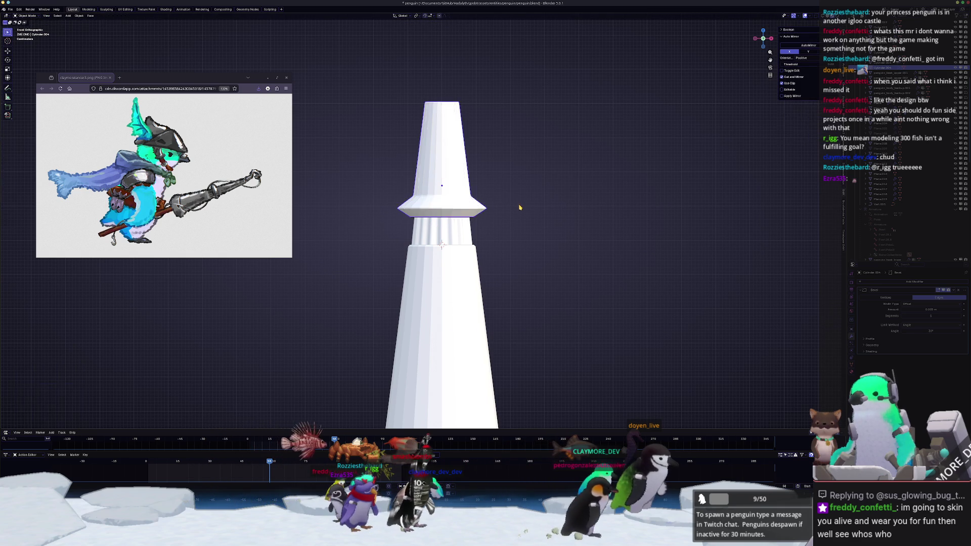
pyautogui.moveTo(520, 210); pyautogui.dragTo(487, 237, button='middle')
# Step: Widen the flange further and slide its loop to a new spot on the spire
pyautogui.press('Tab')
pyautogui.scroll(6, 487, 237)
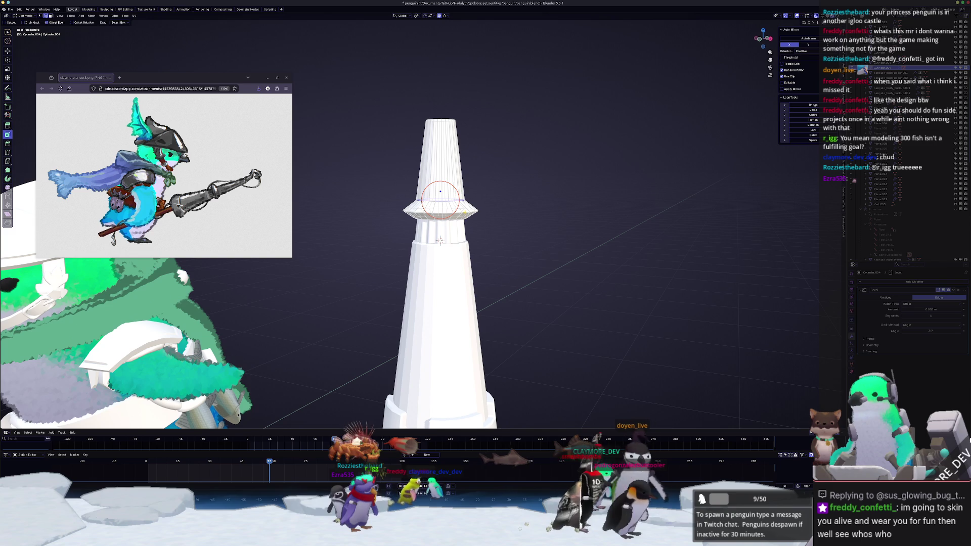
pyautogui.press('s')
pyautogui.click(518, 273)
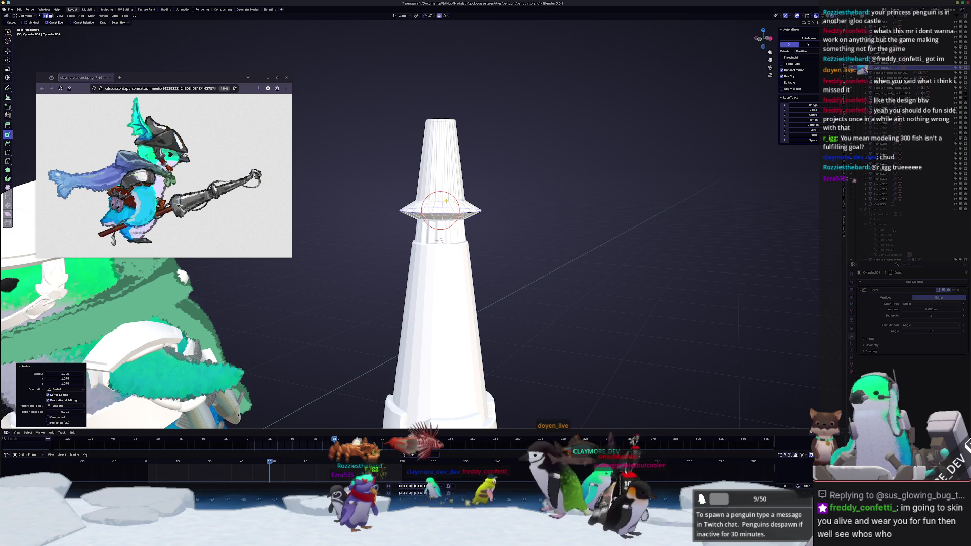
pyautogui.moveTo(521, 202); pyautogui.dragTo(517, 191, button='middle')
pyautogui.press('g')
pyautogui.press('g')
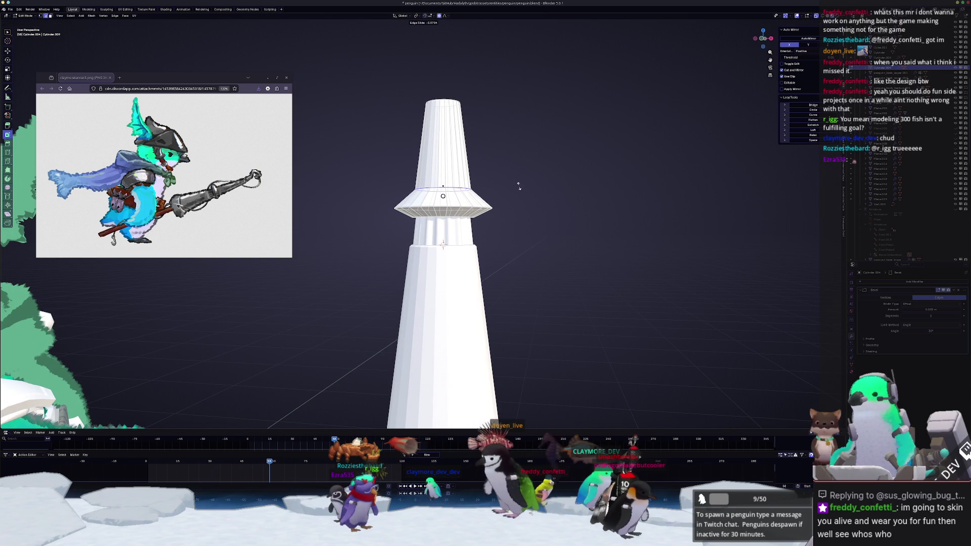
pyautogui.click(518, 185)
pyautogui.scroll(-5, 501, 213)
# Step: Inset the large bottom face of the tower's wide base piece
pyautogui.press('Tab')
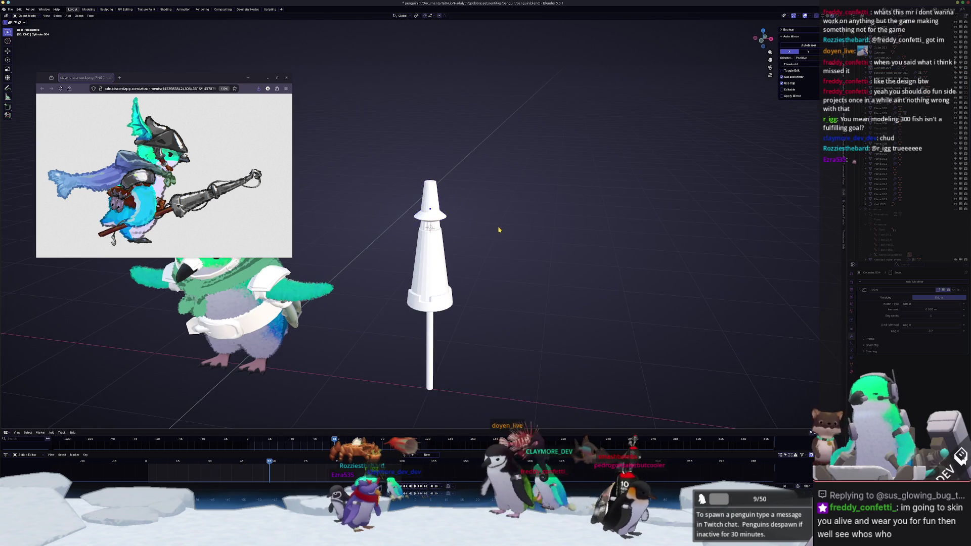
pyautogui.moveTo(499, 230); pyautogui.dragTo(459, 188, button='middle')
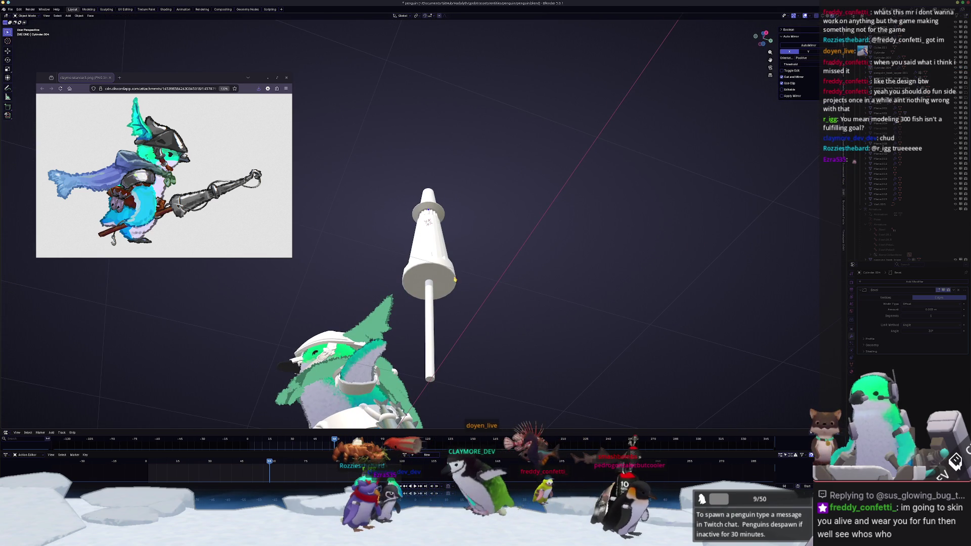
pyautogui.click(454, 279)
pyautogui.press('Tab')
pyautogui.moveTo(452, 281)
pyautogui.mouseDown(button='middle')
pyautogui.moveTo(443, 288)
pyautogui.moveTo(444, 264)
pyautogui.moveTo(487, 203)
pyautogui.mouseUp(button='middle')
pyautogui.click(488, 201)
pyautogui.press('i')
pyautogui.click(487, 201)
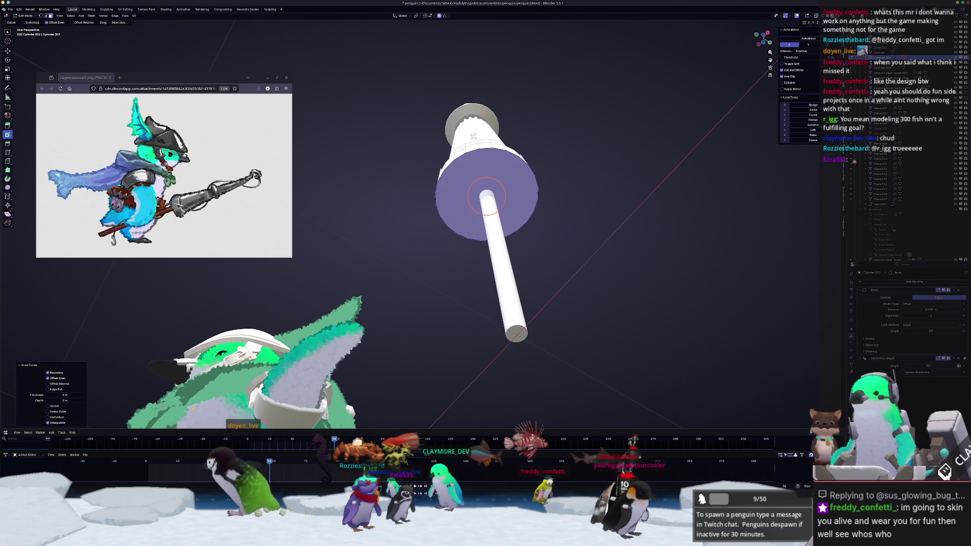
pyautogui.moveTo(65, 394); pyautogui.dragTo(76, 395)
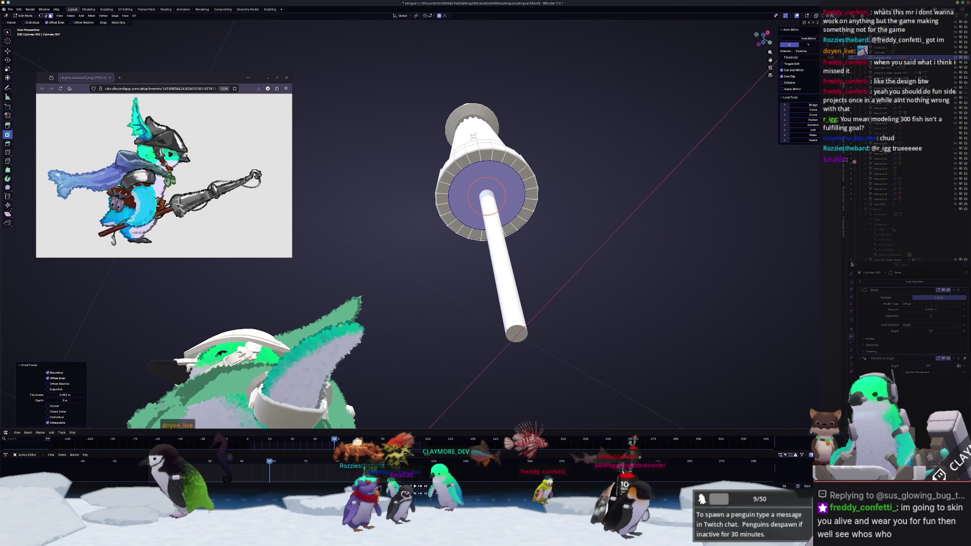
# Step: Move the inset inner face vertically along Z and return to Object Mode
pyautogui.moveTo(484, 184)
pyautogui.mouseDown(button='middle')
pyautogui.moveTo(404, 283)
pyautogui.moveTo(399, 313)
pyautogui.moveTo(440, 326)
pyautogui.moveTo(424, 217)
pyautogui.moveTo(452, 188)
pyautogui.mouseUp(button='middle')
pyautogui.press('g')
pyautogui.press('z')
pyautogui.click(381, 305)
pyautogui.press('Tab')
# Step: Raise the upper spire's top ring slightly along Z in isolated local view
pyautogui.click(465, 241)
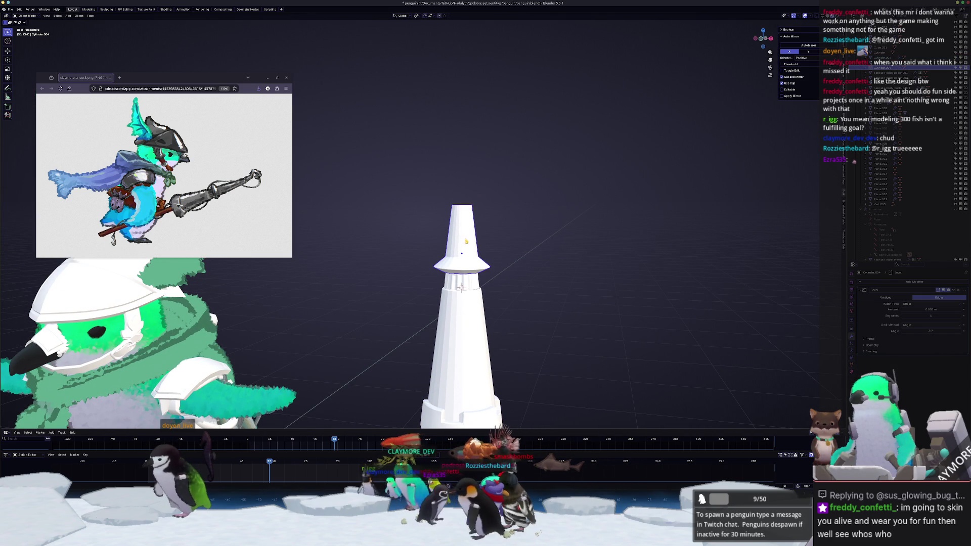
pyautogui.press('KP_1')
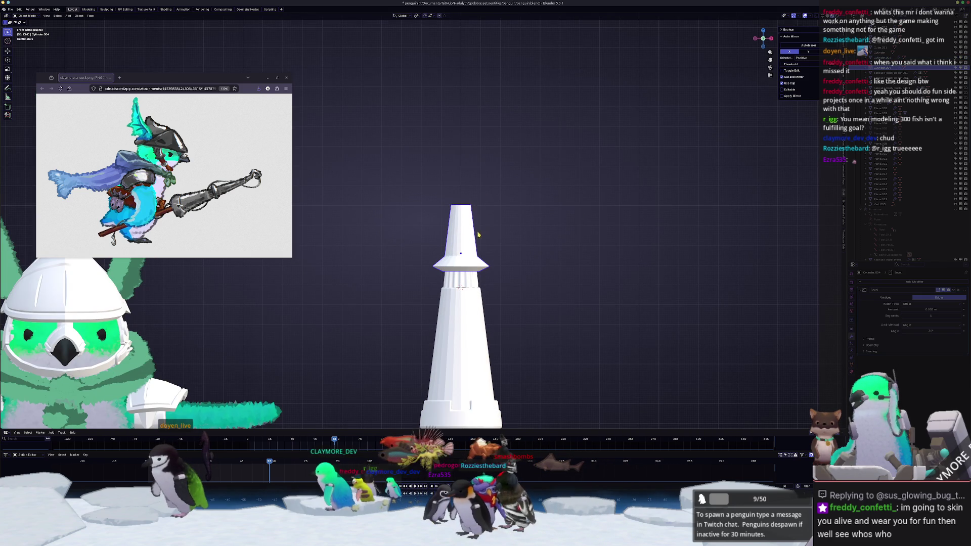
pyautogui.press('KP_Divide')
pyautogui.press('Tab')
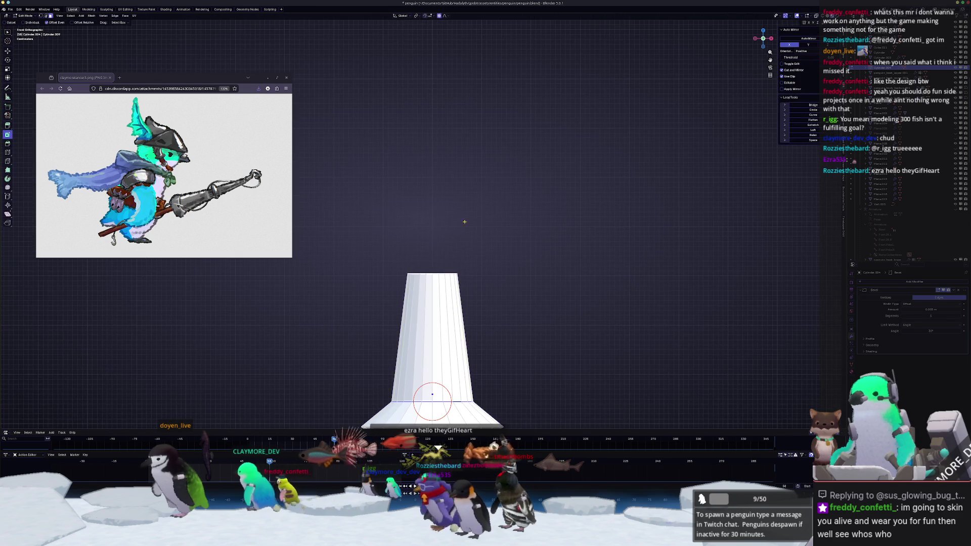
pyautogui.hotkey('shift', 's')
pyautogui.press('1')
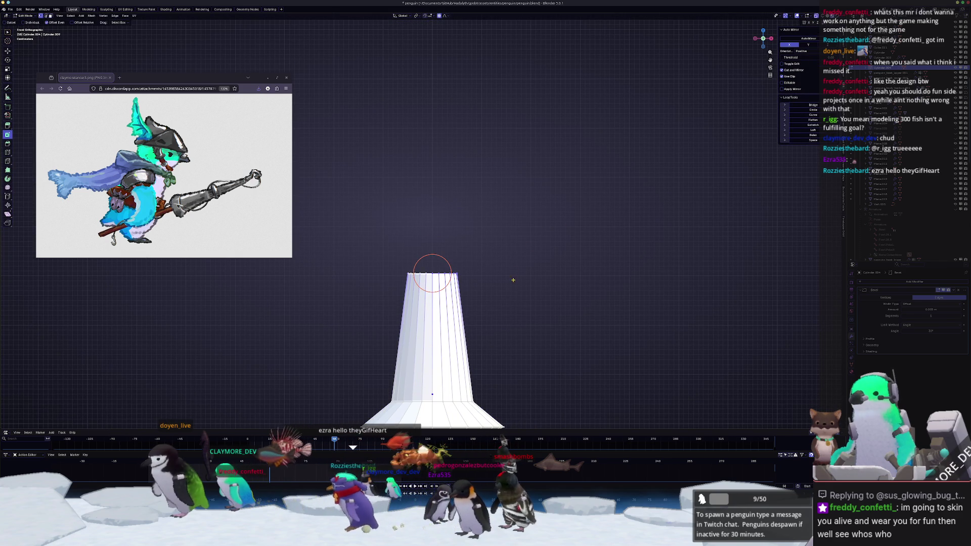
pyautogui.press('g')
pyautogui.press('z')
pyautogui.click(562, 220)
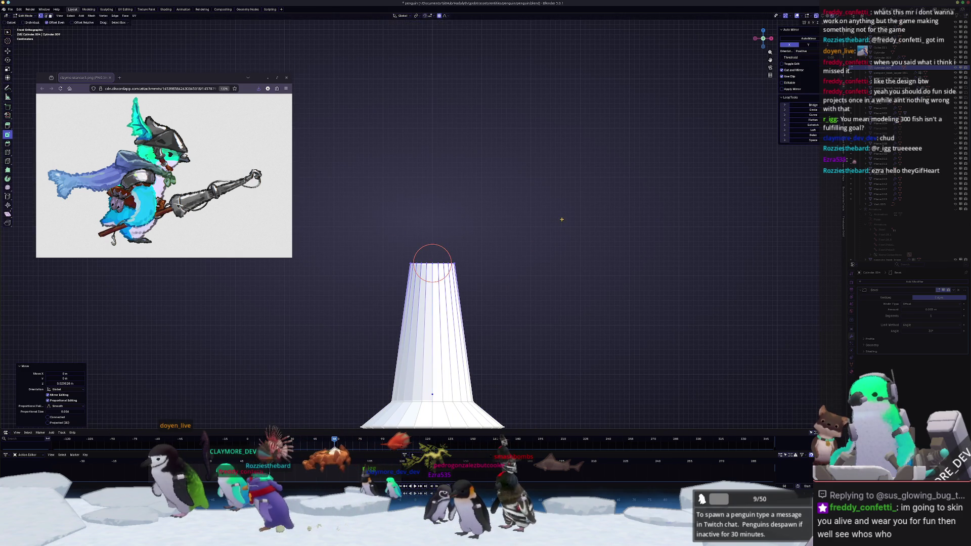
pyautogui.press('Tab')
pyautogui.press('KP_Divide')
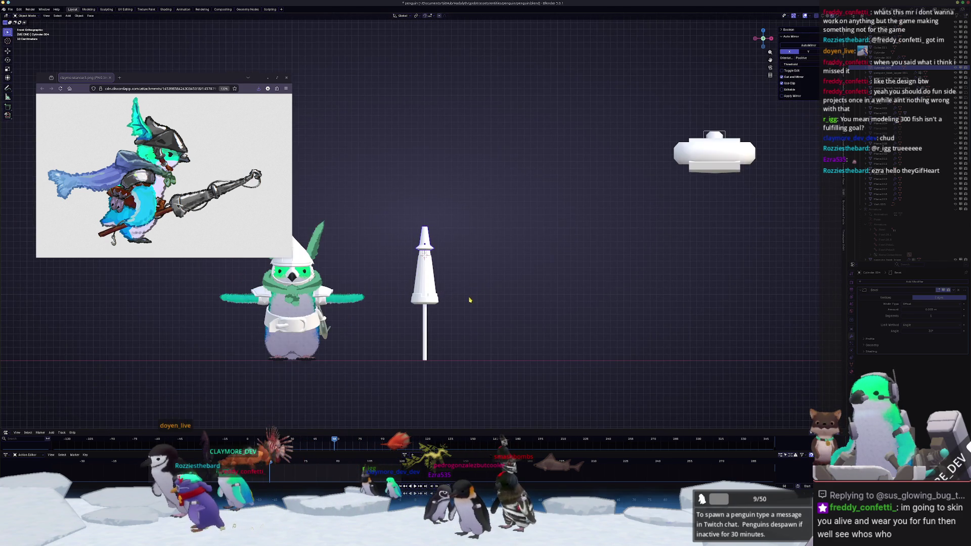
# Step: Zoom in on the penguin and pole, then bring the ClaymoreTV stream window forward
pyautogui.scroll(-3, 466, 303)
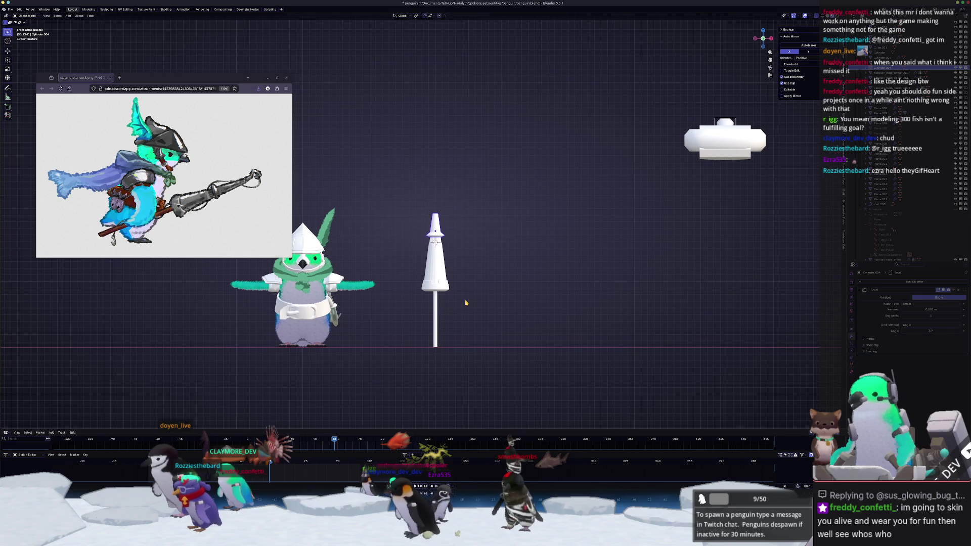
pyautogui.scroll(2, 487, 301)
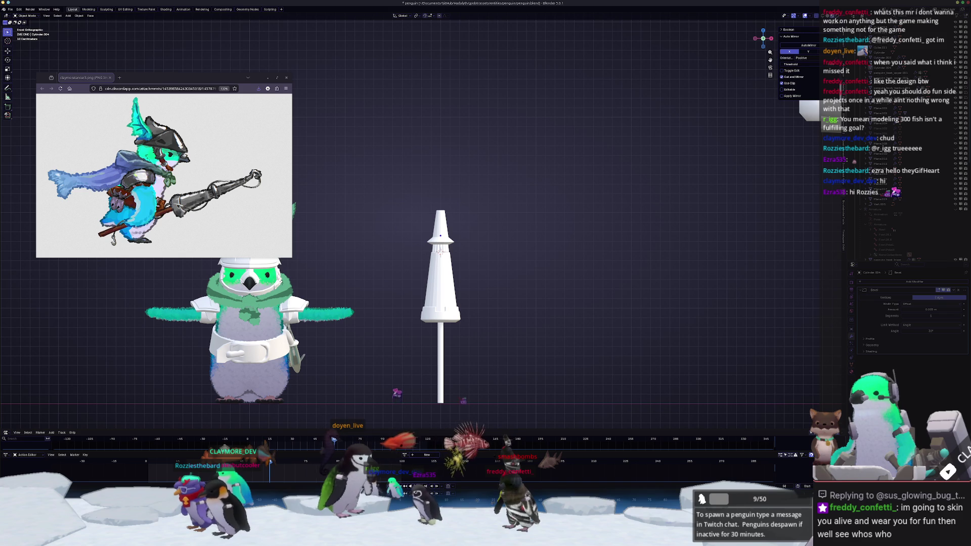
pyautogui.moveTo(556, 540)
pyautogui.click(515, 493)
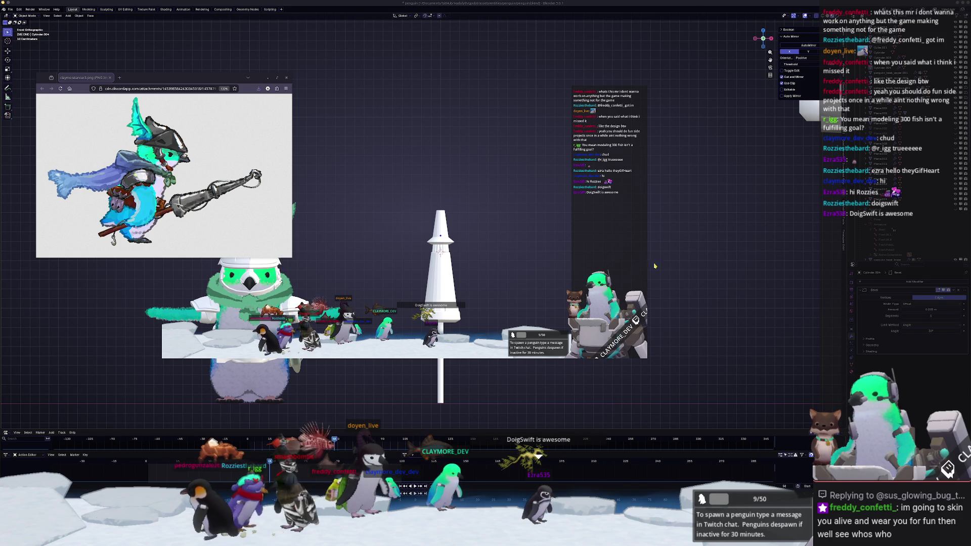
# Step: Dismiss the stream overlay preview and enlarge the Twitch browser window
pyautogui.click(681, 277)
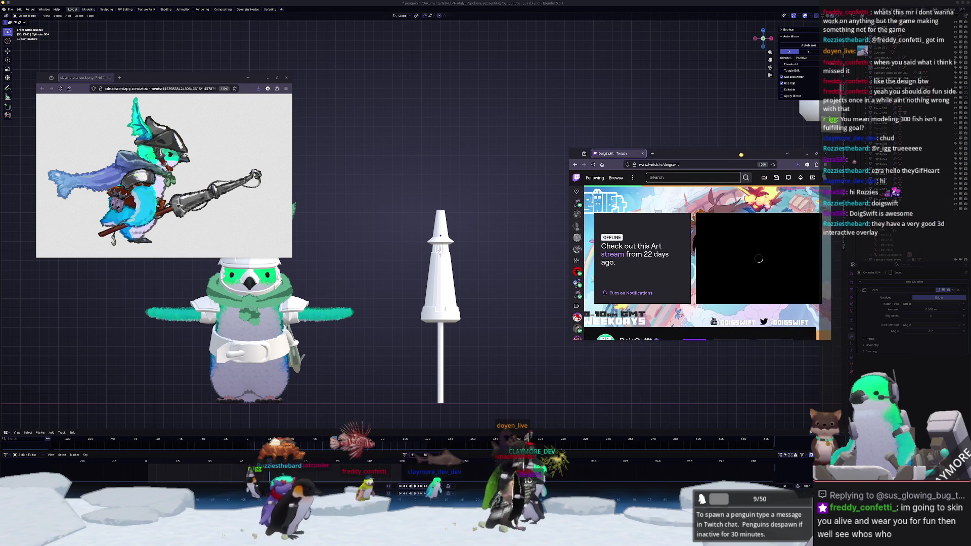
pyautogui.moveTo(558, 151)
pyautogui.mouseDown()
pyautogui.moveTo(386, 119)
pyautogui.moveTo(316, 56)
pyautogui.mouseUp()
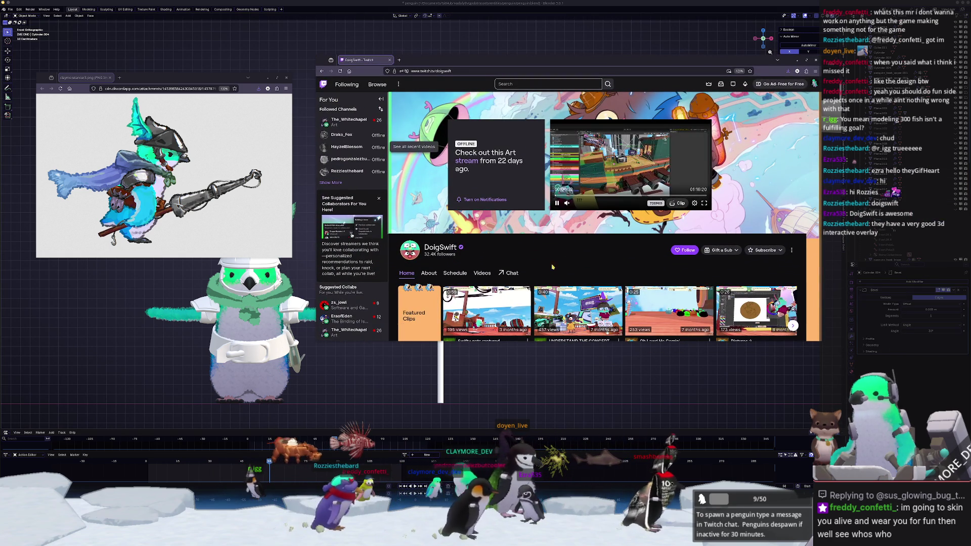
pyautogui.moveTo(424, 255); pyautogui.dragTo(437, 256)
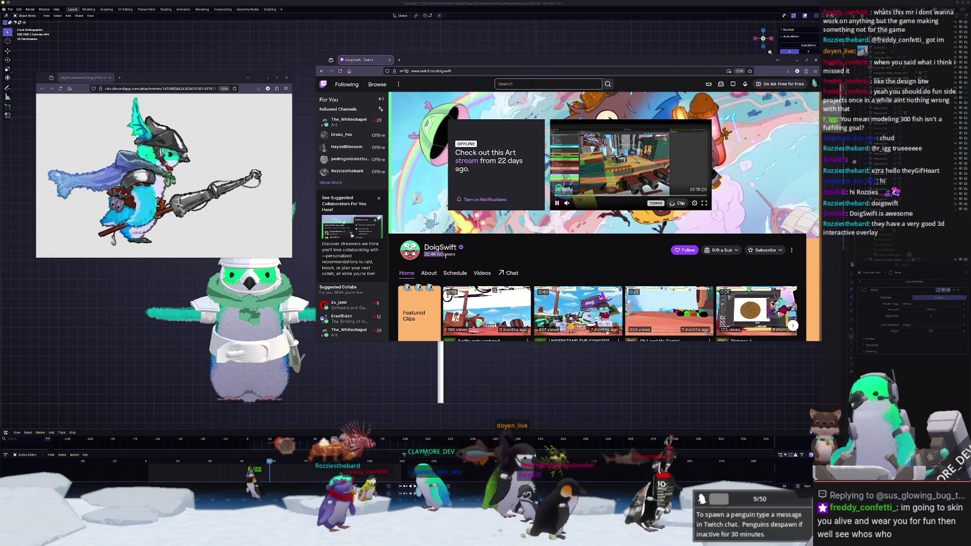
pyautogui.click(541, 255)
# Step: Open the animation channel's About page and scroll through its contents
pyautogui.scroll(-2, 540, 255)
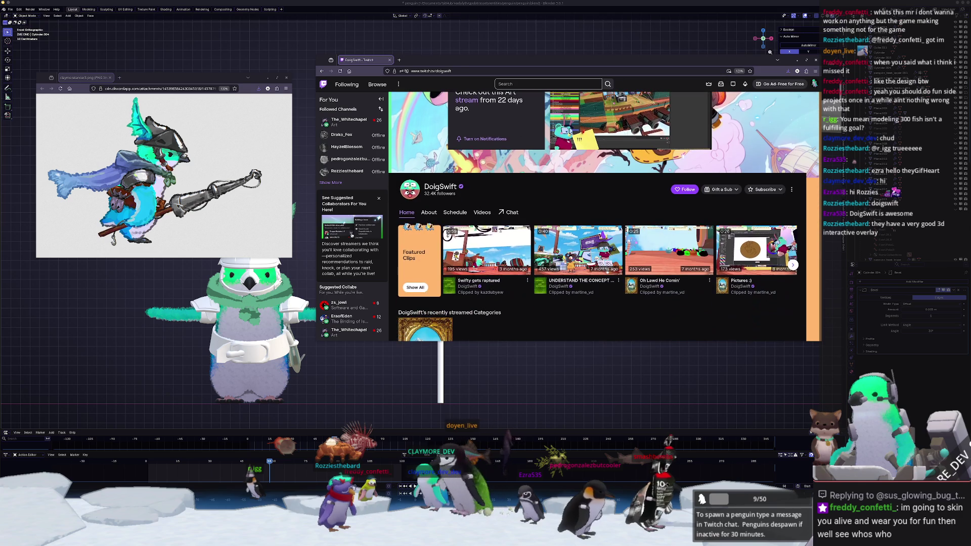
pyautogui.click(429, 211)
pyautogui.scroll(-1, 411, 249)
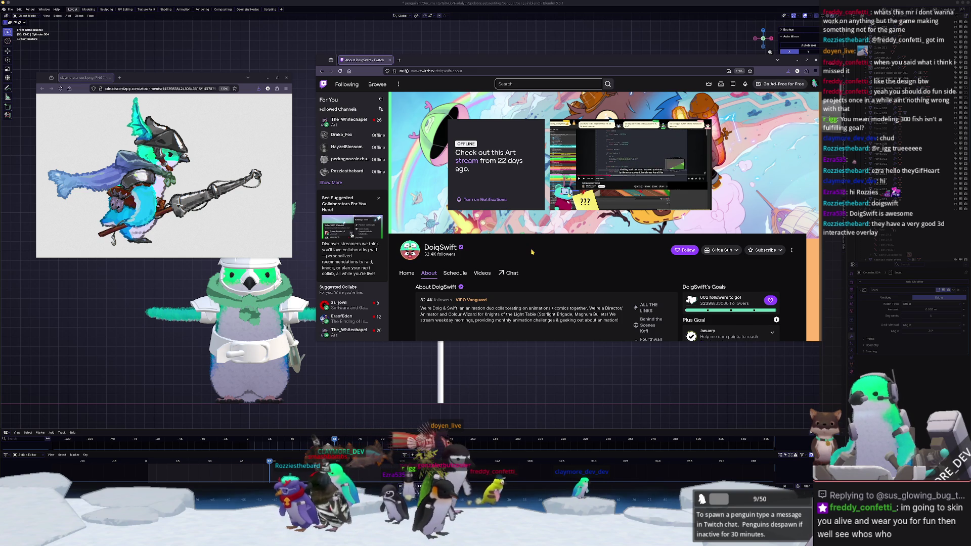
pyautogui.scroll(-5, 532, 251)
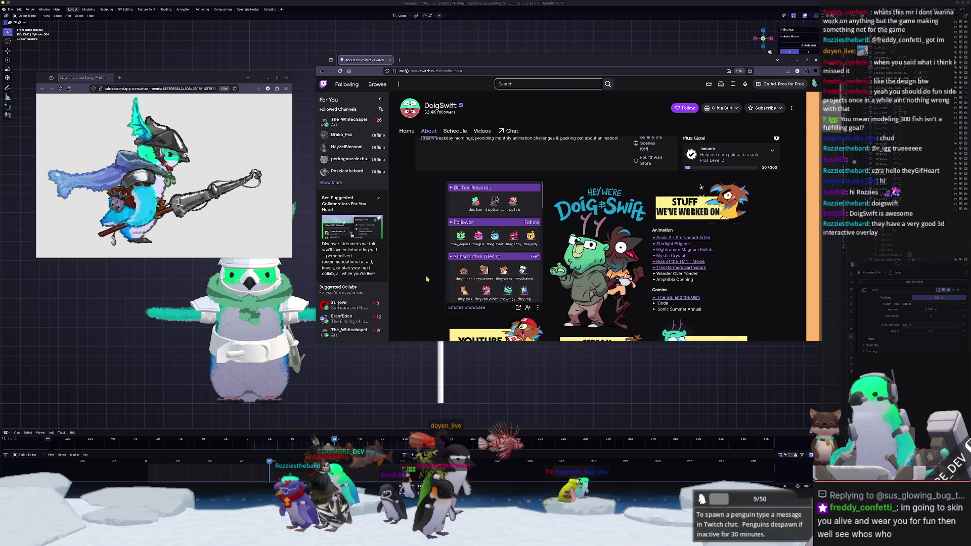
pyautogui.scroll(-3, 427, 278)
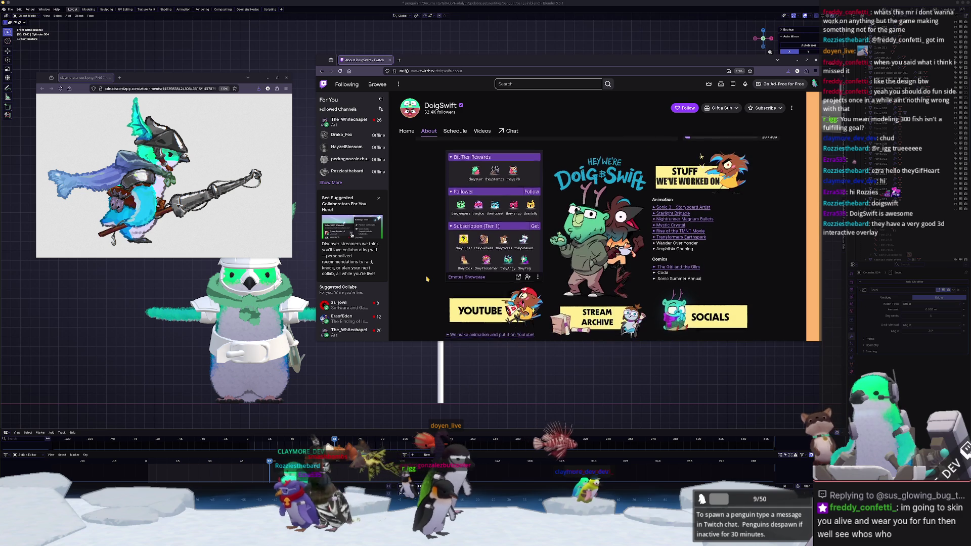
pyautogui.scroll(-2, 426, 278)
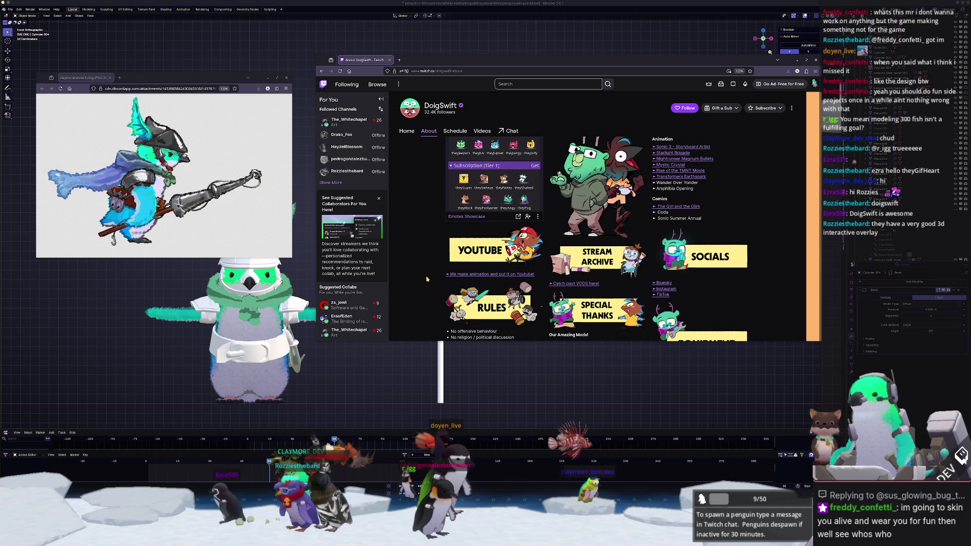
pyautogui.scroll(3, 426, 278)
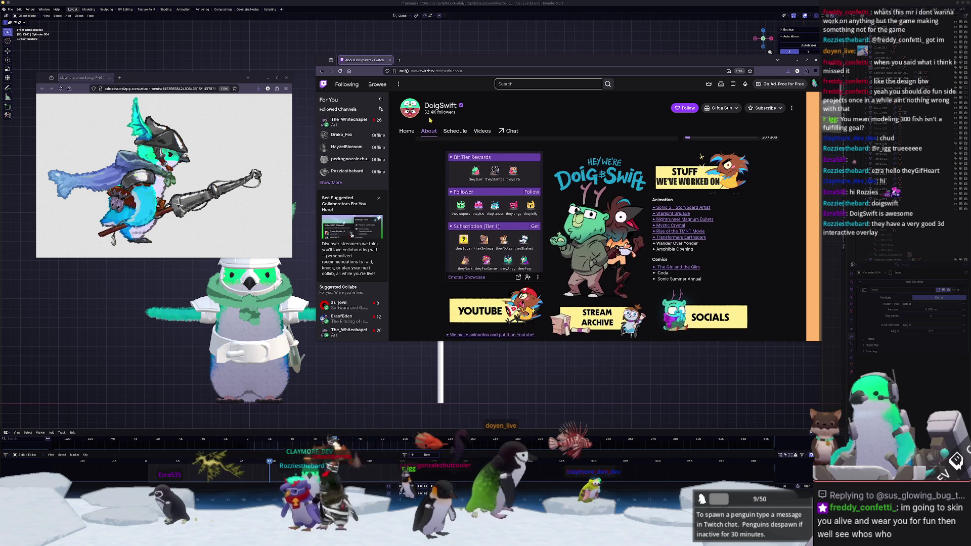
pyautogui.scroll(-5, 438, 233)
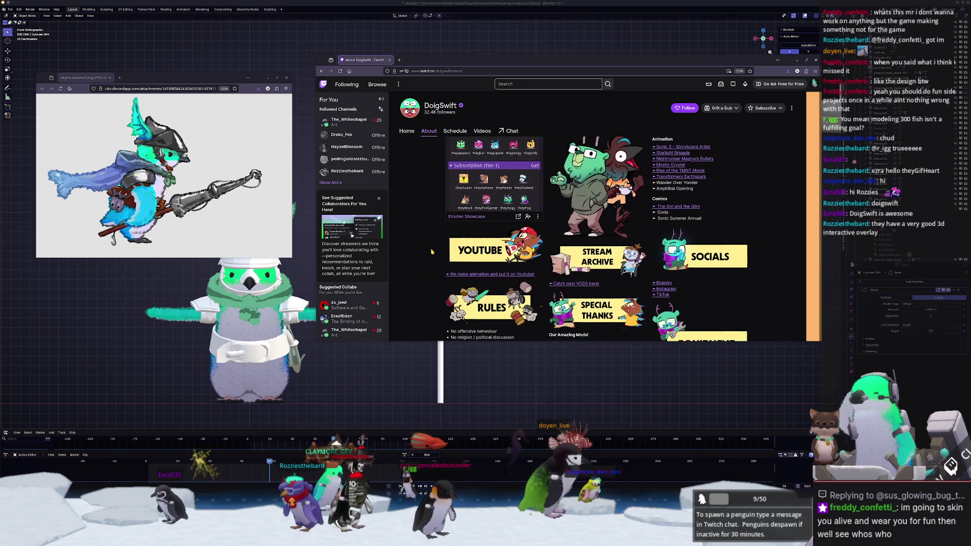
pyautogui.scroll(5, 432, 251)
pyautogui.scroll(-2, 488, 243)
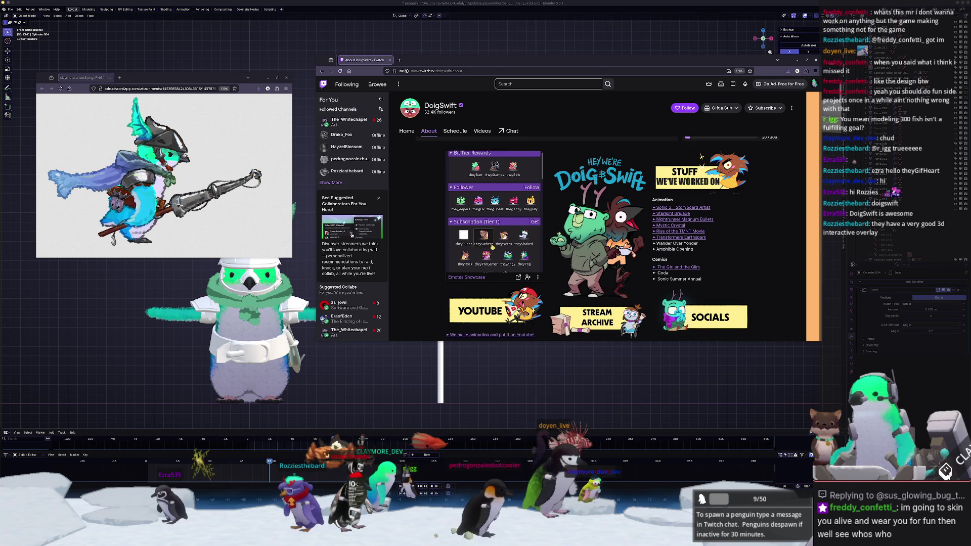
pyautogui.scroll(3, 652, 172)
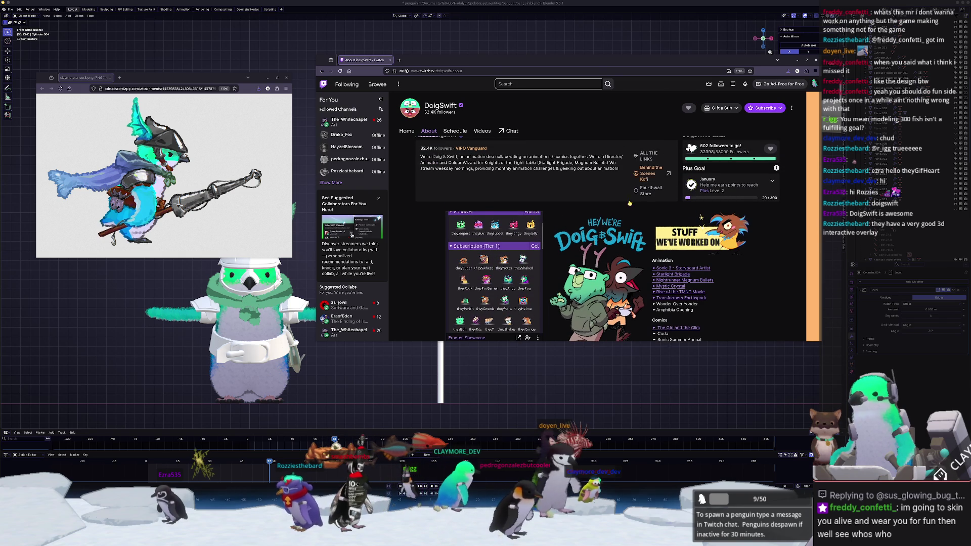
pyautogui.scroll(-3, 434, 271)
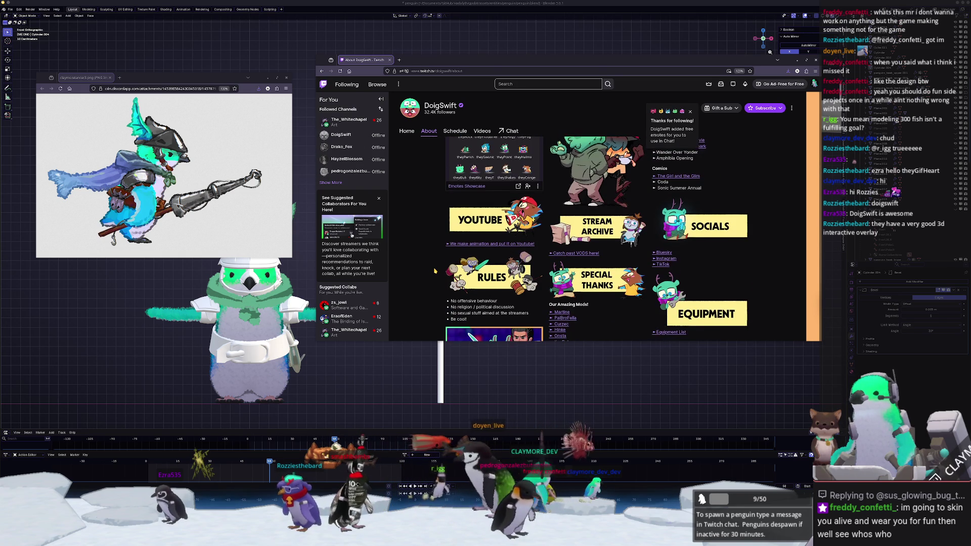
pyautogui.scroll(-3, 434, 271)
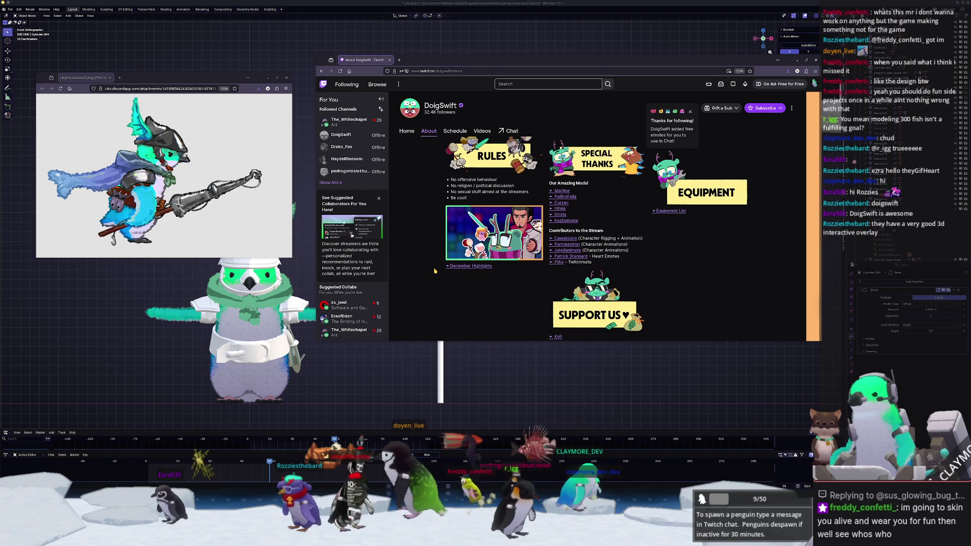
pyautogui.scroll(3, 434, 271)
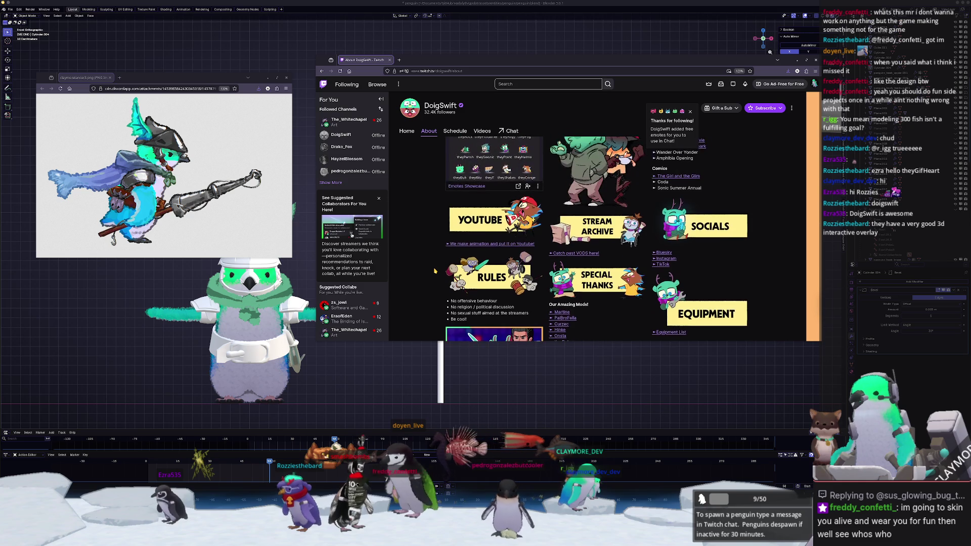
pyautogui.scroll(5, 434, 271)
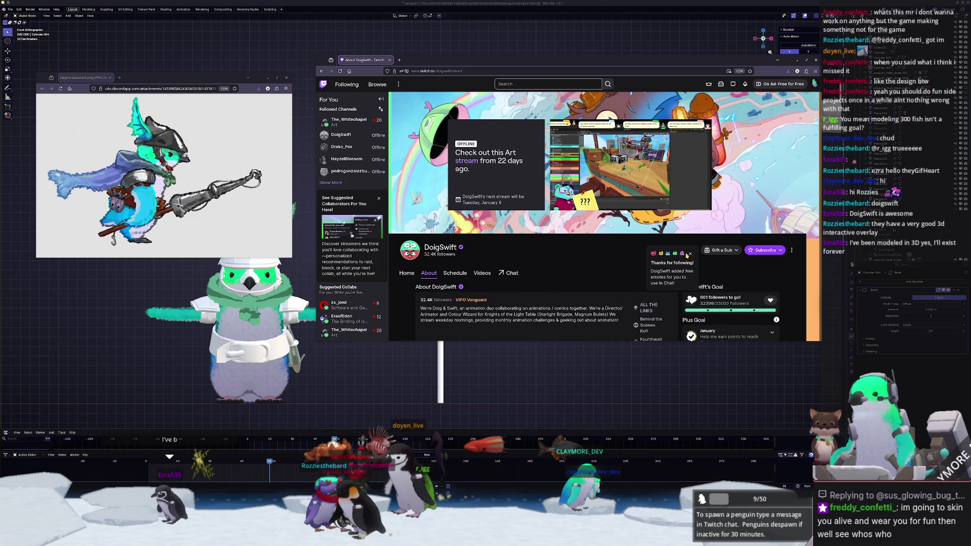
pyautogui.scroll(-1, 602, 265)
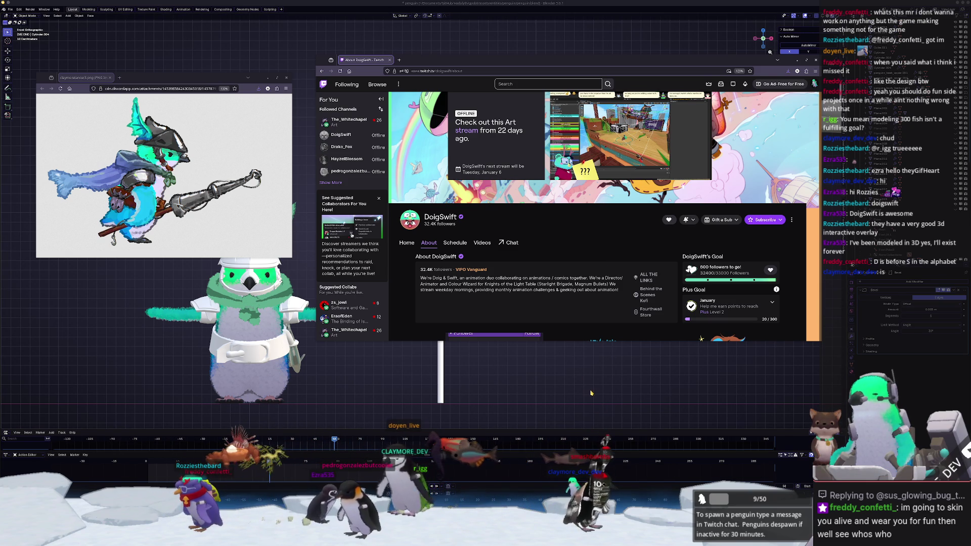
# Step: Back in Blender, apply the cone's scale
pyautogui.click(590, 393)
pyautogui.scroll(4, 457, 235)
pyautogui.scroll(3, 460, 219)
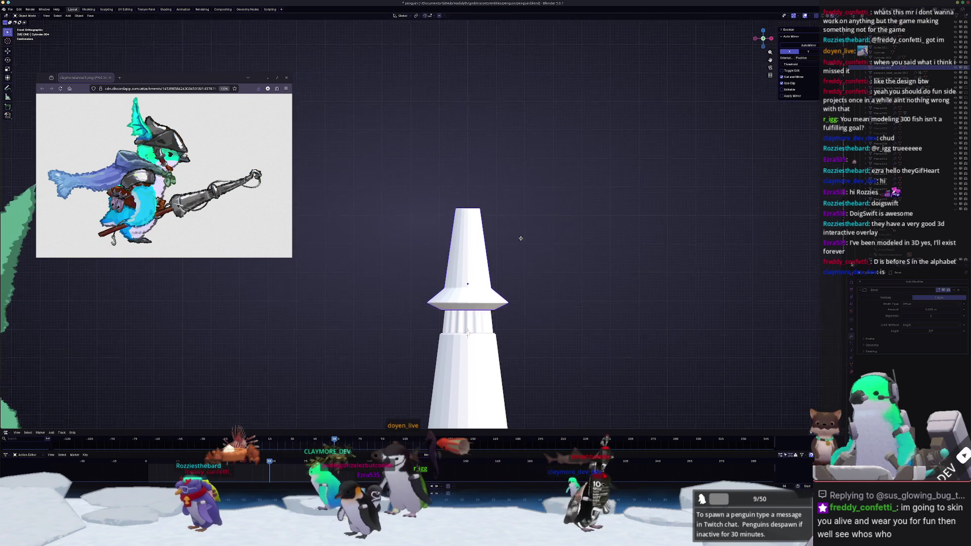
pyautogui.hotkey('ctrl', 'a')
pyautogui.click(525, 225)
# Step: Move the selected cone part vertically in Edit Mode, then return to Object Mode
pyautogui.press('Tab')
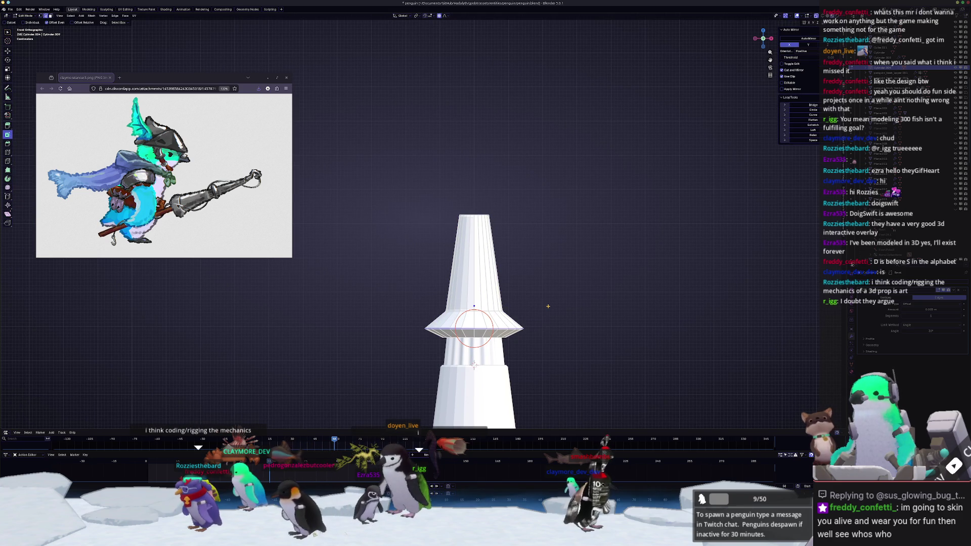
pyautogui.press('z')
pyautogui.scroll(5, 547, 305)
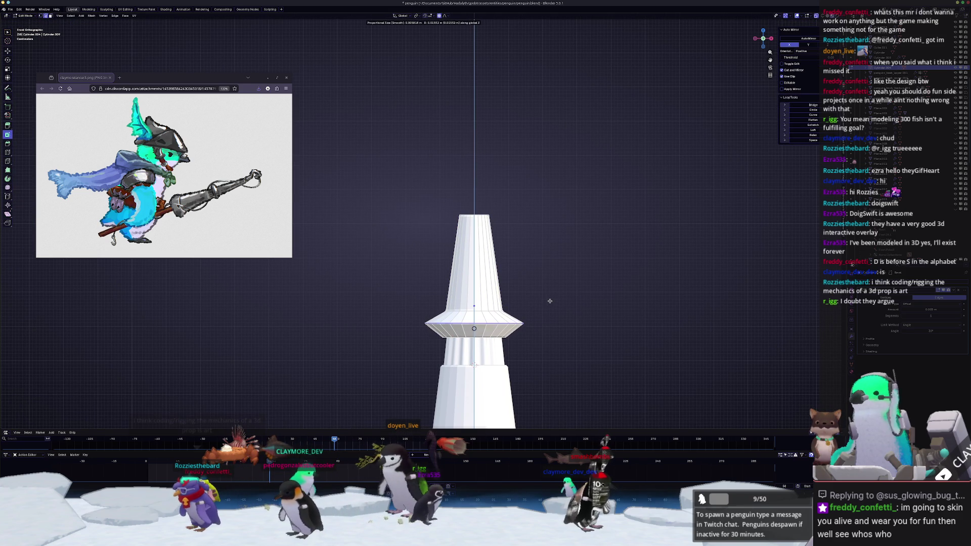
pyautogui.click(549, 301)
pyautogui.press('Tab')
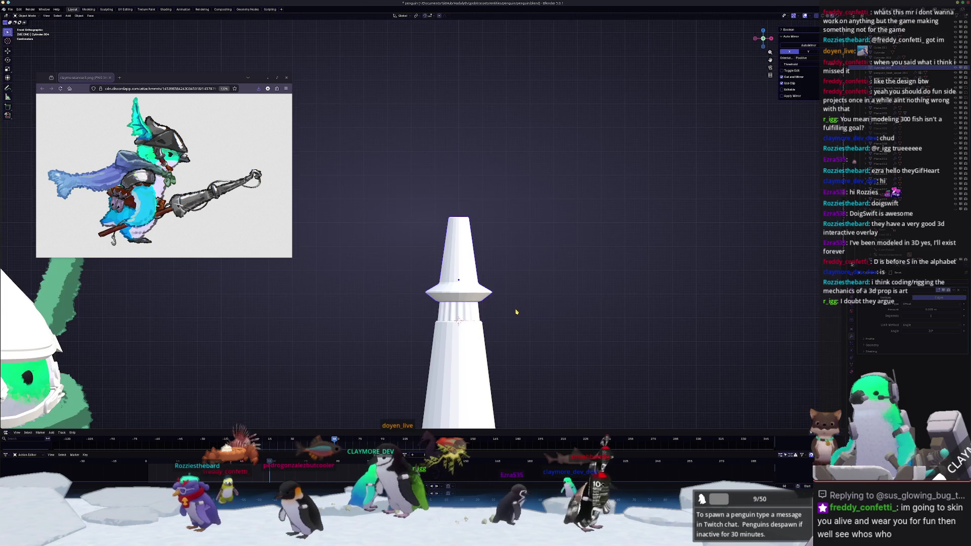
pyautogui.scroll(-2, 514, 310)
# Step: Select the lower tower section, apply its scale, and frame it in view
pyautogui.hotkey('ctrl', 'a')
pyautogui.click(515, 312)
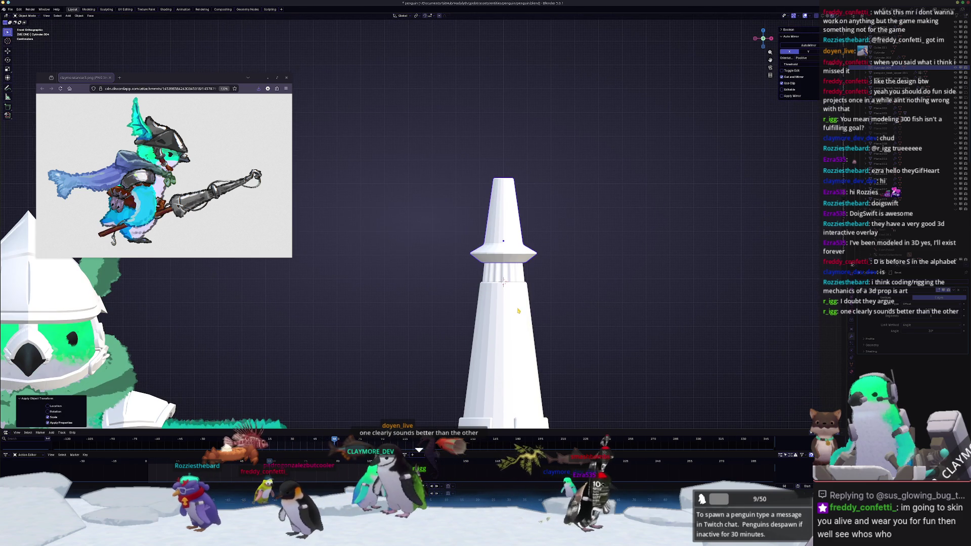
pyautogui.click(513, 314)
pyautogui.hotkey('ctrl', 'a')
pyautogui.click(514, 314)
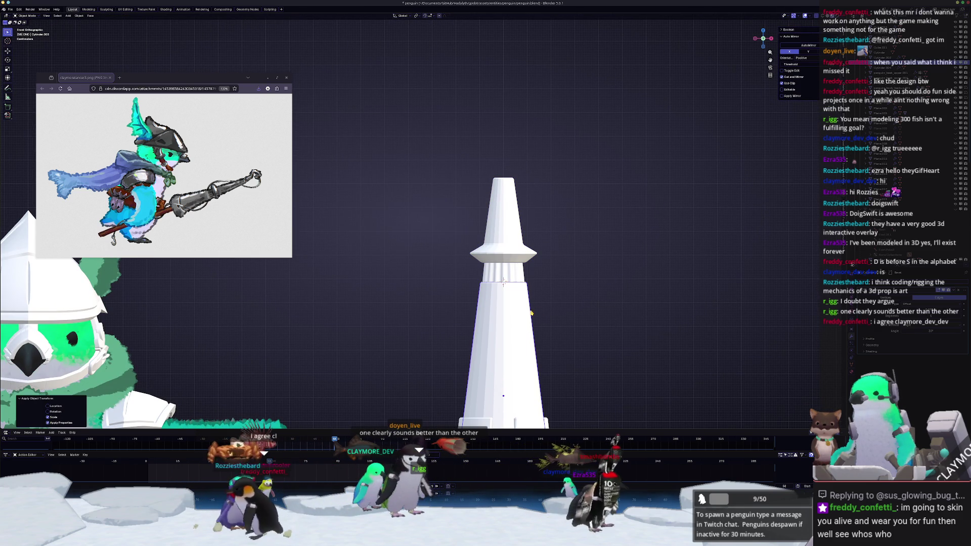
pyautogui.scroll(-1, 575, 308)
pyautogui.keyDown('shift'); pyautogui.moveTo(574, 307); pyautogui.dragTo(572, 249, button='middle'); pyautogui.keyUp('shift')
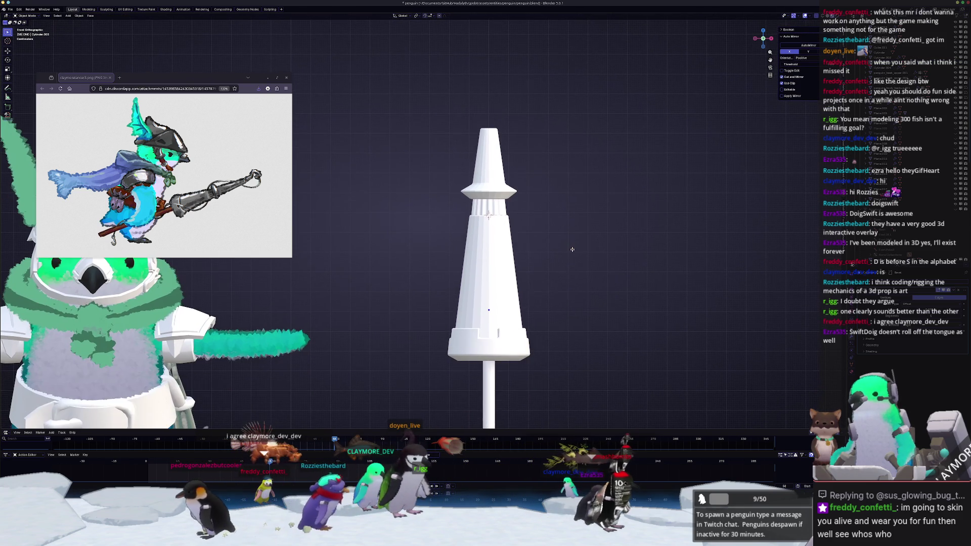
pyautogui.keyDown('shift'); pyautogui.moveTo(532, 206); pyautogui.dragTo(503, 263, button='middle'); pyautogui.keyUp('shift')
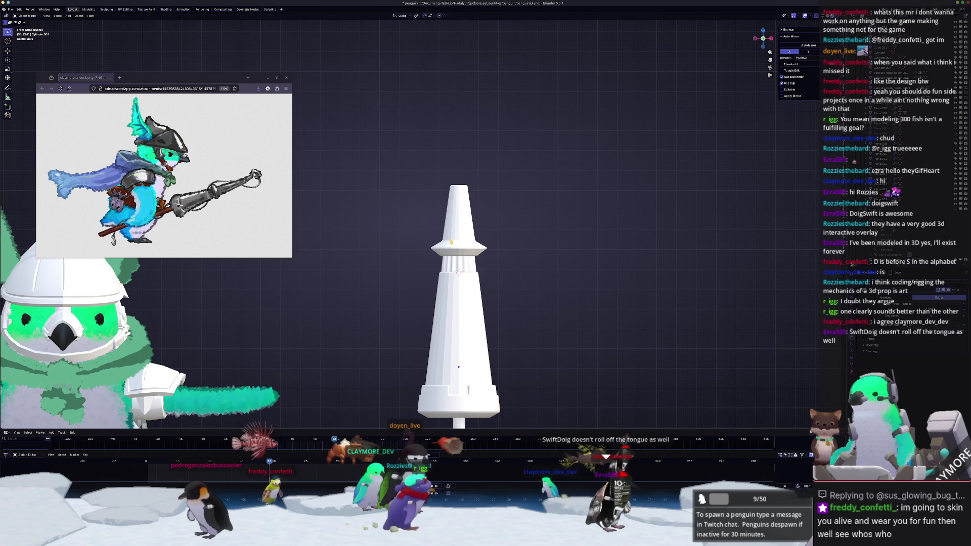
# Step: In Edit Mode, widen the tower's top ring and raise it along Z
pyautogui.press('Tab')
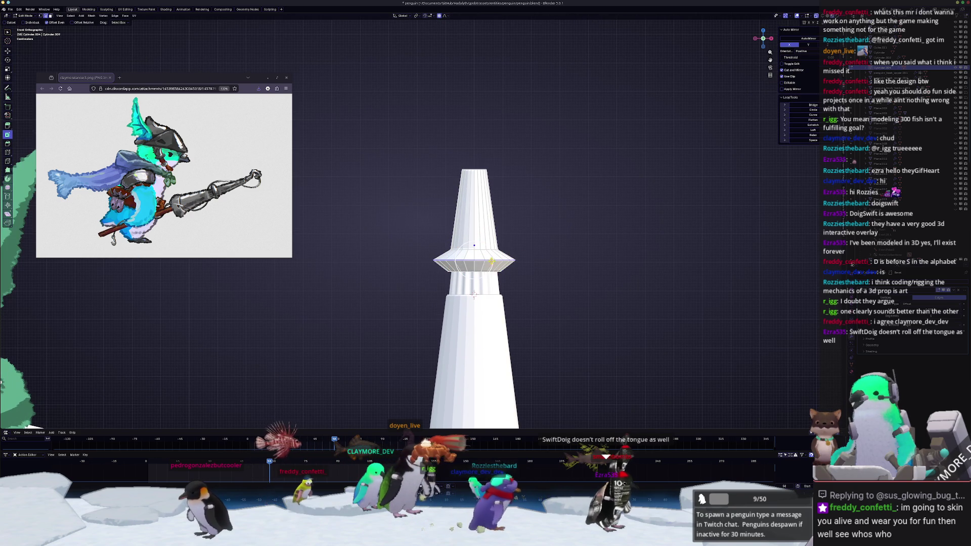
pyautogui.press('s')
pyautogui.click(515, 247)
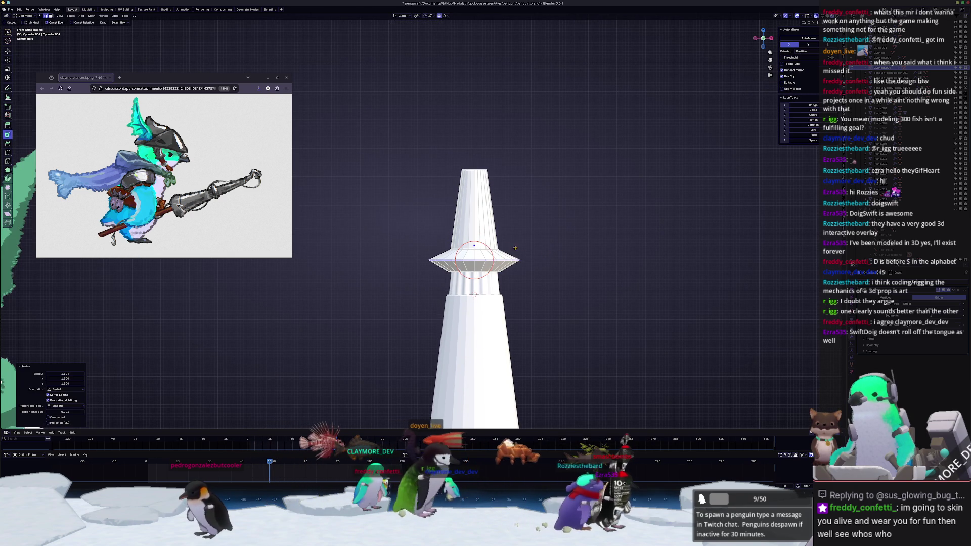
pyautogui.press('s')
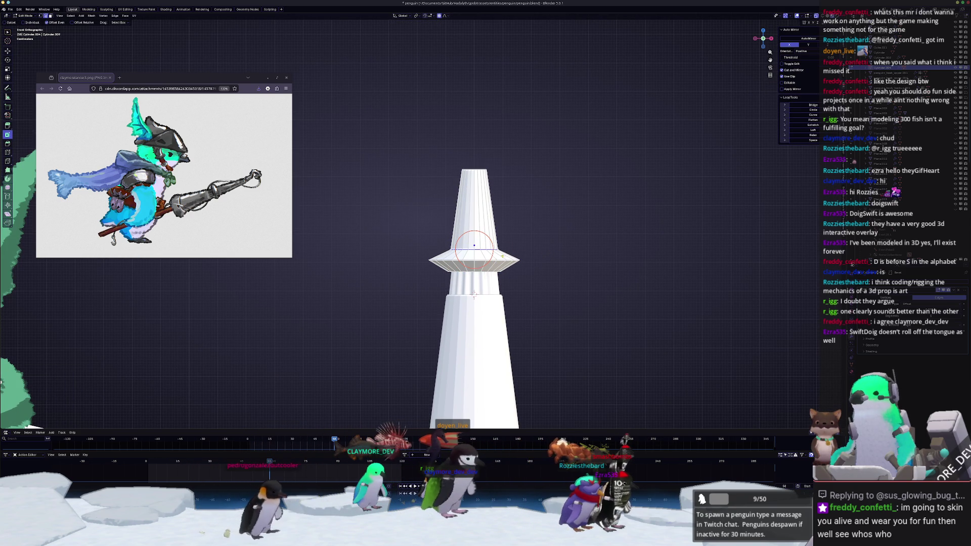
pyautogui.press('g')
pyautogui.press('z')
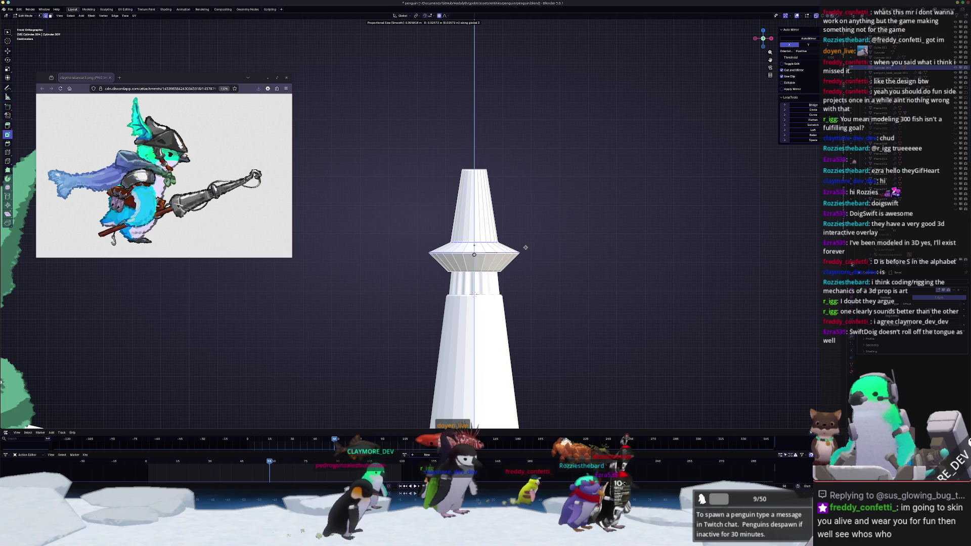
pyautogui.click(523, 252)
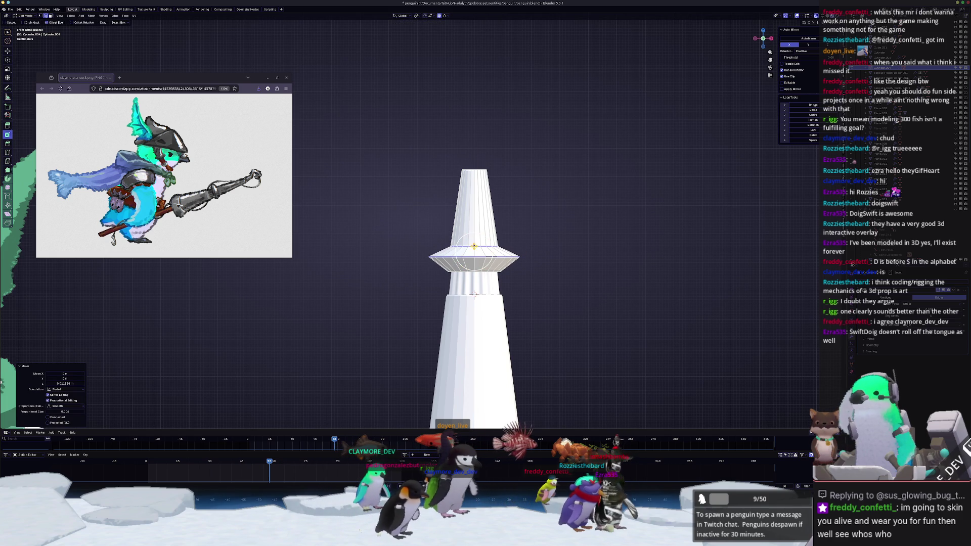
# Step: Edge-slide the ring into its flange position and leave Edit Mode
pyautogui.scroll(1, 541, 243)
pyautogui.press('g')
pyautogui.press('g')
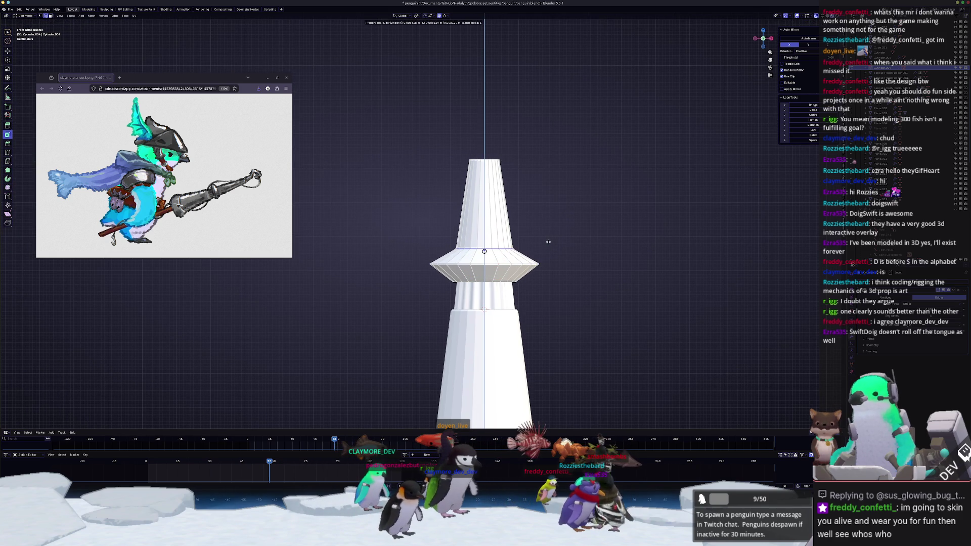
pyautogui.click(546, 240)
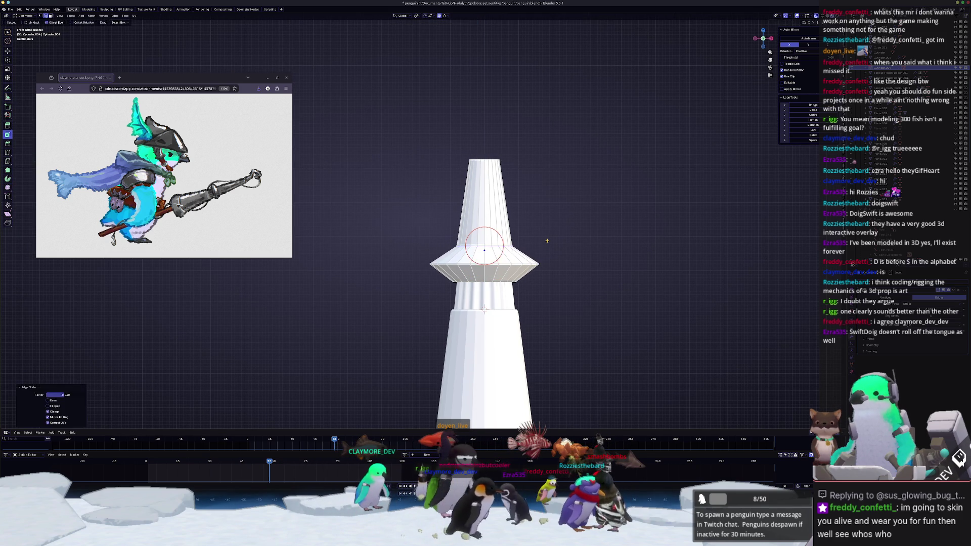
pyautogui.press('Tab')
pyautogui.scroll(-5, 530, 252)
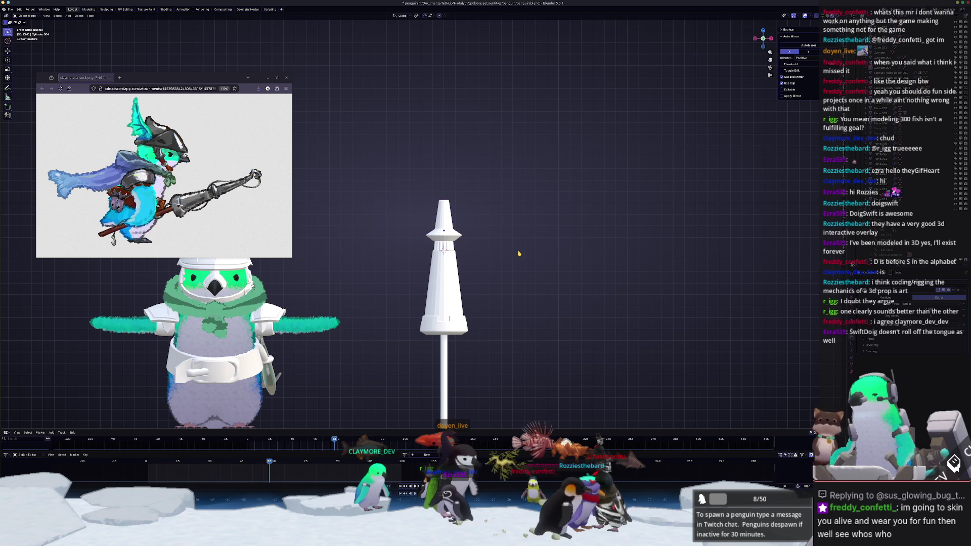
# Step: Orbit around the tower and switch to a straight front view
pyautogui.press('Tab')
pyautogui.scroll(4, 518, 253)
pyautogui.moveTo(512, 211); pyautogui.dragTo(507, 217, button='middle')
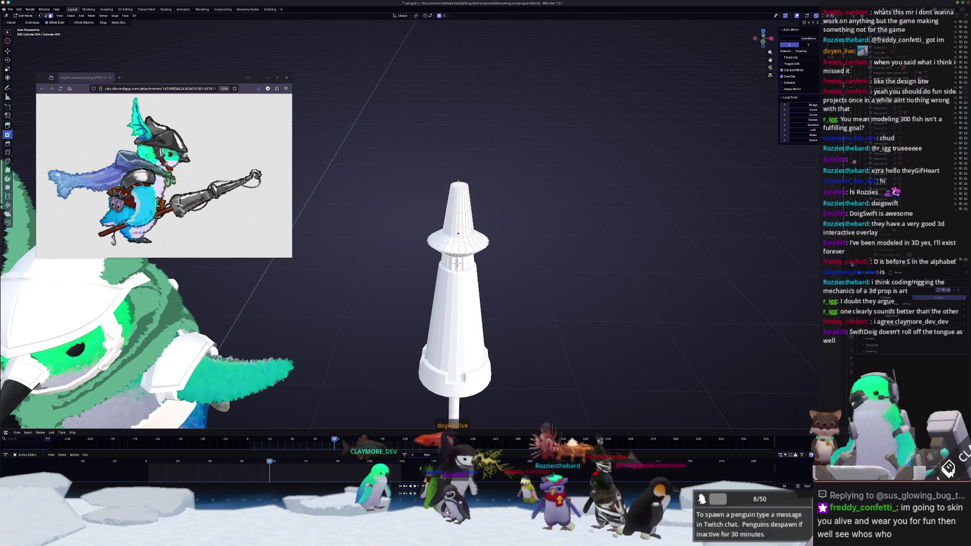
pyautogui.moveTo(457, 263); pyautogui.dragTo(533, 224, button='middle')
pyautogui.press('Tab')
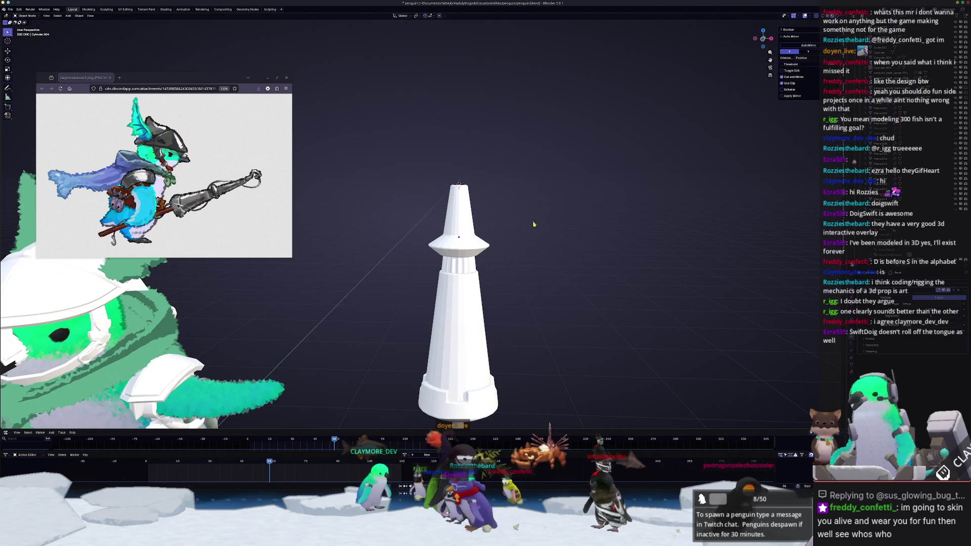
pyautogui.press('KP_1')
# Step: Add a cylinder and shrink it to about 0.1 size
pyautogui.hotkey('shift', 'a')
pyautogui.moveTo(541, 220)
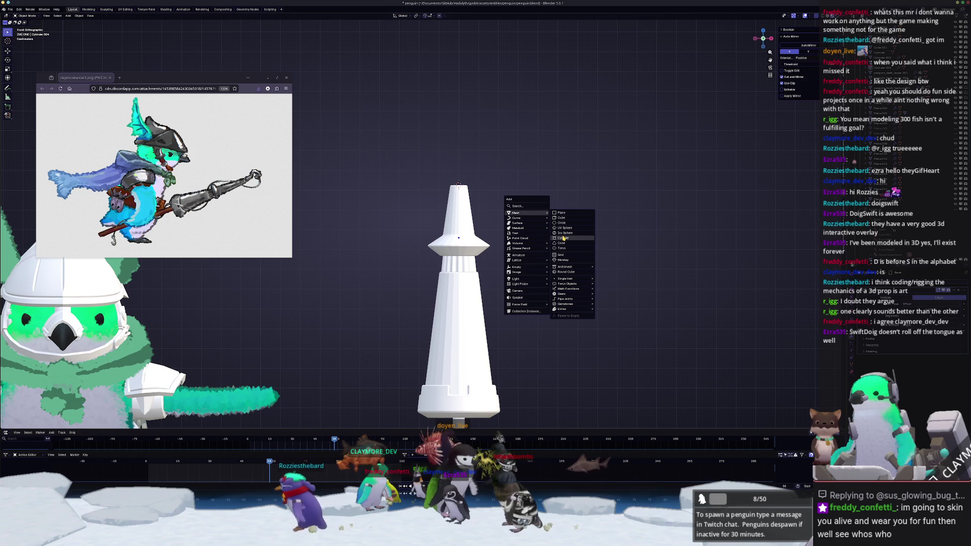
pyautogui.click(562, 238)
pyautogui.press('s')
pyautogui.press('Return')
pyautogui.press('s')
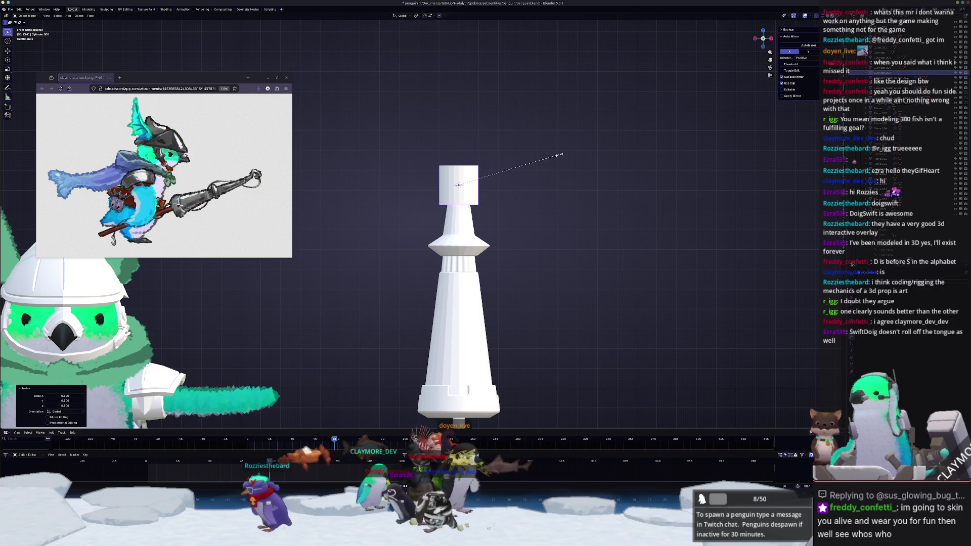
pyautogui.scroll(4, 495, 172)
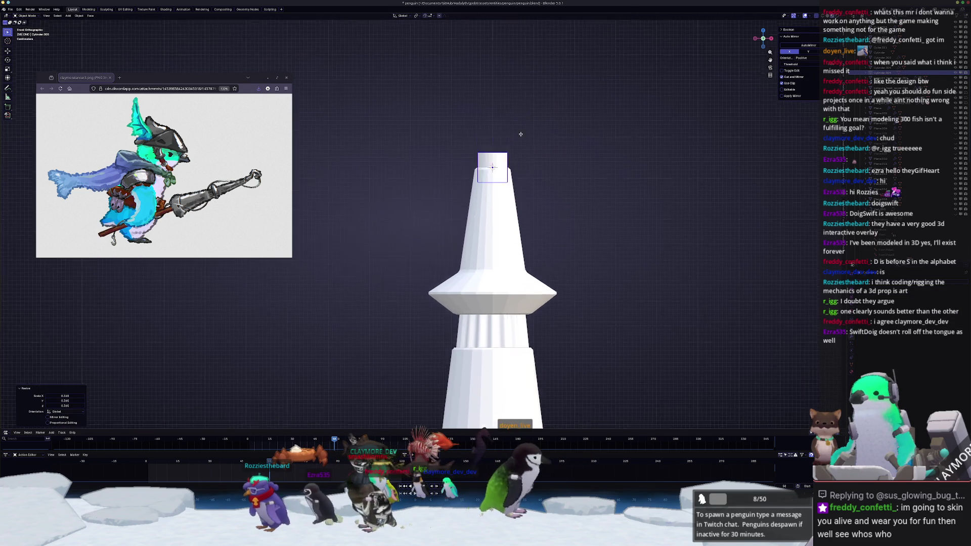
# Step: Raise the cylinder along Z and flatten its height to 0.4
pyautogui.press('g')
pyautogui.press('z')
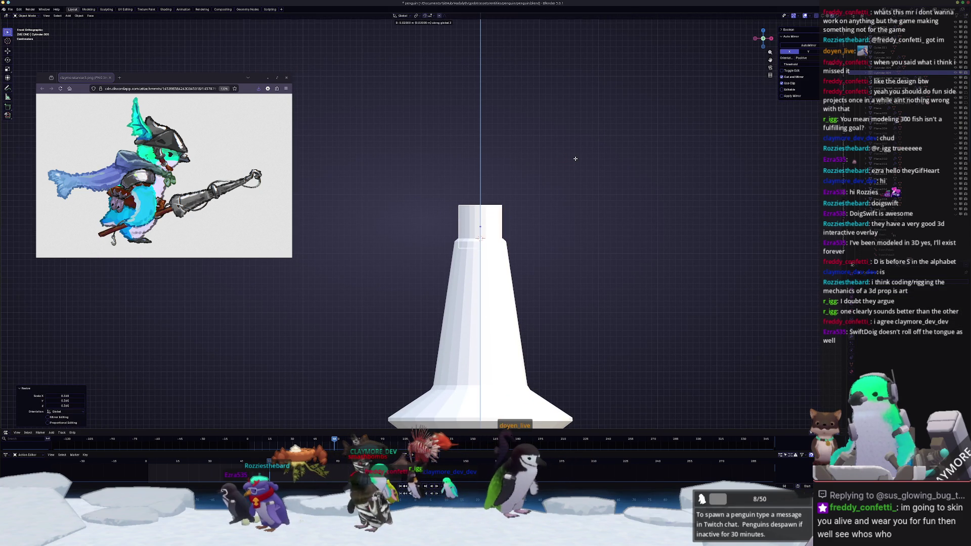
pyautogui.press('Return')
pyautogui.press('s')
pyautogui.press('z')
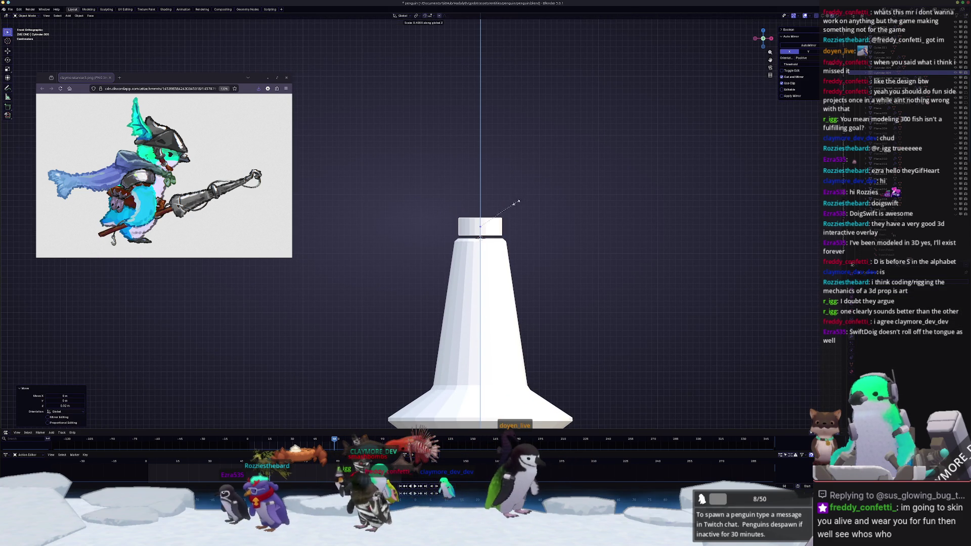
pyautogui.press('Return')
# Step: Set the cylinder's height scale to 0.798 and reposition it vertically
pyautogui.press('g')
pyautogui.press('z')
pyautogui.press('Escape')
pyautogui.press('s')
pyautogui.press('z')
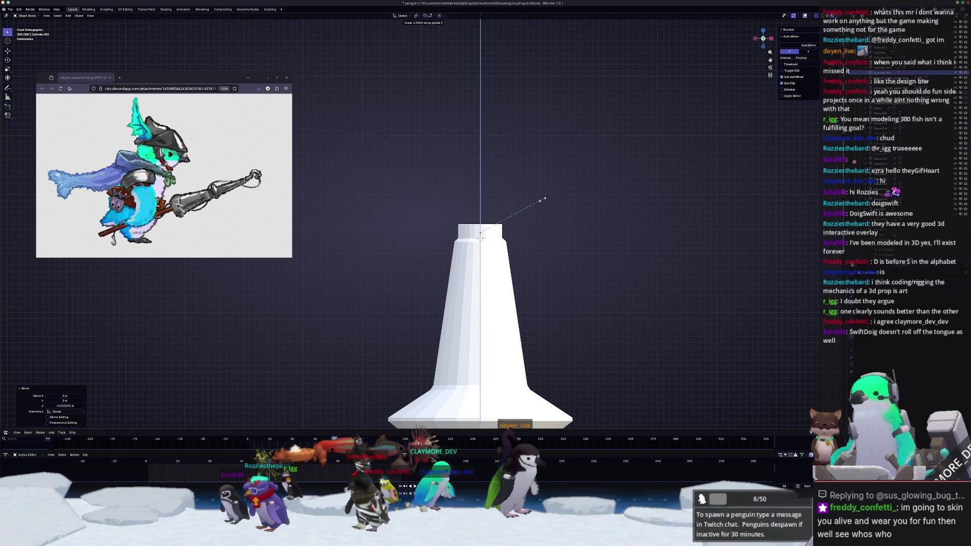
pyautogui.press('Return')
pyautogui.press('g')
pyautogui.press('z')
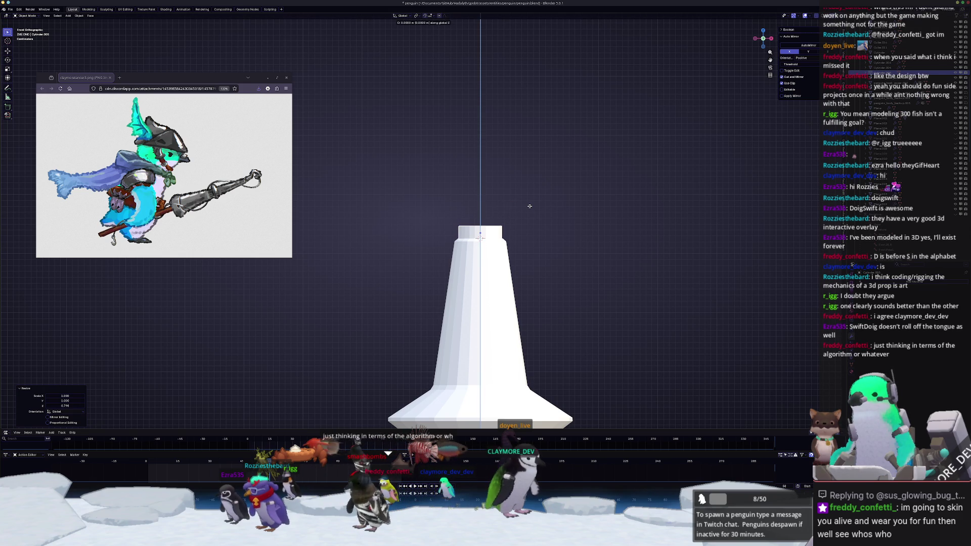
pyautogui.press('Return')
# Step: Stretch the cylinder to 1.106 height and seat it on the spire tip
pyautogui.scroll(1, 535, 208)
pyautogui.press('s')
pyautogui.press('z')
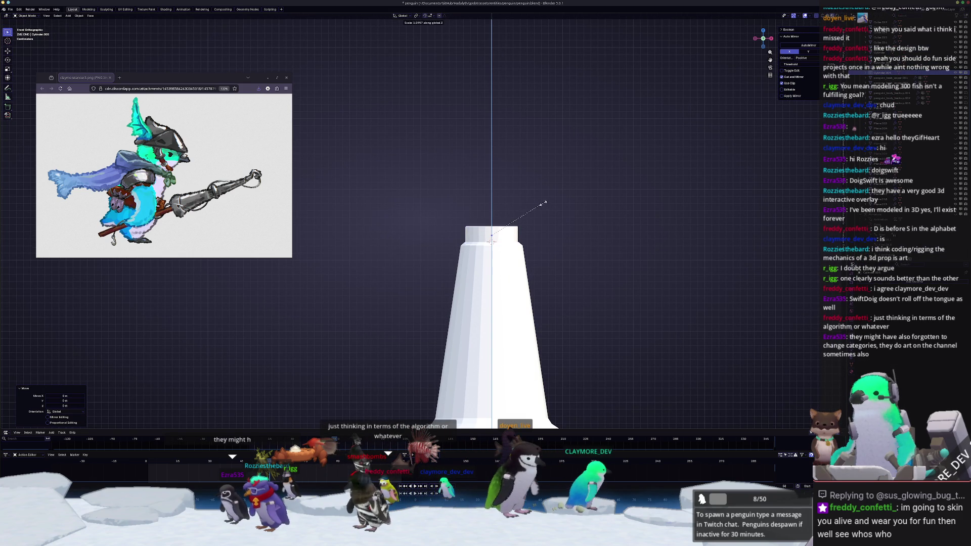
pyautogui.press('Return')
pyautogui.press('g')
pyautogui.press('z')
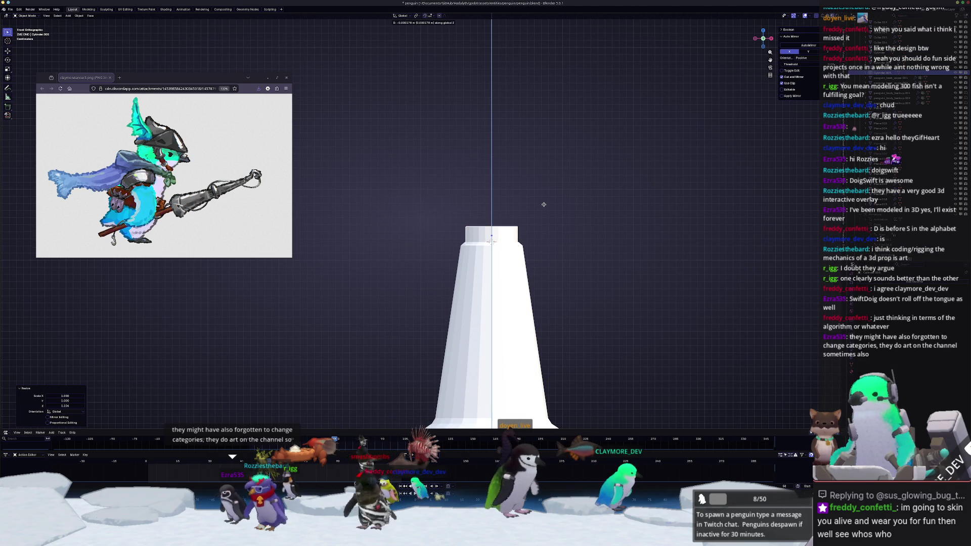
pyautogui.press('Return')
pyautogui.scroll(-2, 546, 212)
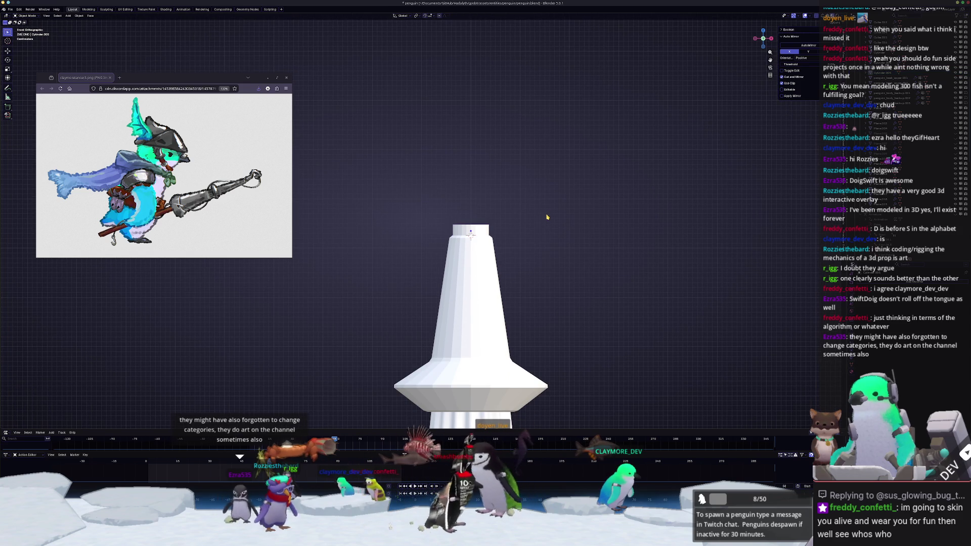
pyautogui.keyDown('shift'); pyautogui.moveTo(546, 217); pyautogui.dragTo(512, 212, button='middle'); pyautogui.keyUp('shift')
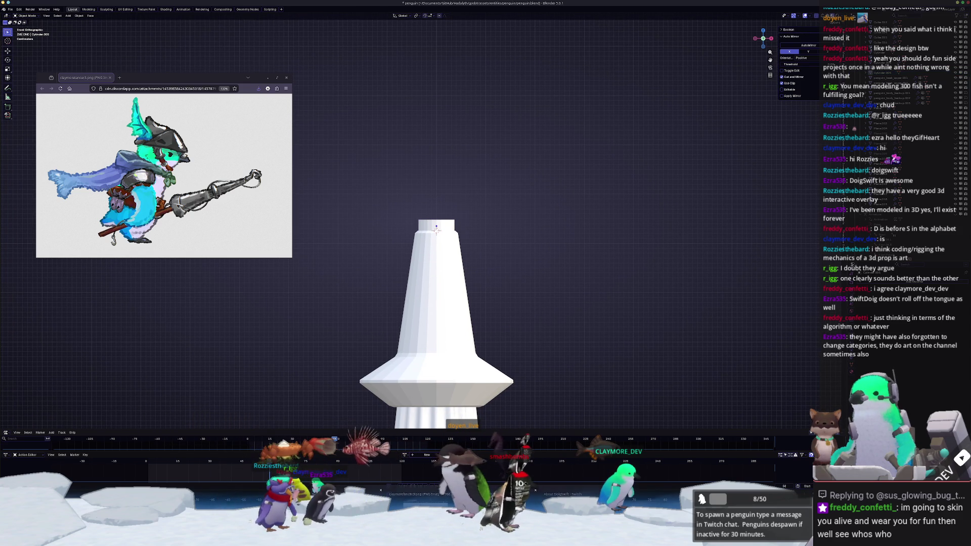
pyautogui.click(571, 492)
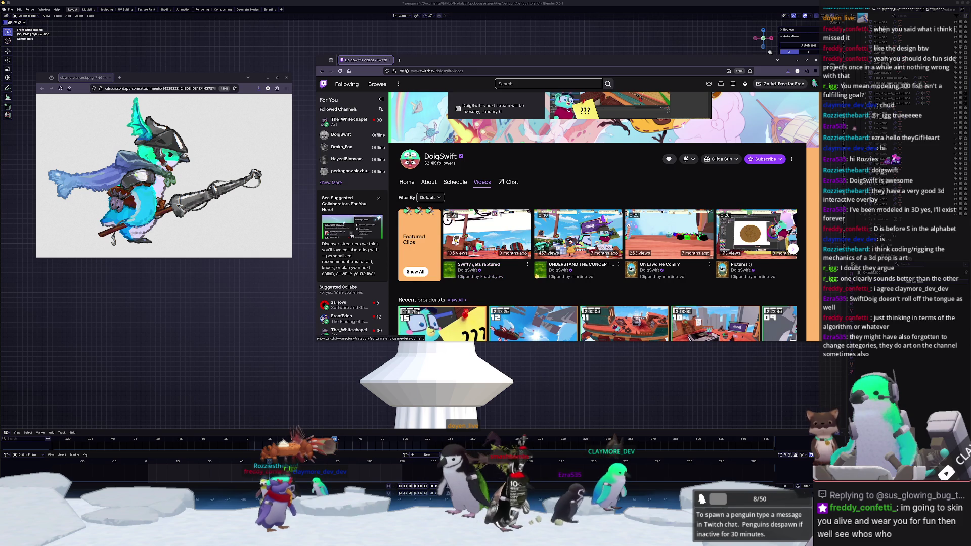
# Step: Scroll the Videos page down to the recent broadcasts and #AnimorningChallenge playlist
pyautogui.scroll(-2, 596, 217)
pyautogui.scroll(-2, 561, 270)
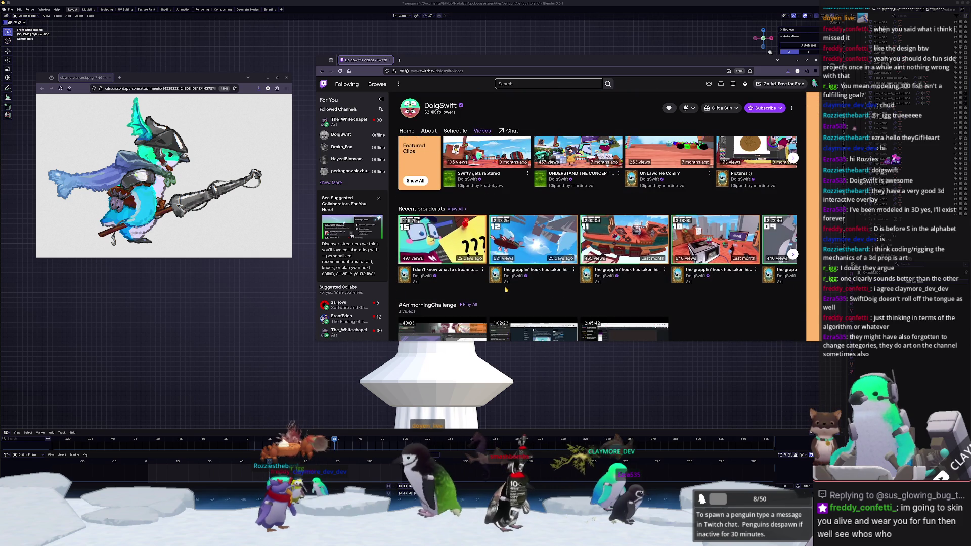
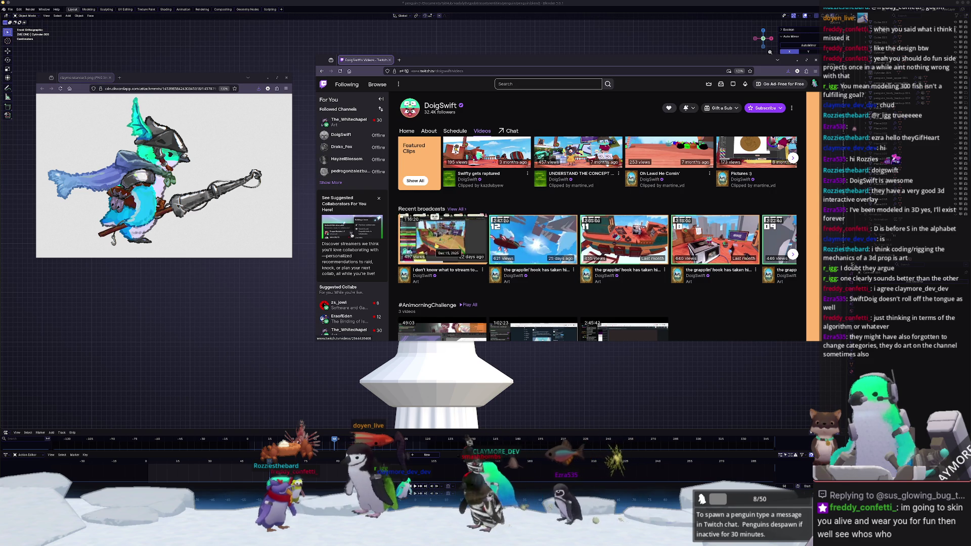
# Step: Page through the channel's Recent broadcasts row to see the remaining videos
pyautogui.scroll(3, 435, 174)
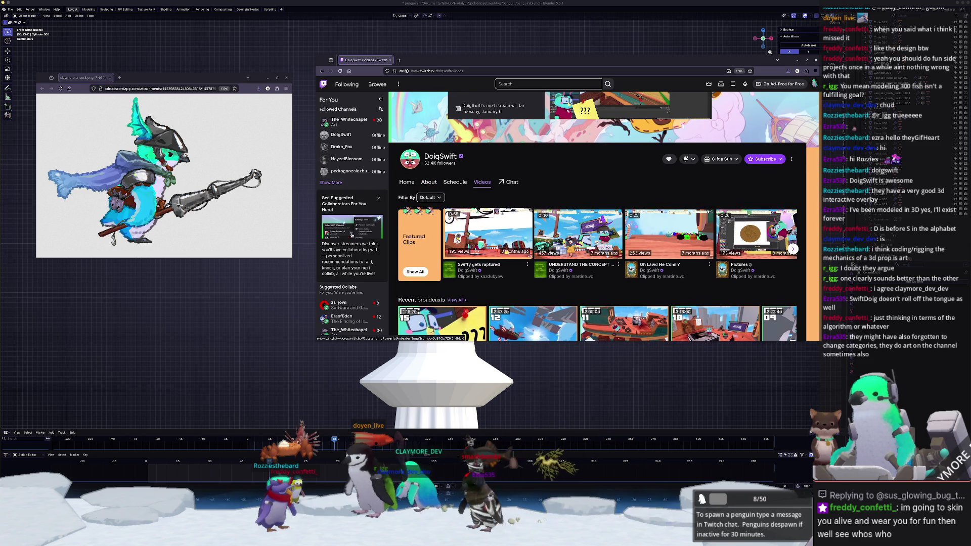
pyautogui.scroll(-2, 556, 213)
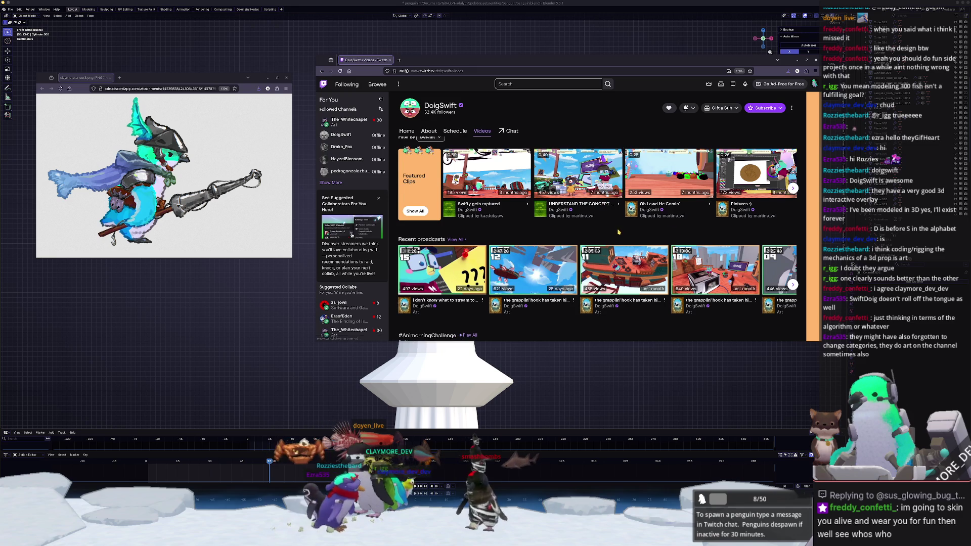
pyautogui.scroll(-1, 605, 204)
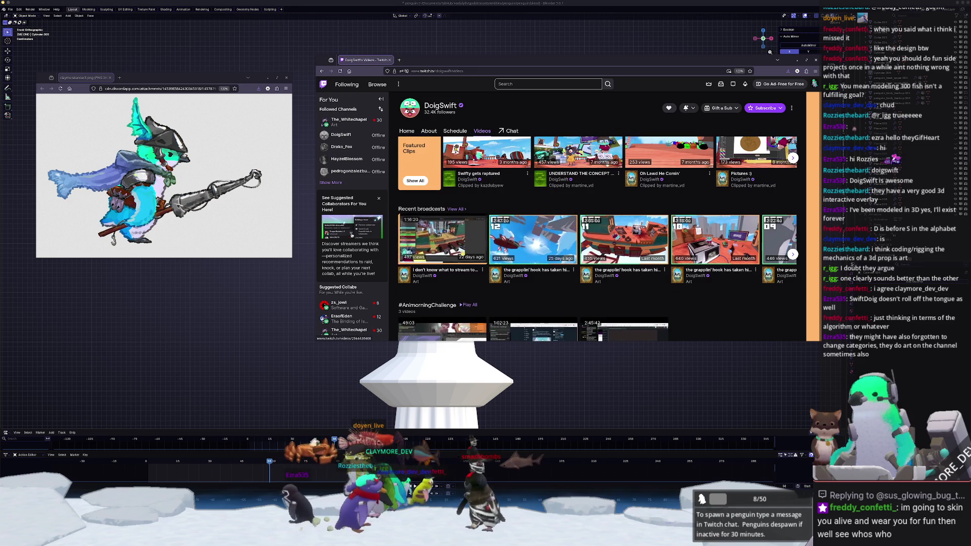
pyautogui.click(793, 254)
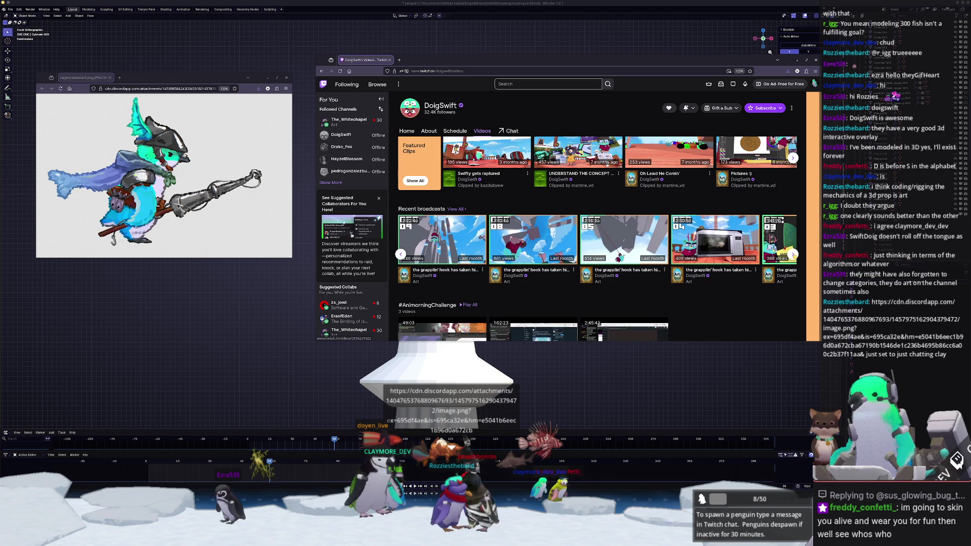
pyautogui.click(793, 254)
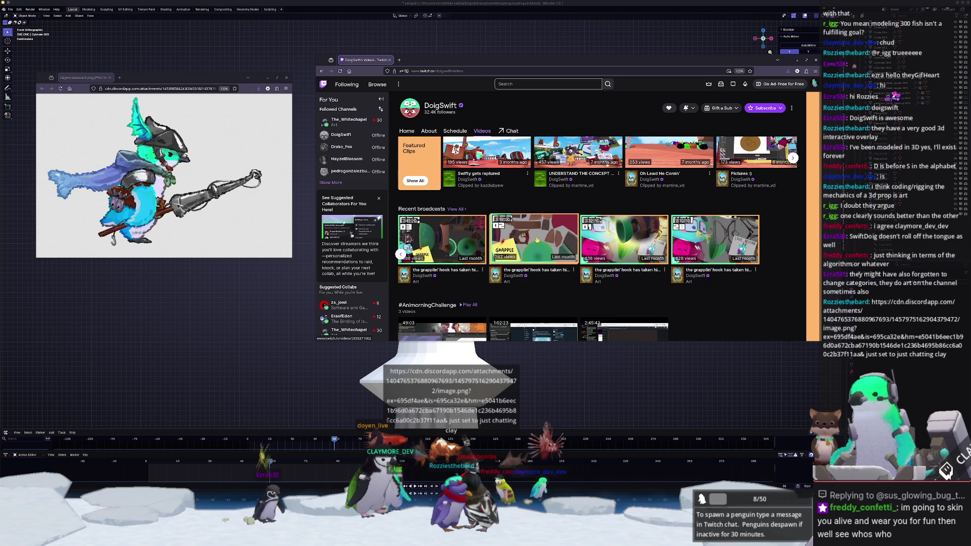
# Step: Open View All and scroll down and back up through the past broadcasts grid
pyautogui.click(450, 209)
pyautogui.scroll(-1, 595, 264)
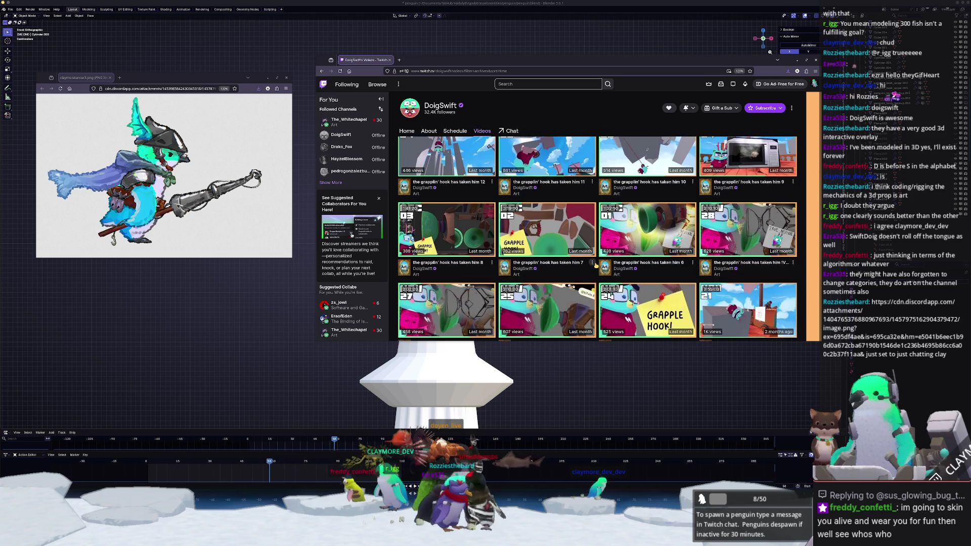
pyautogui.scroll(-5, 596, 264)
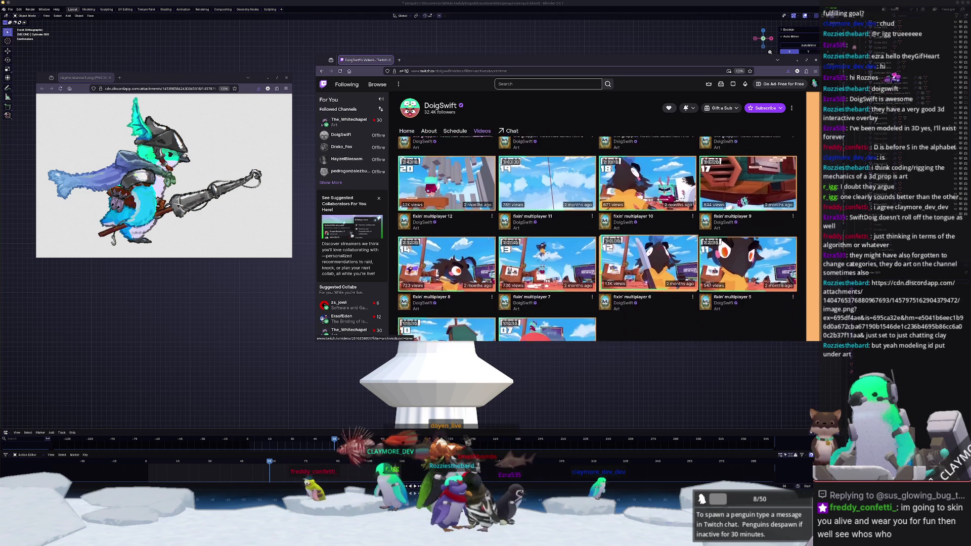
pyautogui.scroll(-2, 600, 272)
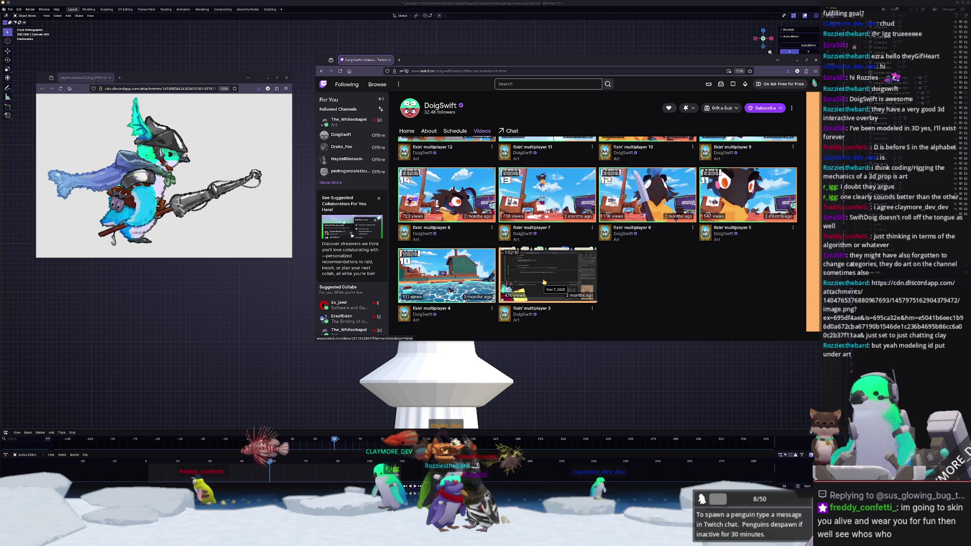
pyautogui.scroll(-5, 544, 282)
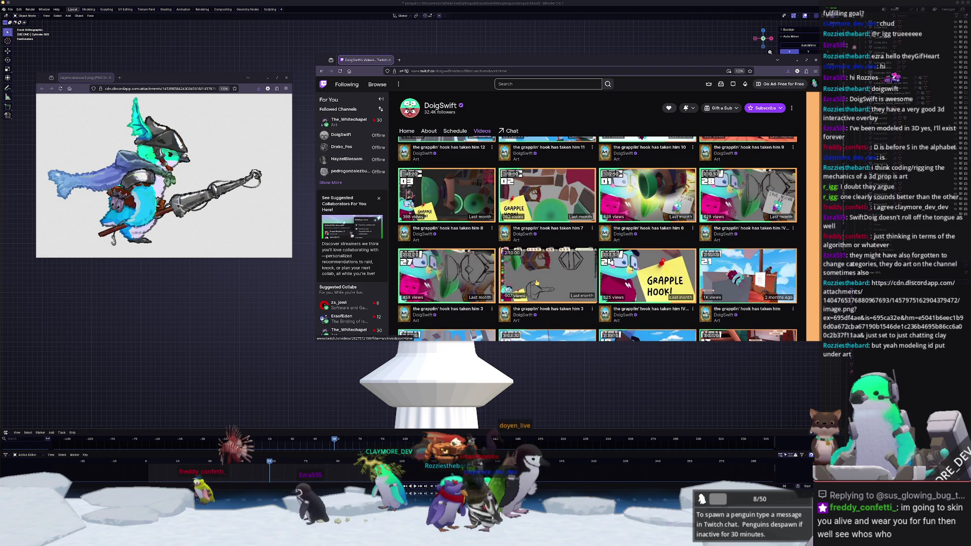
pyautogui.scroll(2, 537, 284)
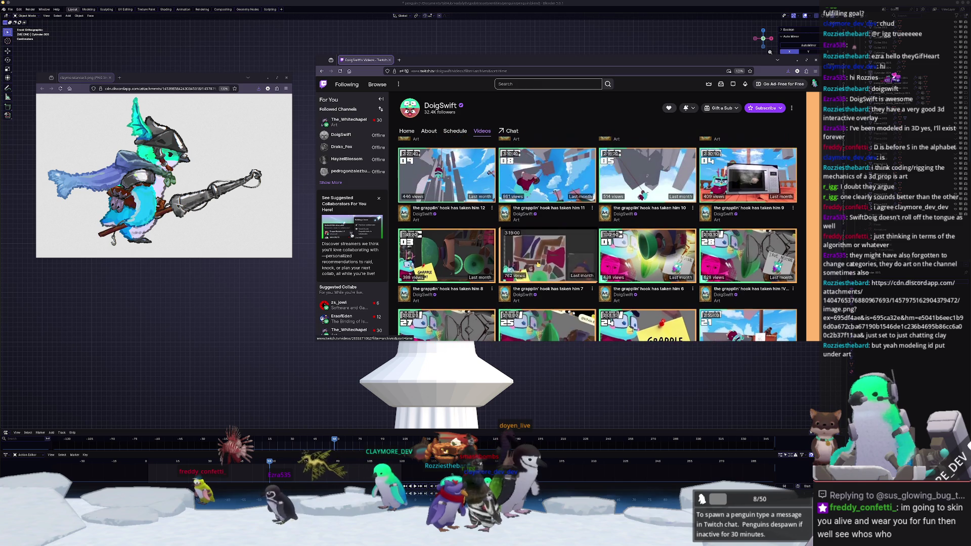
pyautogui.scroll(1, 538, 264)
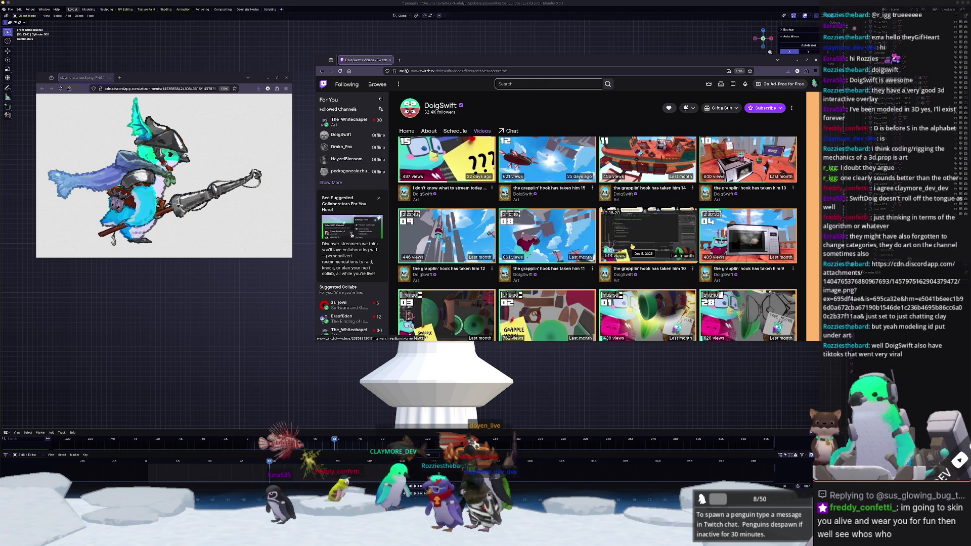
pyautogui.scroll(3, 631, 246)
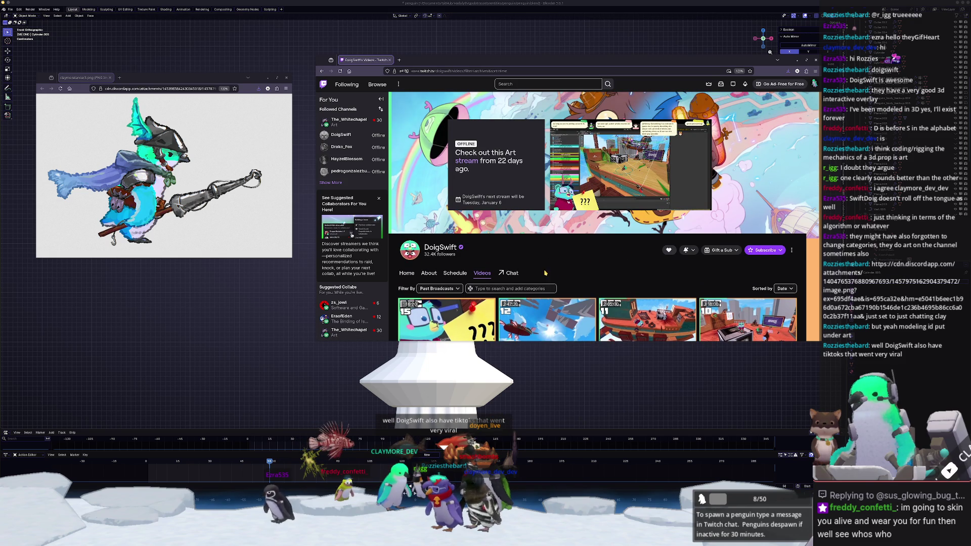
# Step: Look through the channel's About and Schedule sections, then return to its Home page
pyautogui.click(430, 274)
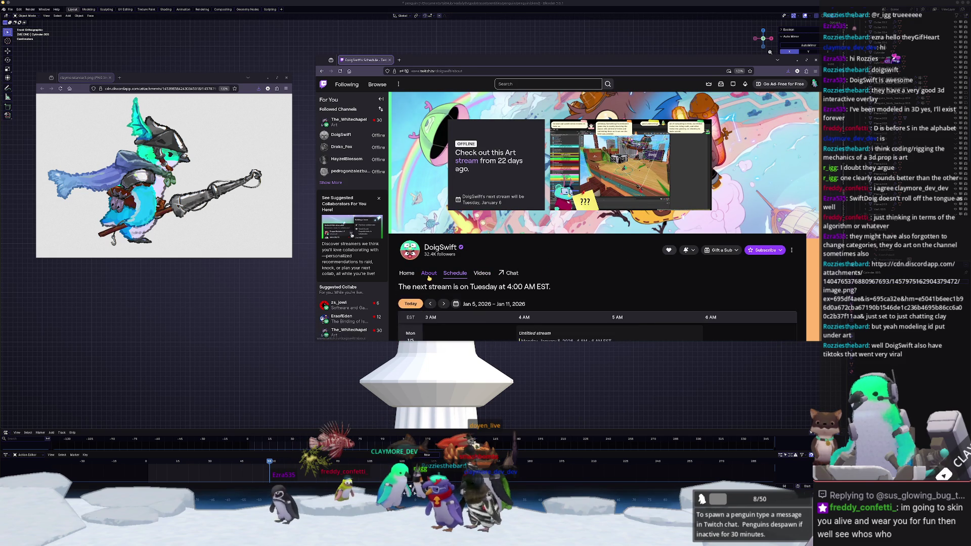
pyautogui.scroll(-1, 432, 277)
pyautogui.click(454, 242)
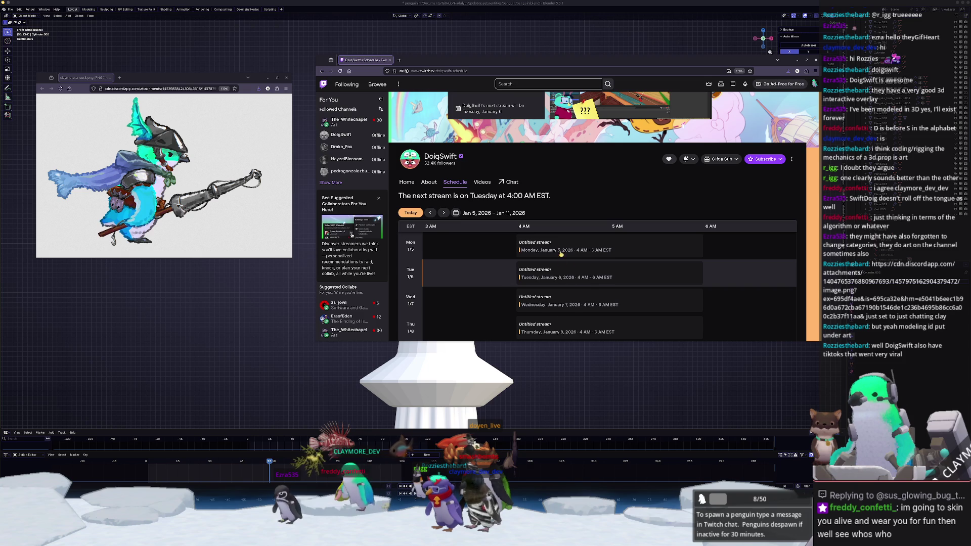
pyautogui.scroll(-3, 562, 254)
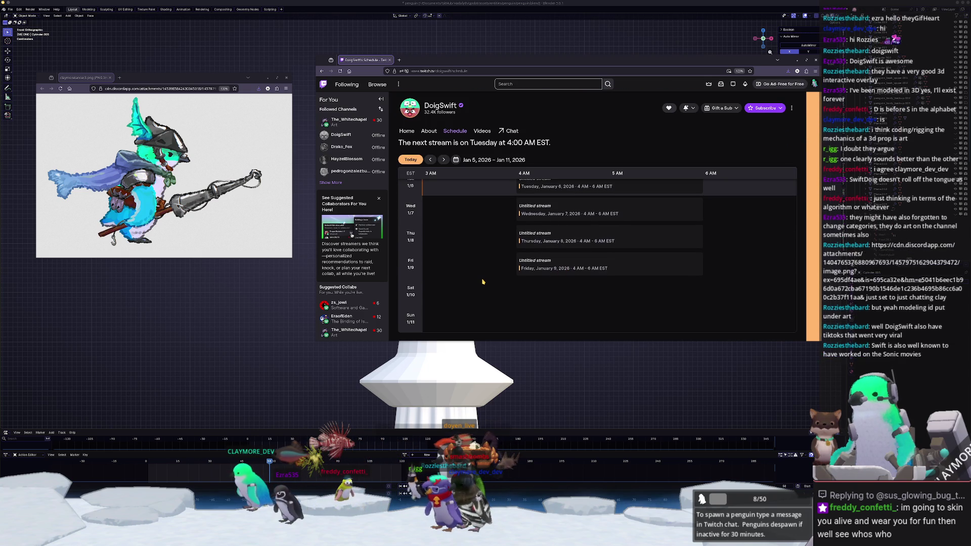
pyautogui.scroll(3, 420, 236)
pyautogui.click(404, 243)
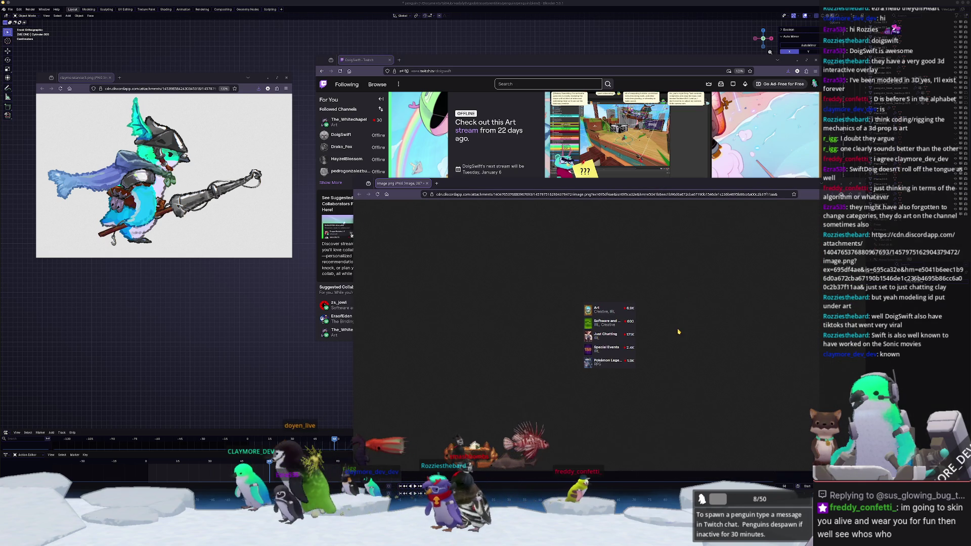
pyautogui.keyDown('ctrl'); pyautogui.scroll(6, 678, 331); pyautogui.keyUp('ctrl')
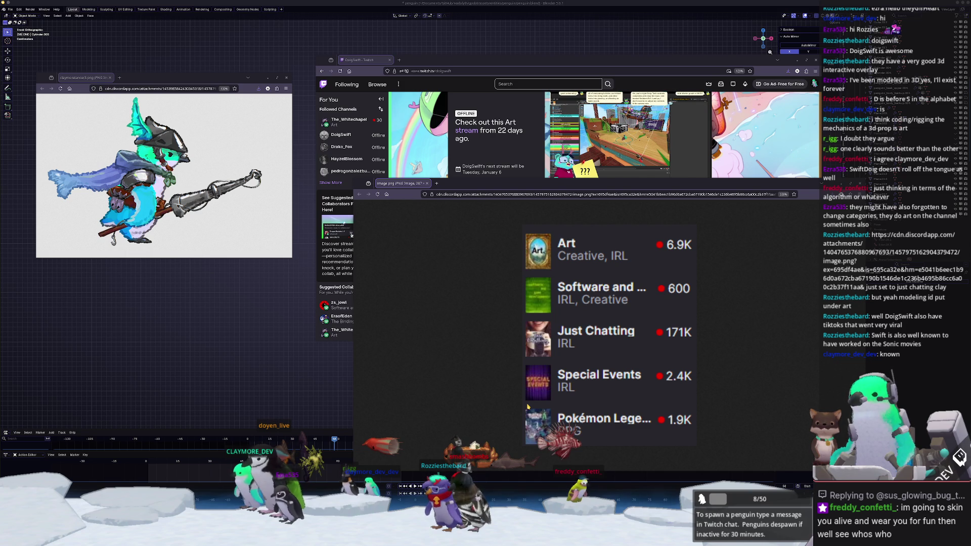
# Step: Close the enlarged category image, then open Browse on the Categories tab
pyautogui.middleClick(408, 185)
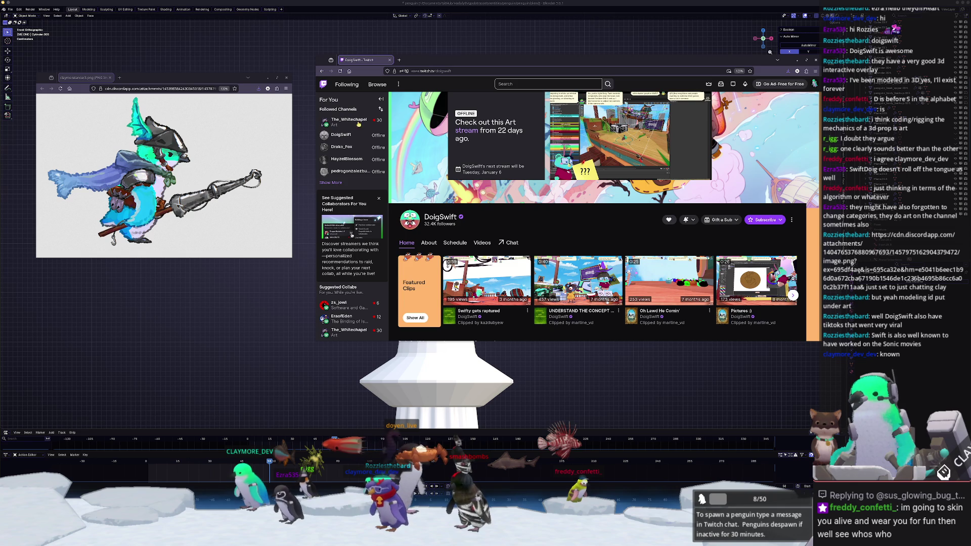
pyautogui.click(373, 85)
pyautogui.click(444, 154)
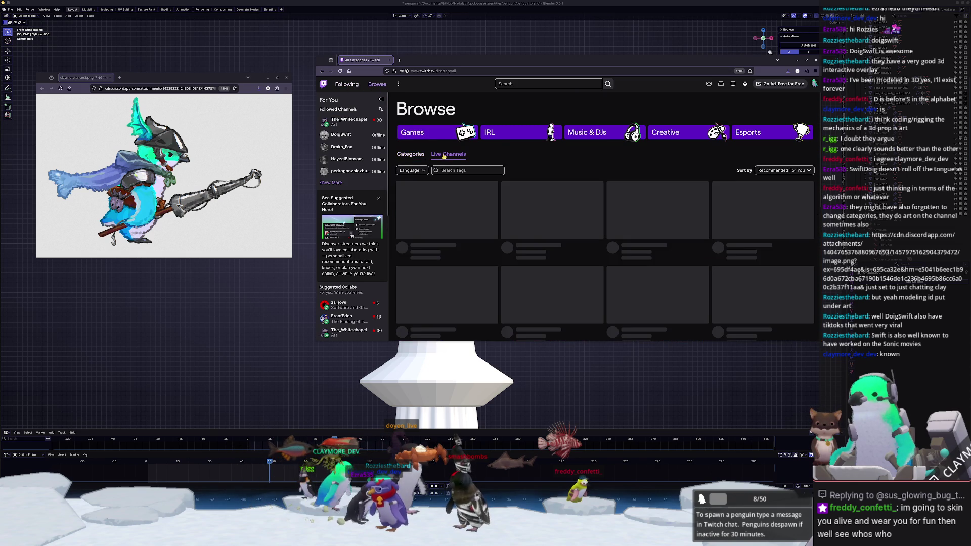
pyautogui.click(410, 154)
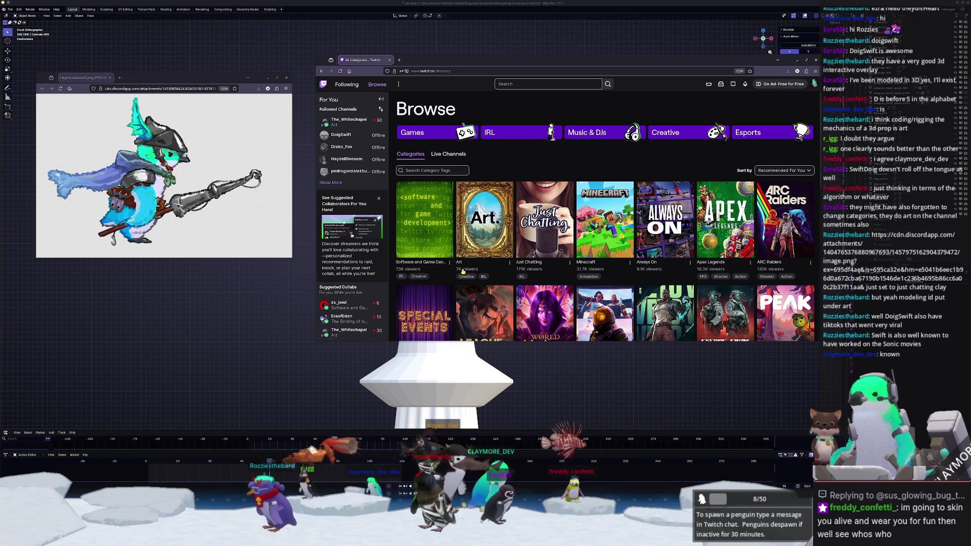
# Step: Switch back to Blender and add a new cube to the scene
pyautogui.hotkey('alt', 'Tab')
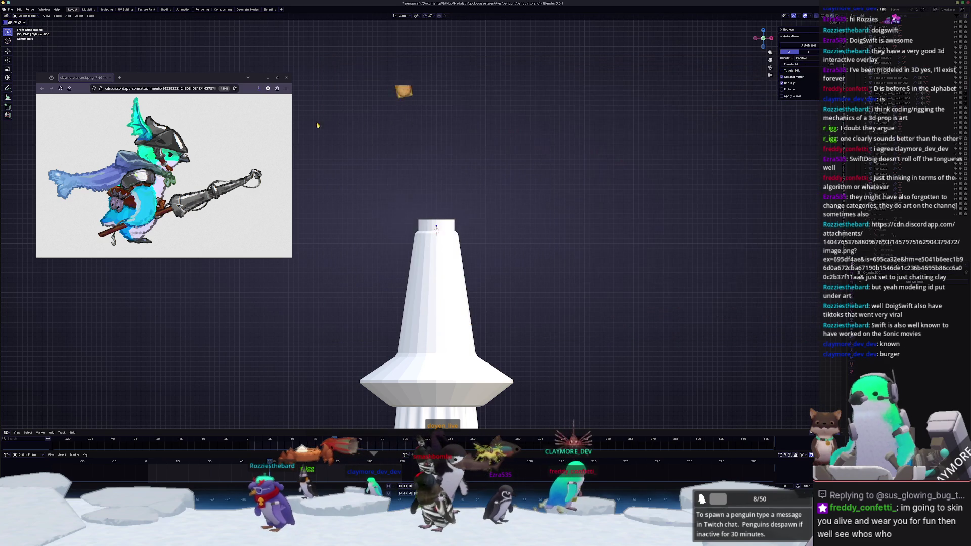
pyautogui.scroll(-2, 488, 229)
pyautogui.scroll(-1, 488, 230)
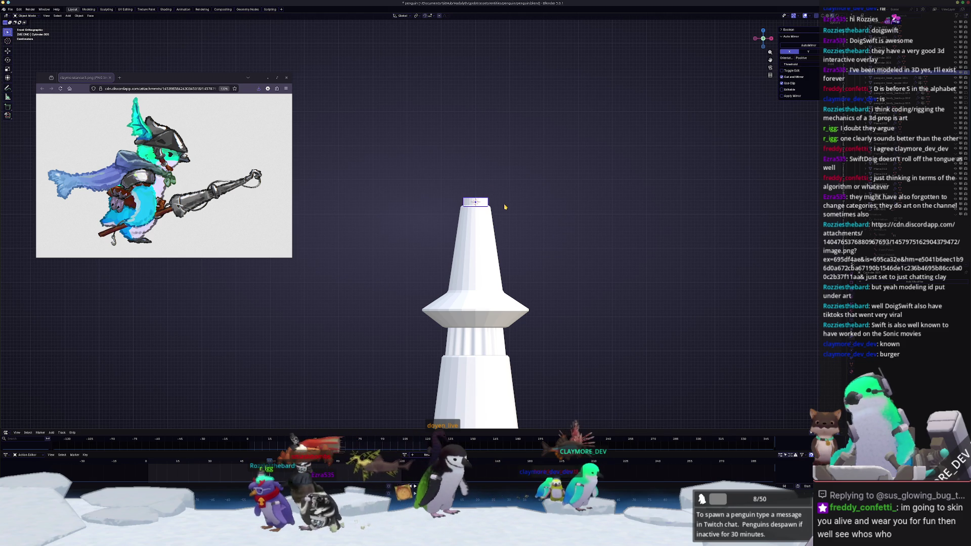
pyautogui.hotkey('shift', 'a')
pyautogui.moveTo(504, 207)
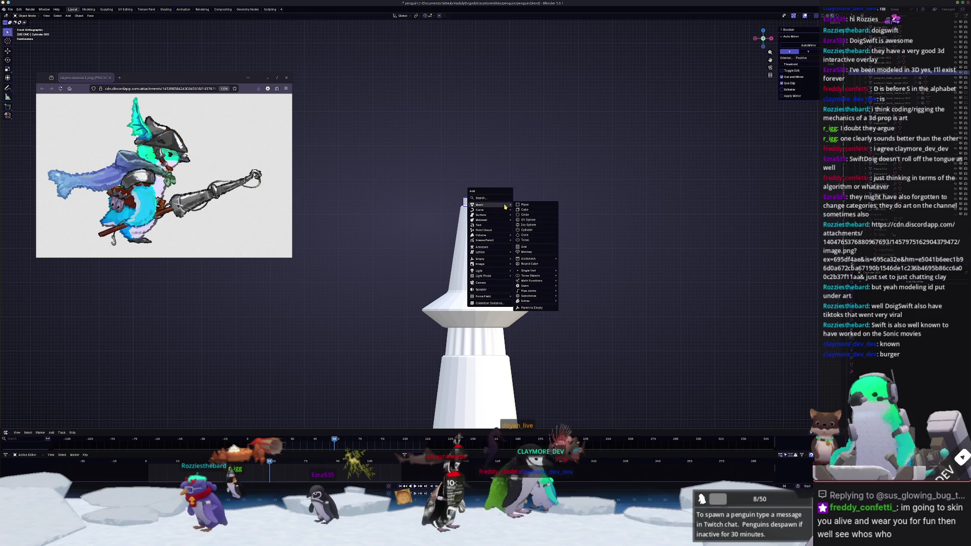
pyautogui.click(524, 210)
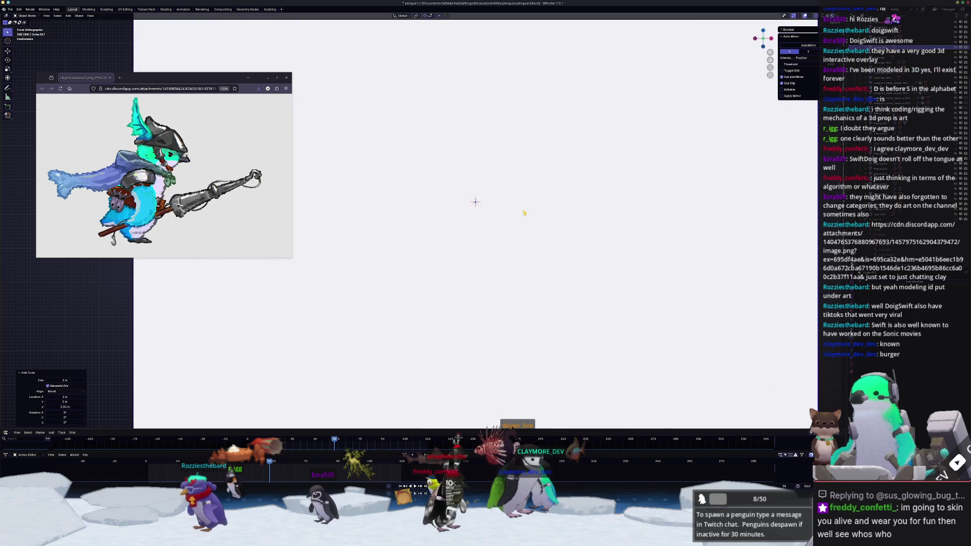
# Step: Shrink the cube, raise it onto the tower top, and enter Edit Mode on it
pyautogui.press('s')
pyautogui.press('0')
pyautogui.press('Return')
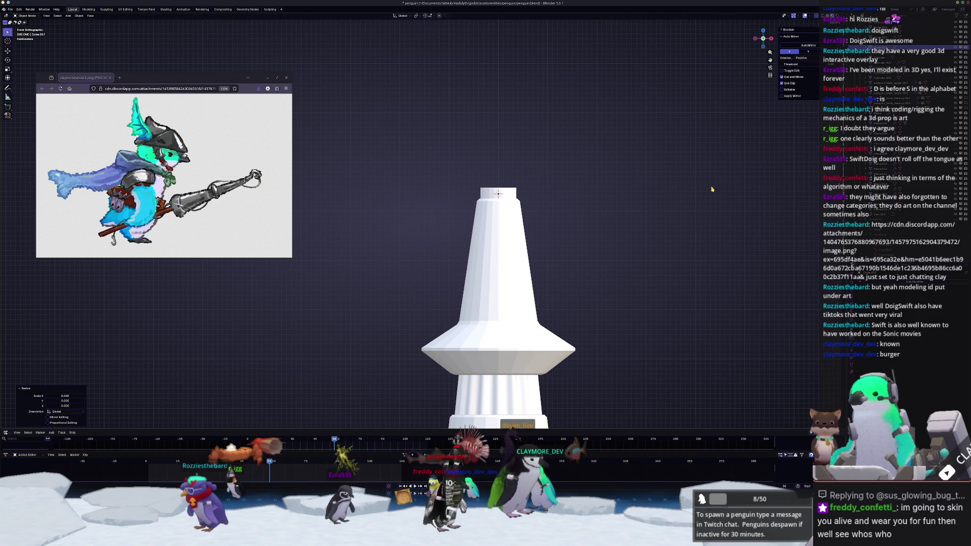
pyautogui.hotkey('ctrl', 'z')
pyautogui.press('s')
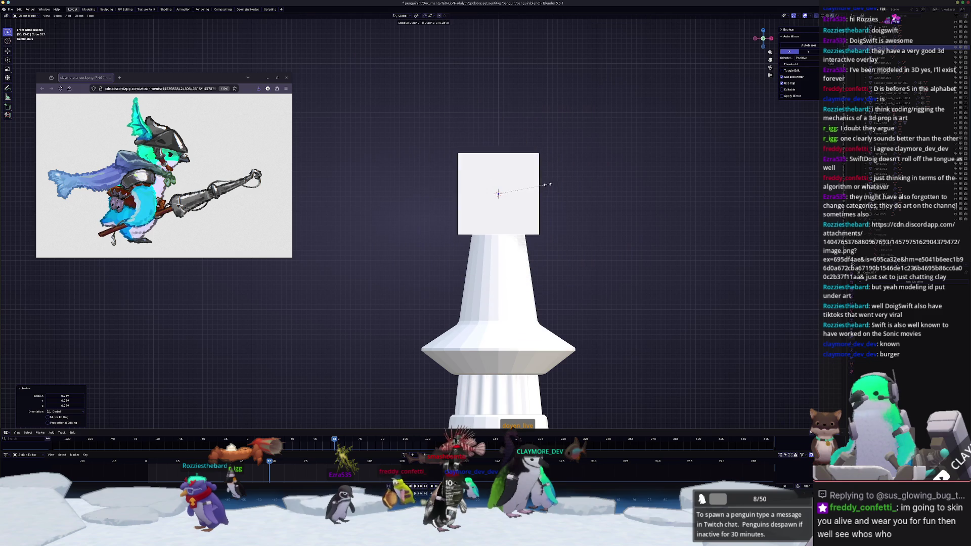
pyautogui.click(568, 180)
pyautogui.press('g')
pyautogui.press('z')
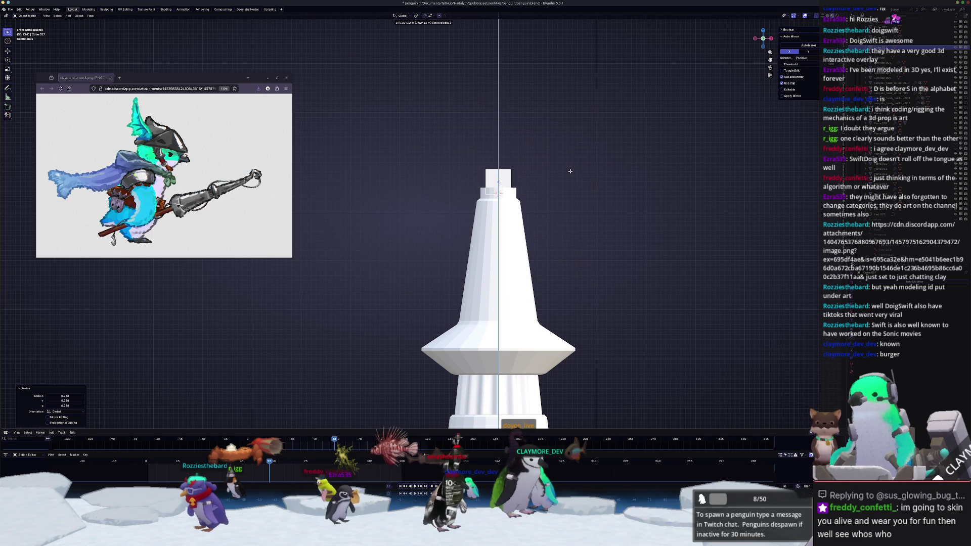
pyautogui.click(570, 172)
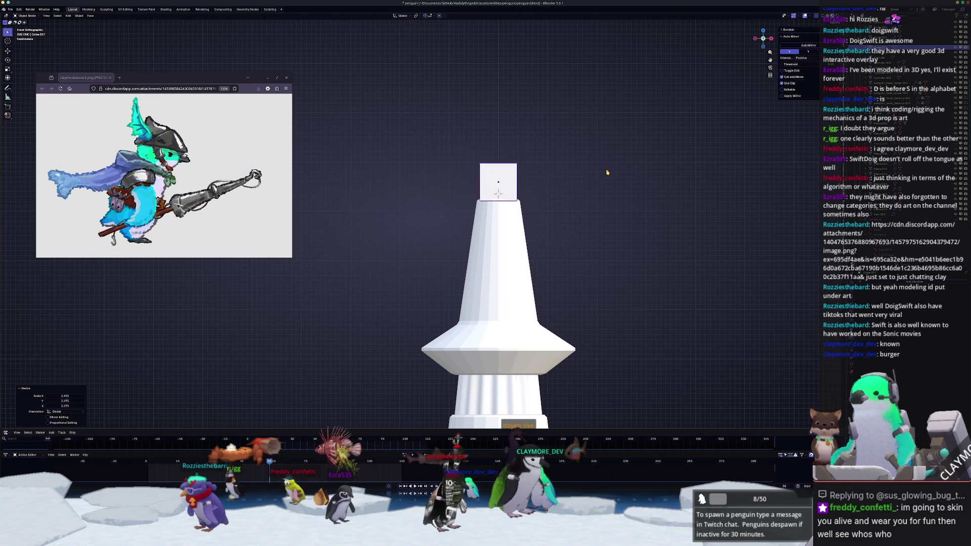
pyautogui.press('z')
pyautogui.press('z')
pyautogui.press('z')
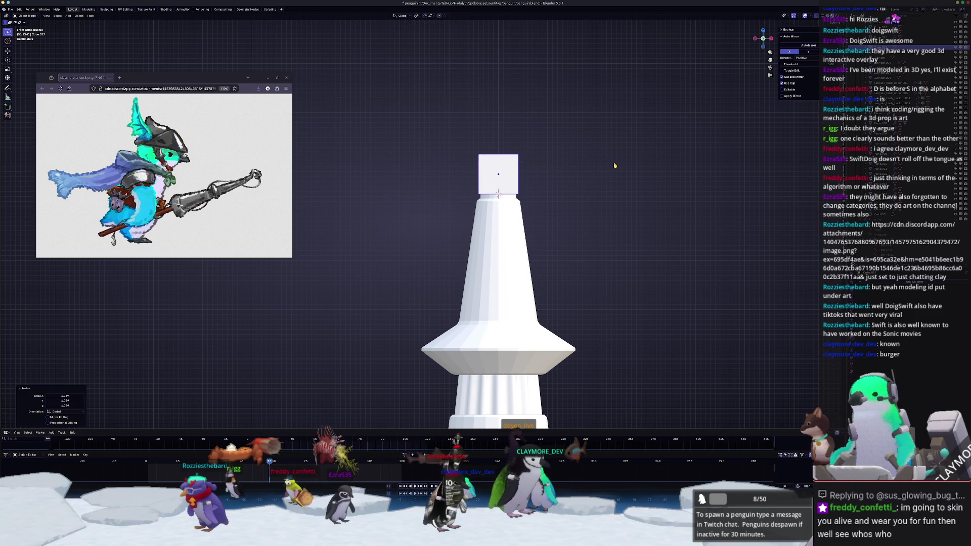
pyautogui.press('Tab')
pyautogui.moveTo(614, 165); pyautogui.dragTo(527, 191, button='middle')
# Step: Fully crease the cube's bottom edge loop and move it vertically with proportional editing
pyautogui.press('a')
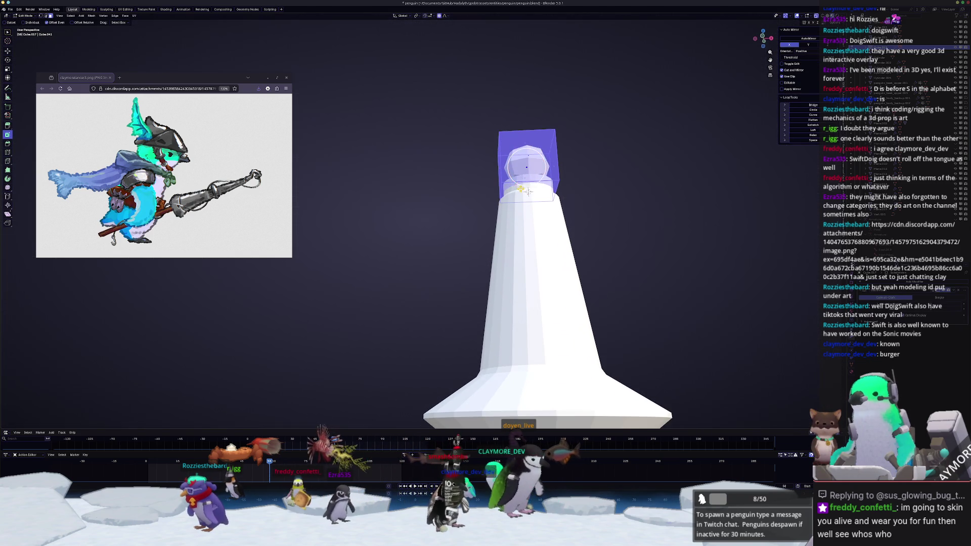
pyautogui.keyDown('alt'); pyautogui.click(527, 190); pyautogui.keyUp('alt')
pyautogui.hotkey('shift', 'e')
pyautogui.click(689, 191)
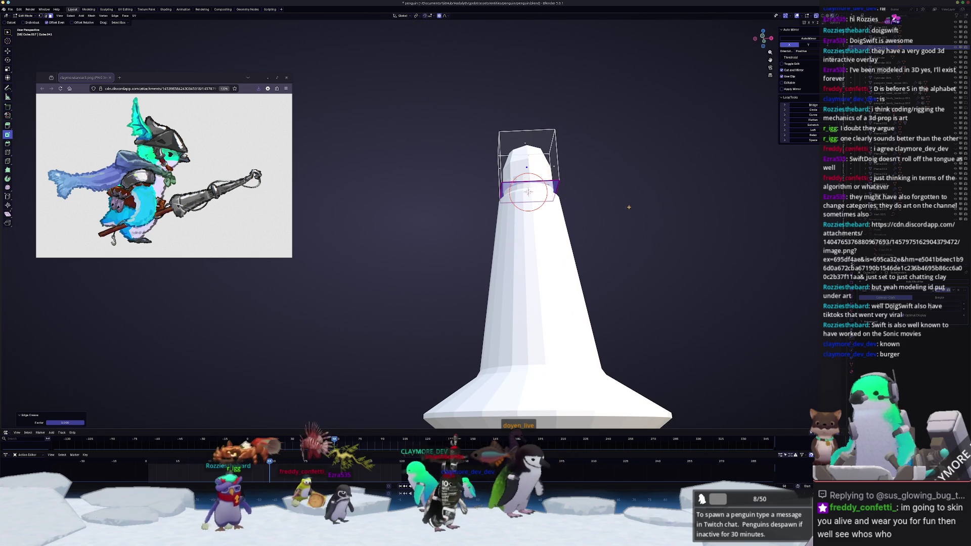
pyautogui.moveTo(689, 190); pyautogui.dragTo(626, 207, button='middle')
pyautogui.press('g')
pyautogui.press('z')
pyautogui.click(627, 205)
# Step: Rotate the cap 45° about Z, then scale it in front view with soft falloff
pyautogui.press('Tab')
pyautogui.write('z')
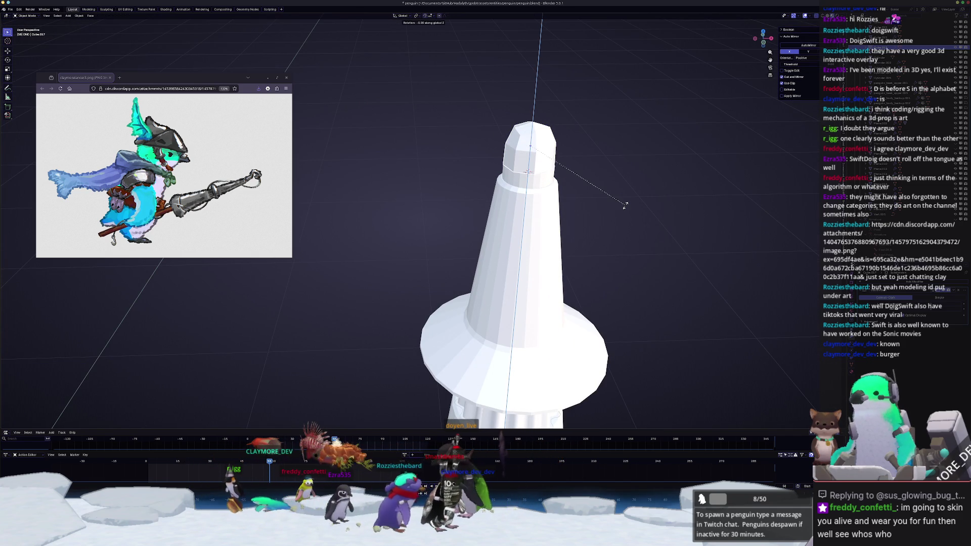
pyautogui.write('45')
pyautogui.press('Return')
pyautogui.press('KP_1')
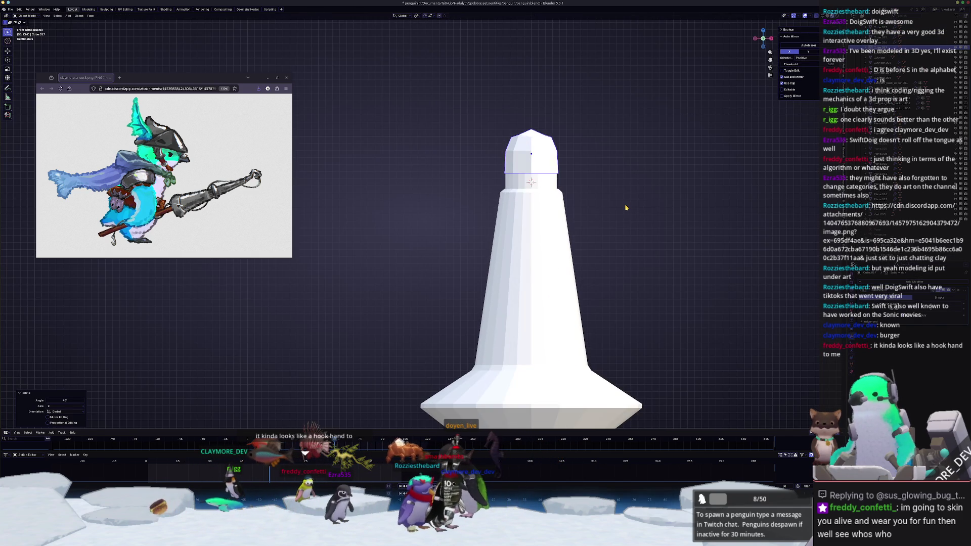
pyautogui.press('Tab')
pyautogui.scroll(3, 626, 207)
pyautogui.keyDown('shift'); pyautogui.moveTo(626, 207); pyautogui.dragTo(476, 205, button='middle'); pyautogui.keyUp('shift')
pyautogui.press('s')
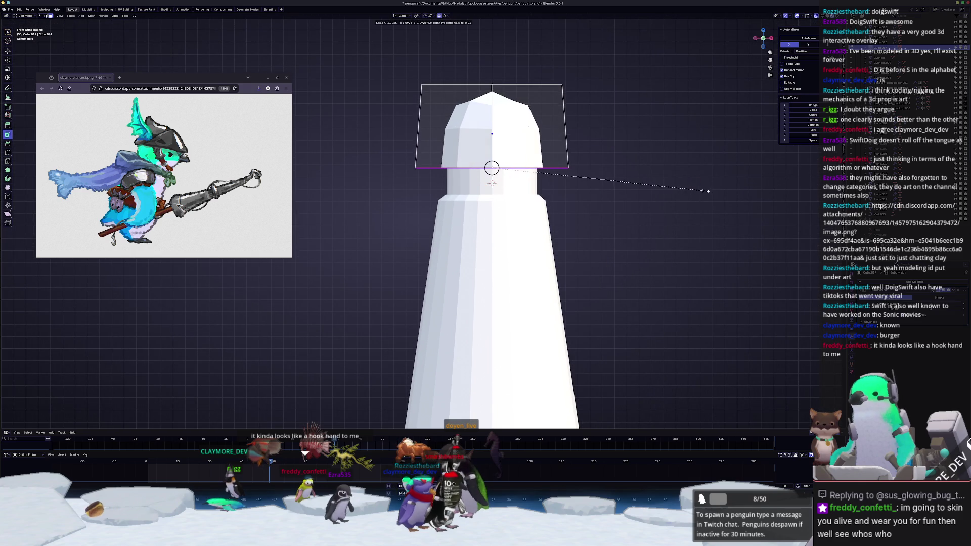
pyautogui.click(774, 193)
# Step: Scale the cap's top edge to 0.661 and raise it slightly along Z
pyautogui.scroll(-1, 576, 182)
pyautogui.moveTo(577, 182); pyautogui.dragTo(399, 114)
pyautogui.press('s')
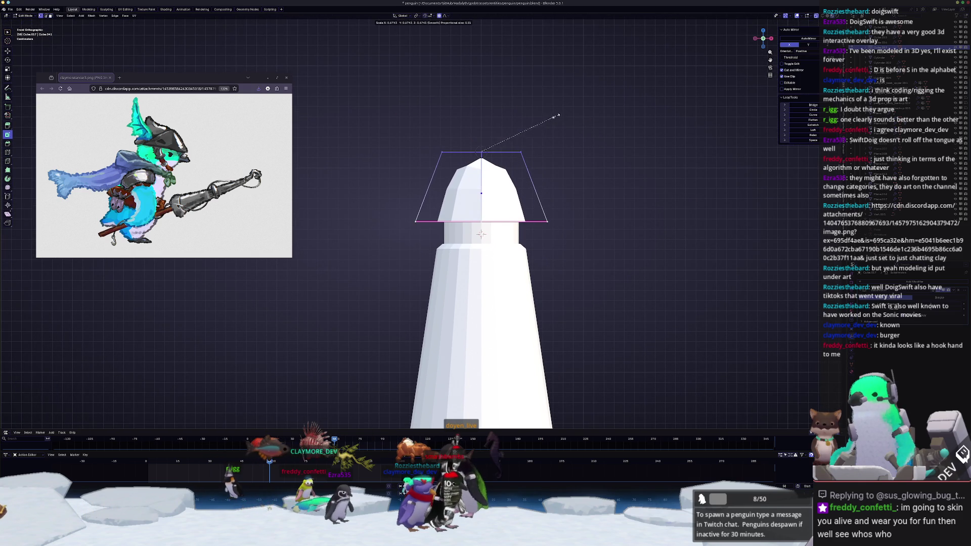
pyautogui.click(557, 116)
pyautogui.press('g')
pyautogui.press('z')
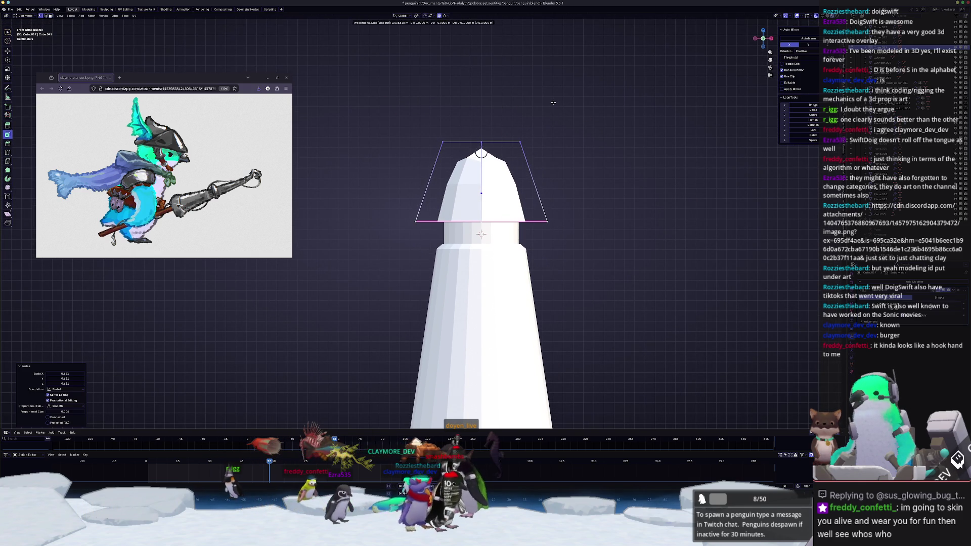
pyautogui.click(553, 103)
# Step: Nudge the tip into place and give its top edges a full crease
pyautogui.moveTo(553, 102)
pyautogui.mouseDown(button='middle')
pyautogui.moveTo(514, 152)
pyautogui.moveTo(420, 189)
pyautogui.moveTo(455, 175)
pyautogui.mouseUp(button='middle')
pyautogui.press('g')
pyautogui.click(508, 146)
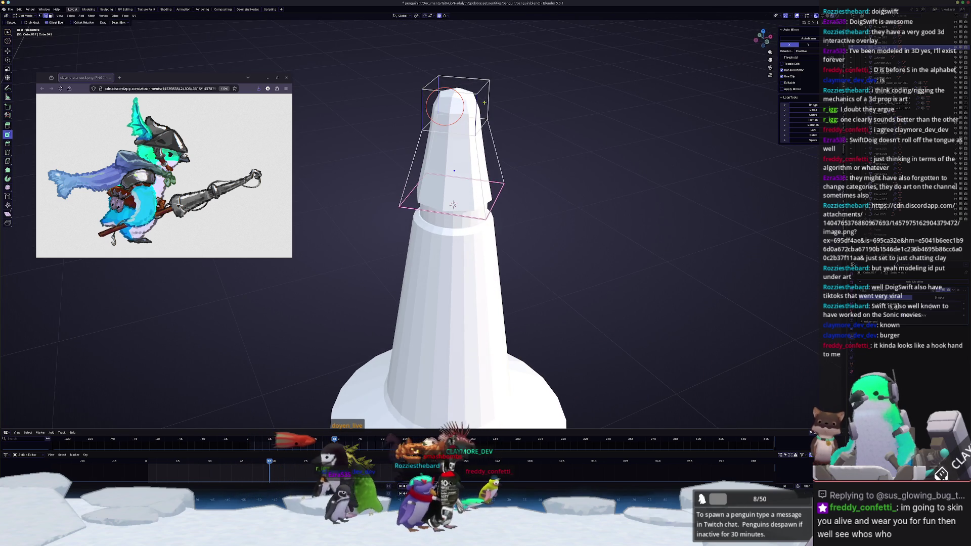
pyautogui.hotkey('shift', 'e')
pyautogui.click(597, 96)
pyautogui.press('Tab')
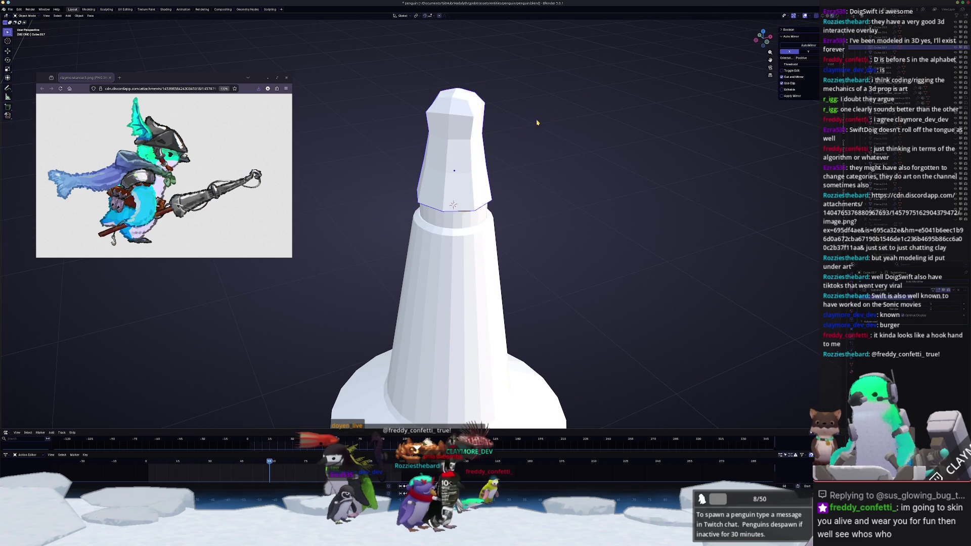
pyautogui.moveTo(475, 129); pyautogui.dragTo(495, 130, button='middle')
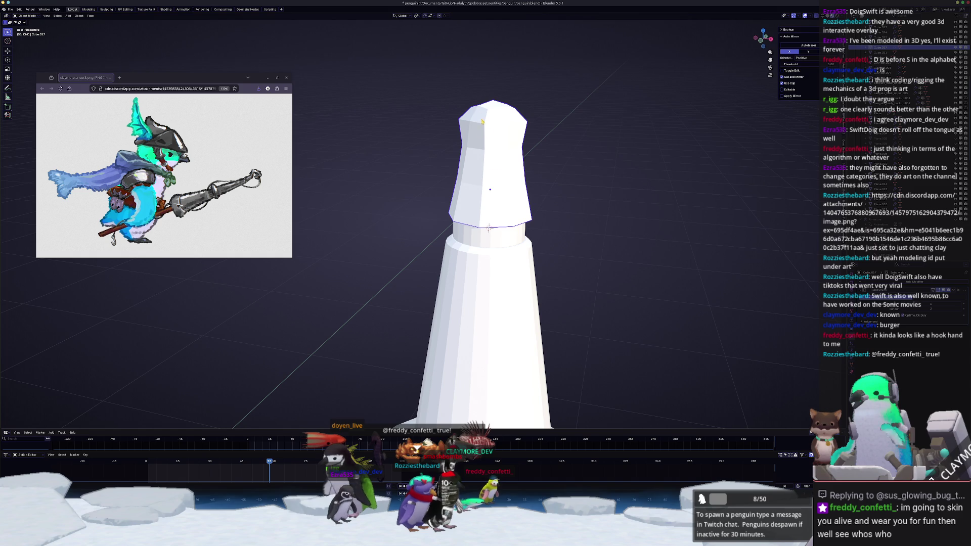
pyautogui.press('Tab')
pyautogui.moveTo(487, 161); pyautogui.dragTo(459, 162, button='middle')
# Step: Bend the cap tip to the right in front view, rotating it 10° then 30°
pyautogui.press('KP_3')
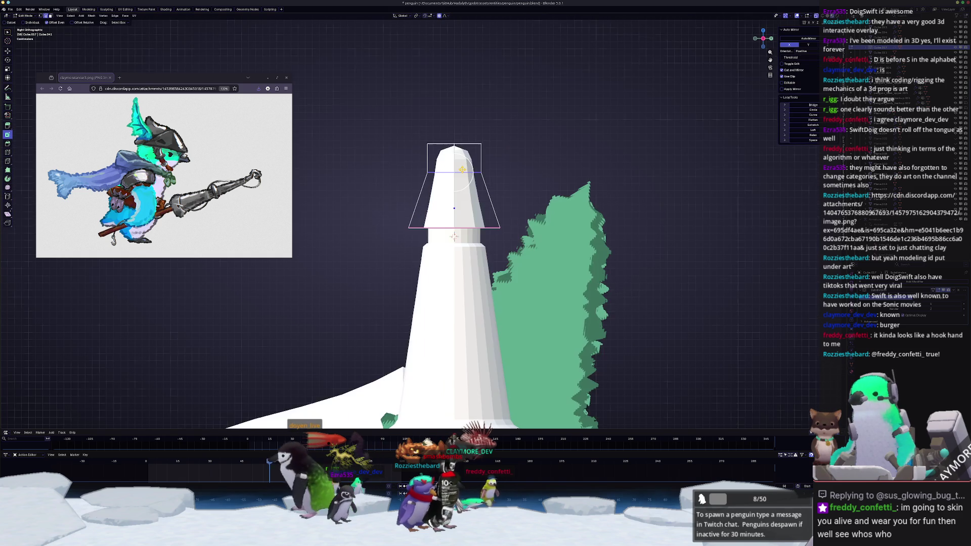
pyautogui.press('KP_1')
pyautogui.click(526, 116)
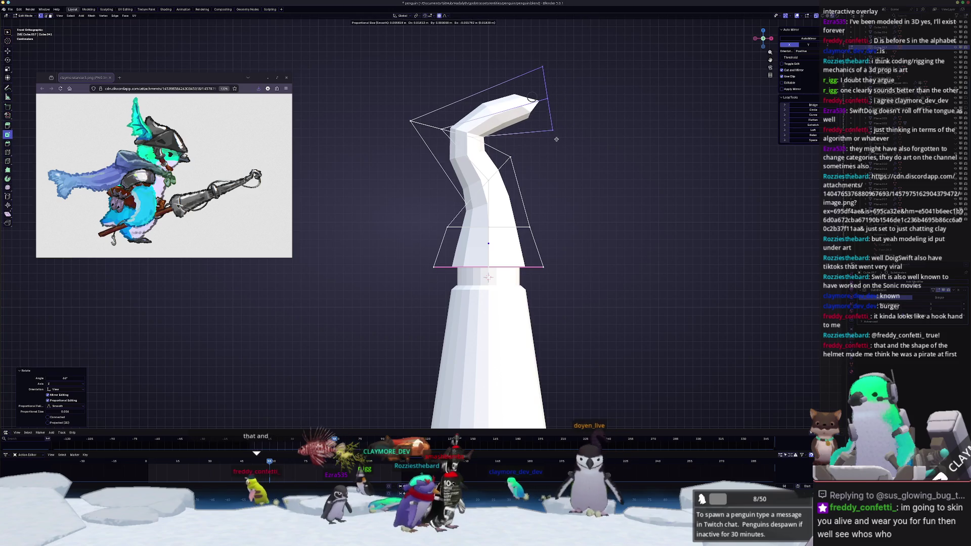
pyautogui.press('g')
pyautogui.click(569, 140)
pyautogui.press('r')
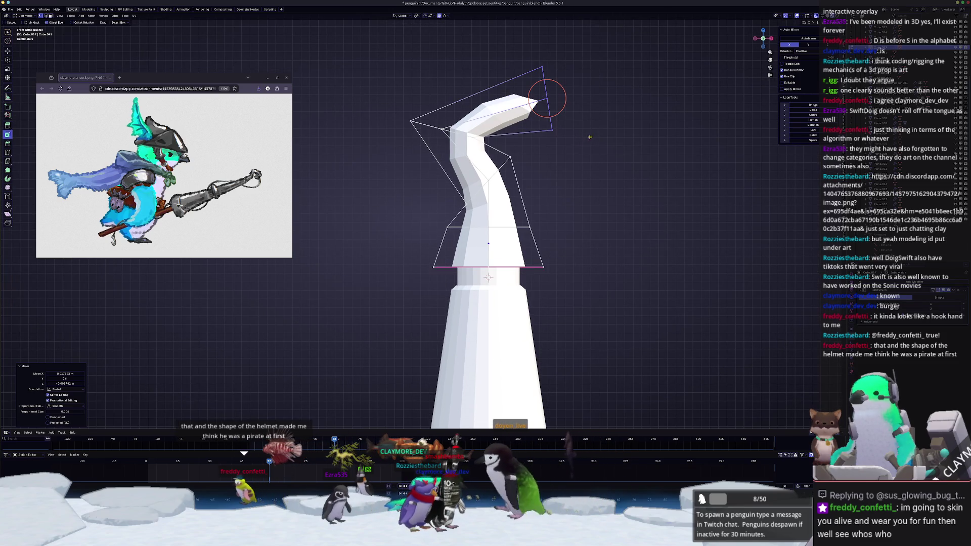
pyautogui.click(587, 148)
pyautogui.keyDown('shift'); pyautogui.moveTo(587, 148); pyautogui.dragTo(545, 144, button='middle'); pyautogui.keyUp('shift')
pyautogui.press('r')
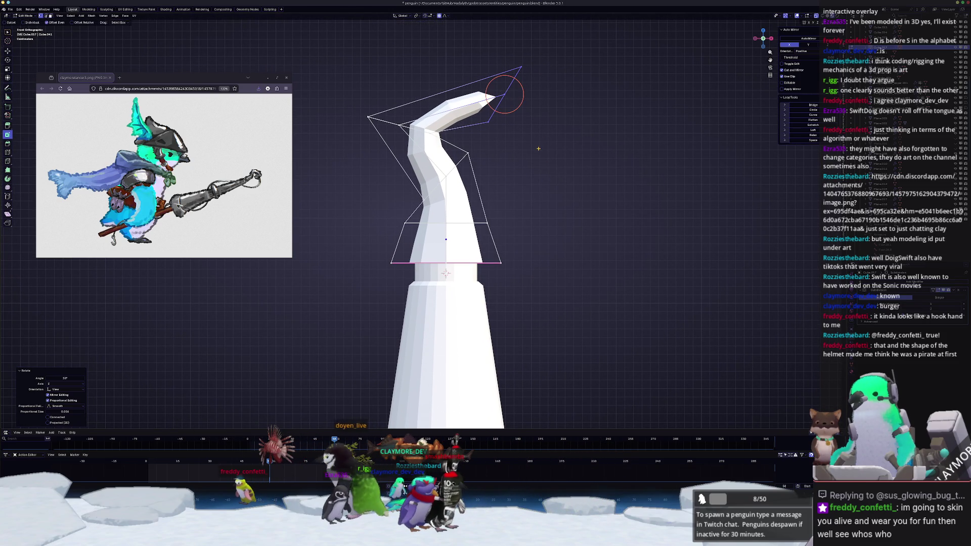
pyautogui.click(550, 177)
# Step: Extrude the tip and curl the new section 60° into a hook
pyautogui.press('e')
pyautogui.click(580, 163)
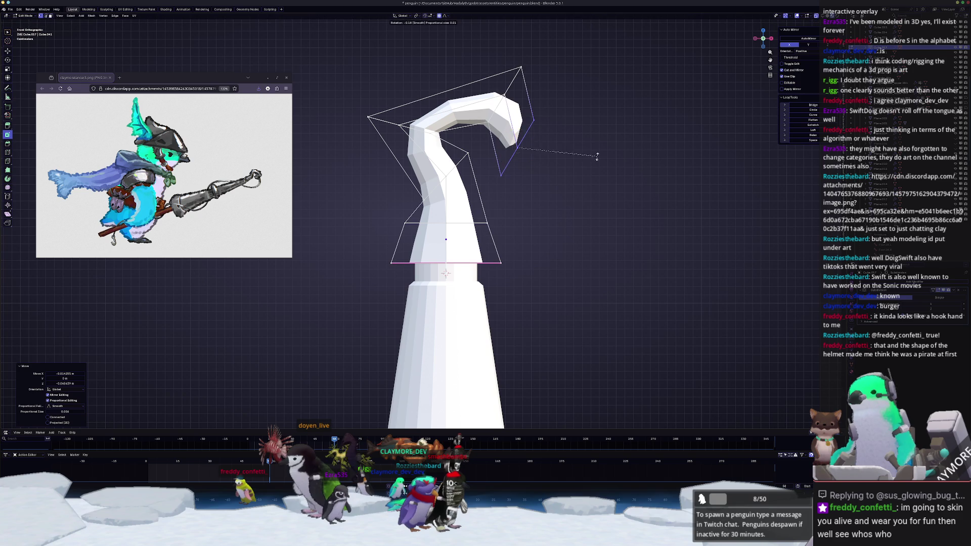
pyautogui.press('r')
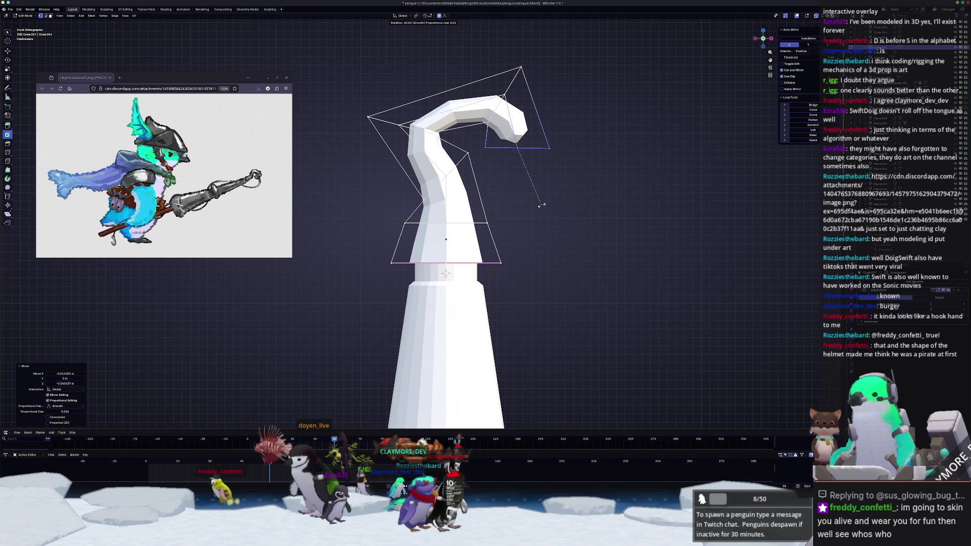
pyautogui.click(541, 204)
pyautogui.press('g')
pyautogui.click(552, 210)
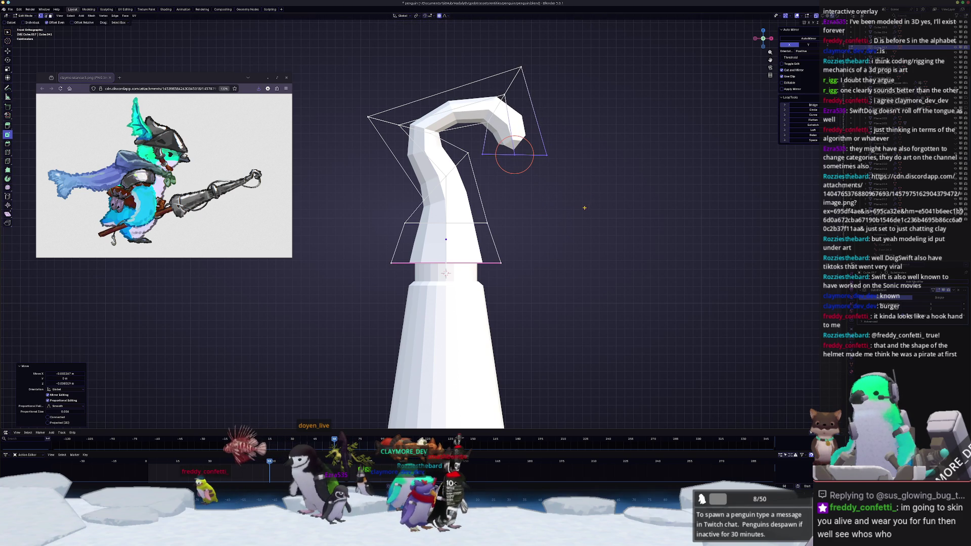
# Step: Grow the selection to the upper hook faces and shift them left along X
pyautogui.press('ctrl+KP_Add')
pyautogui.press('ctrl+KP_Add')
pyautogui.press('g')
pyautogui.press('x')
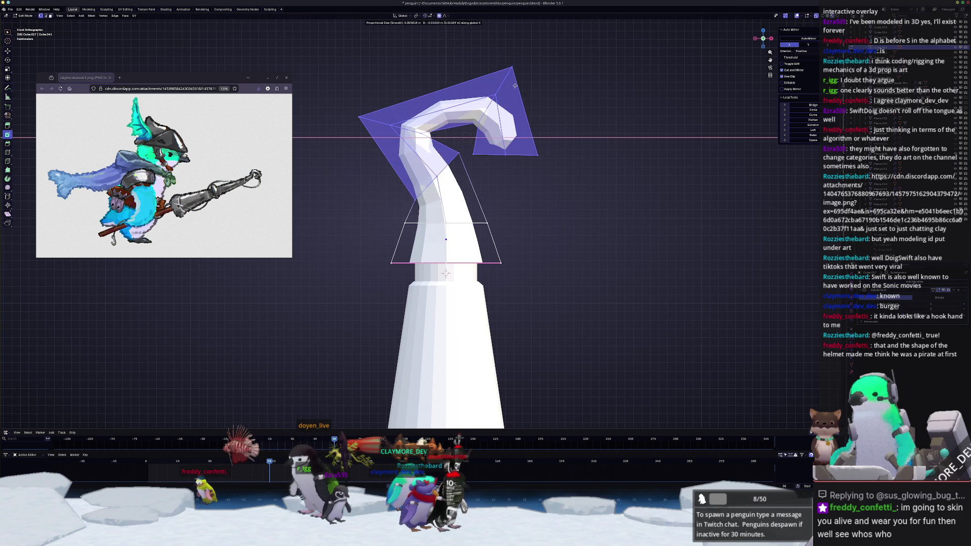
pyautogui.click(495, 163)
pyautogui.hotkey('alt', 'a')
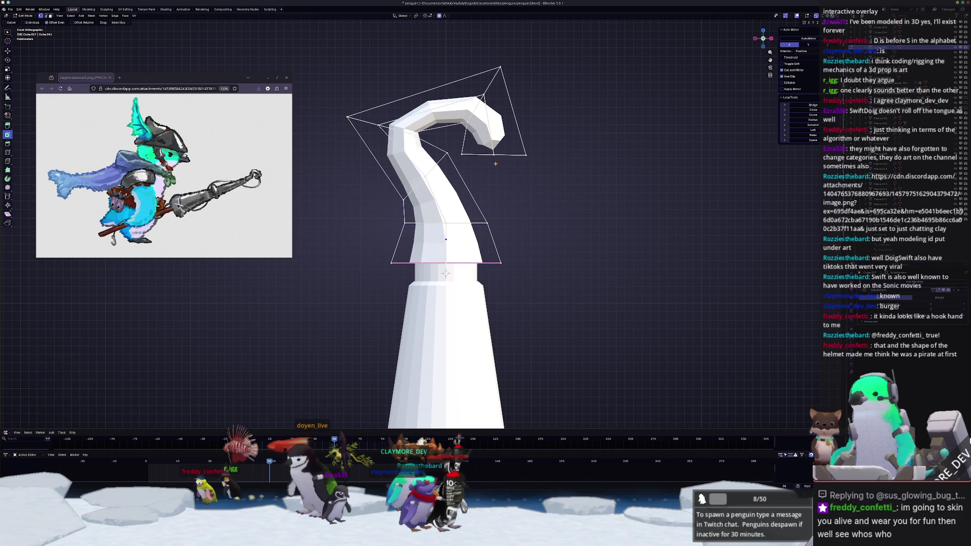
pyautogui.moveTo(495, 163)
pyautogui.mouseDown(button='middle')
pyautogui.moveTo(521, 169)
pyautogui.moveTo(435, 147)
pyautogui.mouseUp(button='middle')
# Step: Crease the hook-tip edges, trying values 0.850 and -0.351
pyautogui.click(477, 177)
pyautogui.hotkey('shift', 'e')
pyautogui.click(571, 178)
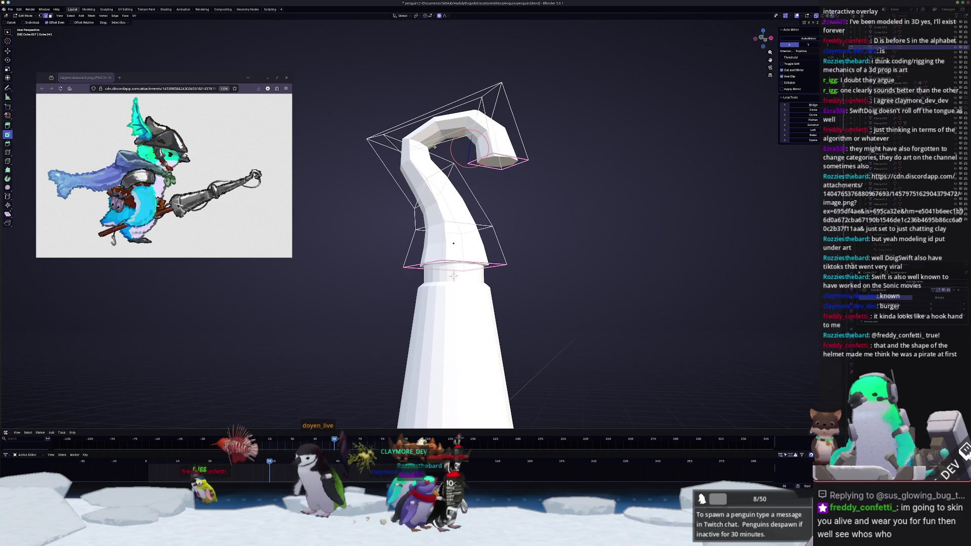
pyautogui.hotkey('shift', 'e')
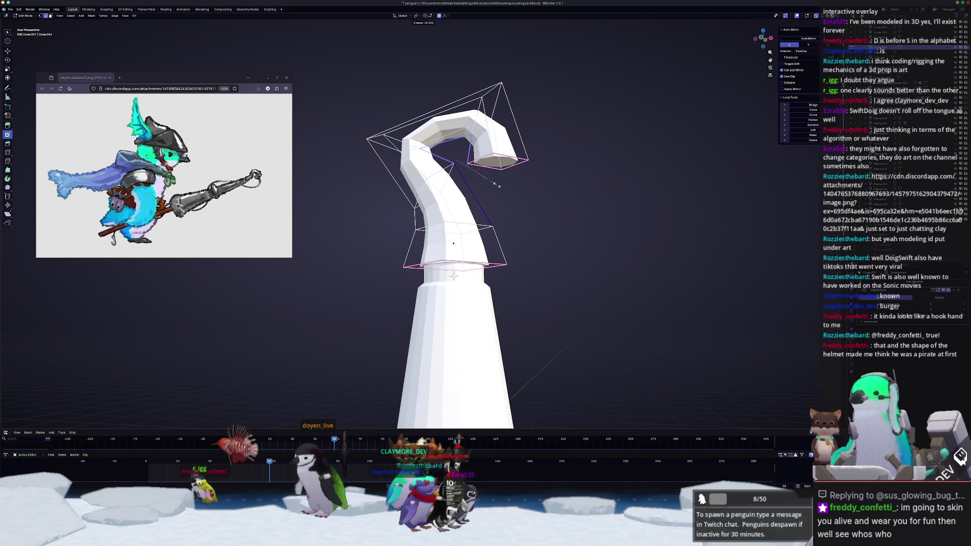
pyautogui.click(455, 190)
pyautogui.moveTo(454, 190)
pyautogui.mouseDown(button='middle')
pyautogui.moveTo(430, 203)
pyautogui.moveTo(455, 187)
pyautogui.mouseUp(button='middle')
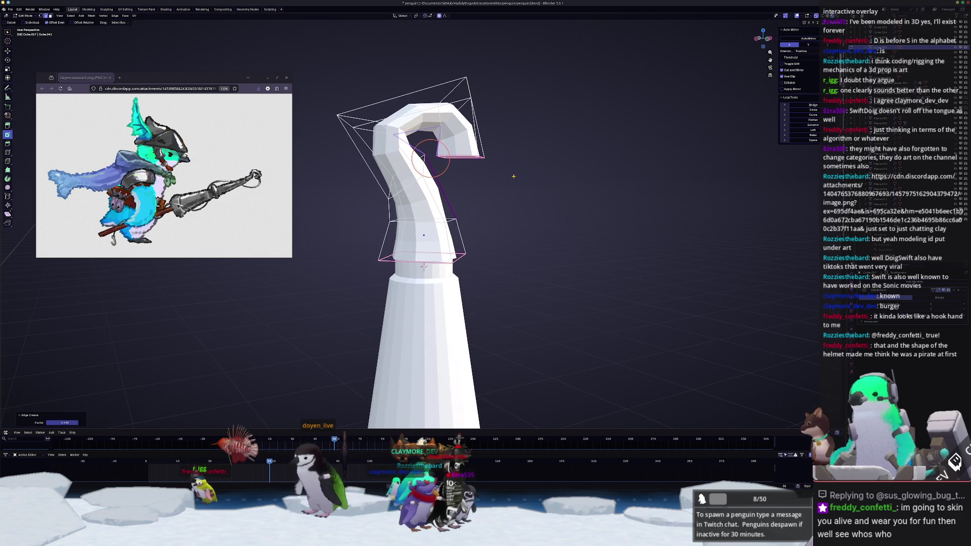
pyautogui.hotkey('shift', 'e')
pyautogui.click(482, 168)
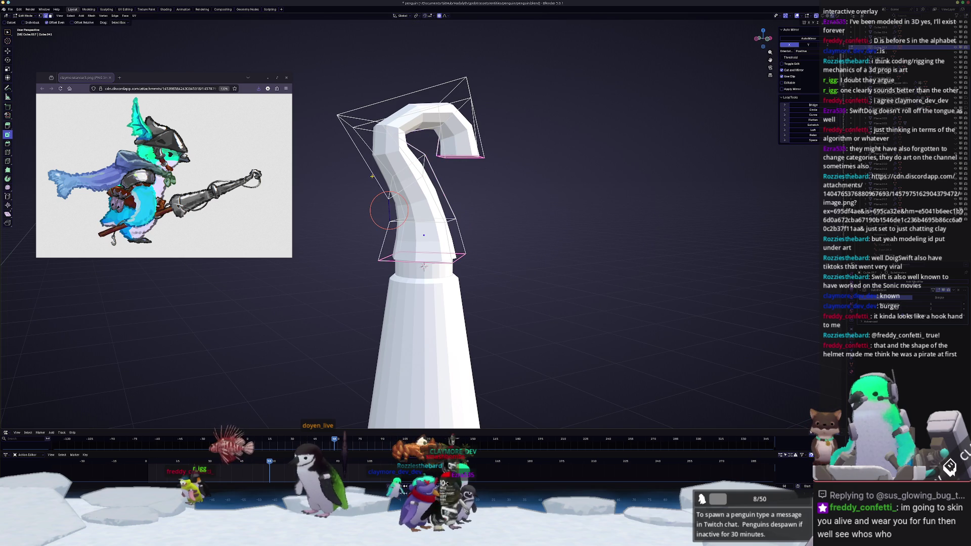
# Step: Fine-tune the hook edge creases to 0.380, 0.420 and 0.361
pyautogui.moveTo(430, 158); pyautogui.dragTo(418, 151, button='middle')
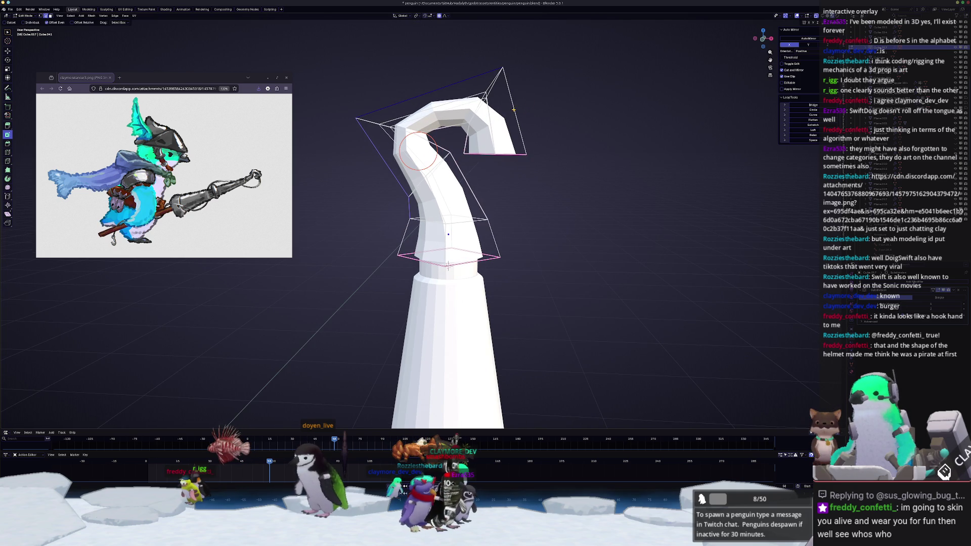
pyautogui.hotkey('shift', 'e')
pyautogui.click(439, 151)
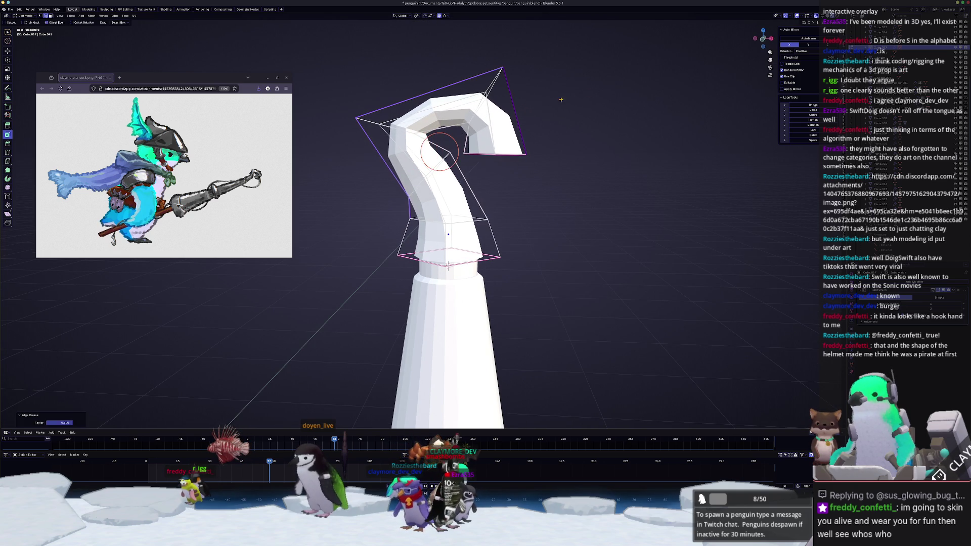
pyautogui.moveTo(439, 151); pyautogui.dragTo(449, 79, button='middle')
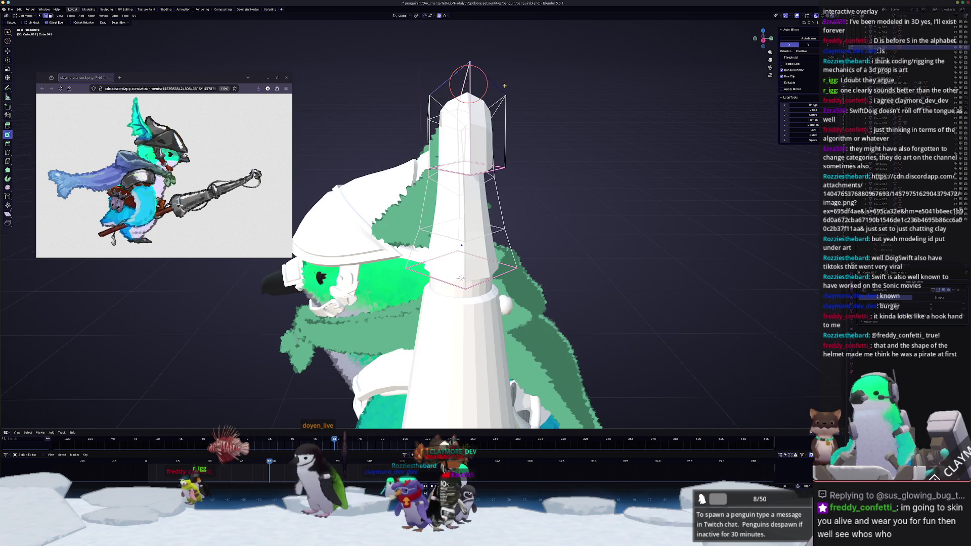
pyautogui.moveTo(460, 277); pyautogui.dragTo(462, 266, button='middle')
pyautogui.hotkey('shift', 'e')
pyautogui.click(463, 266)
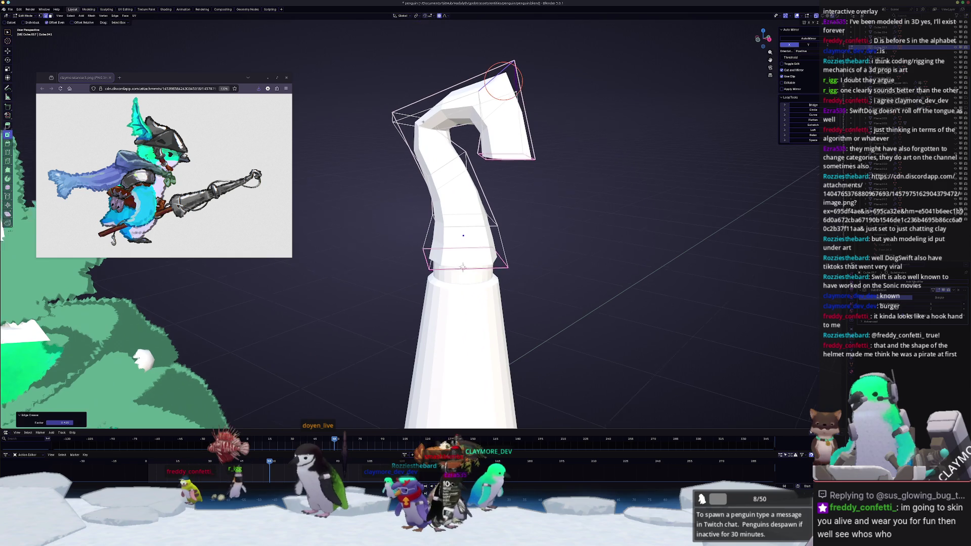
pyautogui.moveTo(503, 81)
pyautogui.mouseDown(button='middle')
pyautogui.moveTo(439, 129)
pyautogui.moveTo(561, 99)
pyautogui.moveTo(510, 126)
pyautogui.moveTo(466, 195)
pyautogui.mouseUp(button='middle')
pyautogui.hotkey('shift', 'e')
pyautogui.click(601, 104)
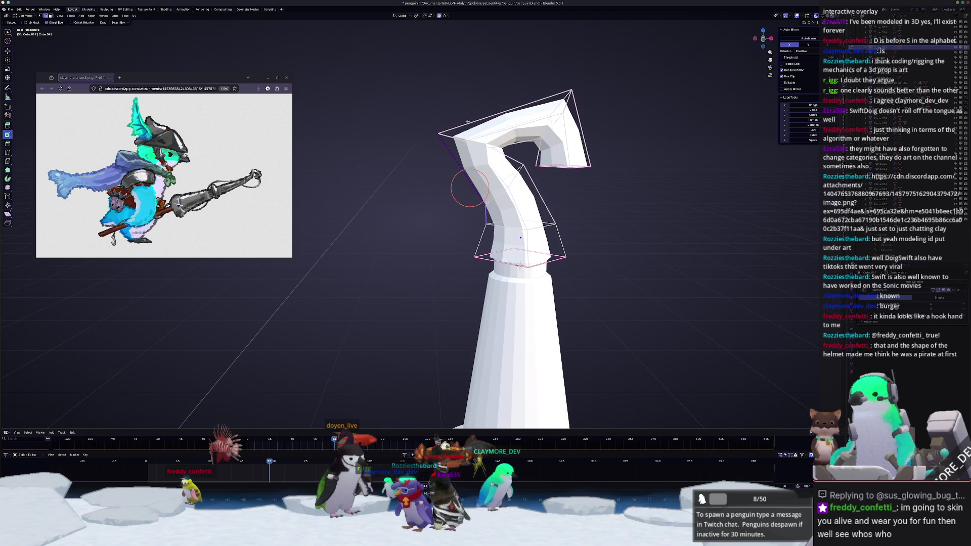
# Step: Apply a light crease to the selected hook edges and check side and front views
pyautogui.click(454, 165)
pyautogui.hotkey('shift', 'e')
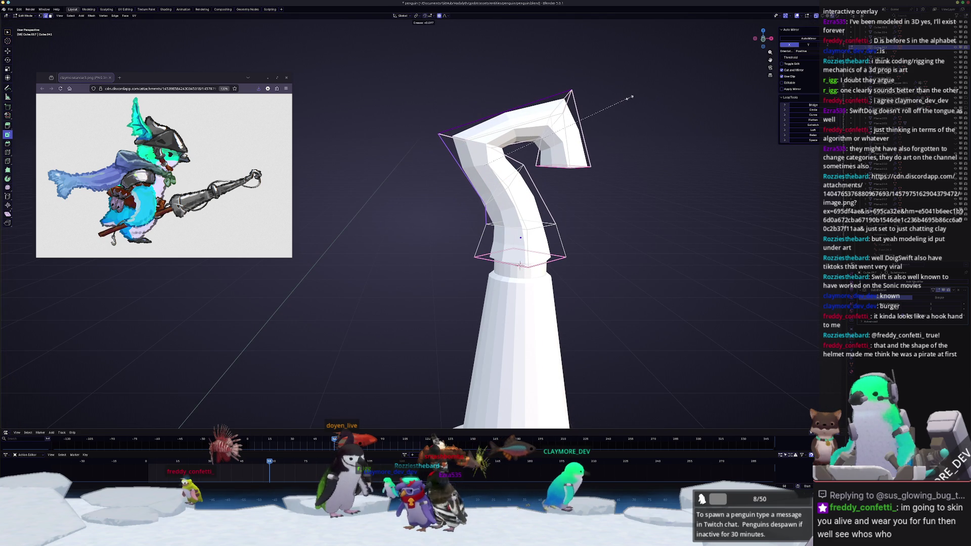
pyautogui.click(529, 168)
pyautogui.press('KP_3')
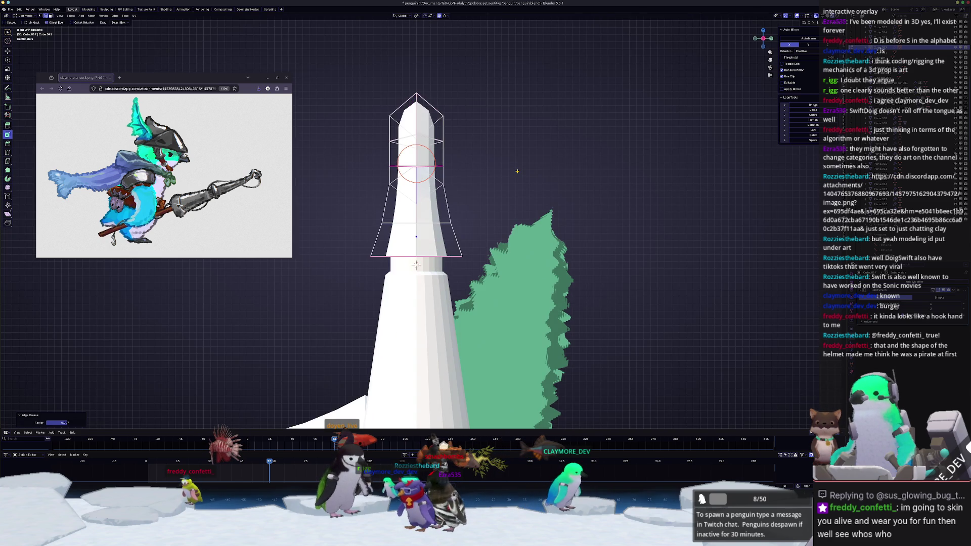
pyautogui.press('KP_1')
# Step: Scale the hook-tip vertices down and raise them upward
pyautogui.click(529, 130)
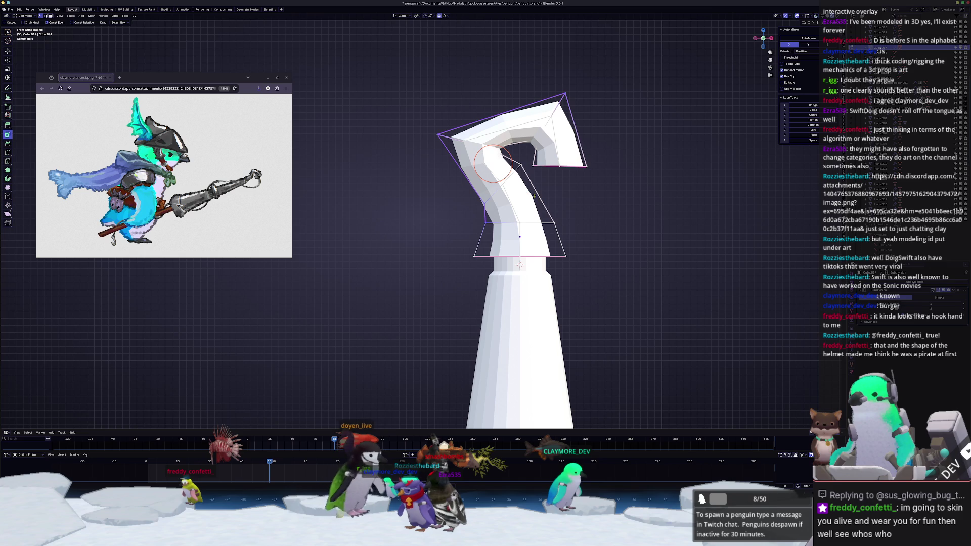
pyautogui.moveTo(535, 154); pyautogui.dragTo(534, 155)
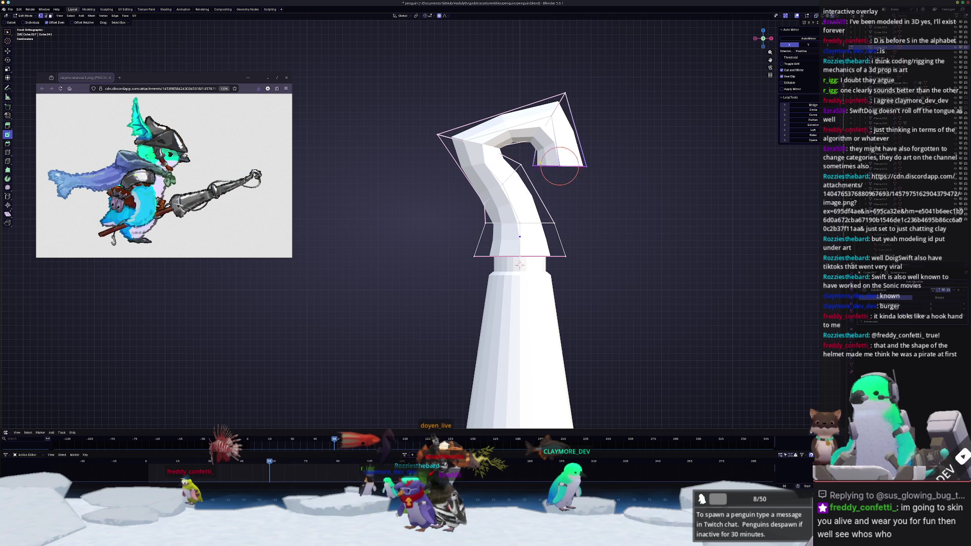
pyautogui.press('s')
pyautogui.click(661, 152)
pyautogui.click(585, 119)
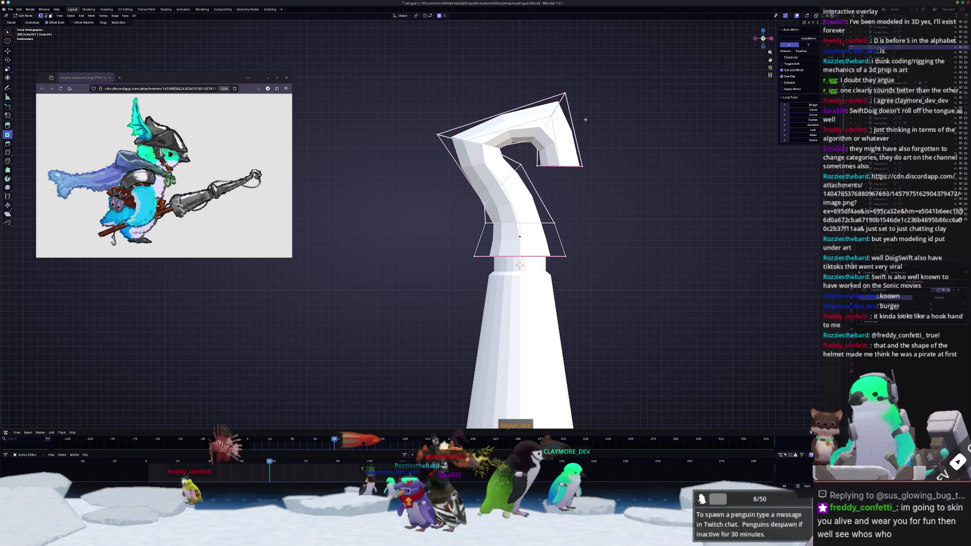
pyautogui.press('g')
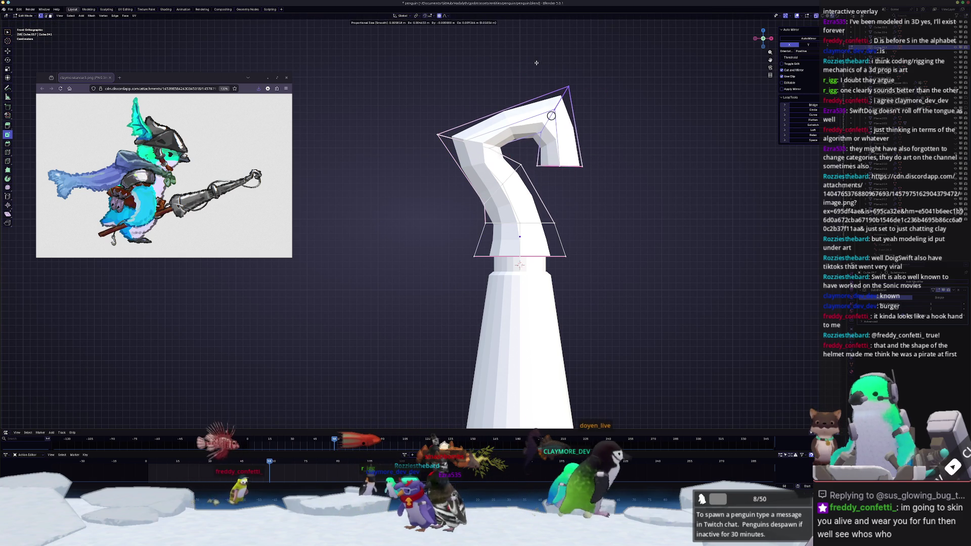
pyautogui.click(534, 64)
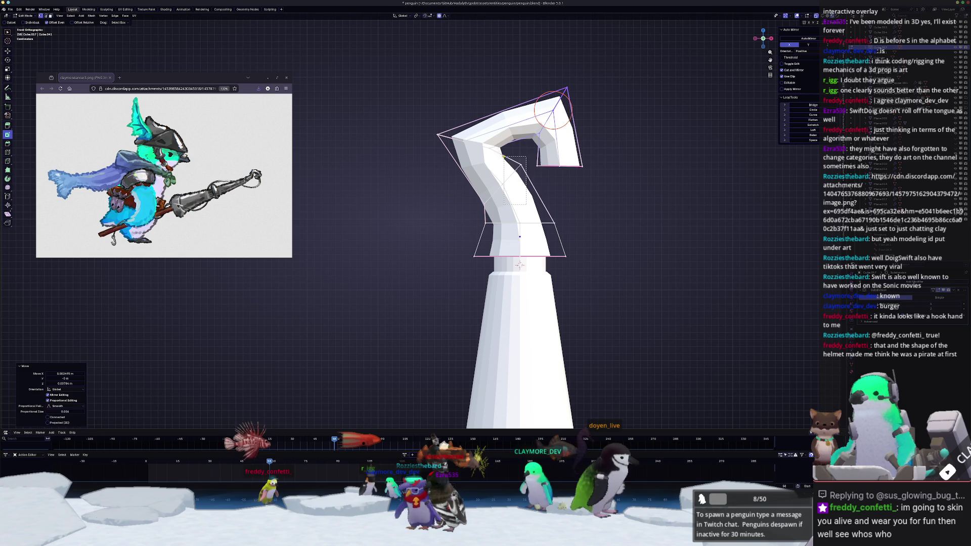
# Step: Slide an edge loop further along the hook curve and scale it proportionally
pyautogui.click(499, 191)
pyautogui.press('g')
pyautogui.press('g')
pyautogui.click(562, 192)
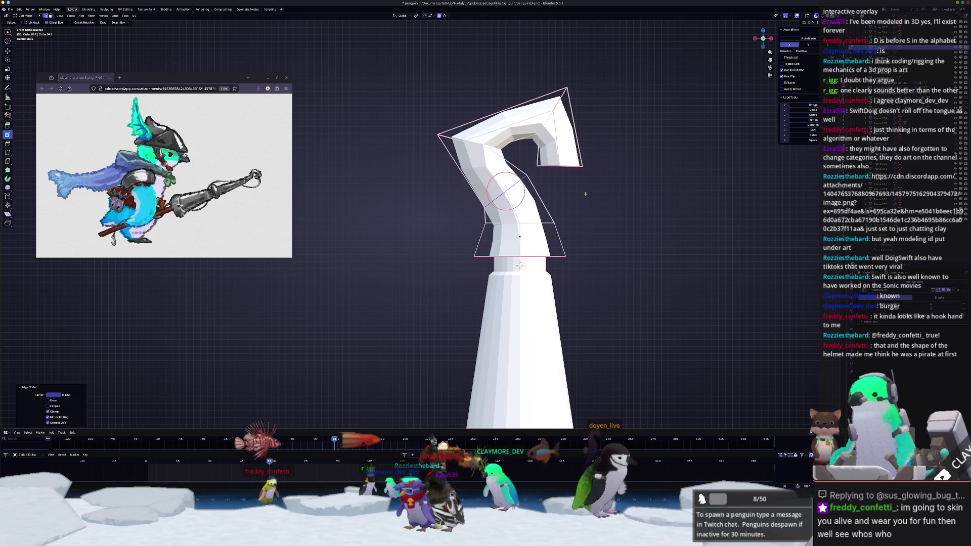
pyautogui.press('s')
pyautogui.click(560, 192)
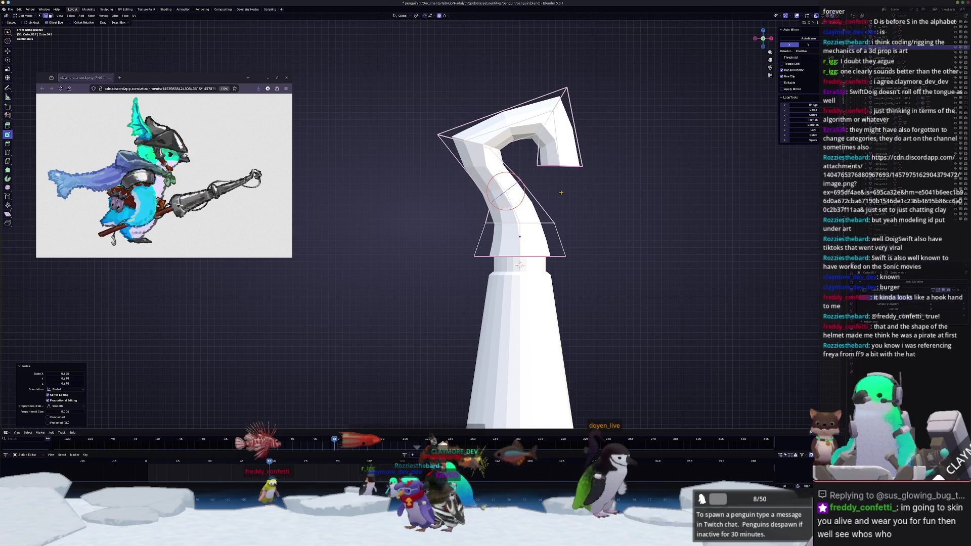
pyautogui.press('g')
pyautogui.press('g')
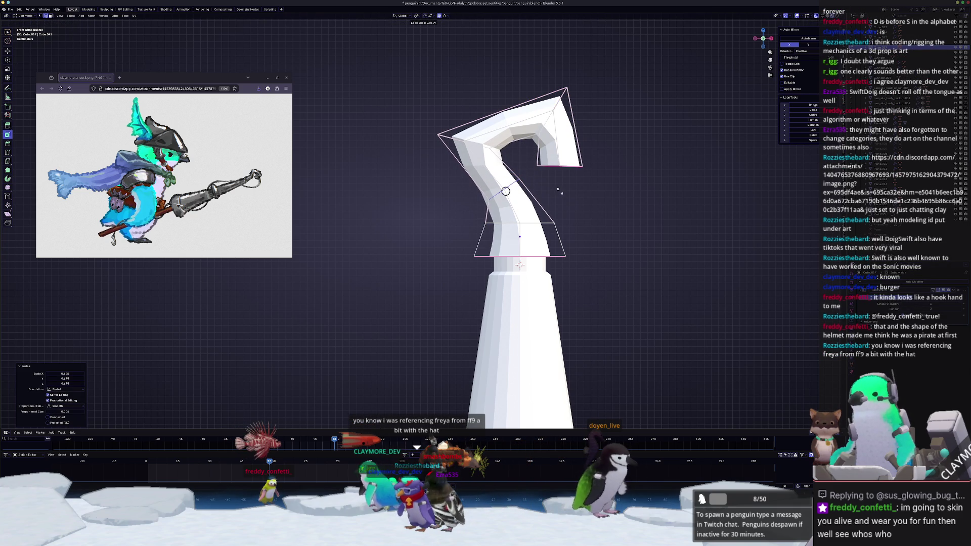
pyautogui.click(564, 193)
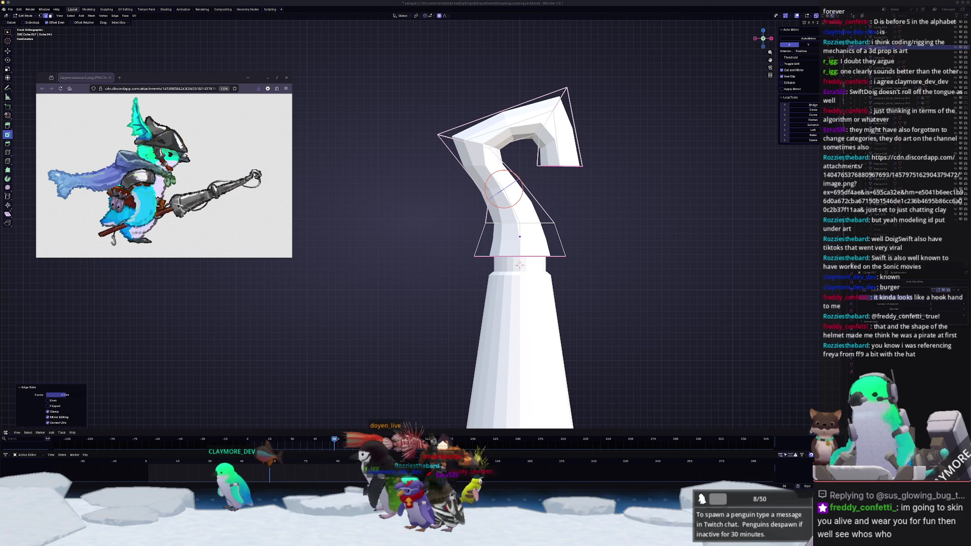
# Step: Zoom out to see the penguin beside the hook, then zoom back in on the hook
pyautogui.scroll(-5, 519, 265)
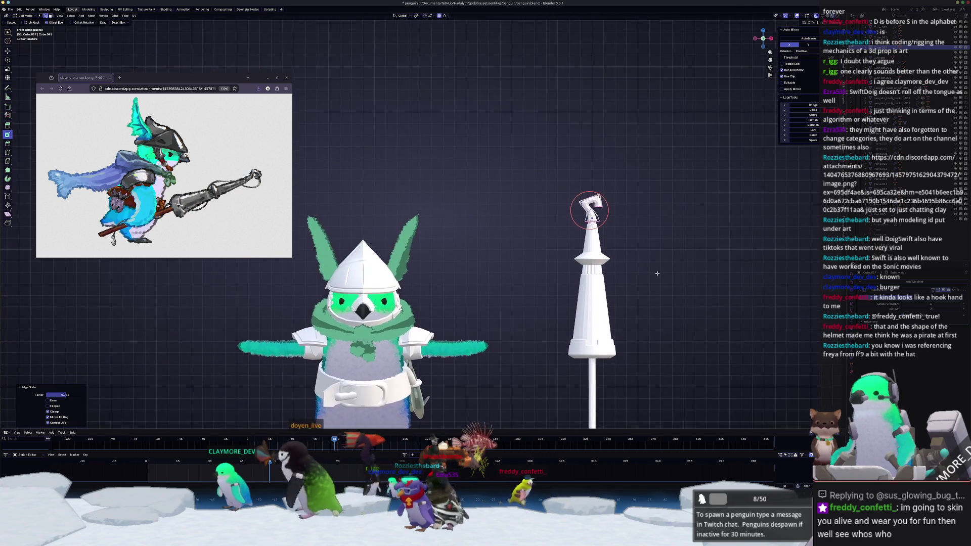
pyautogui.scroll(5, 657, 273)
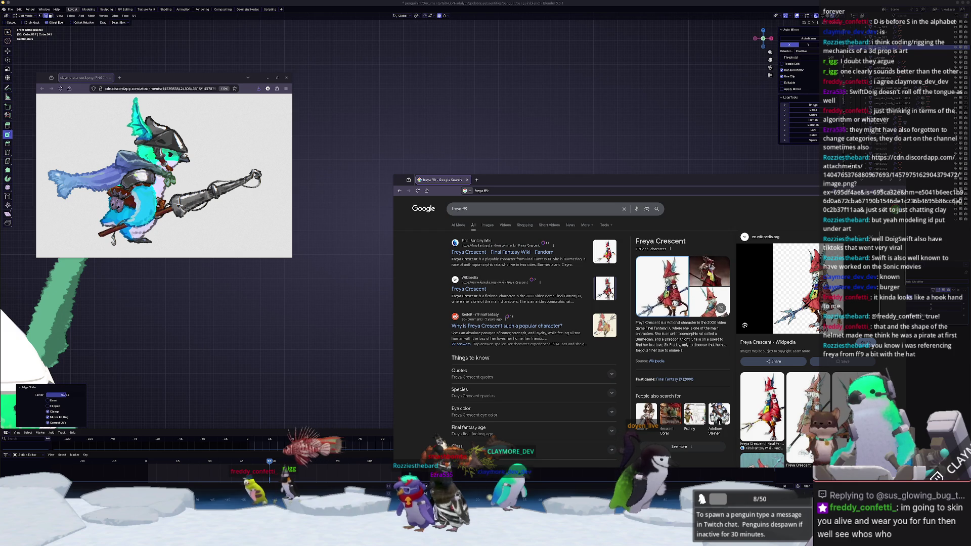
# Step: Browse Google's Freya ff9 image results, preview several images, then orbit Blender's view of the character
pyautogui.click(708, 270)
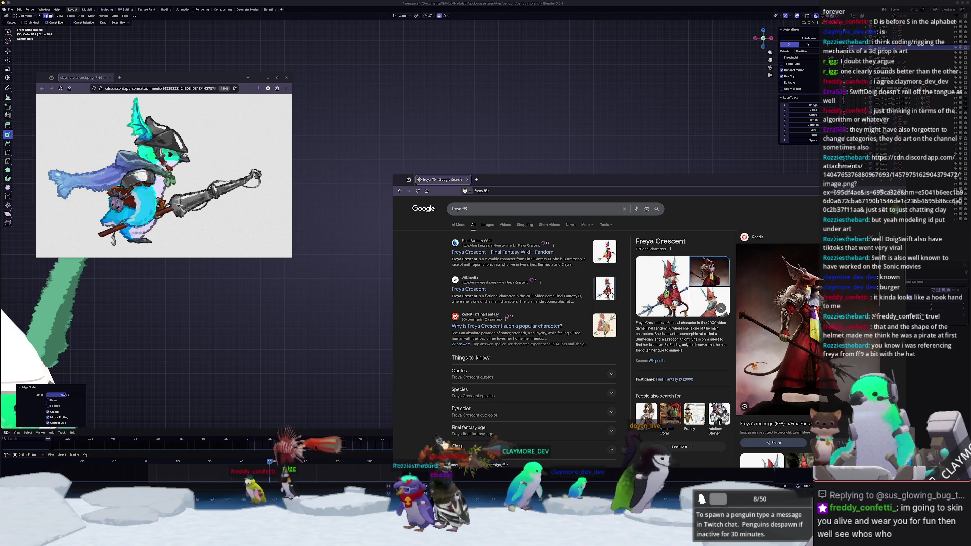
pyautogui.click(486, 224)
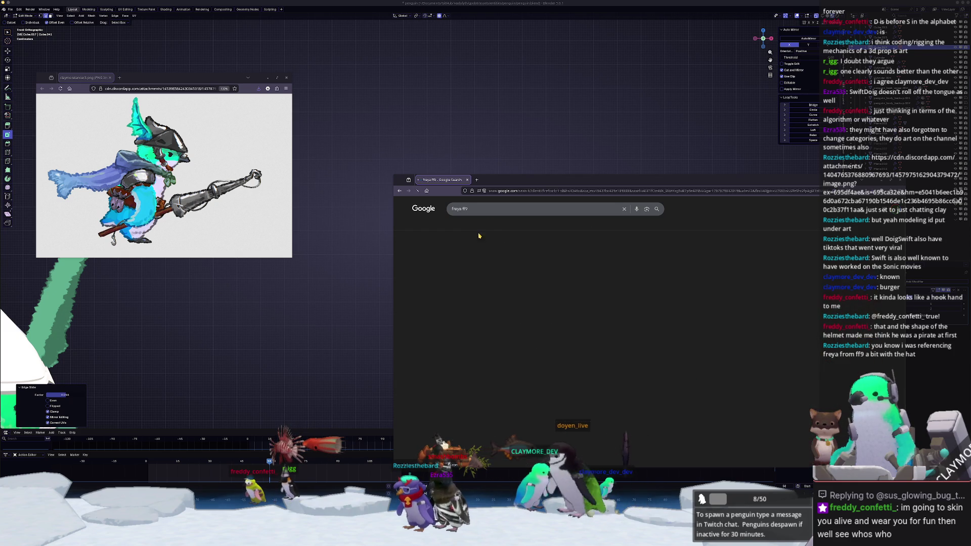
pyautogui.scroll(-1, 499, 348)
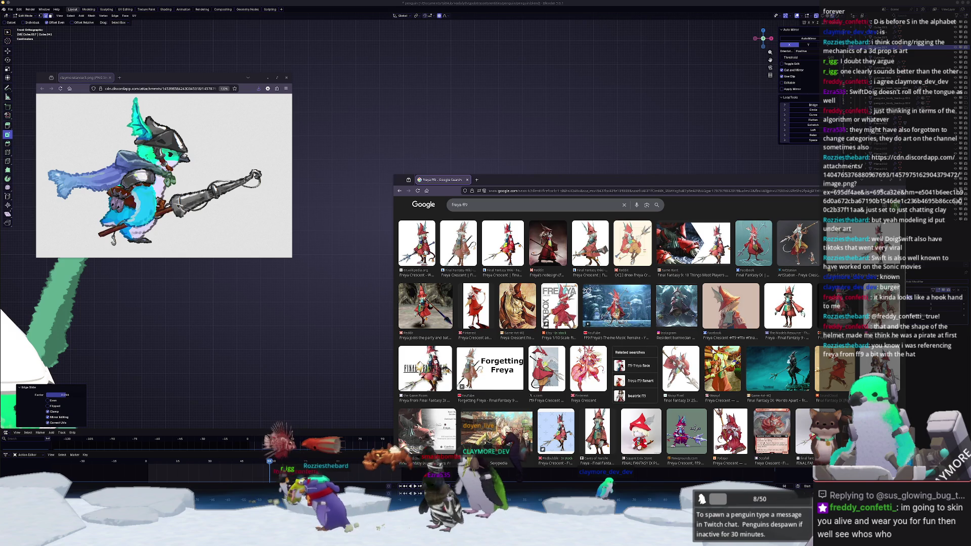
pyautogui.click(540, 359)
pyautogui.scroll(-2, 428, 426)
pyautogui.click(427, 426)
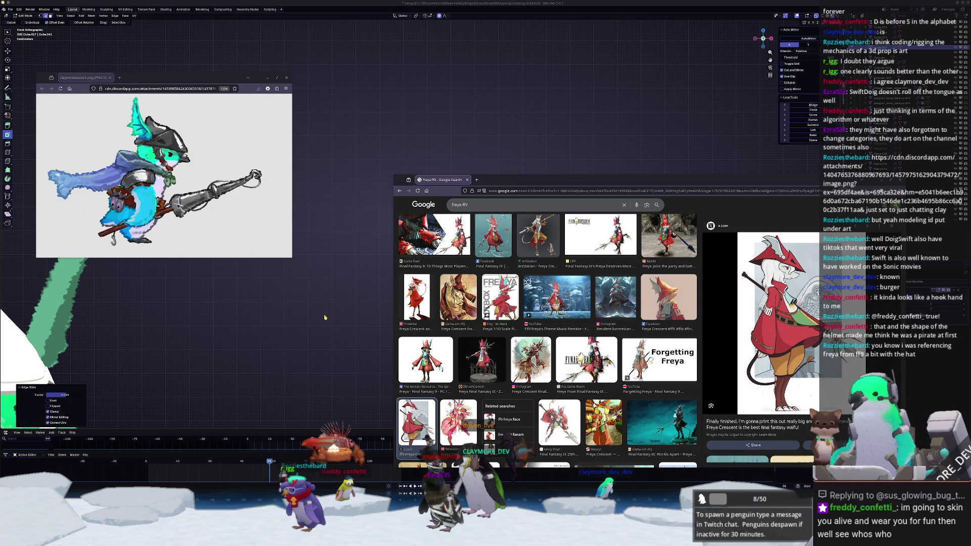
pyautogui.moveTo(324, 317)
pyautogui.mouseDown(button='middle')
pyautogui.moveTo(659, 290)
pyautogui.moveTo(733, 323)
pyautogui.mouseUp(button='middle')
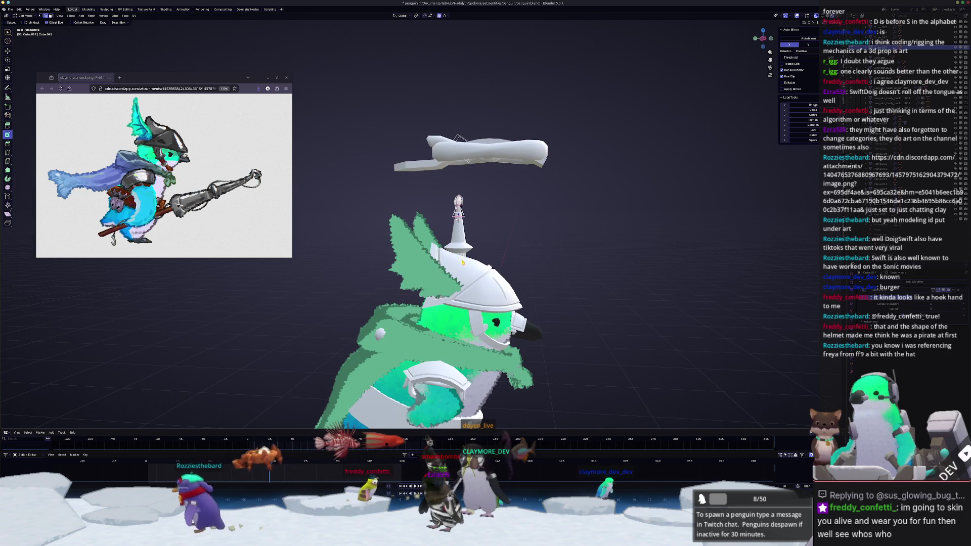
# Step: Isolate the tower in a front local view and select the hook top
pyautogui.moveTo(462, 263); pyautogui.dragTo(518, 275, button='middle')
pyautogui.press('KP_1')
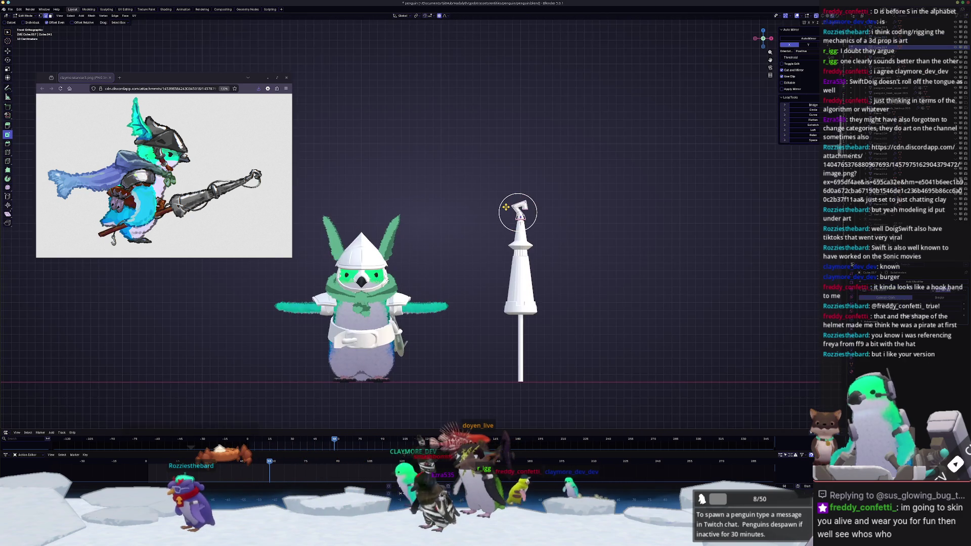
pyautogui.scroll(4, 665, 222)
pyautogui.press('KP_Divide')
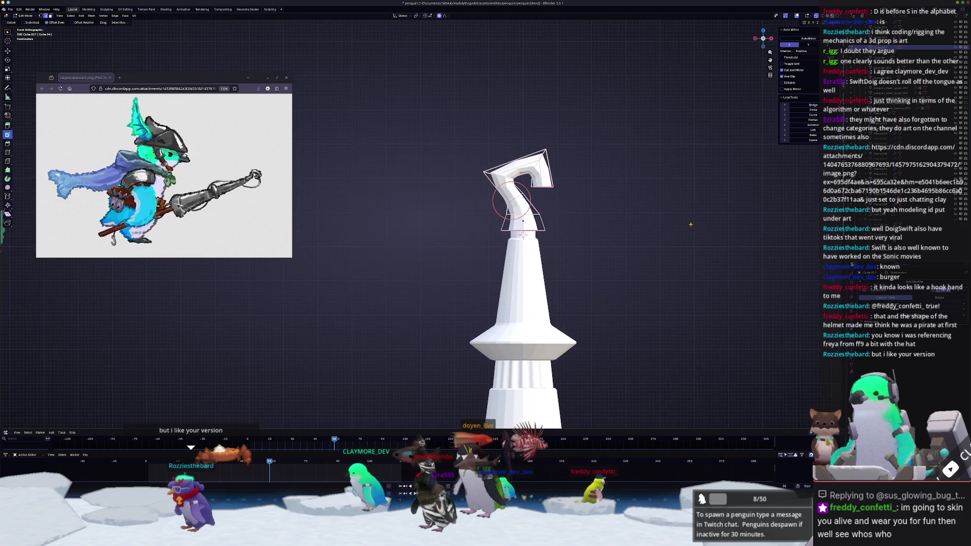
pyautogui.press('s')
pyautogui.click(574, 243)
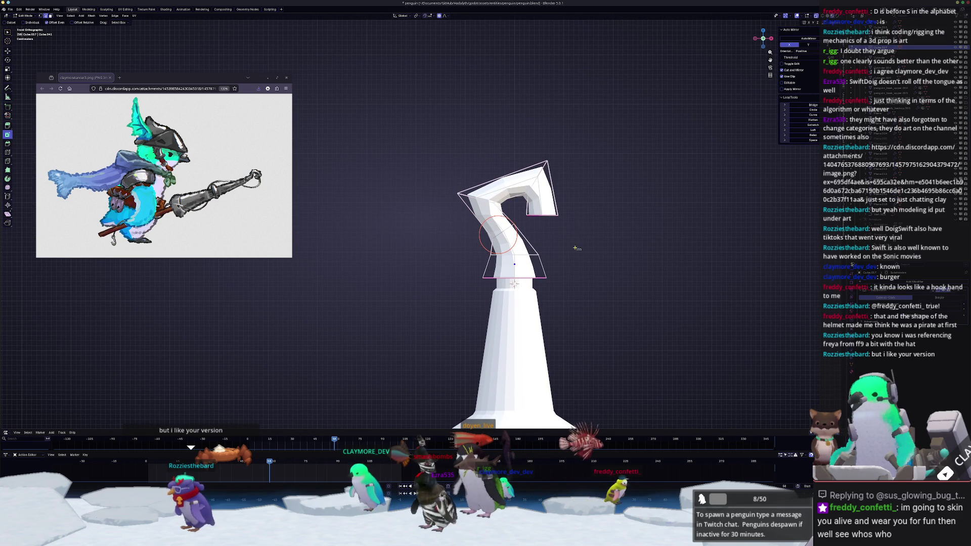
pyautogui.moveTo(581, 251); pyautogui.dragTo(420, 128)
# Step: Extrude the hook's lower end face and tilt it by about -12.9 degrees
pyautogui.hotkey('alt', 's')
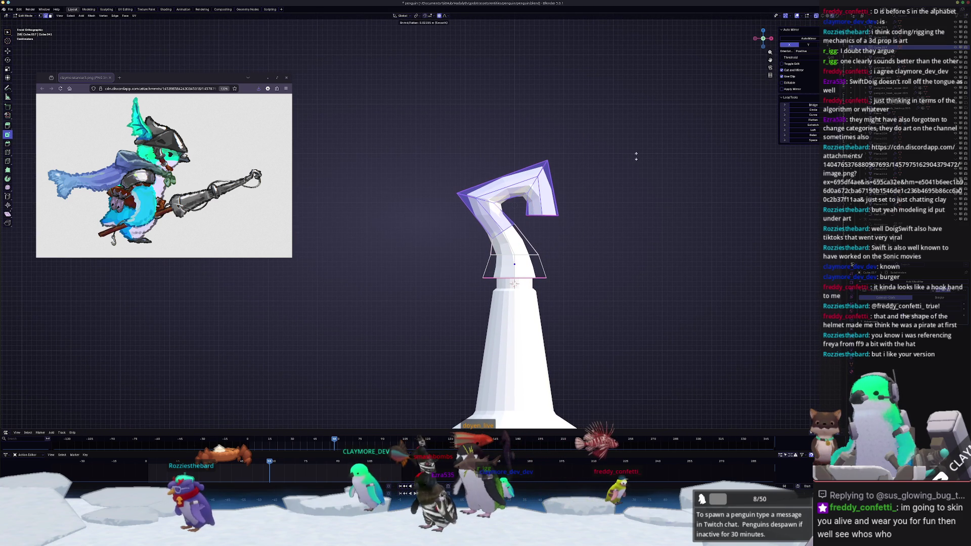
pyautogui.rightClick(618, 169)
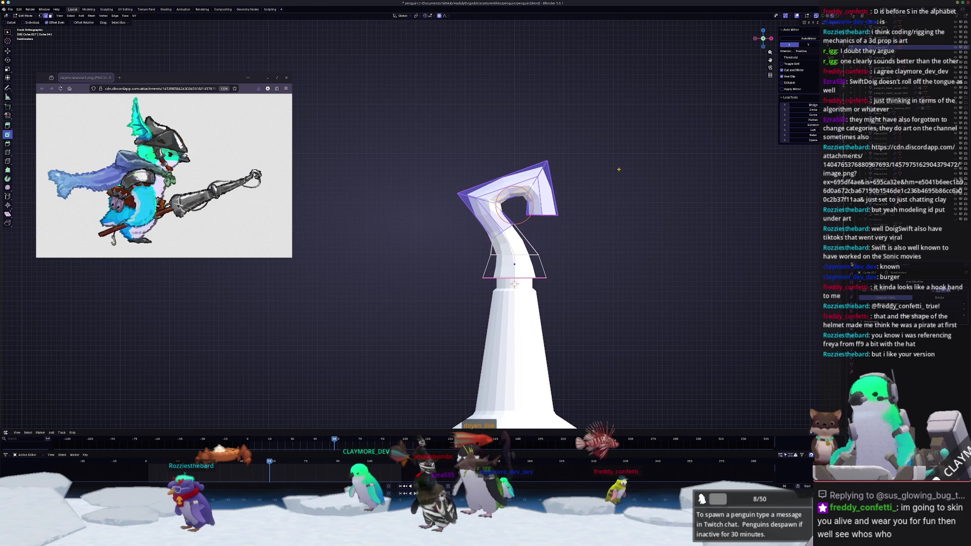
pyautogui.scroll(3, 618, 169)
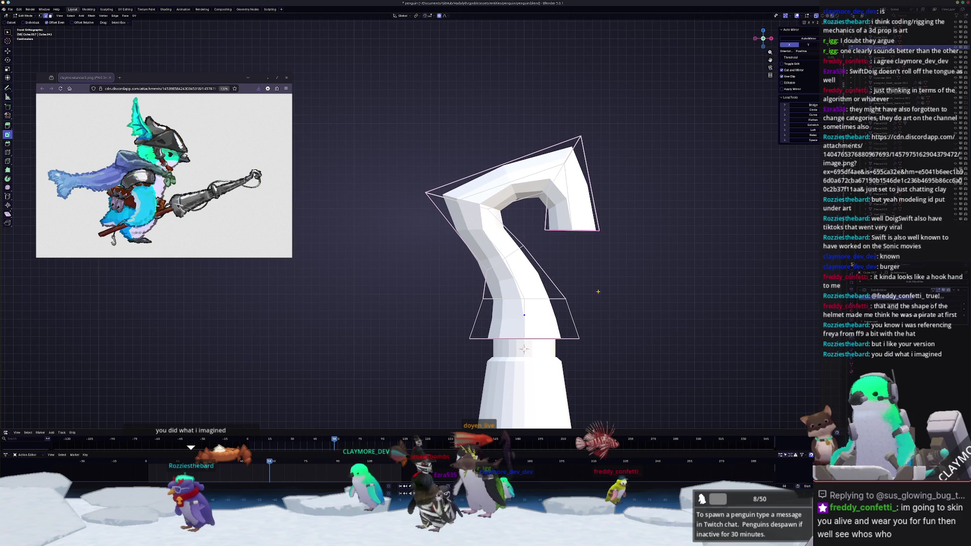
pyautogui.moveTo(634, 273)
pyautogui.mouseDown()
pyautogui.moveTo(536, 208)
pyautogui.moveTo(535, 220)
pyautogui.mouseUp()
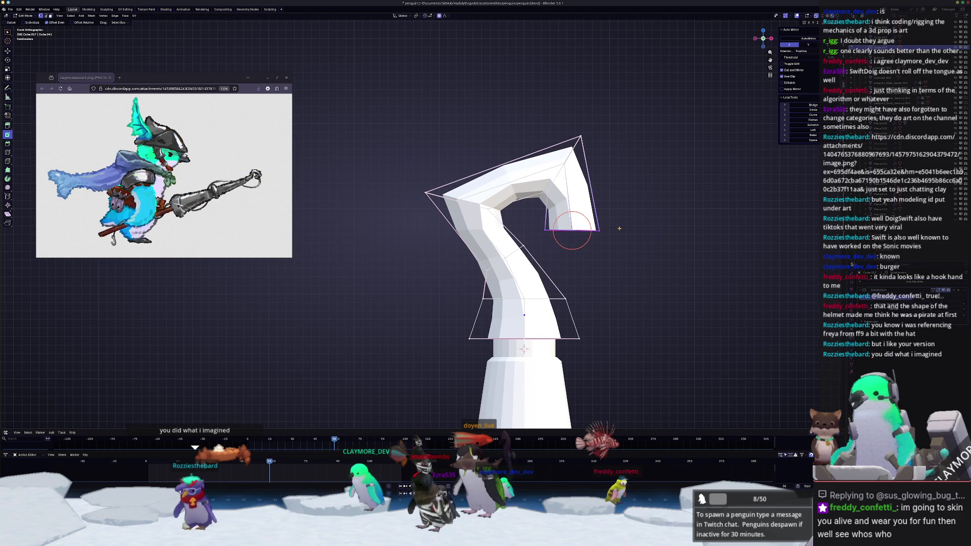
pyautogui.press('e')
pyautogui.press('r')
pyautogui.click(635, 233)
pyautogui.hotkey('shift', 'e')
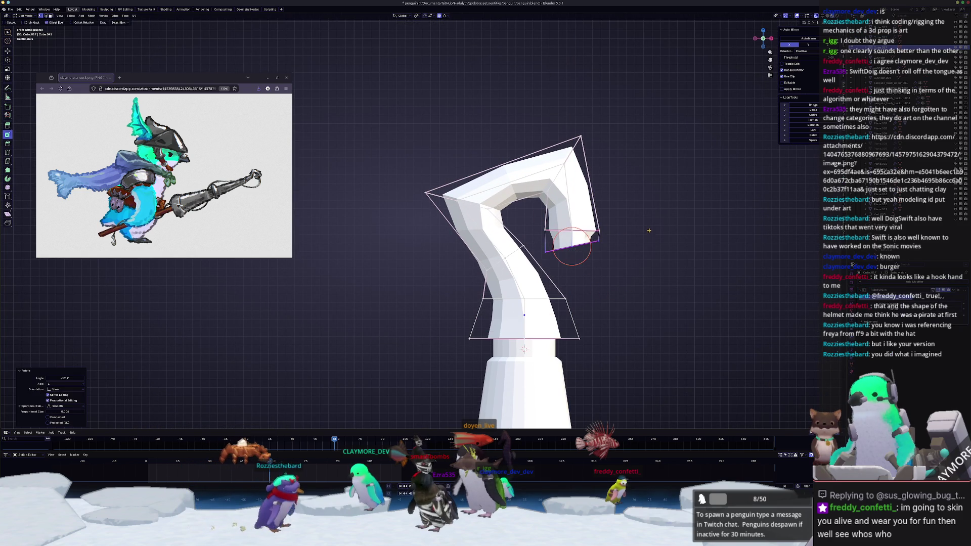
# Step: Clear the crease on the hook end's edges with a crease value of -1
pyautogui.click(743, 220)
pyautogui.moveTo(743, 220)
pyautogui.mouseDown(button='middle')
pyautogui.moveTo(657, 212)
pyautogui.moveTo(617, 236)
pyautogui.mouseUp(button='middle')
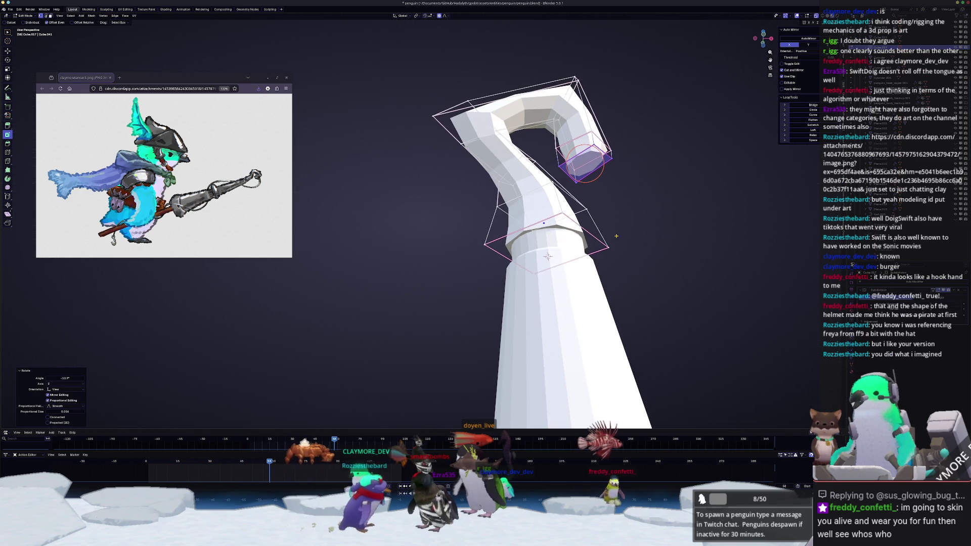
pyautogui.press('KP_1')
pyautogui.hotkey('shift', 'e')
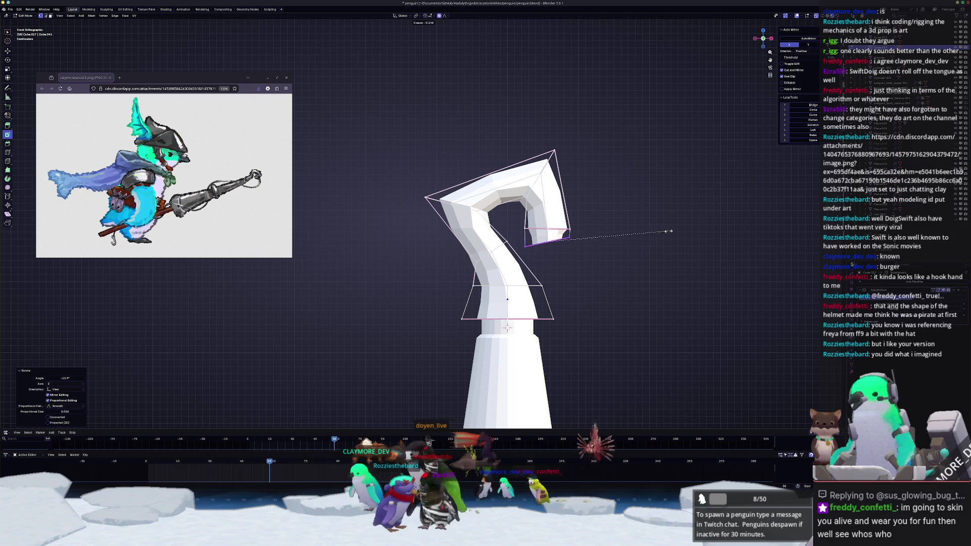
pyautogui.write('-1')
pyautogui.press('Return')
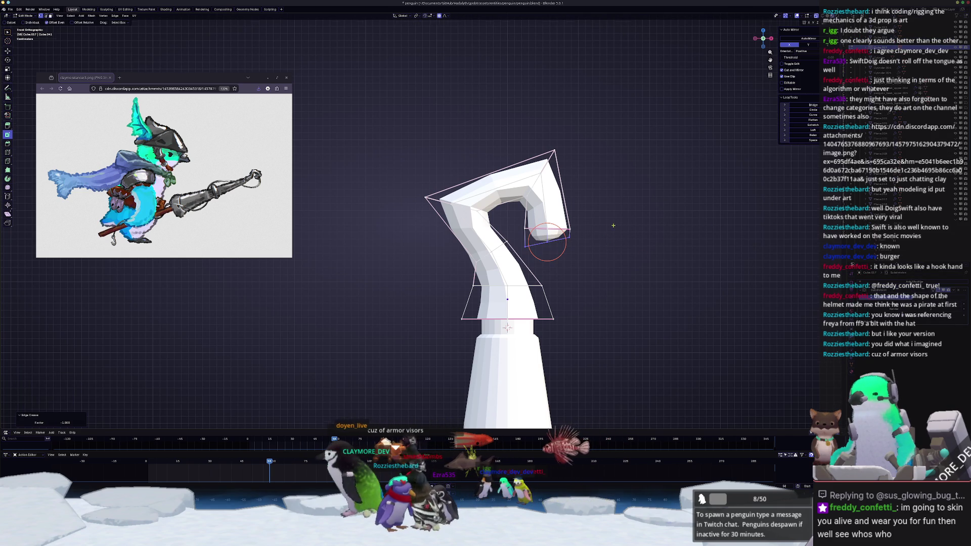
pyautogui.scroll(2, 613, 225)
# Step: Rotate and proportionally move the hook-tip edge, checking it from side and front views
pyautogui.press('r')
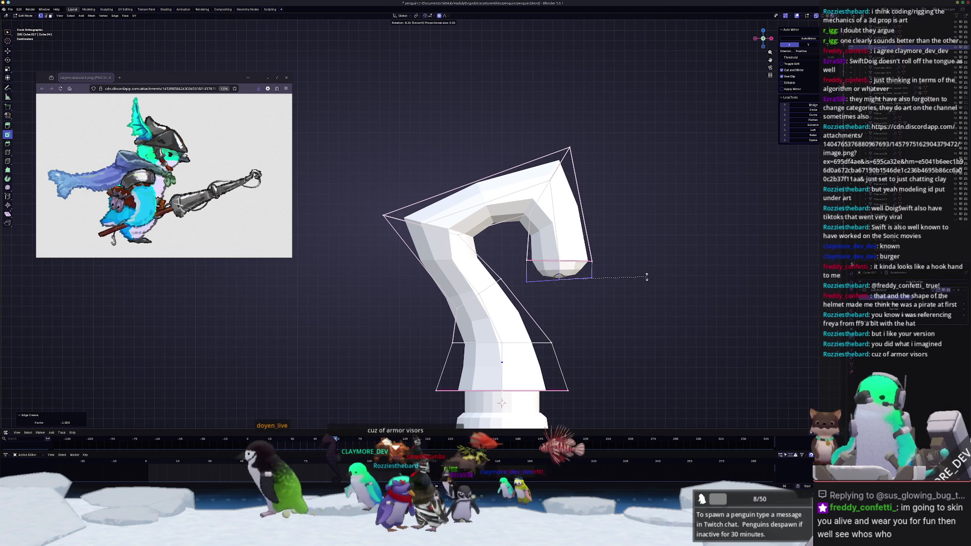
pyautogui.click(644, 283)
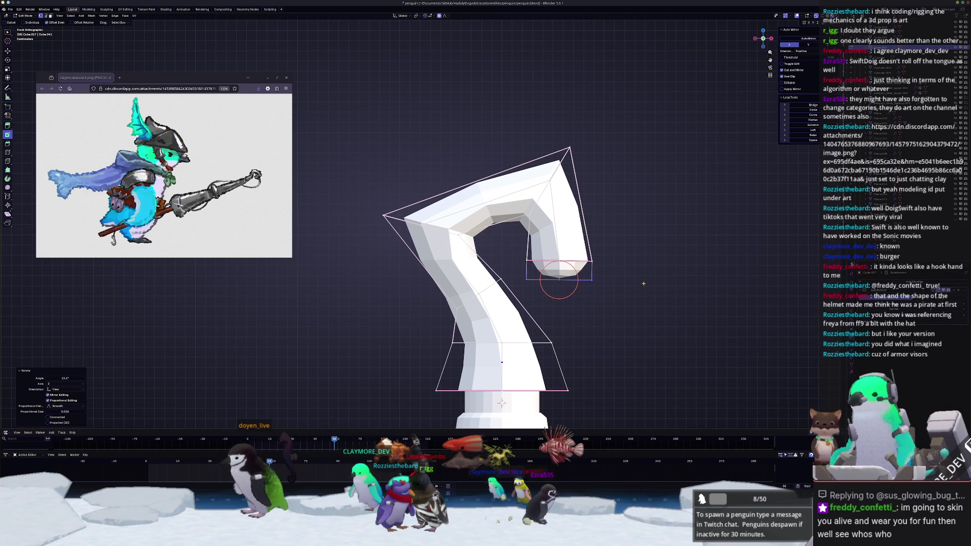
pyautogui.press('r')
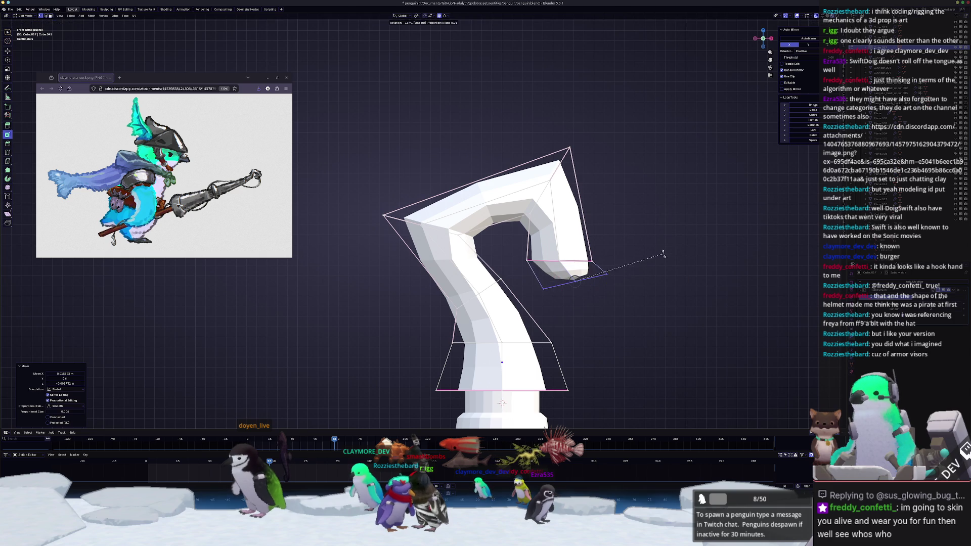
pyautogui.click(598, 259)
pyautogui.press('r')
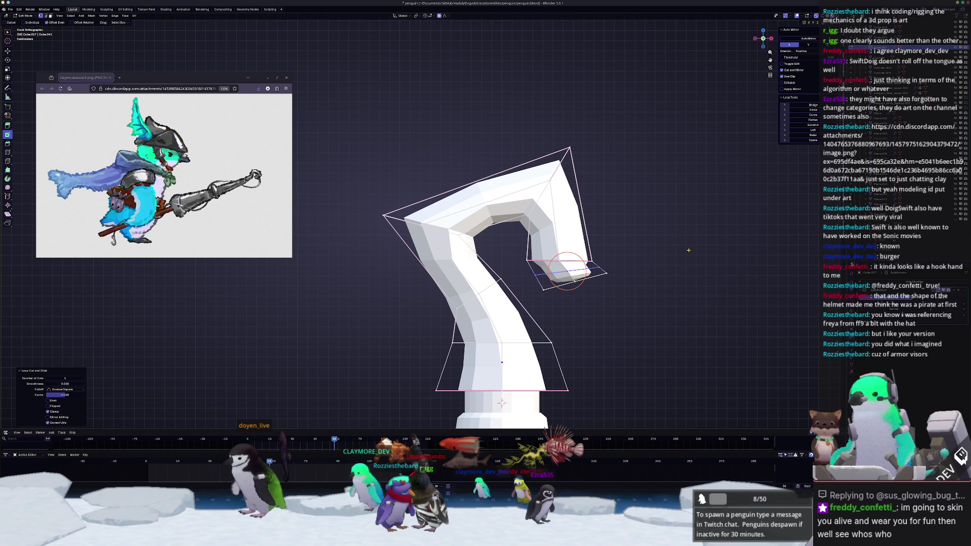
pyautogui.press('g')
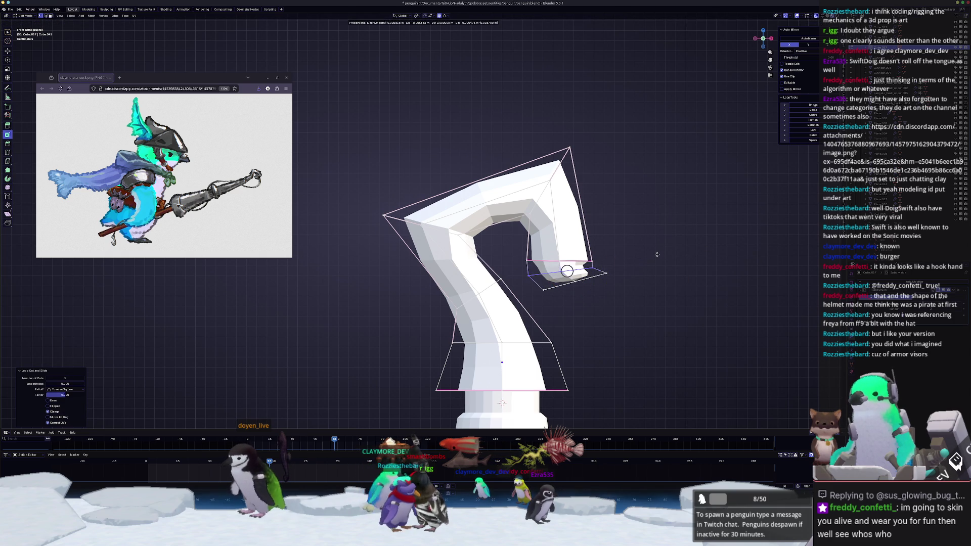
pyautogui.click(657, 255)
pyautogui.moveTo(657, 254); pyautogui.dragTo(632, 222, button='middle')
pyautogui.scroll(4, 631, 222)
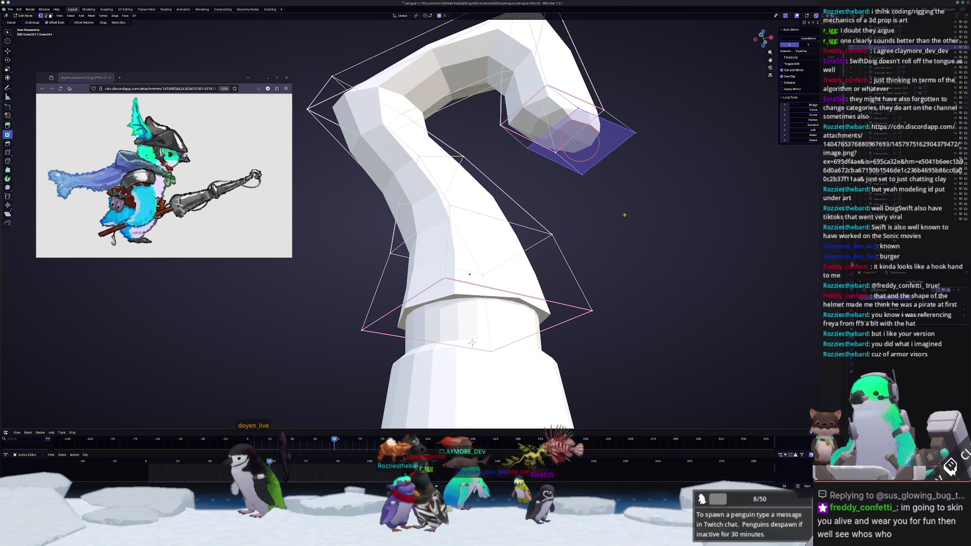
pyautogui.scroll(-4, 624, 214)
pyautogui.press('KP_3')
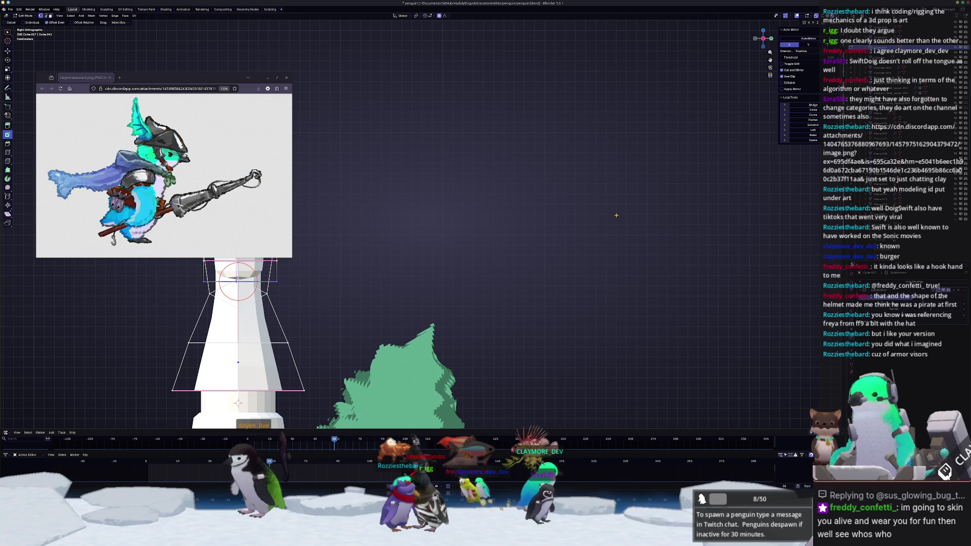
pyautogui.press('KP_1')
pyautogui.scroll(3, 650, 262)
# Step: Bend the hook tip further down and to the right, reviewing it in Object Mode
pyautogui.press('r')
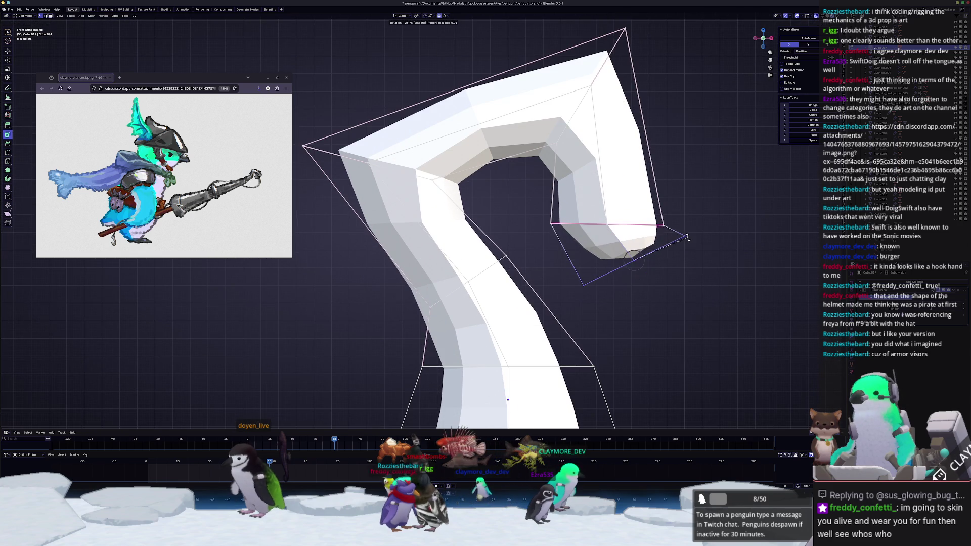
pyautogui.scroll(-3, 684, 232)
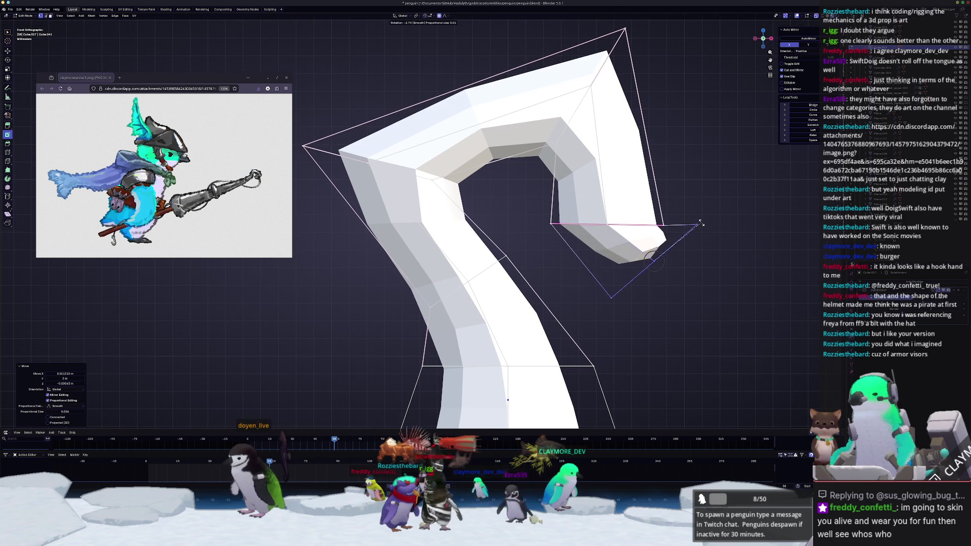
pyautogui.click(693, 211)
pyautogui.press('g')
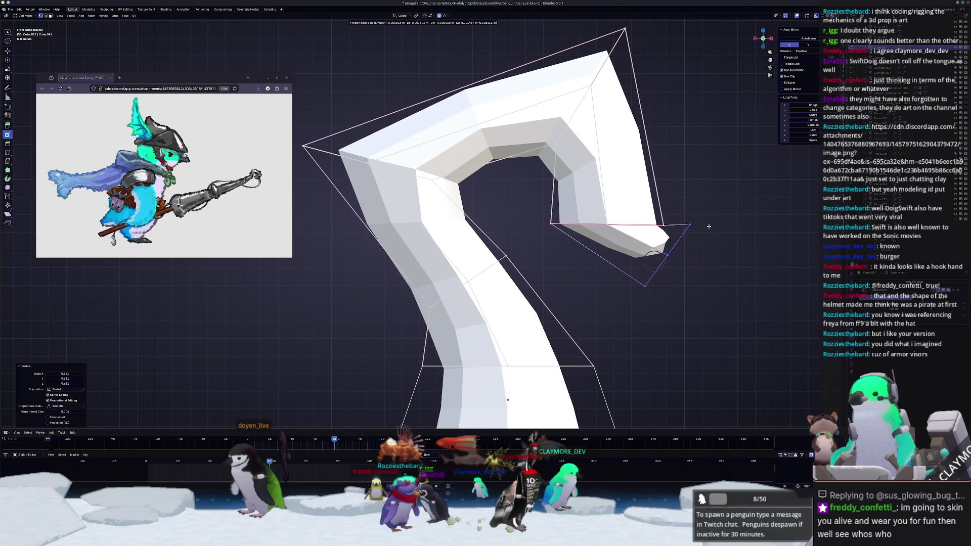
pyautogui.click(708, 228)
pyautogui.scroll(-3, 709, 228)
pyautogui.press('Tab')
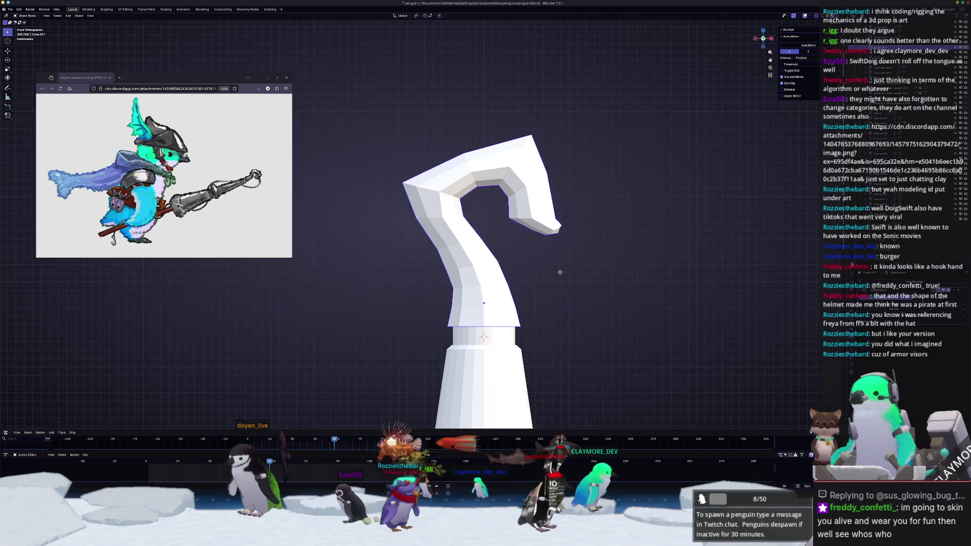
pyautogui.press('Tab')
pyautogui.moveTo(573, 267)
pyautogui.mouseDown(button='middle')
pyautogui.moveTo(517, 268)
pyautogui.moveTo(571, 255)
pyautogui.mouseUp(button='middle')
# Step: Shrink the hook tip into a narrower tapered point and nudge it up-right
pyautogui.press('s')
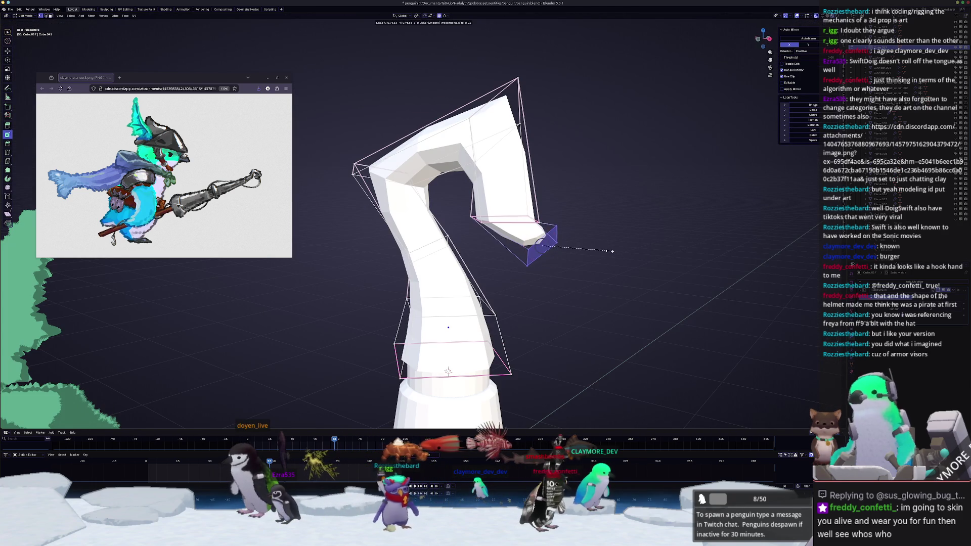
pyautogui.click(586, 252)
pyautogui.scroll(2, 596, 242)
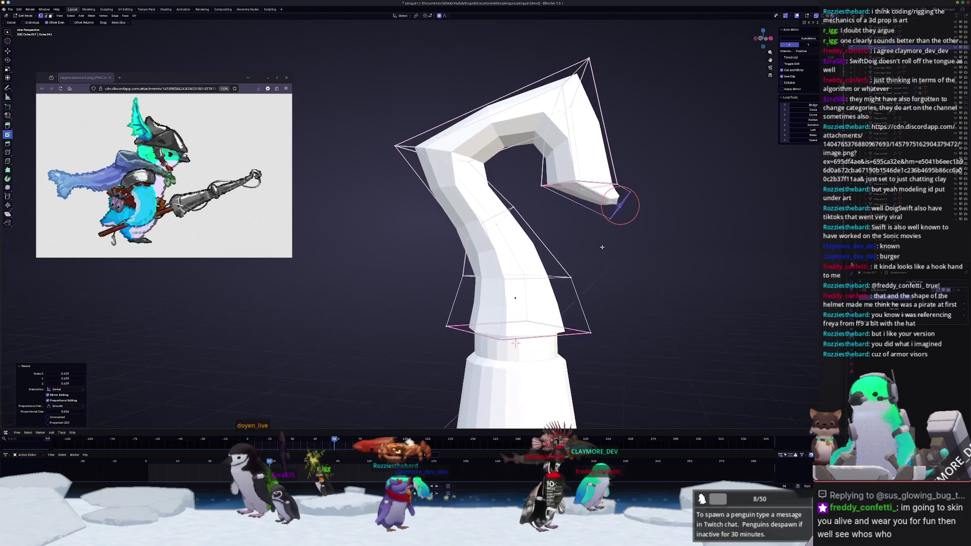
pyautogui.scroll(-1, 614, 221)
pyautogui.press('g')
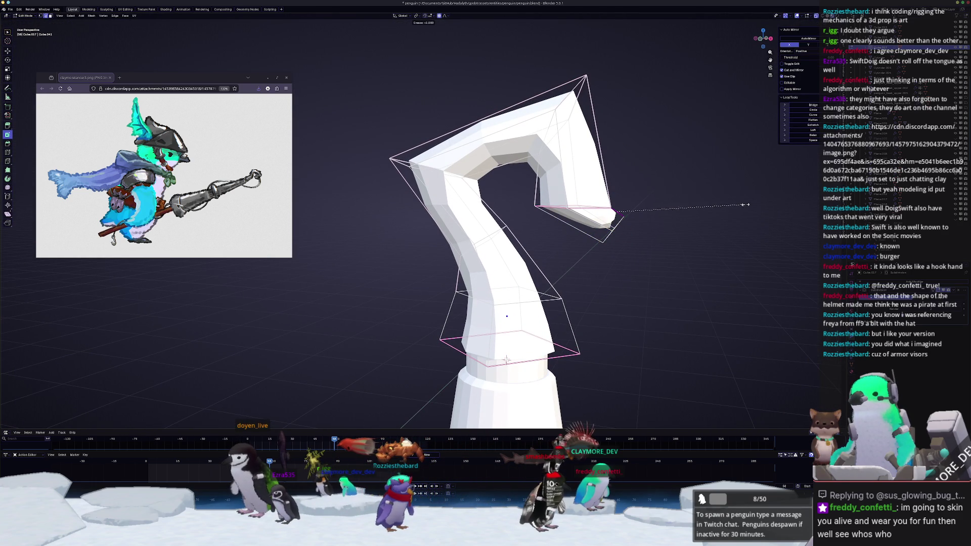
pyautogui.moveTo(627, 233)
pyautogui.mouseDown(button='middle')
pyautogui.moveTo(512, 271)
pyautogui.moveTo(503, 299)
pyautogui.moveTo(554, 291)
pyautogui.mouseUp(button='middle')
pyautogui.press('Tab')
pyautogui.scroll(-3, 503, 299)
# Step: Move and enlarge the hook's upper-bend vertices with proportional editing in front view
pyautogui.press('KP_3')
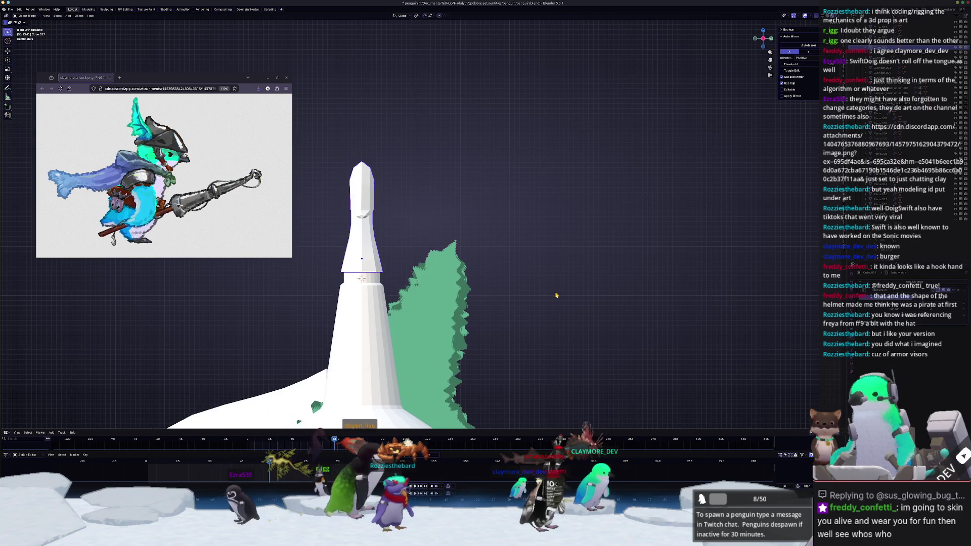
pyautogui.press('KP_1')
pyautogui.press('Tab')
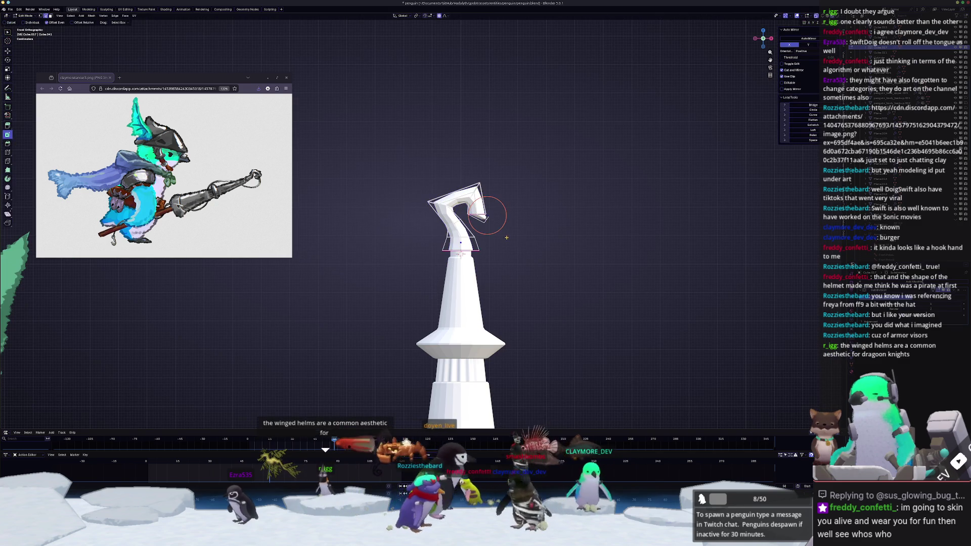
pyautogui.scroll(4, 505, 237)
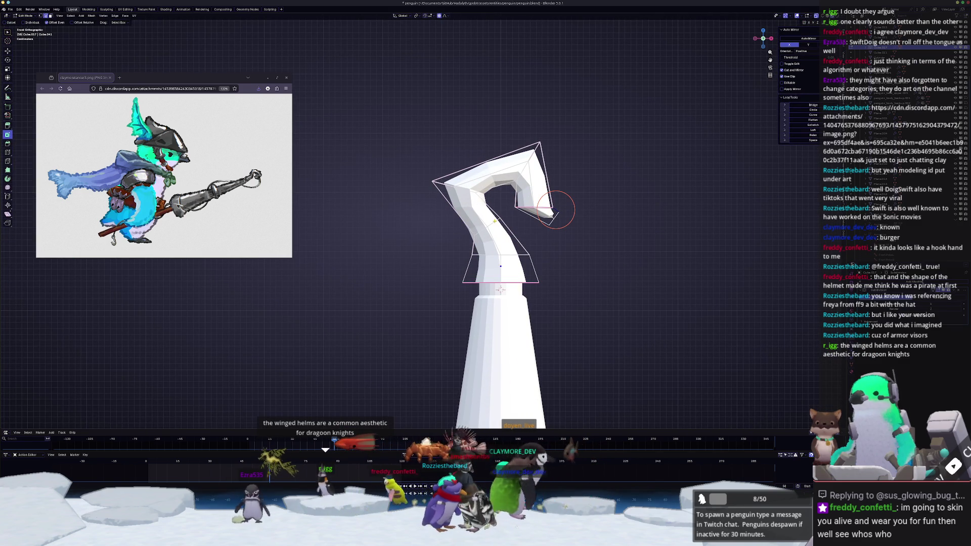
pyautogui.scroll(2, 427, 221)
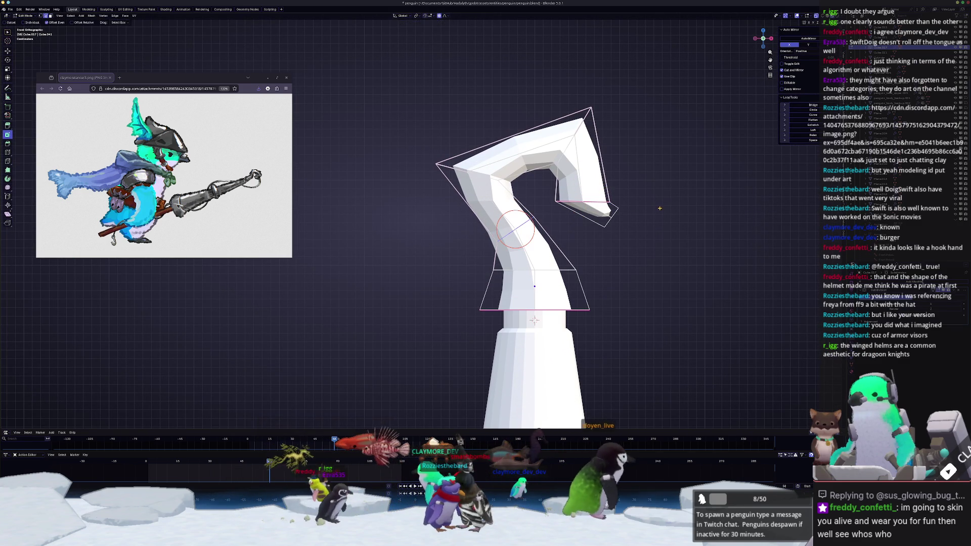
pyautogui.click(647, 211)
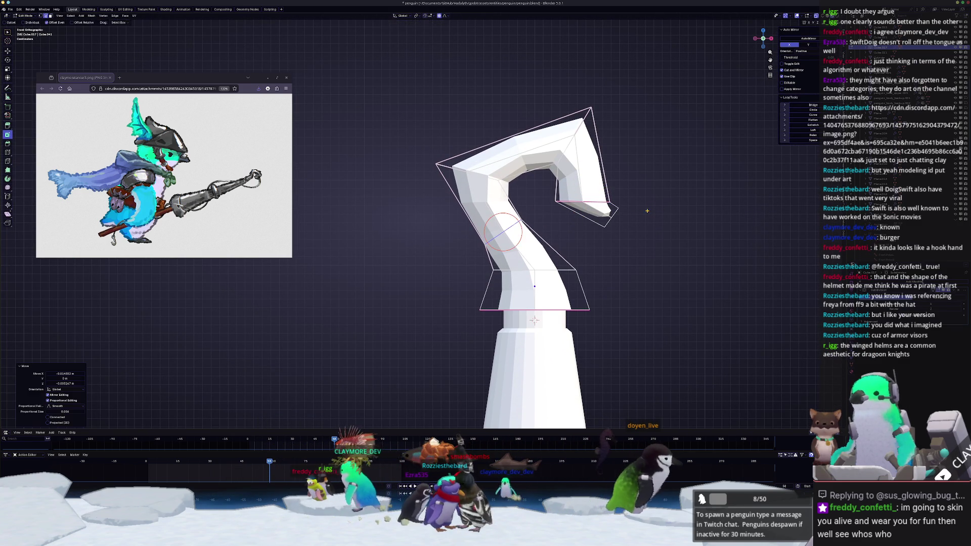
pyautogui.press('s')
pyautogui.click(680, 204)
pyautogui.press('g')
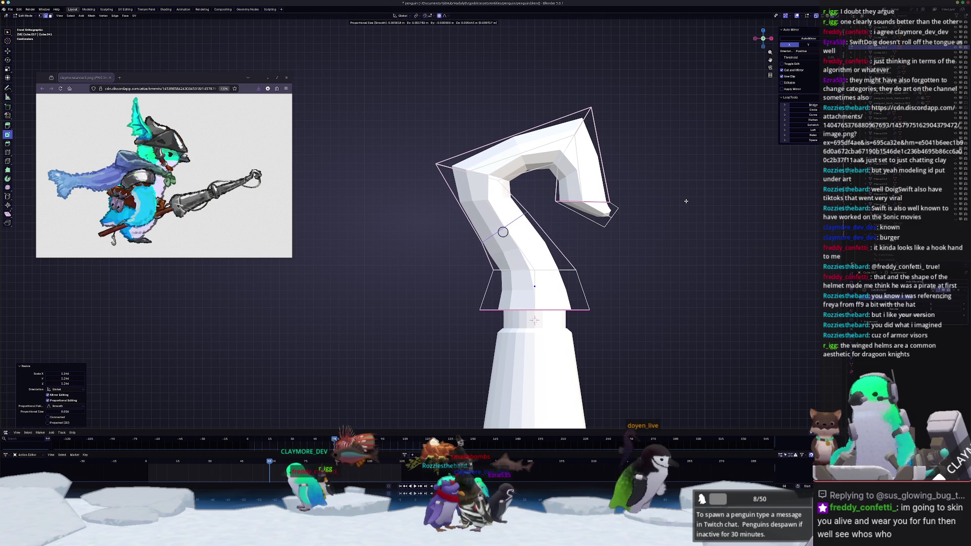
pyautogui.click(685, 201)
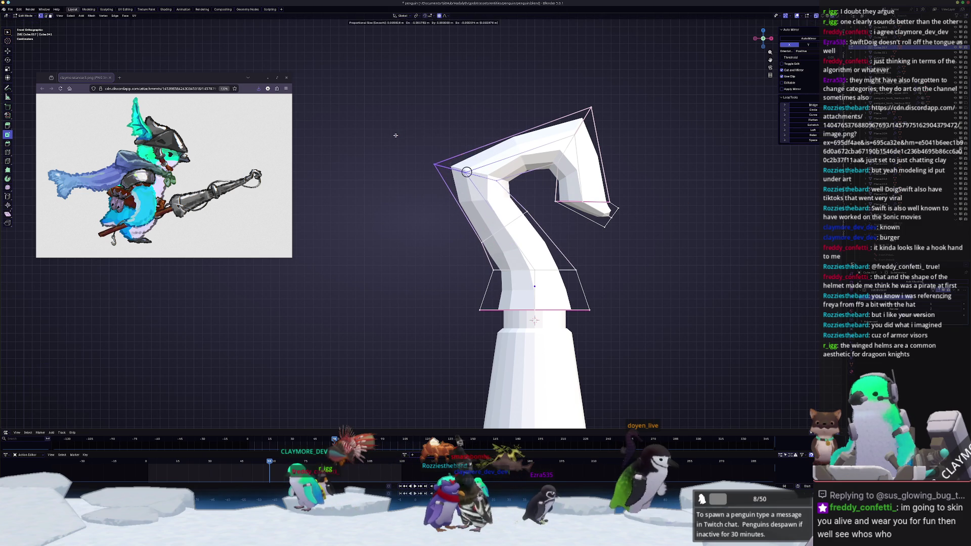
pyautogui.click(457, 174)
pyautogui.press('g')
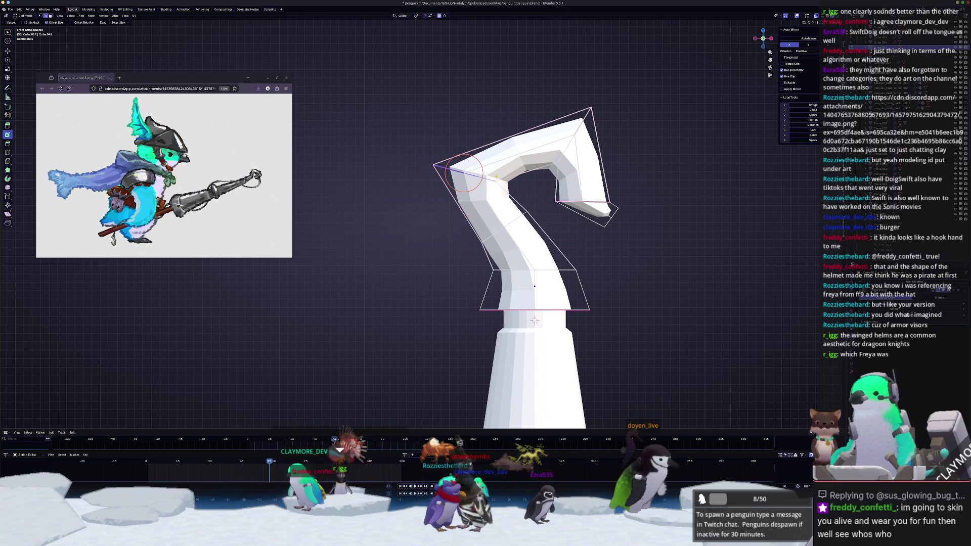
# Step: Crease the upper-left and upper-right edges of the hook's bend
pyautogui.press('Escape')
pyautogui.hotkey('shift', 'e')
pyautogui.click(568, 166)
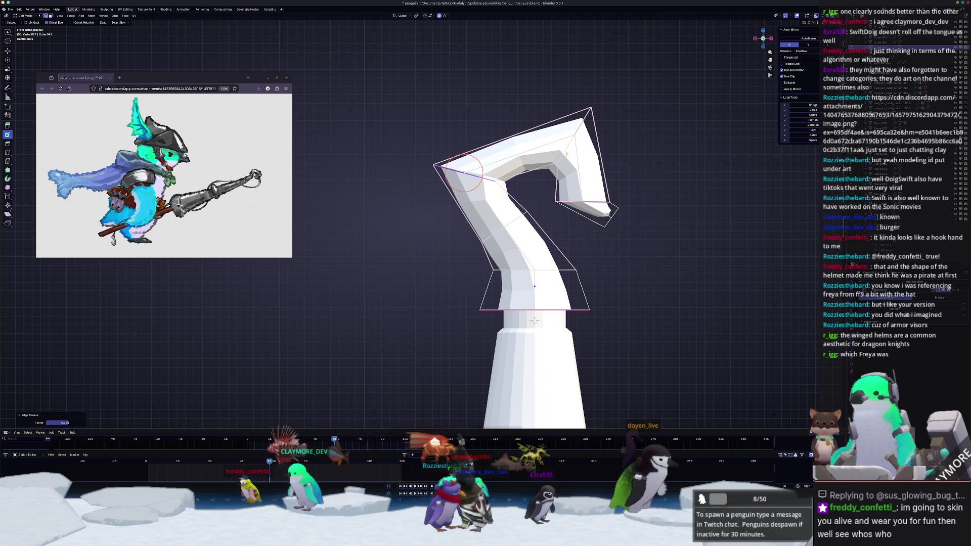
pyautogui.click(568, 149)
pyautogui.hotkey('shift', 'e')
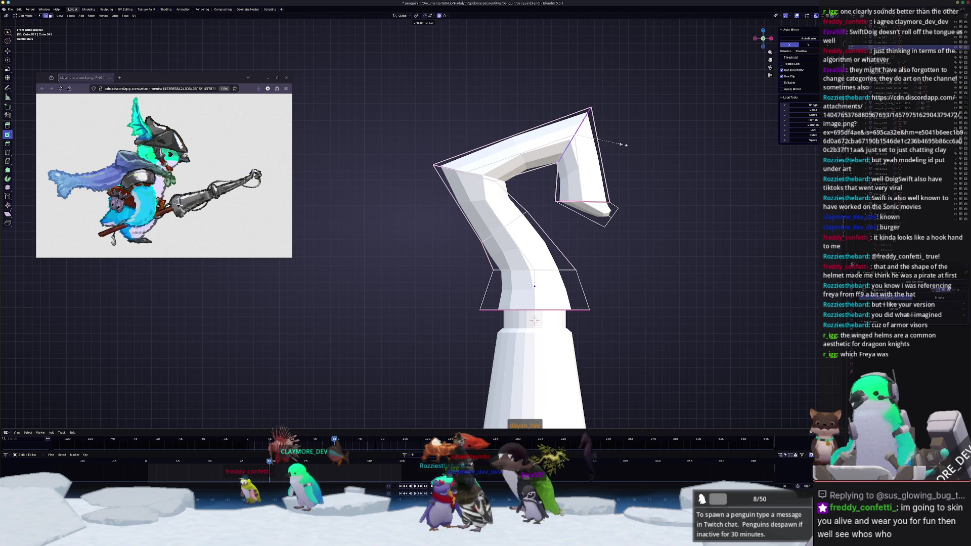
pyautogui.click(623, 144)
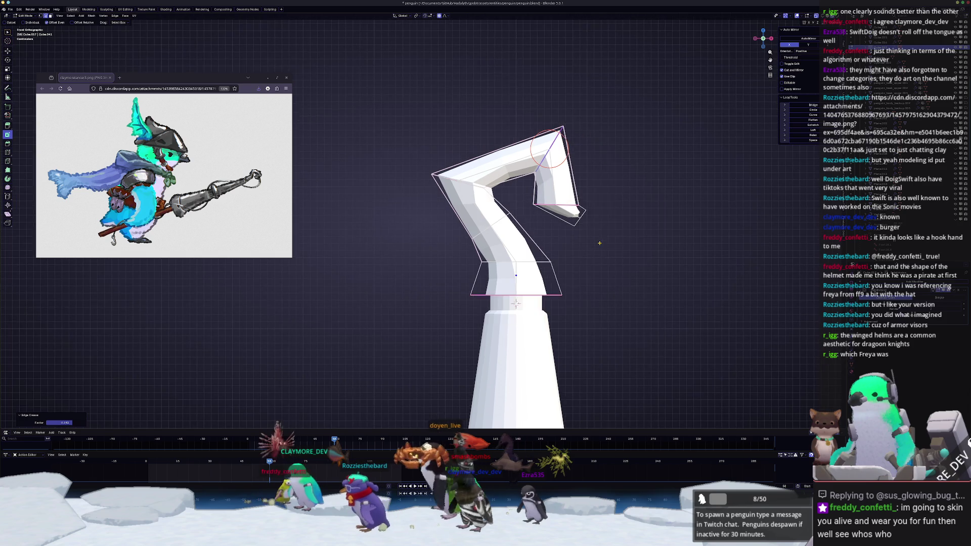
# Step: Raise the hook-end faces vertically along Z, redoing the move once
pyautogui.click(596, 210)
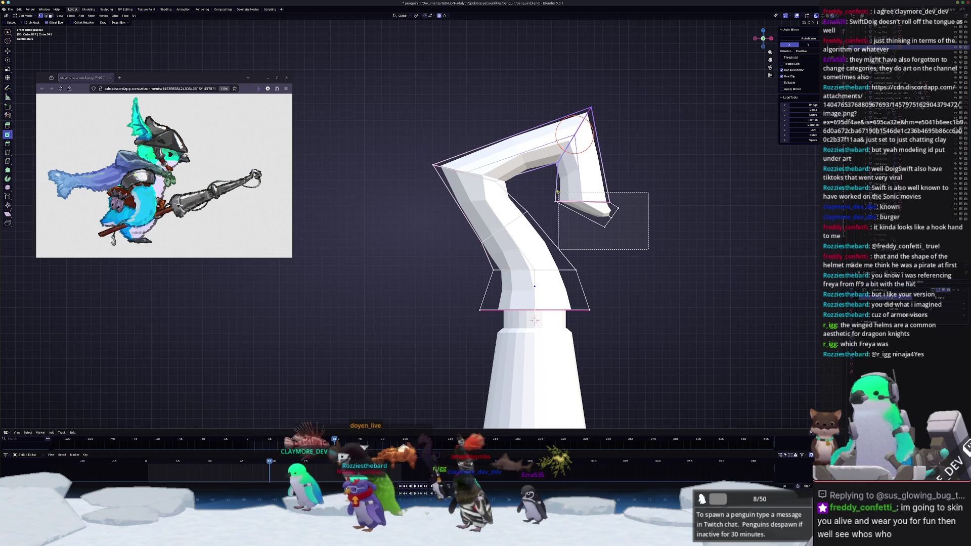
pyautogui.press('g')
pyautogui.press('z')
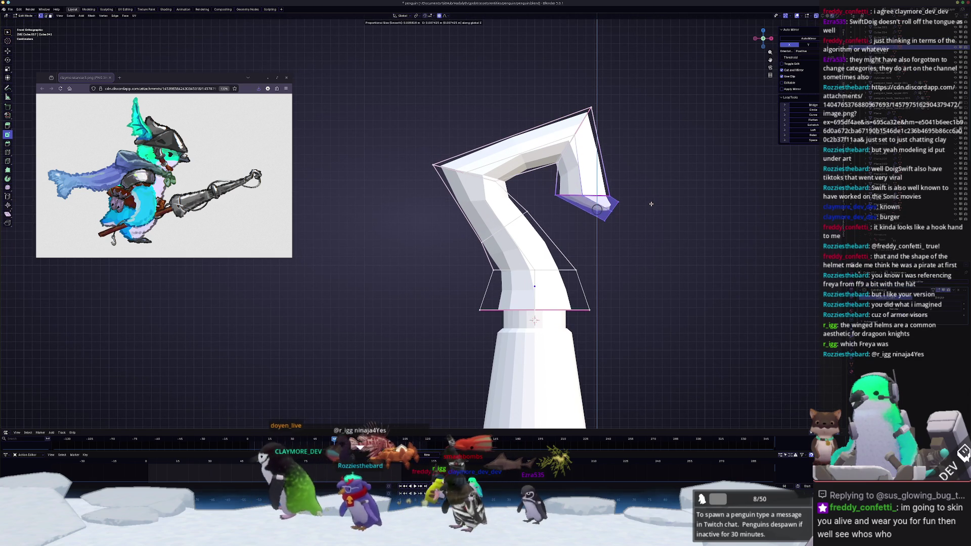
pyautogui.click(651, 199)
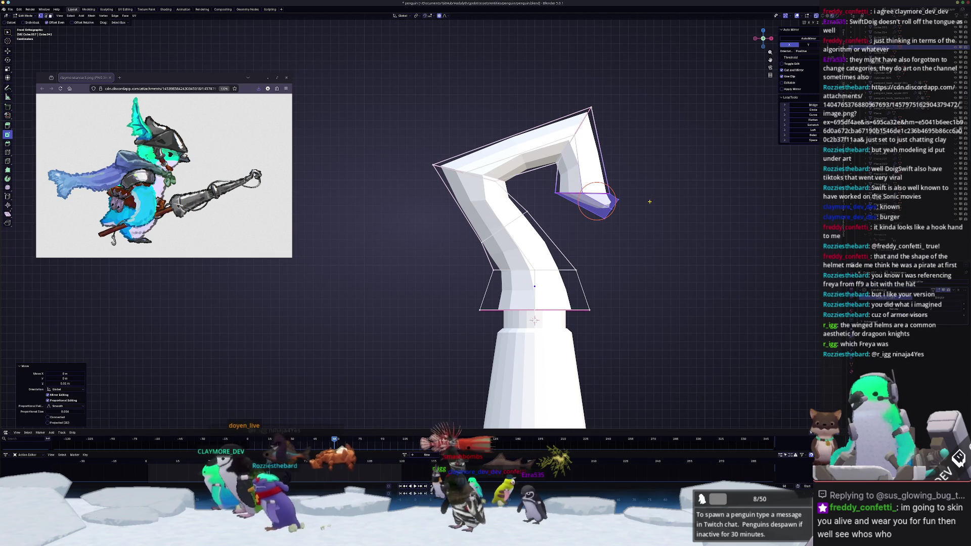
pyautogui.hotkey('ctrl', 'z')
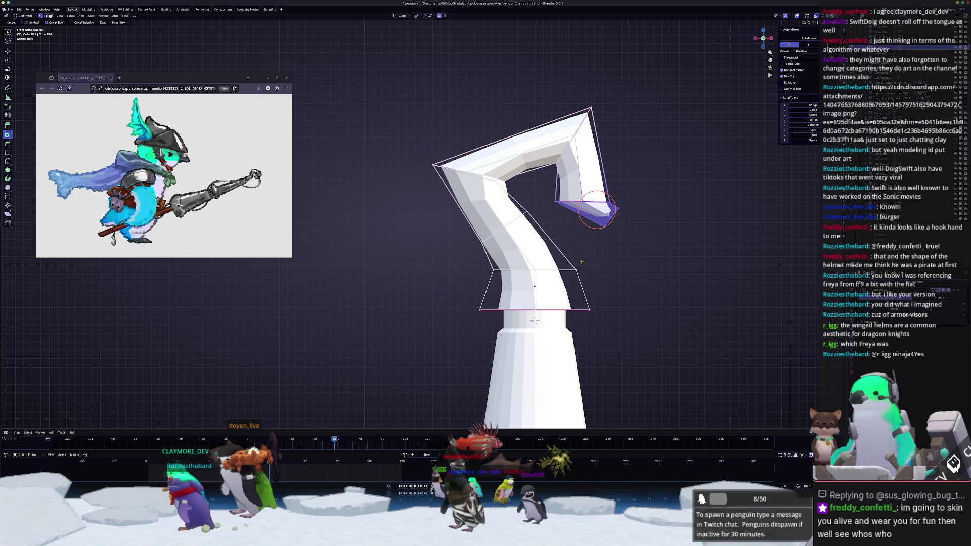
pyautogui.press('g')
pyautogui.press('z')
pyautogui.click(582, 257)
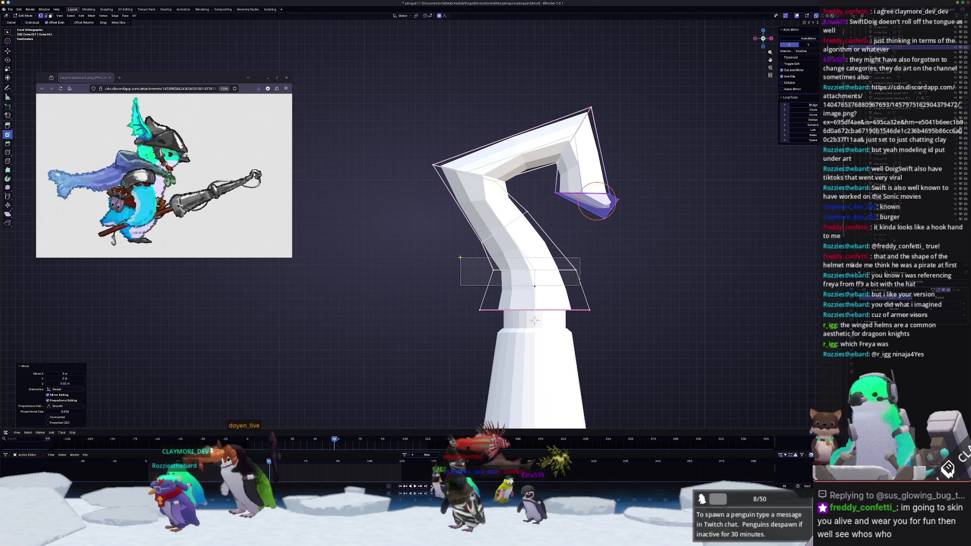
pyautogui.click(534, 271)
# Step: Add an edge loop across the upper arm, raise it along Z, and shrink it to 0.777
pyautogui.hotkey('ctrl', 'r')
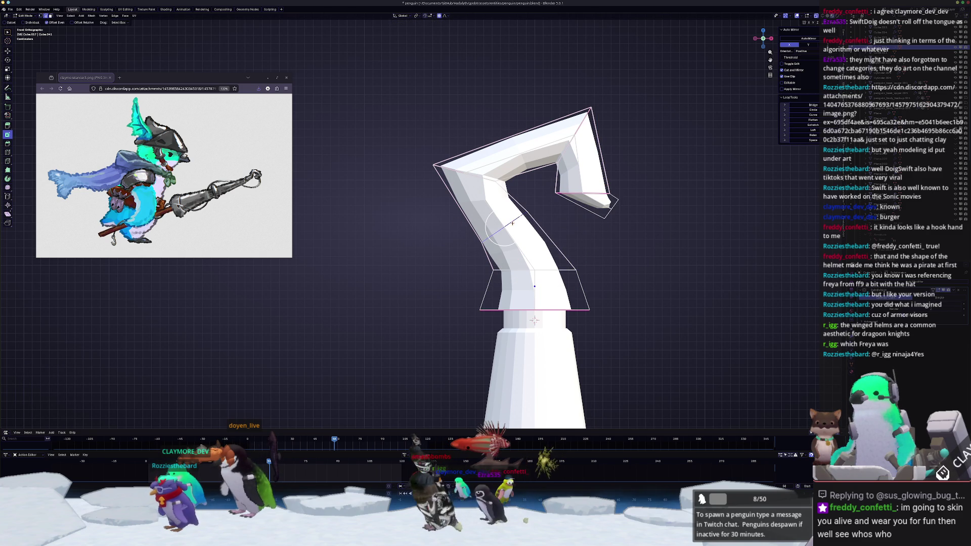
pyautogui.click(504, 227)
pyautogui.click(504, 227)
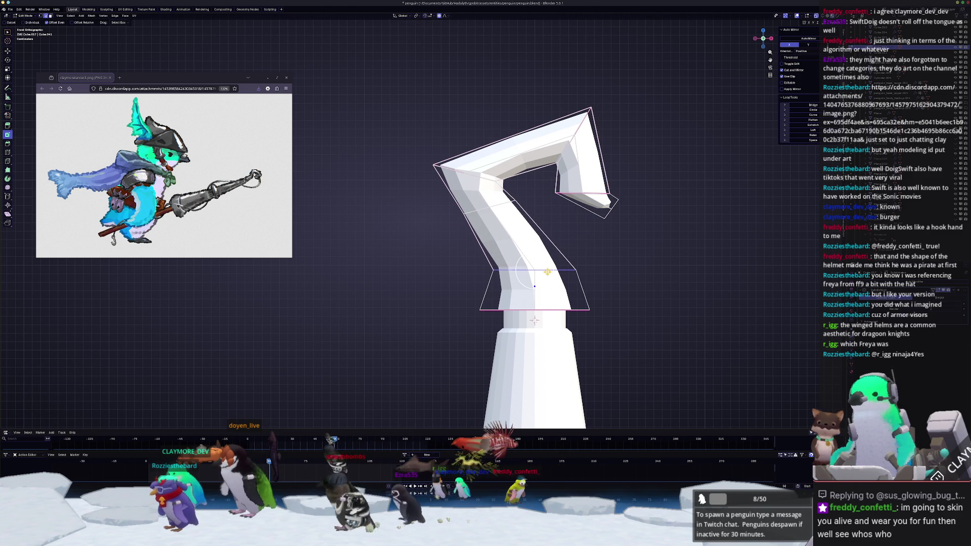
pyautogui.press('g')
pyautogui.press('z')
pyautogui.click(548, 245)
pyautogui.press('s')
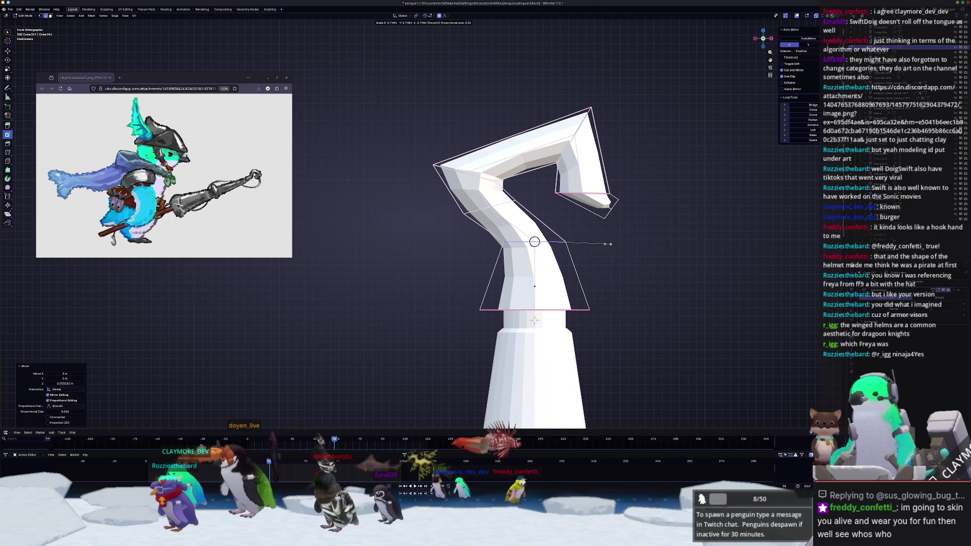
pyautogui.click(610, 244)
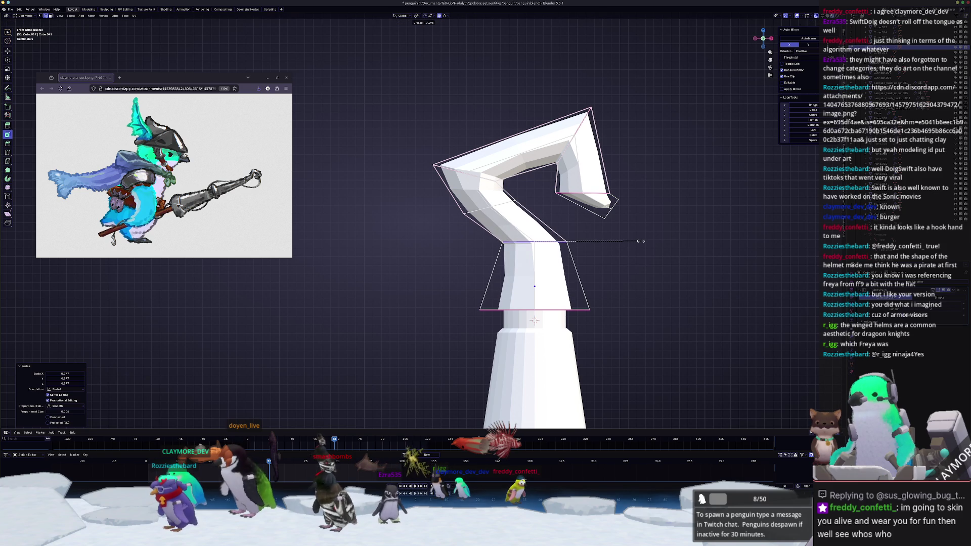
pyautogui.click(641, 241)
# Step: Lower and slightly shrink a second loop on the bent section, then zoom out in Object Mode
pyautogui.click(506, 215)
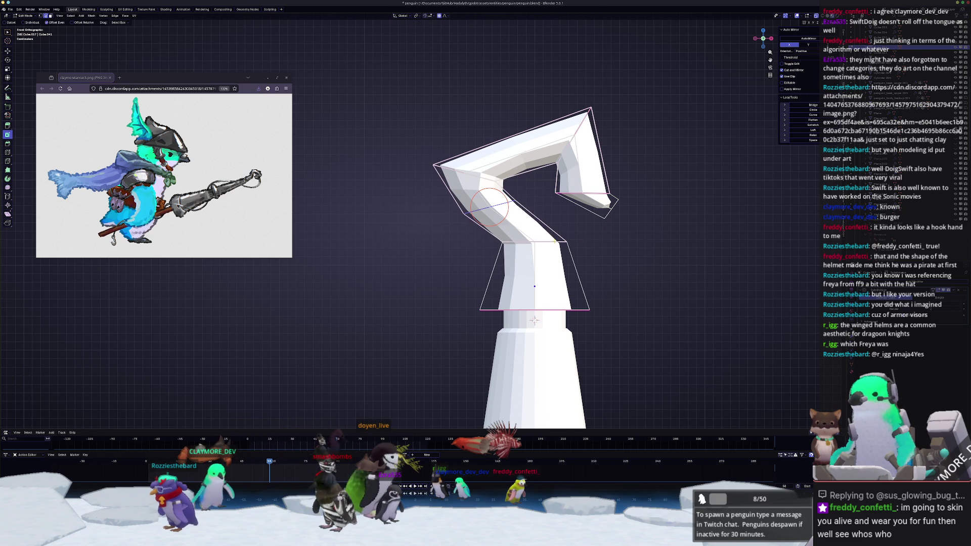
pyautogui.press('g')
pyautogui.press('z')
pyautogui.click(547, 252)
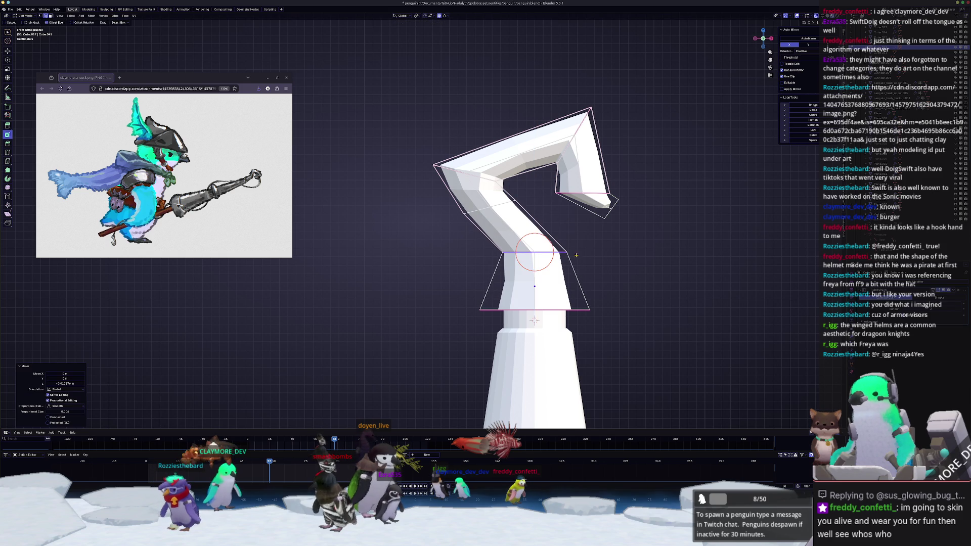
pyautogui.press('s')
pyautogui.click(609, 253)
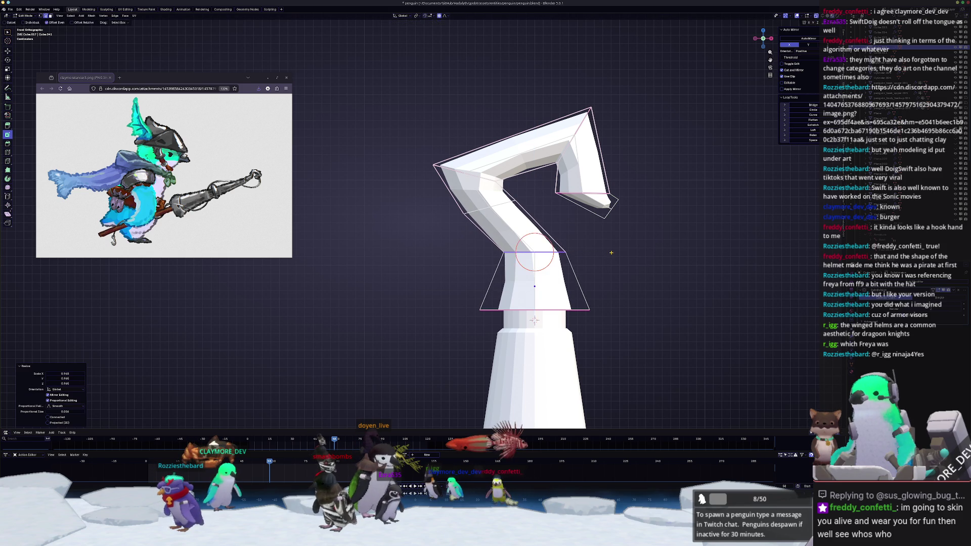
pyautogui.press('Tab')
pyautogui.scroll(-10, 558, 227)
pyautogui.scroll(-2, 558, 227)
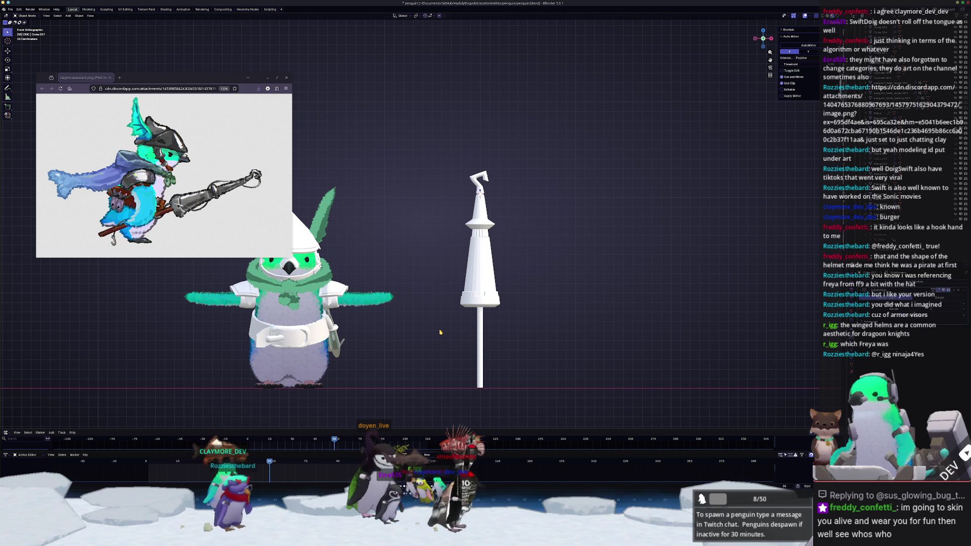
# Step: Apply the scale of the thin handle pole
pyautogui.scroll(2, 458, 357)
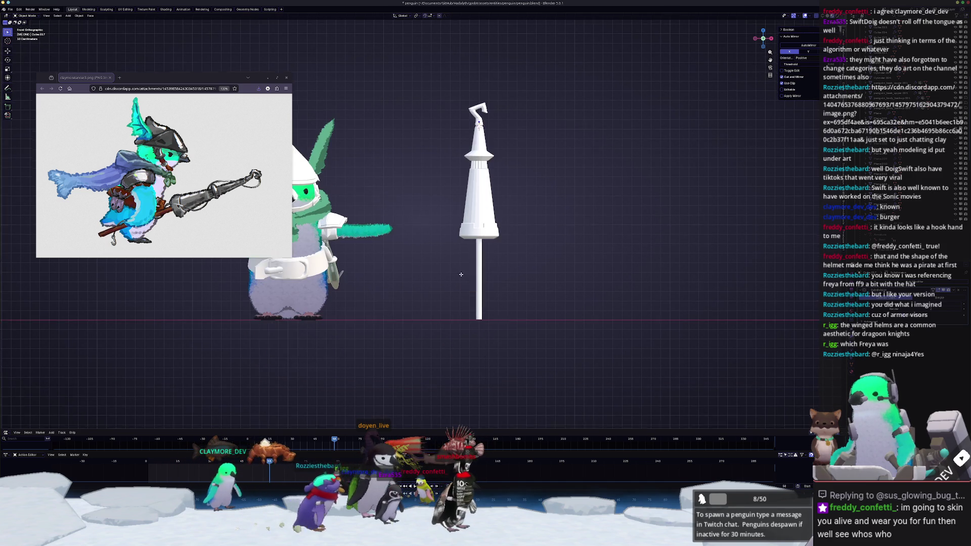
pyautogui.click(473, 308)
pyautogui.scroll(2, 480, 310)
pyautogui.hotkey('ctrl', 'a')
pyautogui.click(484, 311)
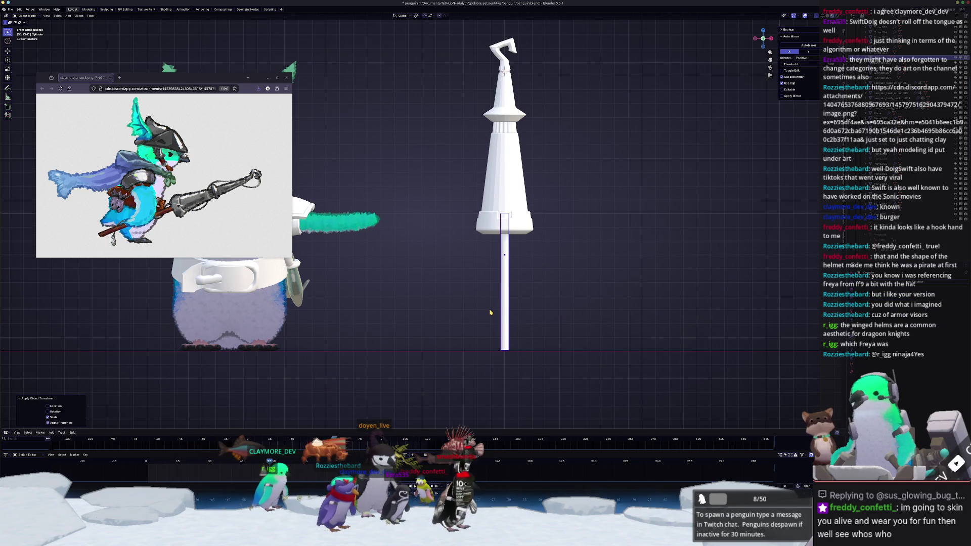
# Step: Bevel the bottom end edge of the pole in Edit Mode
pyautogui.press('Tab')
pyautogui.moveTo(516, 385); pyautogui.dragTo(532, 318, button='middle')
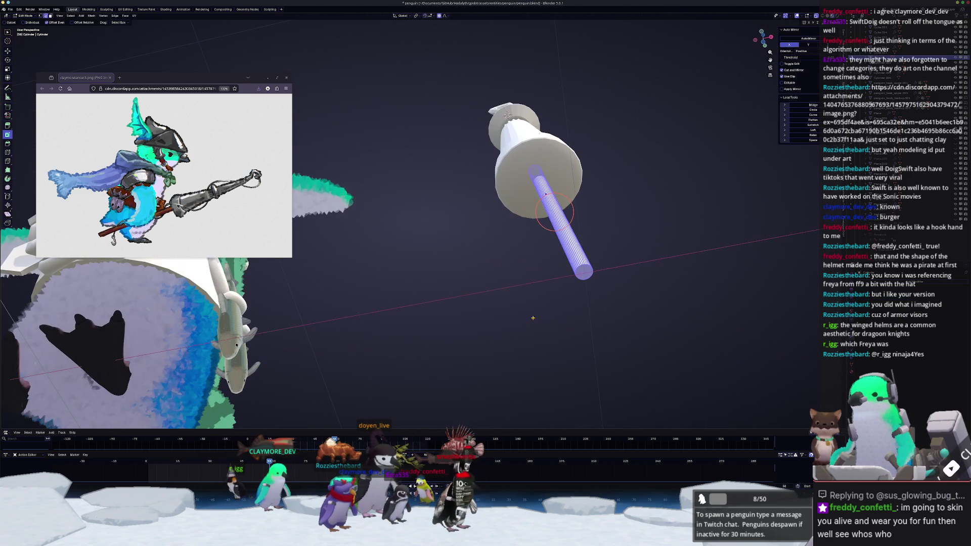
pyautogui.press('KP_1')
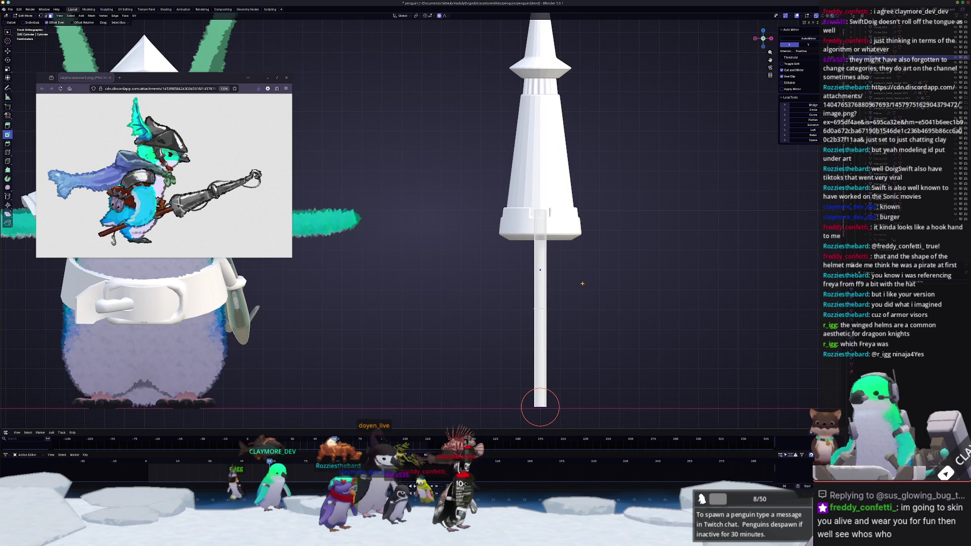
pyautogui.scroll(6, 625, 337)
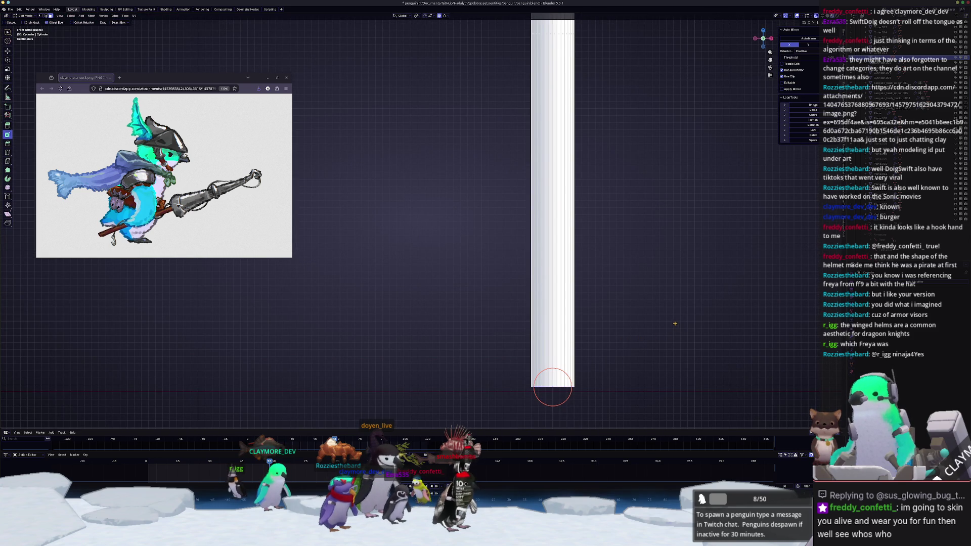
pyautogui.hotkey('ctrl', 'b')
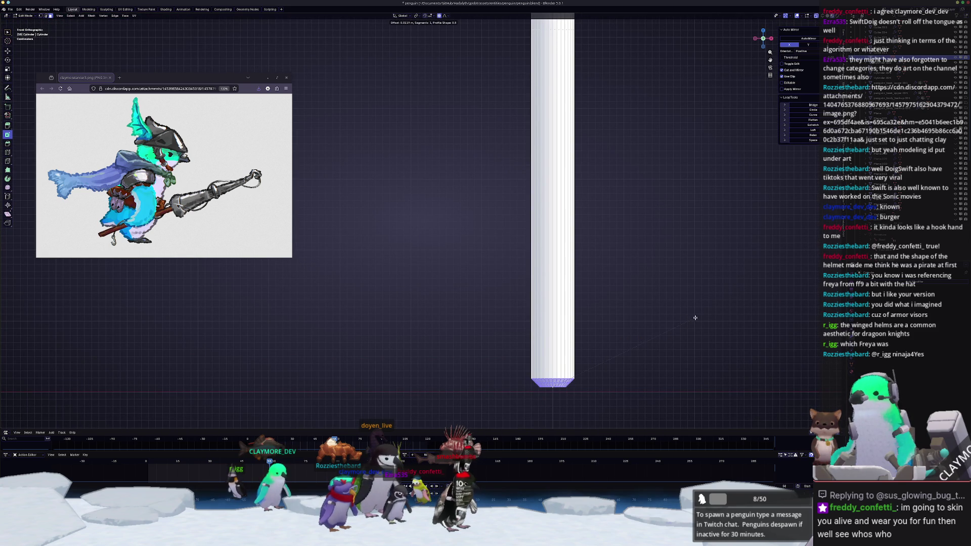
pyautogui.click(692, 318)
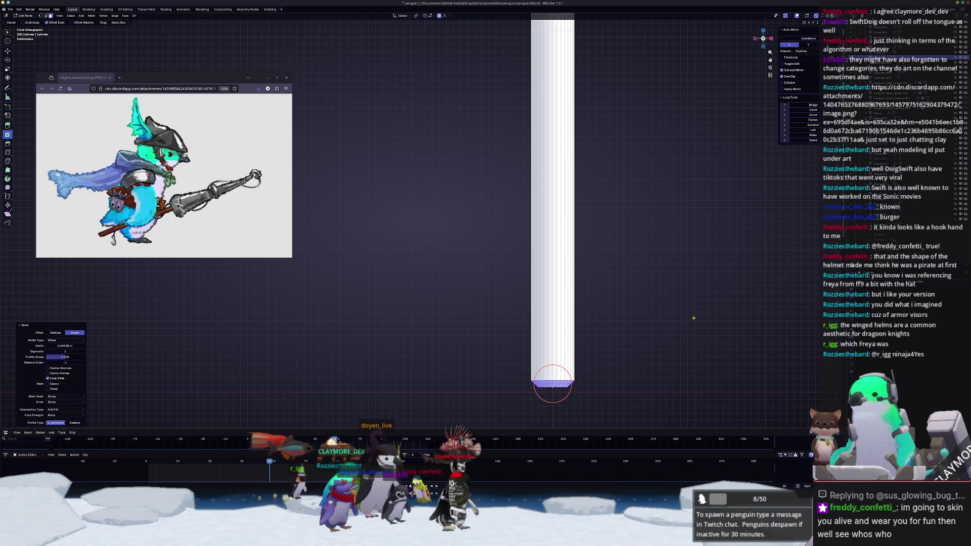
# Step: Give the pole Shade Auto Smooth shading in Object Mode
pyautogui.press('Tab')
pyautogui.rightClick(556, 343)
pyautogui.click(557, 345)
pyautogui.scroll(-3, 533, 297)
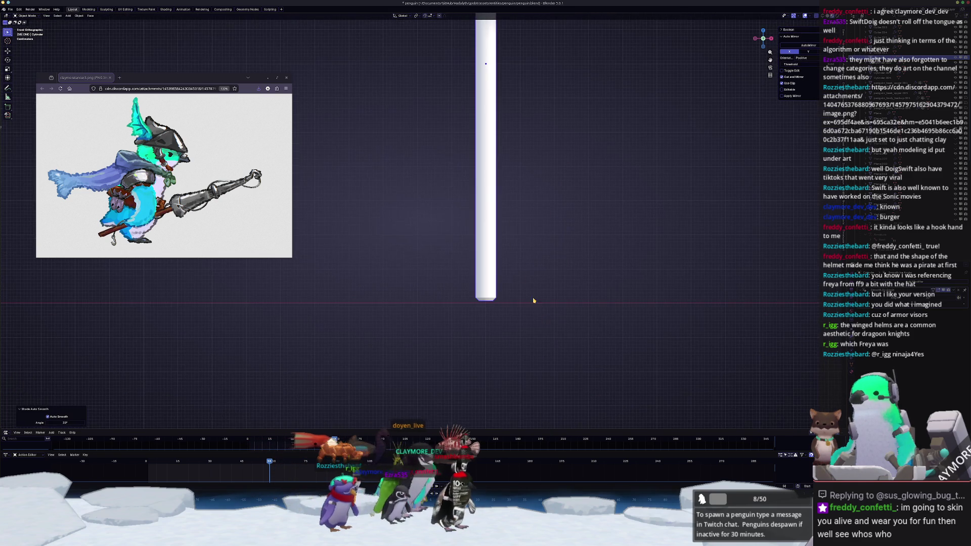
pyautogui.scroll(1, 530, 208)
pyautogui.press('Tab')
pyautogui.keyDown('shift'); pyautogui.scroll(3, 538, 217); pyautogui.keyUp('shift')
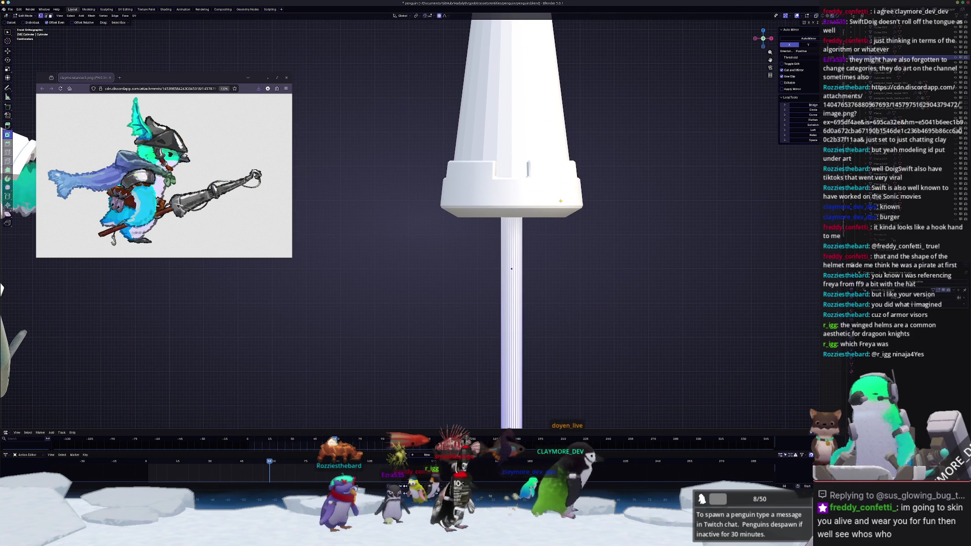
# Step: Select the whole pole mesh and raise it along Z into the cup
pyautogui.hotkey('ctrl', 'l')
pyautogui.press('g')
pyautogui.press('z')
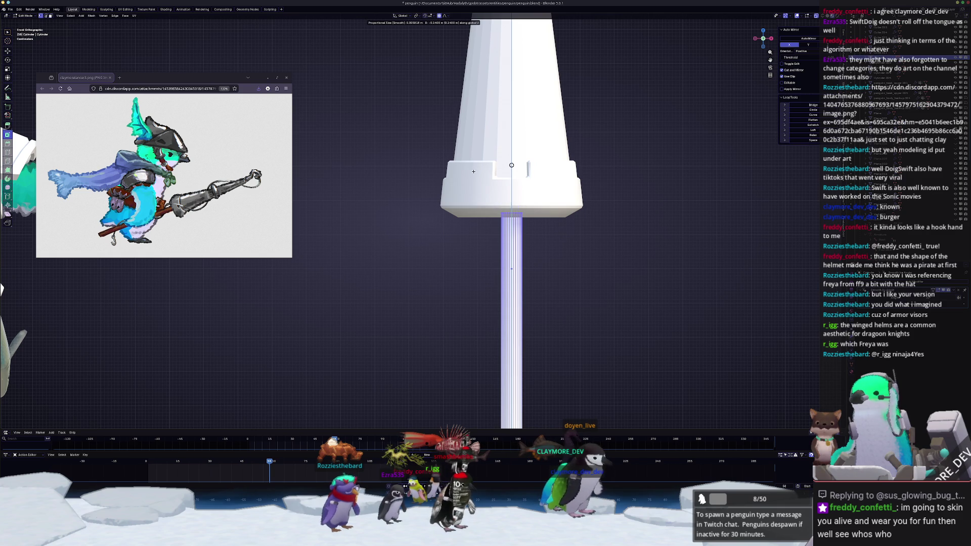
pyautogui.click(511, 165)
pyautogui.moveTo(511, 165); pyautogui.dragTo(510, 231, button='middle')
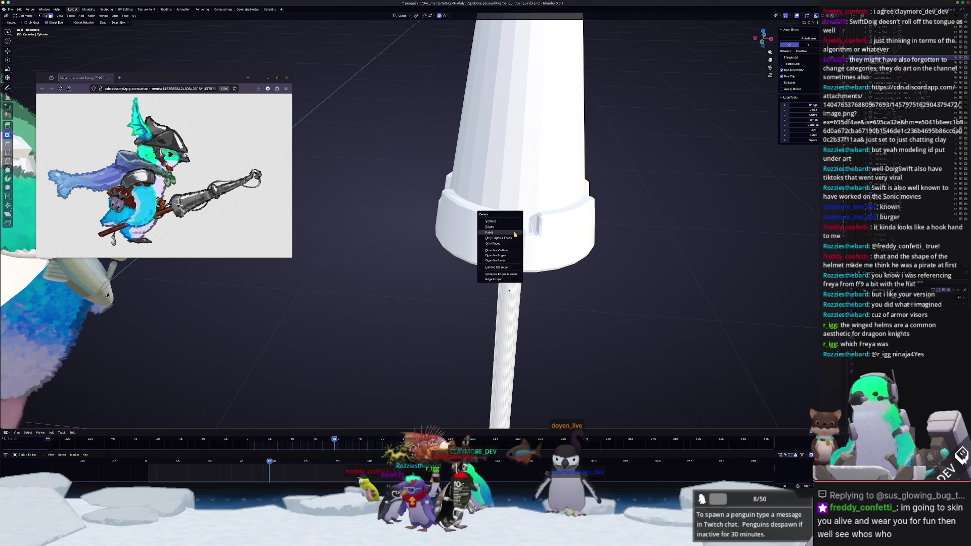
# Step: Delete the selected faces, then the selected edges and faces, from the tower mesh
pyautogui.press('Tab')
pyautogui.scroll(-3, 487, 167)
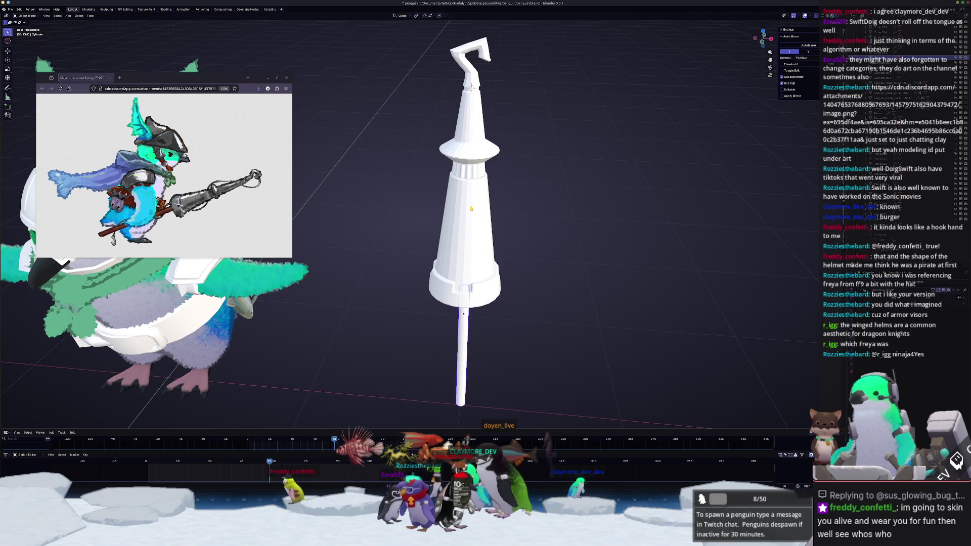
pyautogui.press('Tab')
pyautogui.press('x')
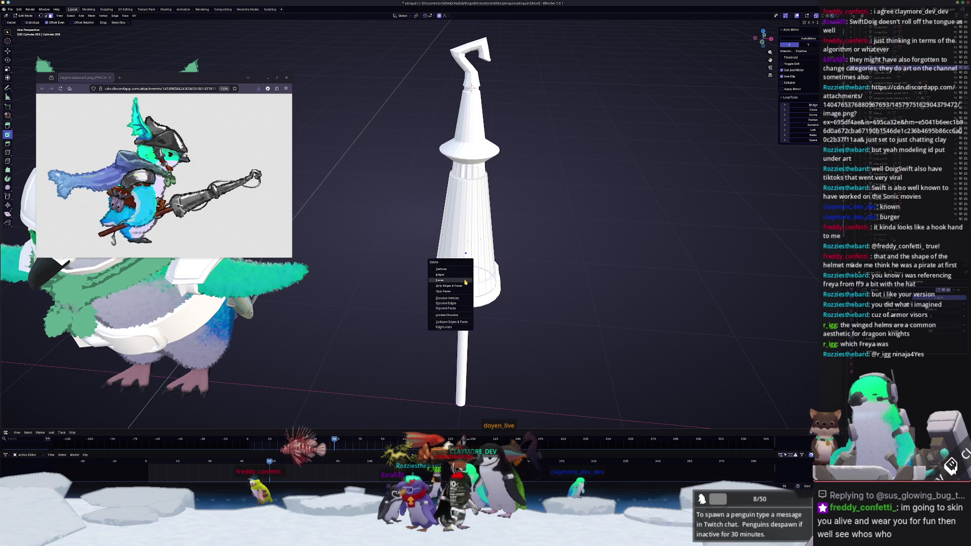
pyautogui.click(465, 281)
pyautogui.press('Tab')
pyautogui.press('Tab')
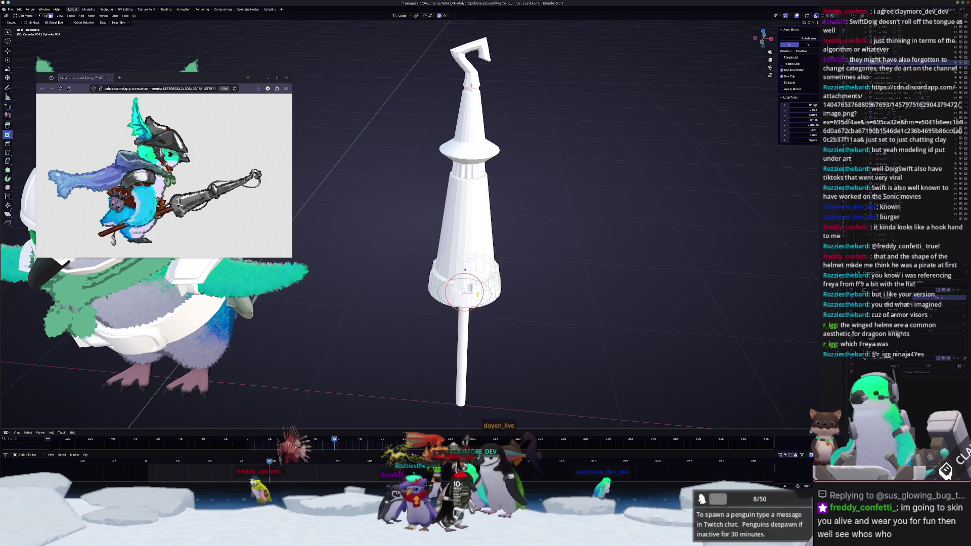
pyautogui.moveTo(478, 297); pyautogui.dragTo(460, 275, button='middle')
pyautogui.scroll(2, 461, 279)
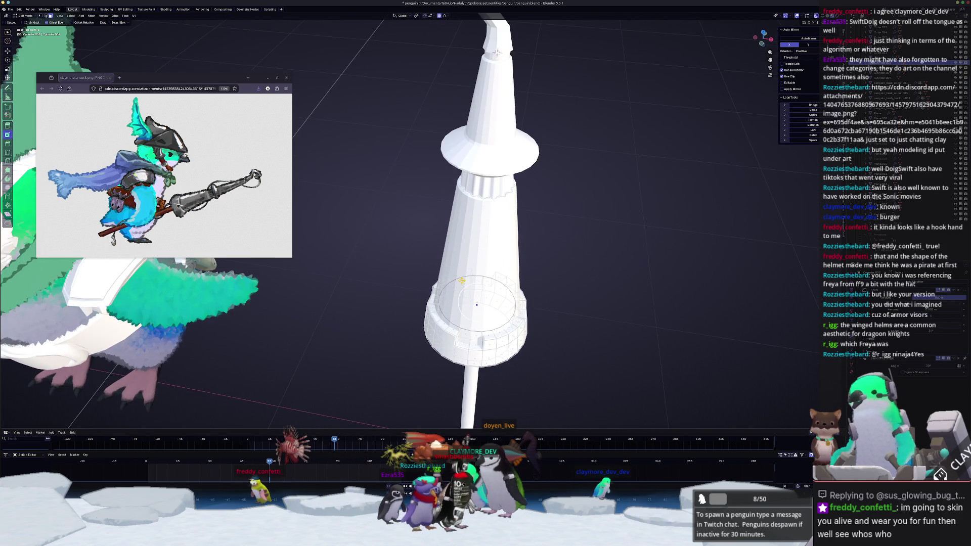
pyautogui.press('x')
pyautogui.click(463, 277)
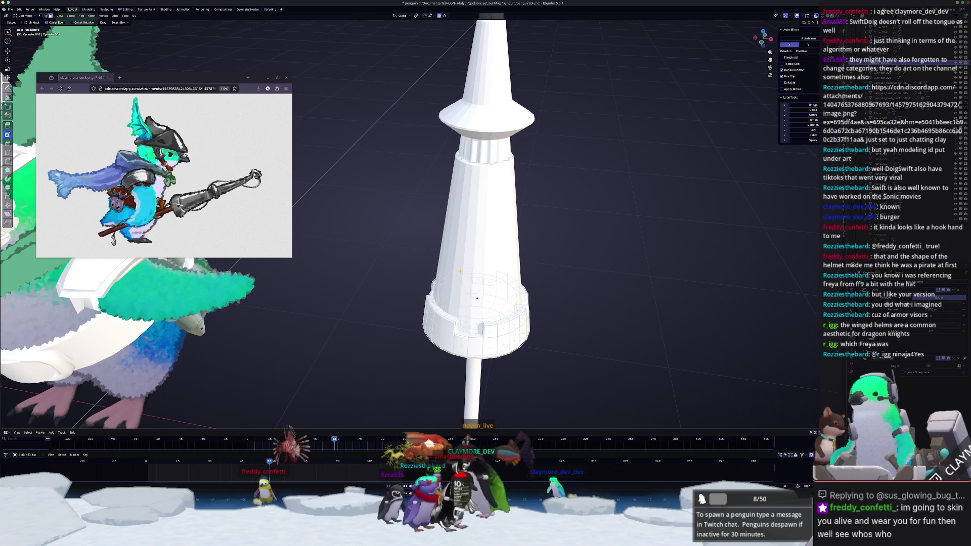
pyautogui.press('Tab')
pyautogui.moveTo(463, 278)
pyautogui.mouseDown(button='middle')
pyautogui.moveTo(481, 269)
pyautogui.moveTo(435, 69)
pyautogui.mouseUp(button='middle')
# Step: Look inside the tower, then select the inner ring and the hooked top piece in Edit Mode
pyautogui.press('Tab')
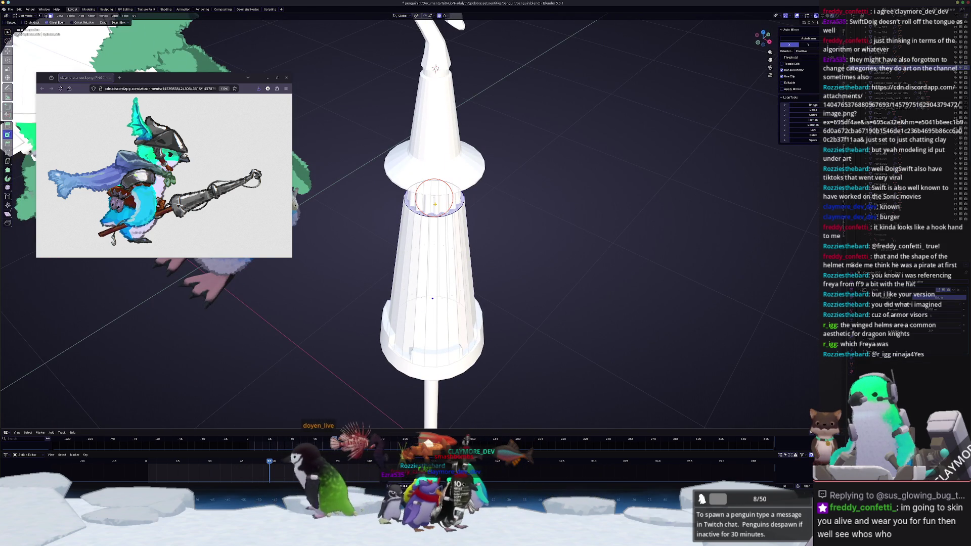
pyautogui.press('Tab')
pyautogui.click(433, 200)
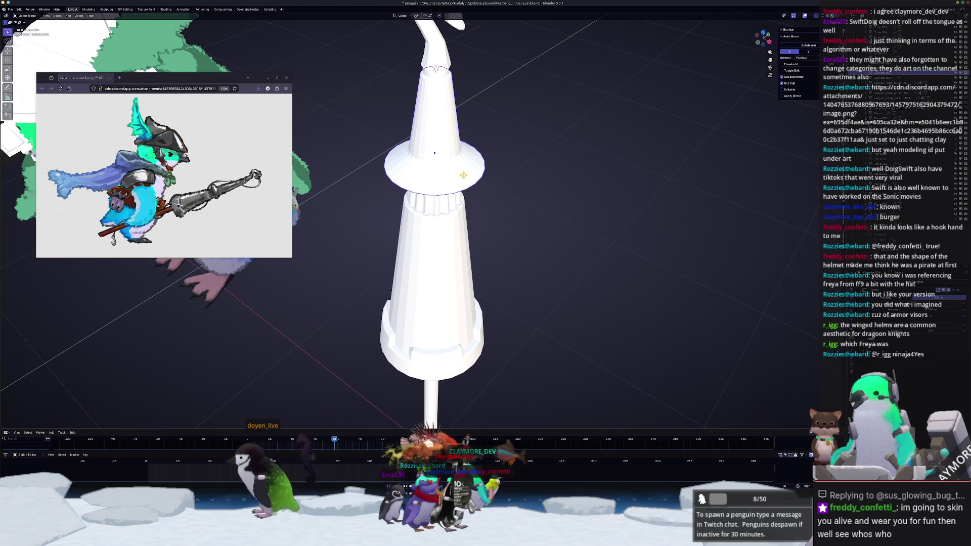
pyautogui.press('Tab')
pyautogui.moveTo(463, 174)
pyautogui.mouseDown(button='middle')
pyautogui.moveTo(451, 147)
pyautogui.moveTo(464, 150)
pyautogui.mouseUp(button='middle')
pyautogui.scroll(-3, 451, 147)
pyautogui.press('Tab')
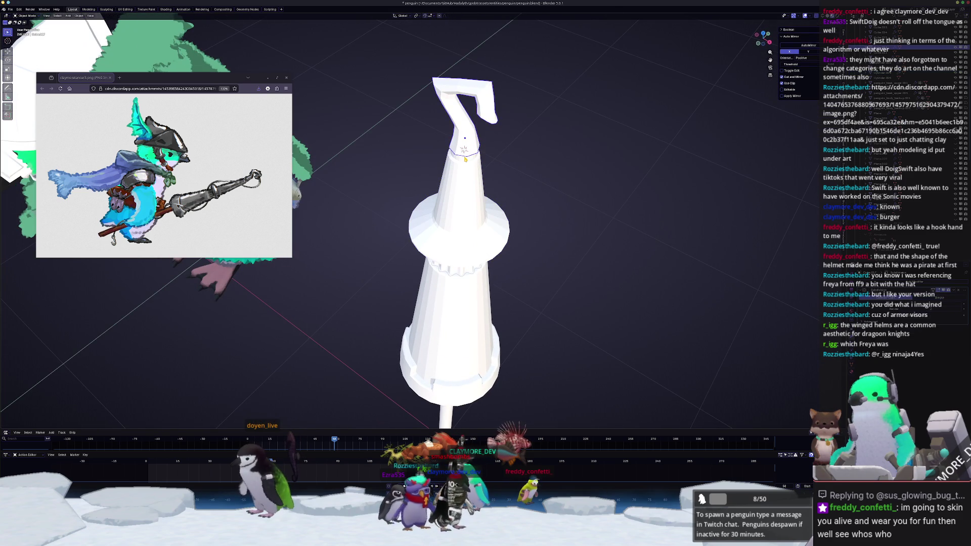
pyautogui.click(464, 150)
pyautogui.press('Tab')
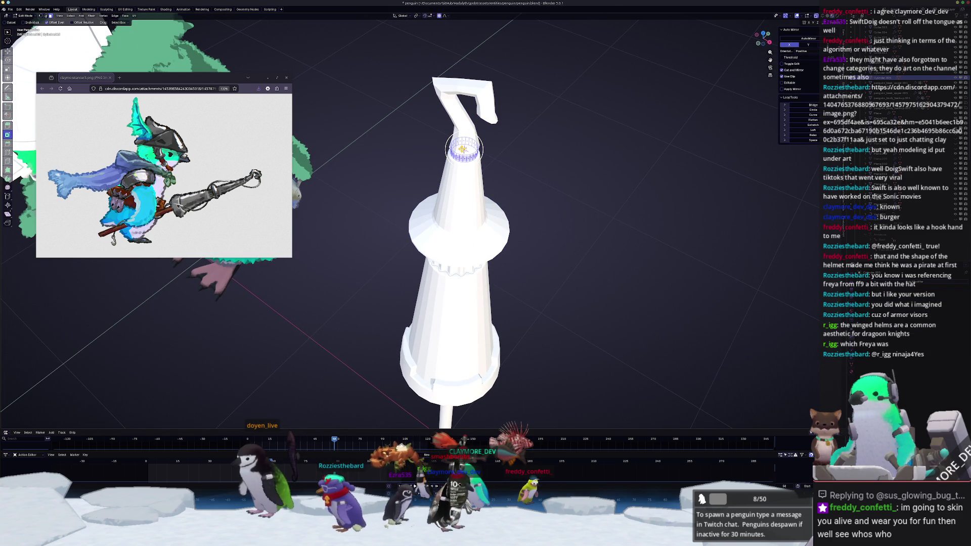
# Step: Cancel the ring enlargement so it returns to its smaller size
pyautogui.rightClick(464, 148)
pyautogui.press('Escape')
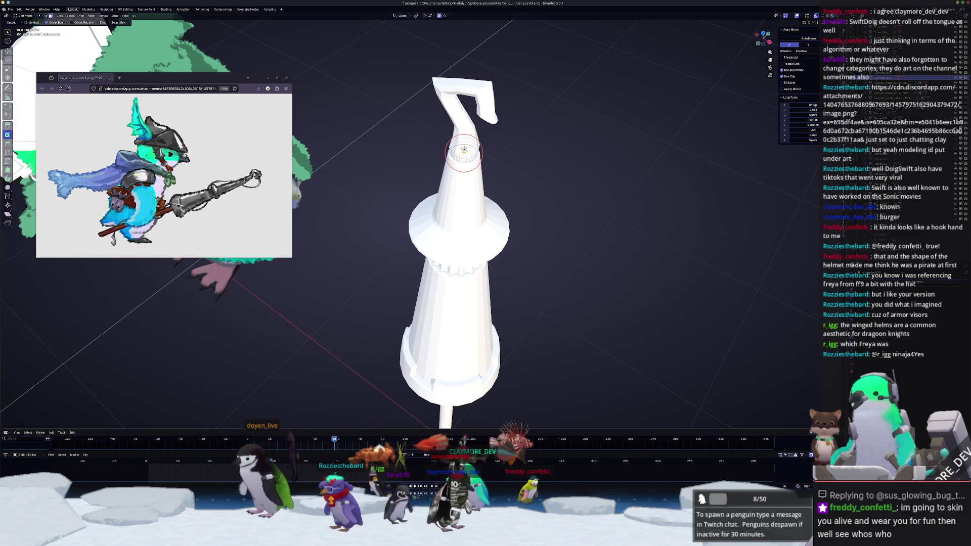
pyautogui.hotkey('ctrl', 'a')
pyautogui.press('Escape')
pyautogui.press('Tab')
pyautogui.moveTo(464, 150); pyautogui.dragTo(470, 150, button='middle')
# Step: Apply Shade Auto Smooth to the hook prop
pyautogui.hotkey('ctrl', 'a')
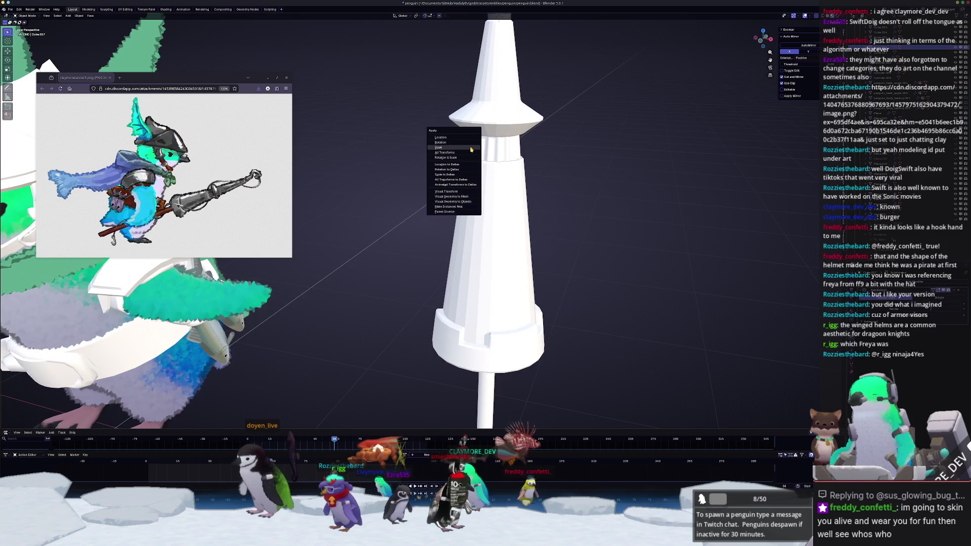
pyautogui.rightClick(546, 106)
pyautogui.click(546, 106)
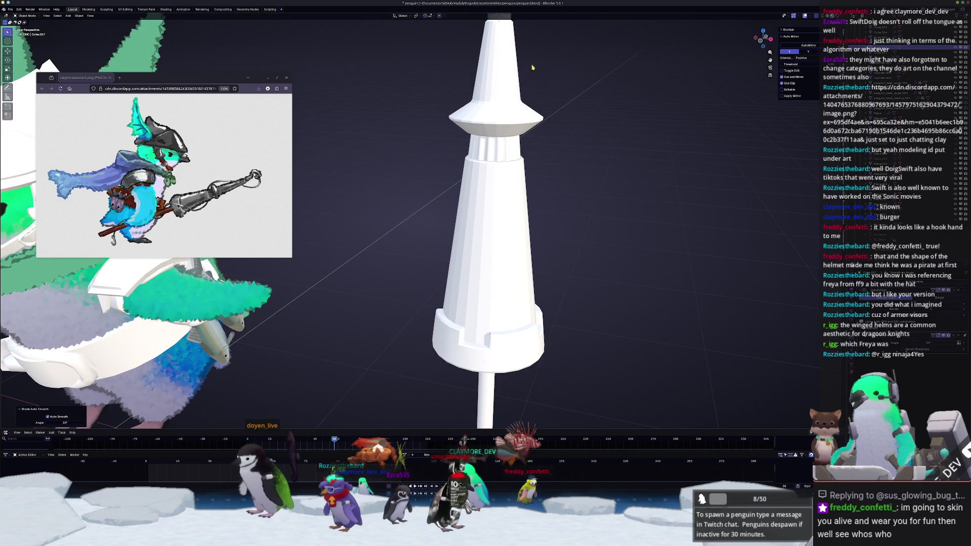
pyautogui.moveTo(546, 106)
pyautogui.mouseDown(button='middle')
pyautogui.moveTo(518, 77)
pyautogui.moveTo(478, 114)
pyautogui.mouseUp(button='middle')
pyautogui.scroll(3, 472, 120)
# Step: Select the edge loop at the hook's base and give it a full crease of 1
pyautogui.press('Tab')
pyautogui.keyDown('alt'); pyautogui.click(471, 192); pyautogui.keyUp('alt')
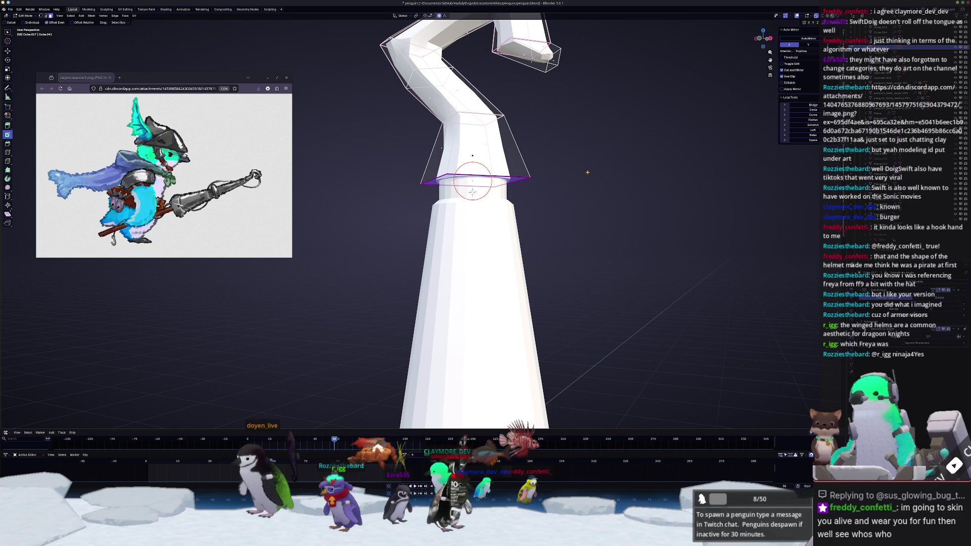
pyautogui.hotkey('shift', 'e')
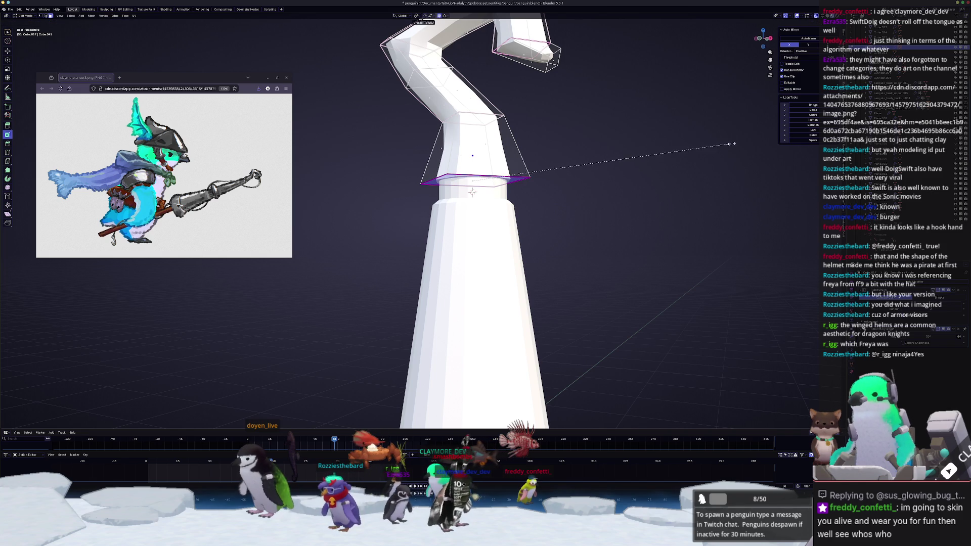
pyautogui.click(472, 192)
pyautogui.moveTo(472, 192); pyautogui.dragTo(469, 260, button='middle')
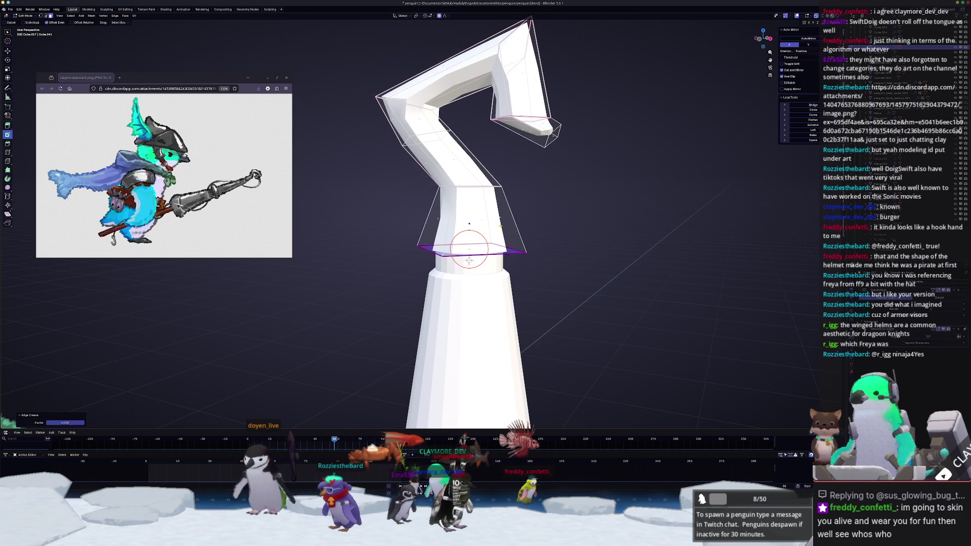
pyautogui.press('Tab')
pyautogui.scroll(-5, 468, 261)
# Step: Apply Shade Auto Smooth to the prop
pyautogui.scroll(-3, 461, 297)
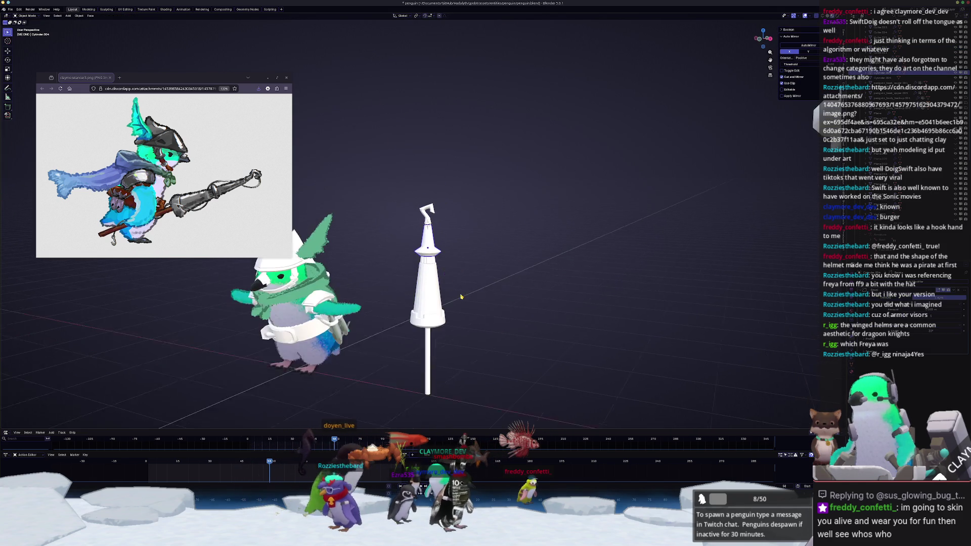
pyautogui.moveTo(461, 297)
pyautogui.mouseDown(button='middle')
pyautogui.moveTo(435, 296)
pyautogui.moveTo(477, 215)
pyautogui.mouseUp(button='middle')
pyautogui.rightClick(400, 175)
pyautogui.click(399, 177)
pyautogui.scroll(6, 505, 172)
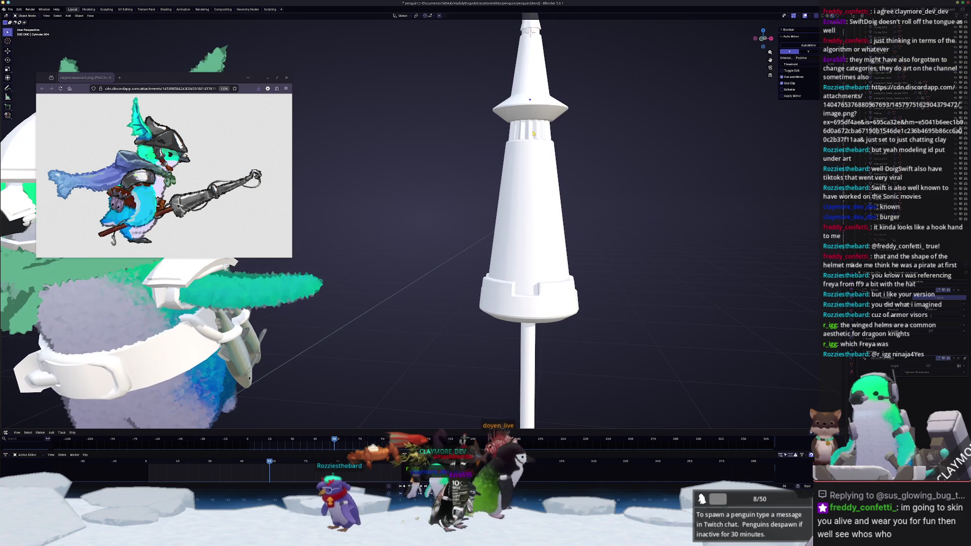
# Step: Select and frame the fluted Bezier circle collar ring
pyautogui.click(890, 214)
pyautogui.press('KP_Decimal')
pyautogui.scroll(2, 551, 167)
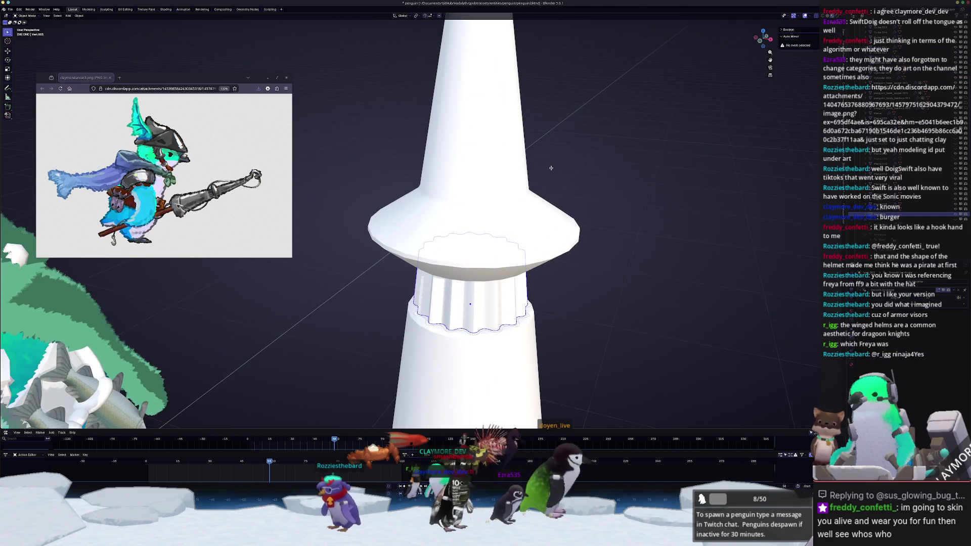
pyautogui.scroll(1, 551, 167)
pyautogui.moveTo(354, 379)
pyautogui.keyDown('shift'); pyautogui.mouseDown(button='middle')
pyautogui.moveTo(537, 272)
pyautogui.moveTo(526, 286)
pyautogui.mouseUp(button='middle'); pyautogui.keyUp('shift')
pyautogui.click(544, 346)
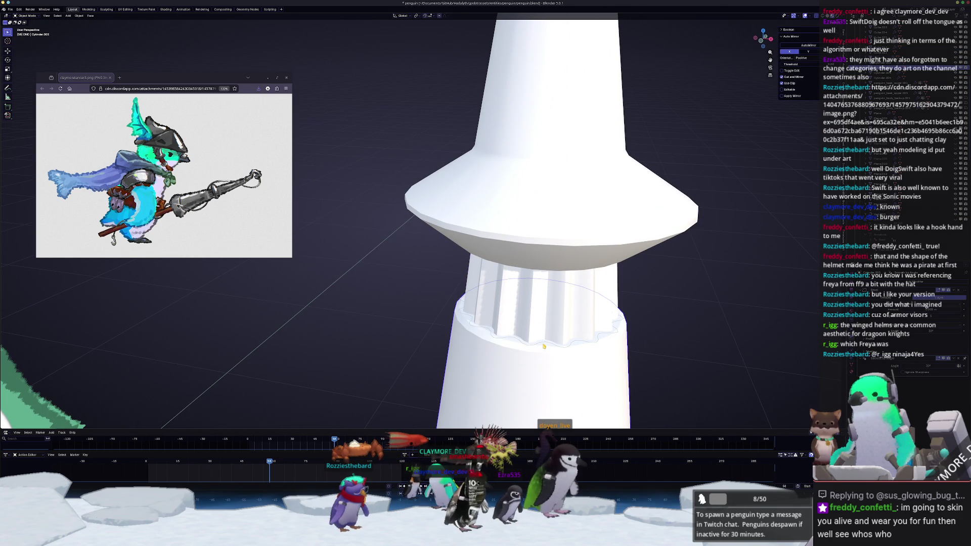
pyautogui.click(602, 339)
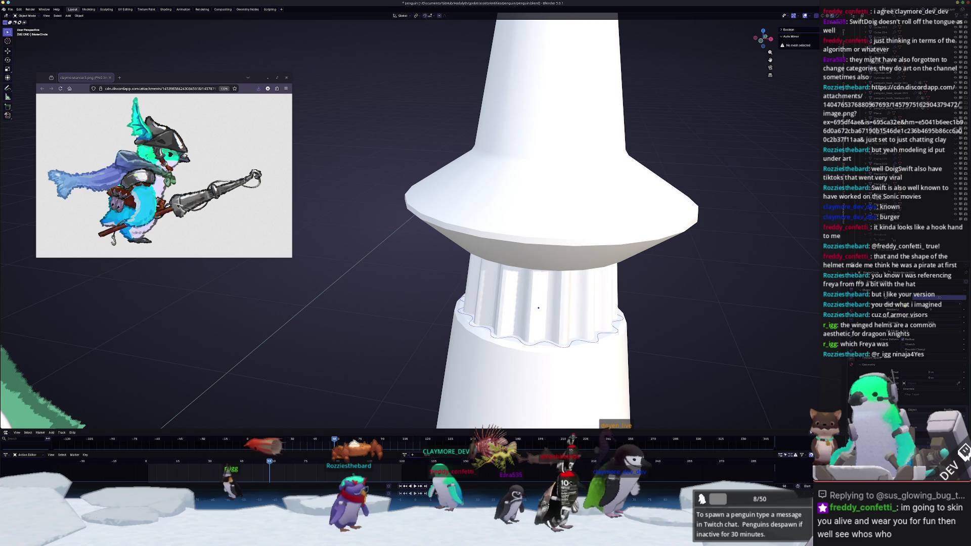
# Step: Shade the Bezier collar ring smooth and enter its Edit Mode
pyautogui.moveTo(532, 327); pyautogui.dragTo(534, 222, button='middle')
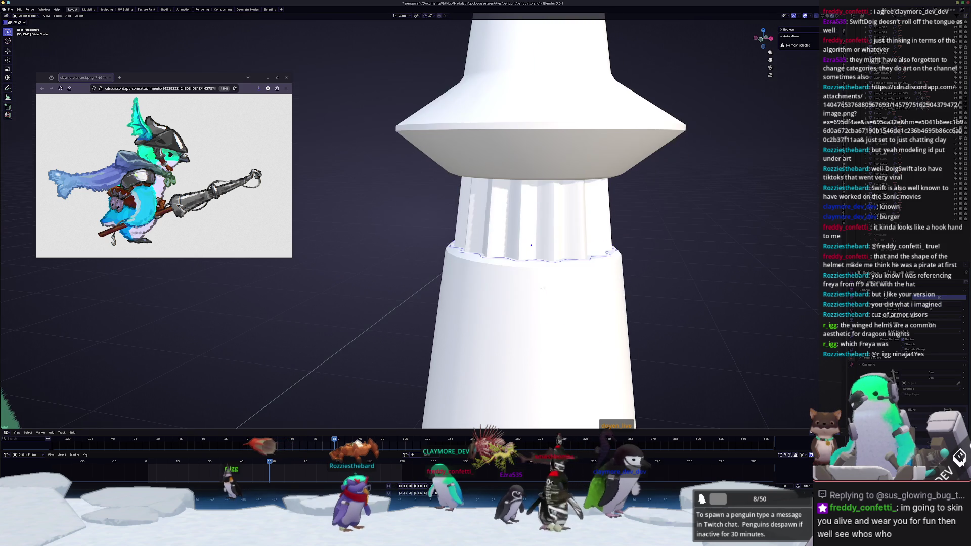
pyautogui.rightClick(534, 221)
pyautogui.click(515, 244)
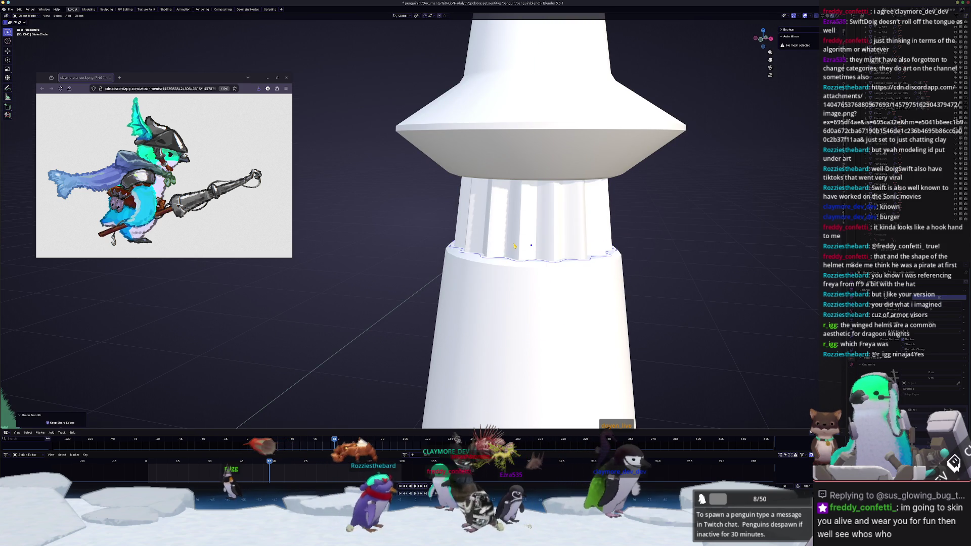
pyautogui.press('Tab')
pyautogui.press('Tab')
pyautogui.scroll(-3, 715, 288)
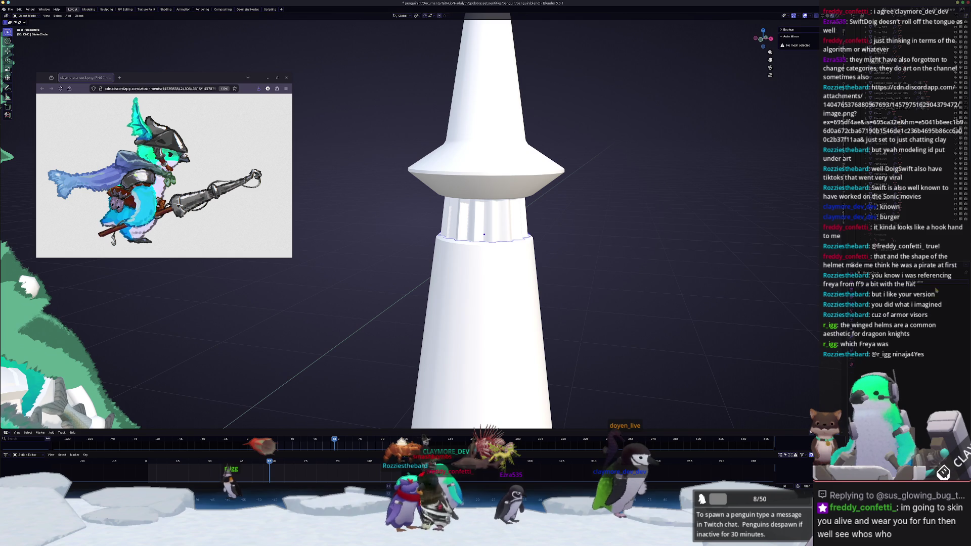
pyautogui.rightClick(499, 225)
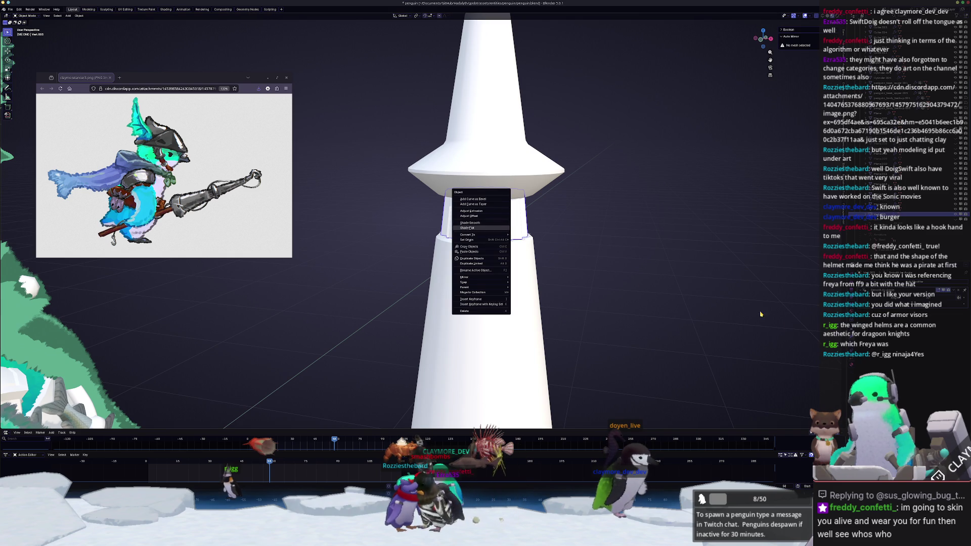
# Step: Set the collar ring to Shade Flat, then back to Shade Smooth
pyautogui.click(470, 228)
pyautogui.rightClick(604, 248)
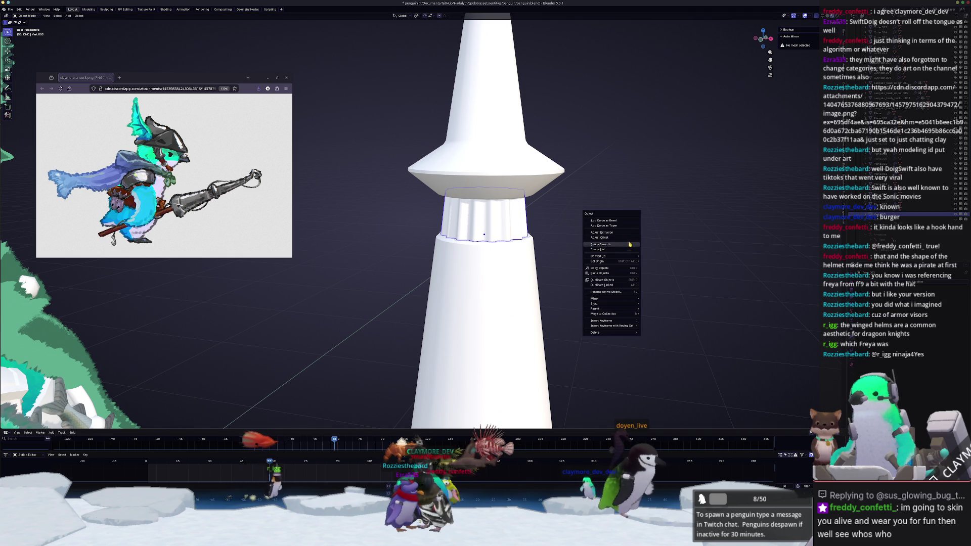
pyautogui.click(608, 245)
pyautogui.scroll(-8, 511, 285)
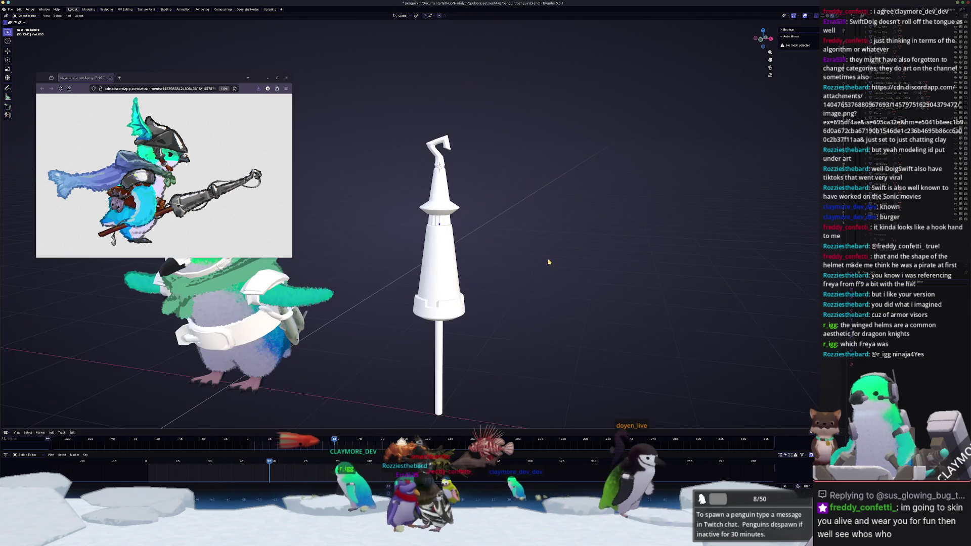
# Step: Make the tower body Cylinder.005 active and give it Shade Auto Smooth
pyautogui.keyDown('alt'); pyautogui.click(459, 288); pyautogui.keyUp('alt')
pyautogui.click(445, 283)
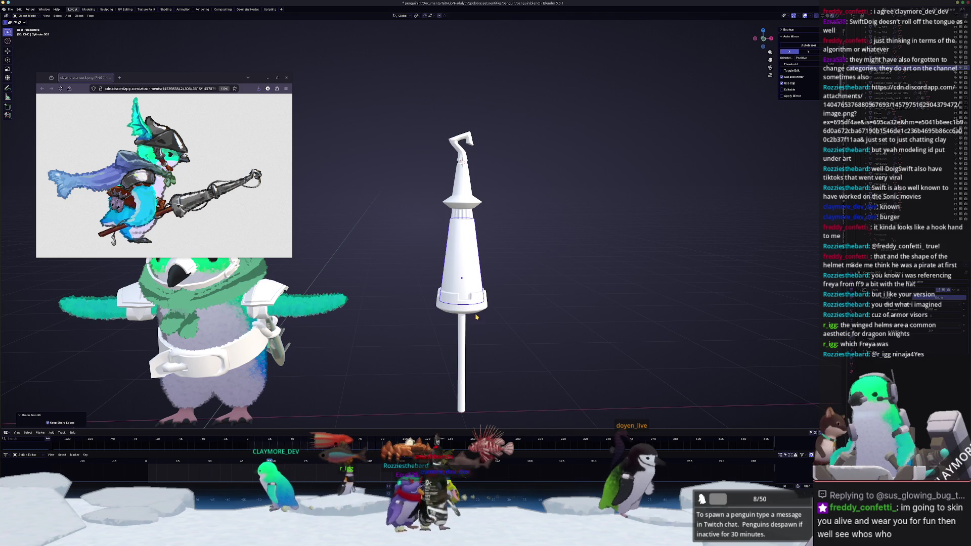
pyautogui.moveTo(498, 354); pyautogui.dragTo(468, 283, button='middle')
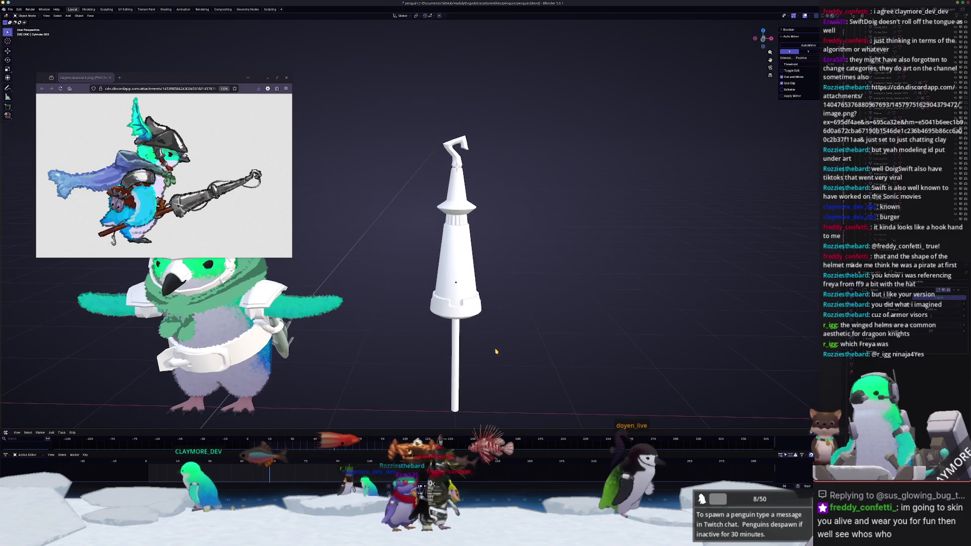
pyautogui.rightClick(466, 280)
pyautogui.click(466, 280)
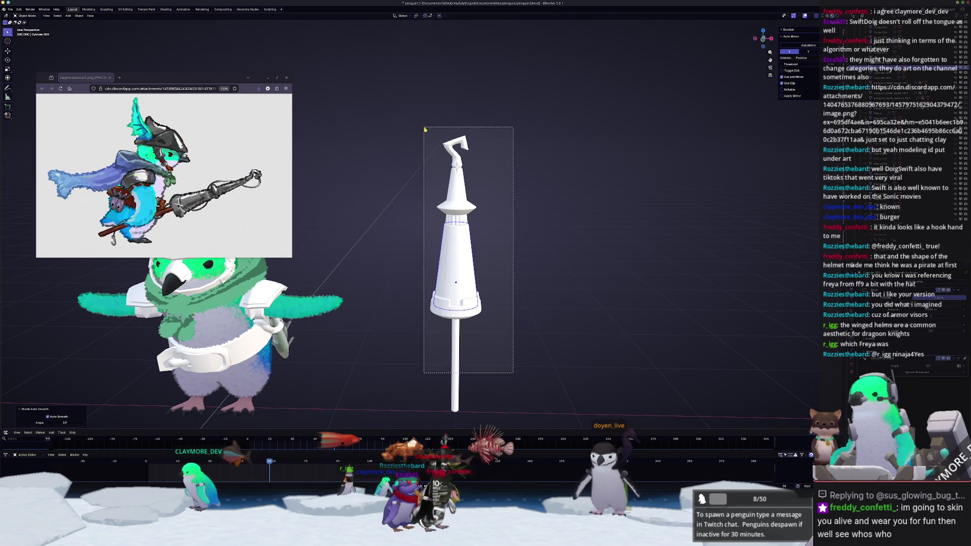
pyautogui.moveTo(426, 139)
pyautogui.mouseDown(button='middle')
pyautogui.moveTo(468, 241)
pyautogui.moveTo(495, 258)
pyautogui.moveTo(515, 250)
pyautogui.mouseUp(button='middle')
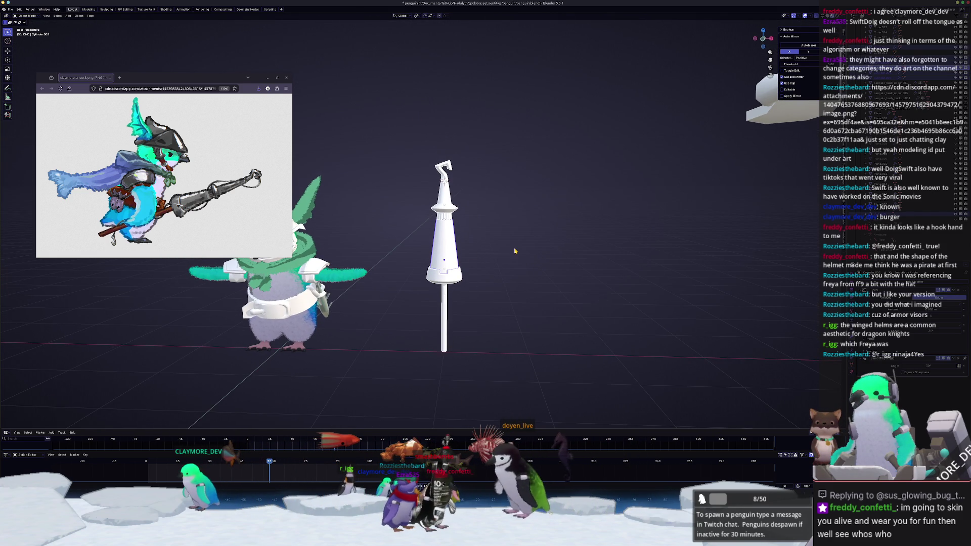
# Step: Convert the selected prop parts to mesh
pyautogui.click(10, 9)
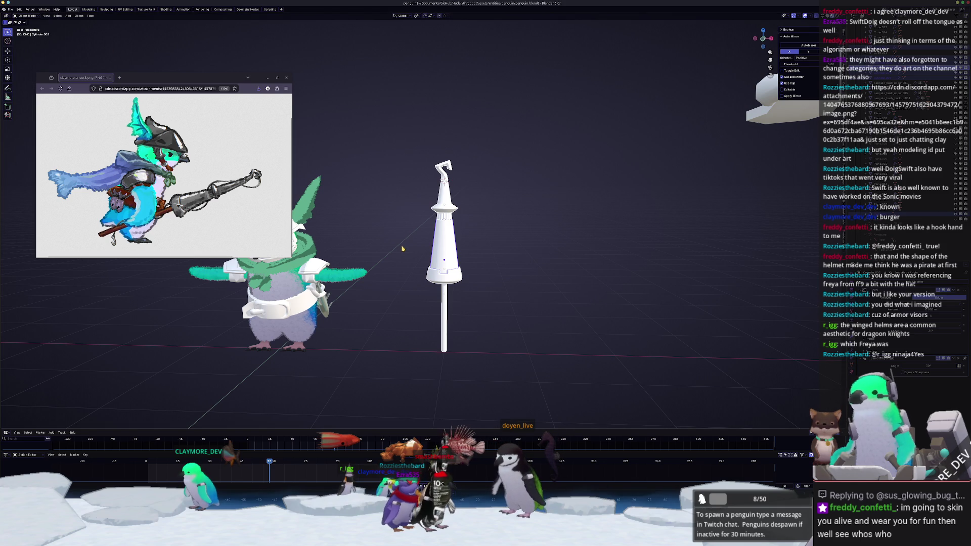
pyautogui.scroll(2, 404, 250)
pyautogui.scroll(-1, 410, 255)
pyautogui.rightClick(418, 263)
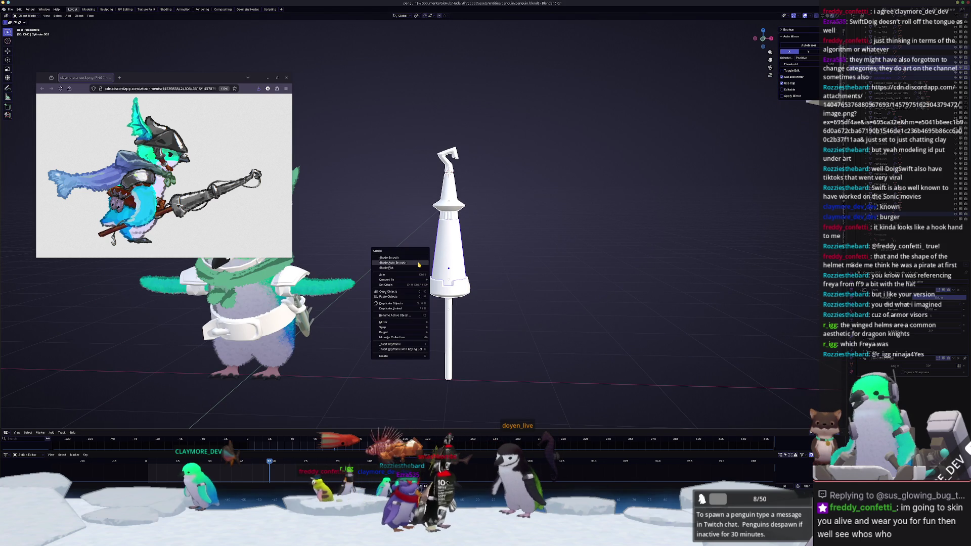
pyautogui.moveTo(396, 282)
pyautogui.click(454, 281)
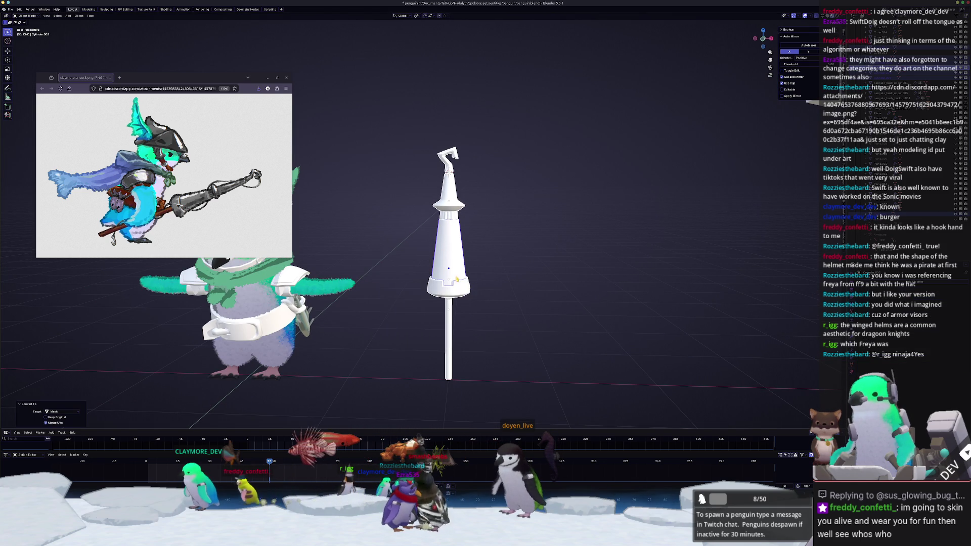
pyautogui.scroll(3, 462, 246)
# Step: Select the fluted ring, the tower body and the upper cone Cylinder.004
pyautogui.moveTo(462, 246); pyautogui.dragTo(468, 267, button='middle')
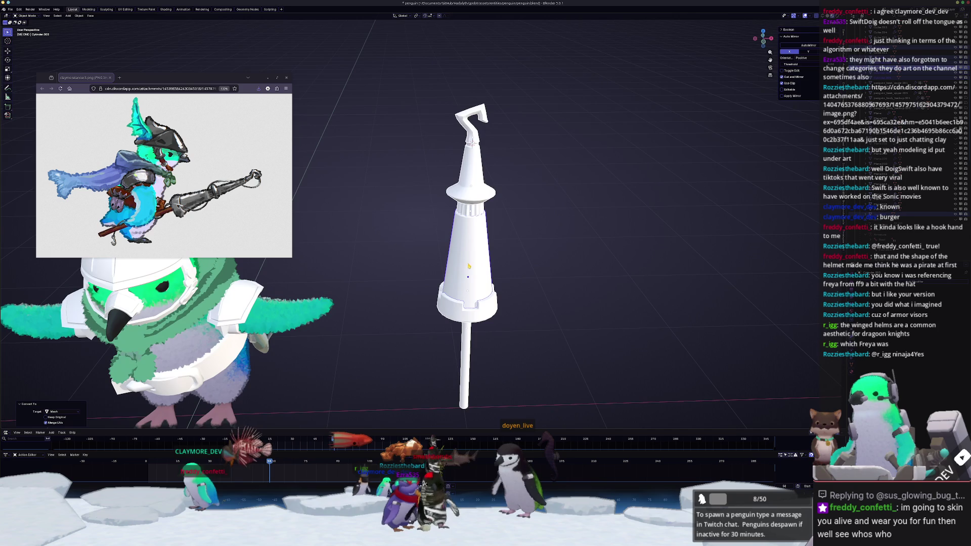
pyautogui.scroll(5, 504, 229)
pyautogui.click(565, 209)
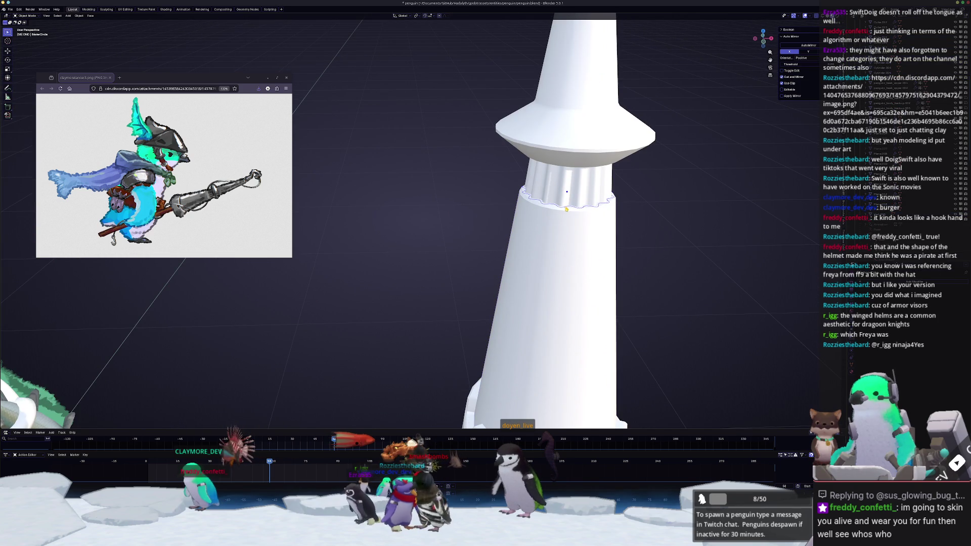
pyautogui.click(565, 210)
pyautogui.scroll(-4, 466, 335)
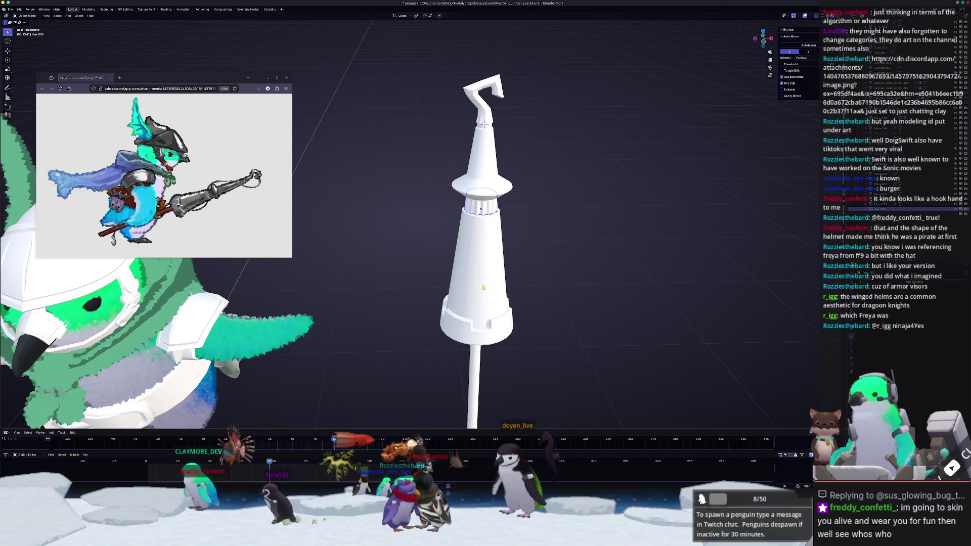
pyautogui.click(474, 128)
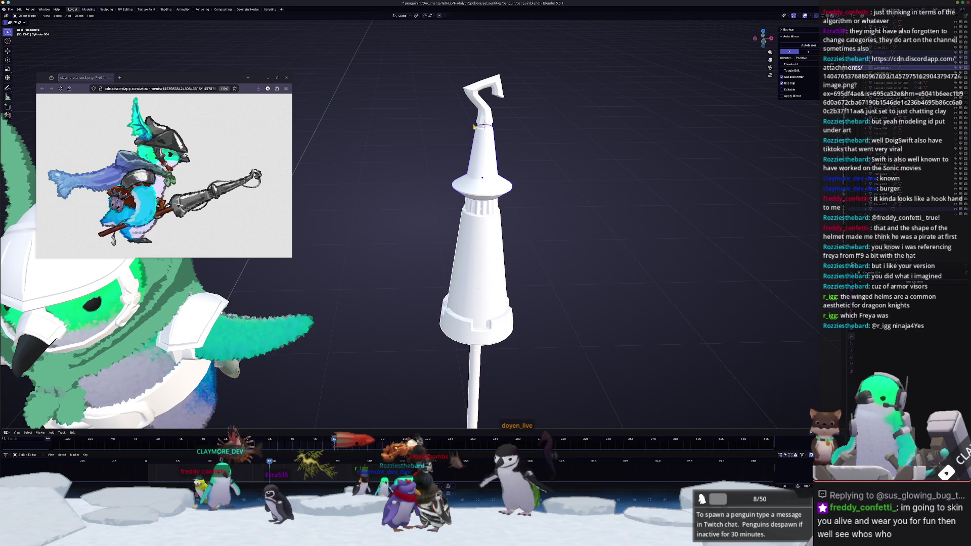
pyautogui.scroll(-3, 493, 132)
# Step: Convert the cone to a mesh and apply the spear's transforms
pyautogui.rightClick(419, 202)
pyautogui.moveTo(419, 201)
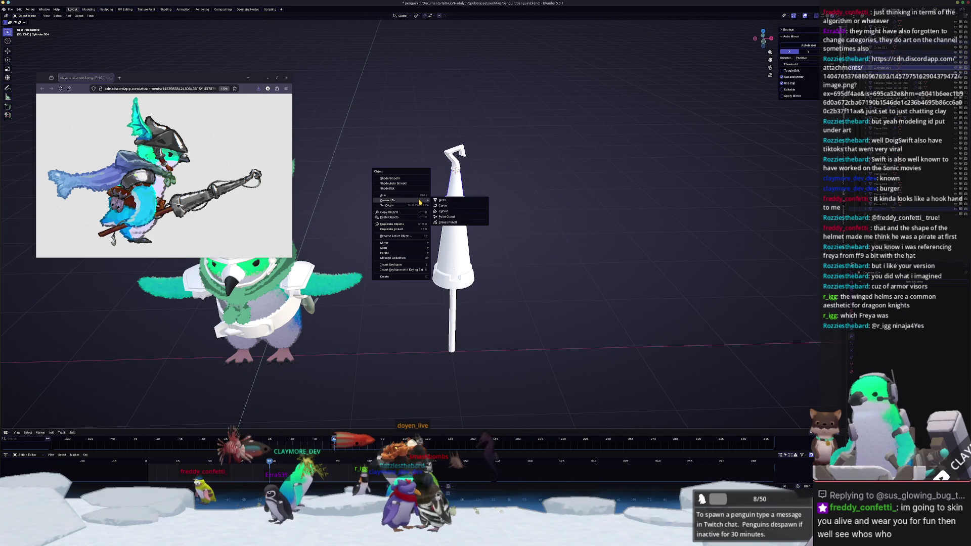
pyautogui.click(457, 201)
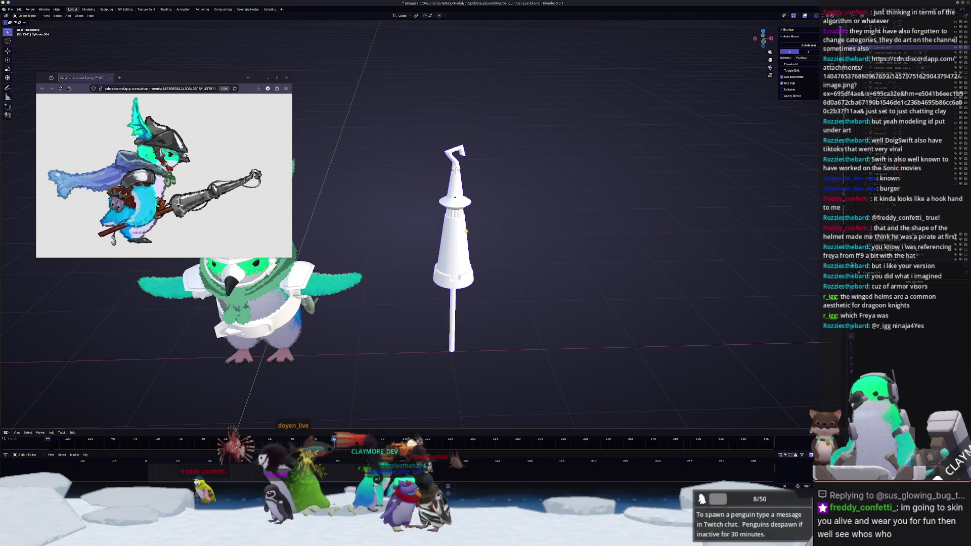
pyautogui.hotkey('ctrl', 'a')
pyautogui.click(440, 235)
# Step: In front view, clear the spear's location, raise it along Z and apply all transforms
pyautogui.moveTo(466, 236); pyautogui.dragTo(465, 273, button='middle')
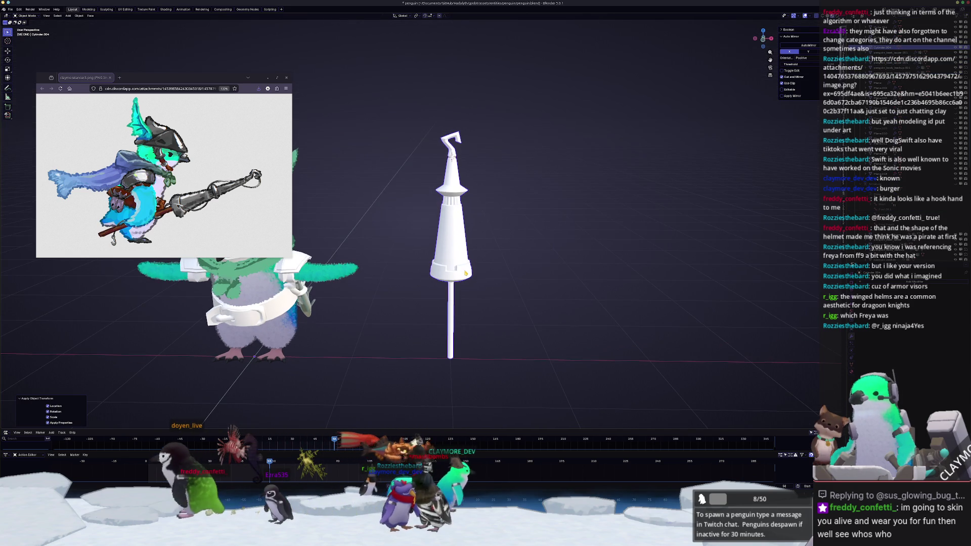
pyautogui.press('KP_1')
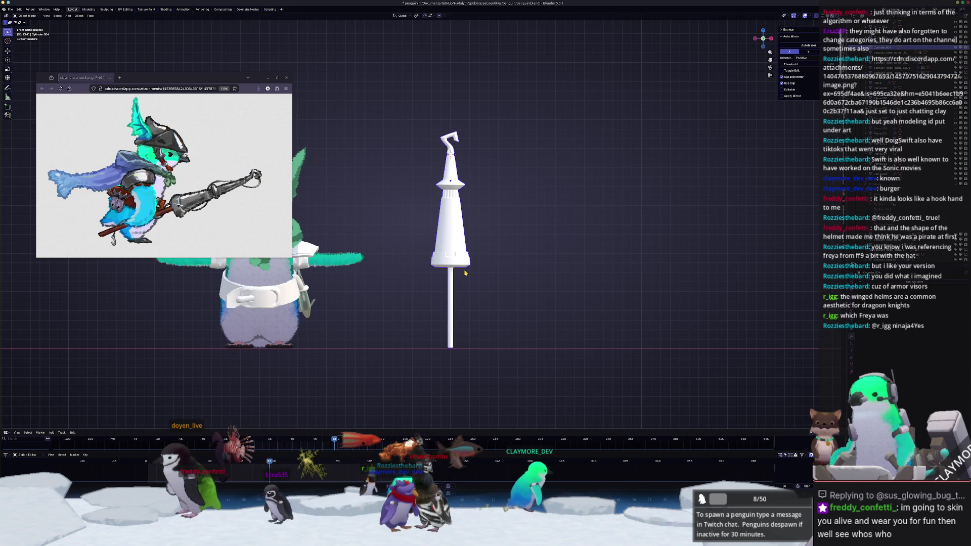
pyautogui.hotkey('alt', 'g')
pyautogui.press('KP_Decimal')
pyautogui.press('g')
pyautogui.press('z')
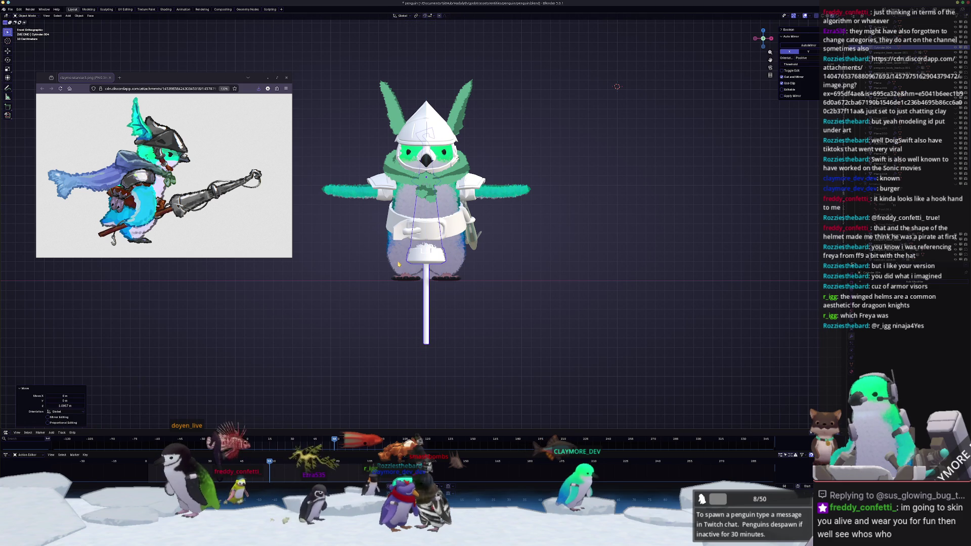
pyautogui.click(398, 262)
pyautogui.hotkey('ctrl', 'a')
pyautogui.click(398, 258)
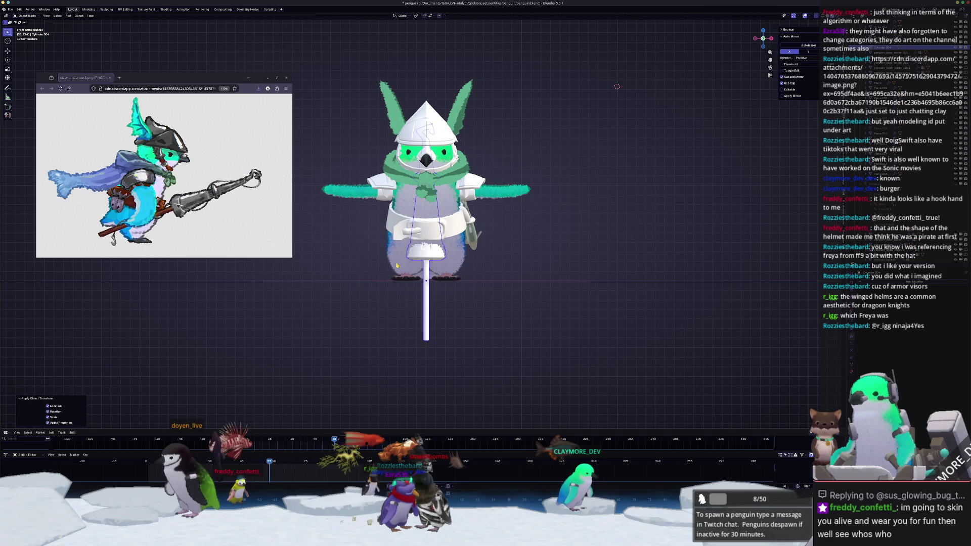
# Step: Move the spear 2 m along X beside the penguin, then isolate it for mesh editing
pyautogui.press('g')
pyautogui.press('x')
pyautogui.press('2')
pyautogui.press('Return')
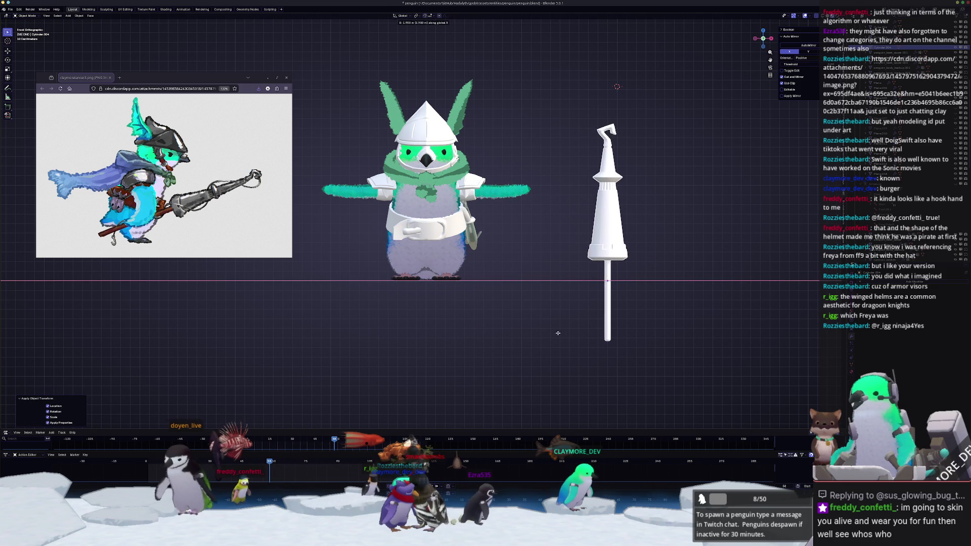
pyautogui.keyDown('shift'); pyautogui.moveTo(635, 181); pyautogui.dragTo(531, 210, button='middle'); pyautogui.keyUp('shift')
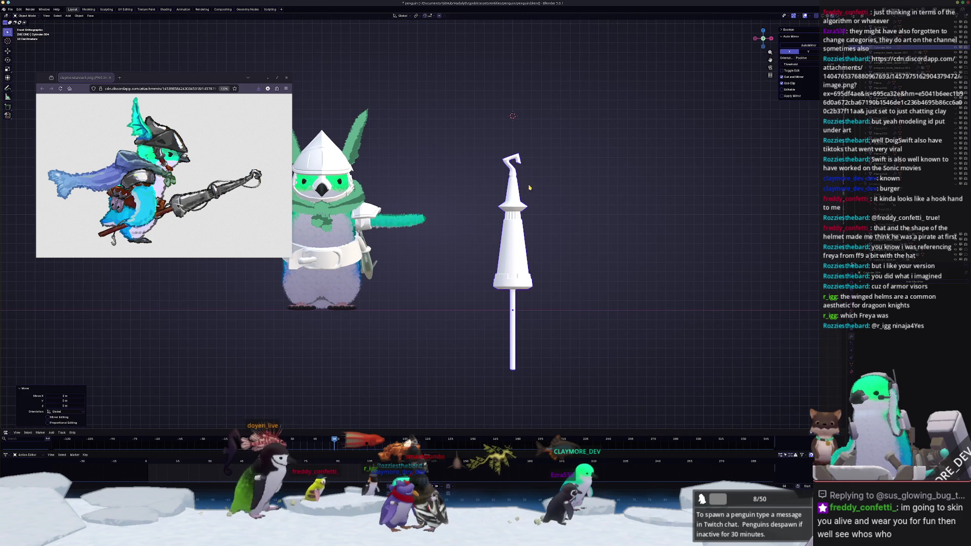
pyautogui.scroll(1, 584, 169)
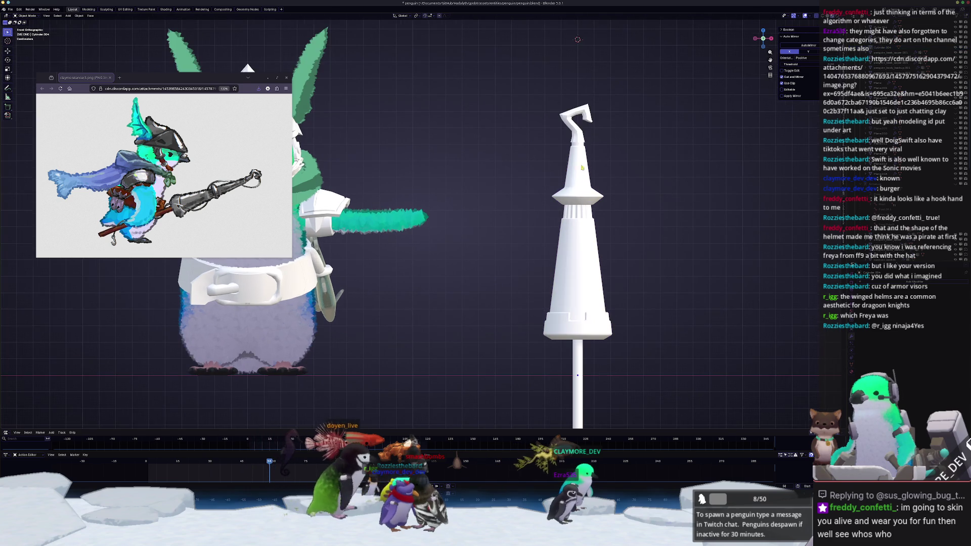
pyautogui.scroll(2, 584, 169)
pyautogui.scroll(2, 631, 106)
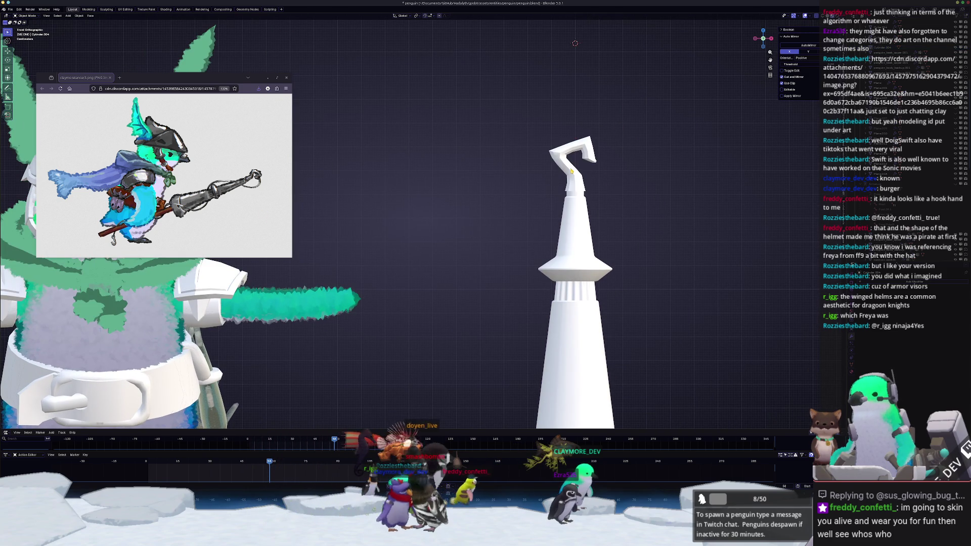
pyautogui.press('KP_Divide')
pyautogui.press('Tab')
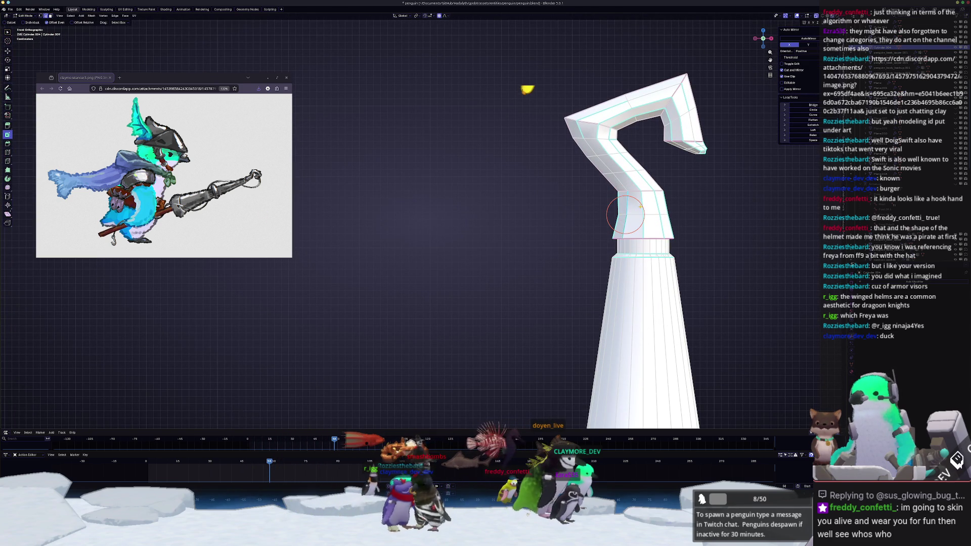
# Step: Inspect the hook mesh from several angles, switching between Edit and Object Mode
pyautogui.moveTo(527, 300); pyautogui.dragTo(527, 335, button='middle')
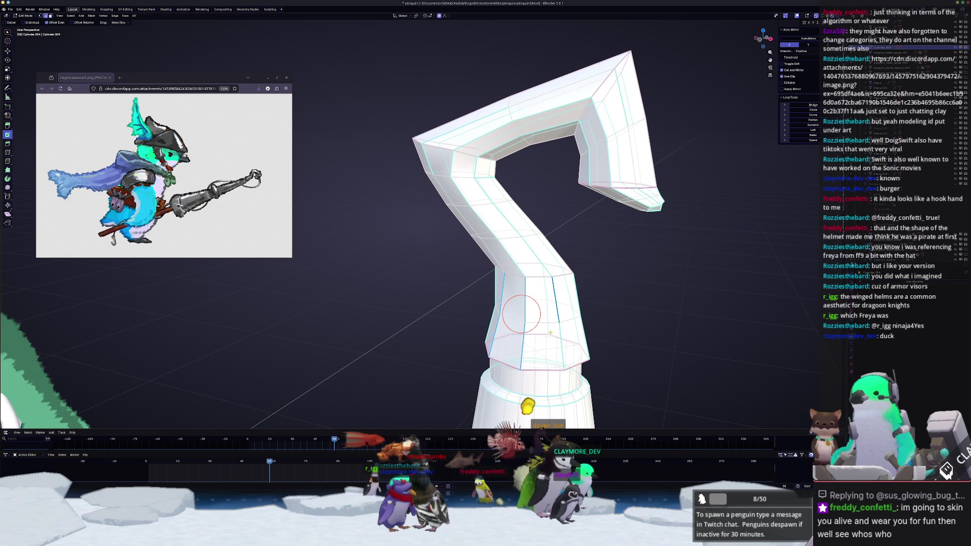
pyautogui.press('KP_Divide')
pyautogui.moveTo(546, 324)
pyautogui.mouseDown(button='middle')
pyautogui.moveTo(494, 258)
pyautogui.moveTo(455, 258)
pyautogui.moveTo(419, 218)
pyautogui.moveTo(409, 221)
pyautogui.moveTo(412, 236)
pyautogui.moveTo(443, 208)
pyautogui.mouseUp(button='middle')
pyautogui.scroll(6, 494, 258)
pyautogui.scroll(-3, 494, 258)
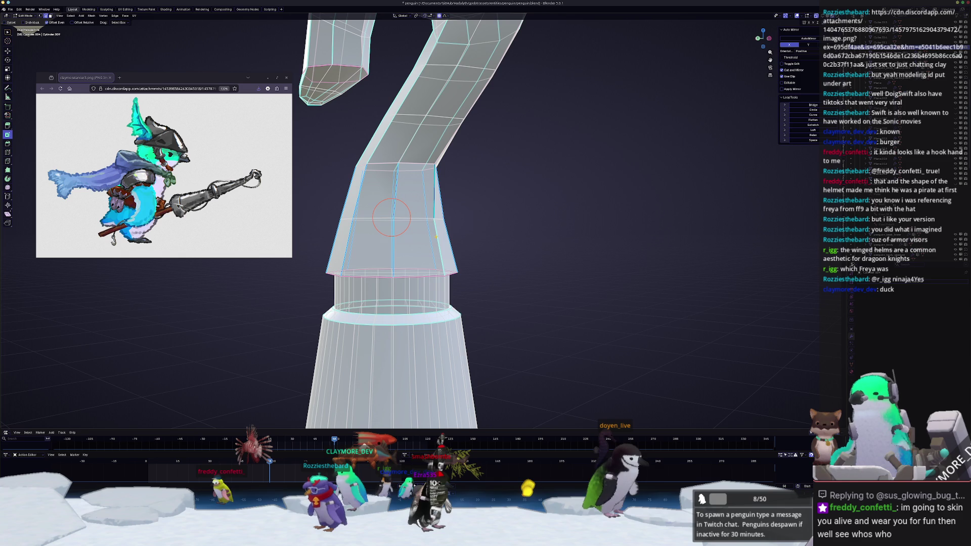
pyautogui.rightClick(465, 219)
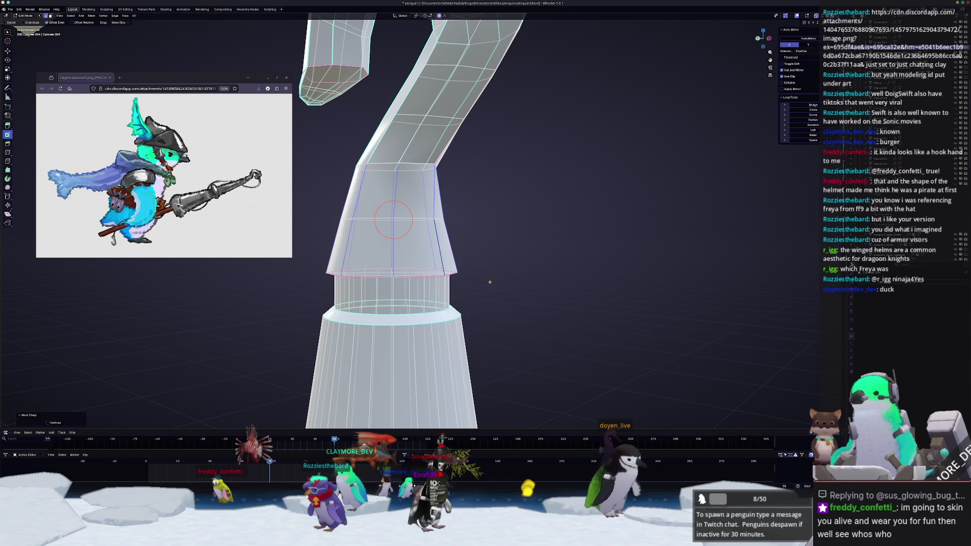
pyautogui.press('Tab')
pyautogui.scroll(-4, 478, 271)
pyautogui.moveTo(477, 270)
pyautogui.mouseDown(button='middle')
pyautogui.moveTo(566, 283)
pyautogui.moveTo(535, 276)
pyautogui.mouseUp(button='middle')
pyautogui.scroll(3, 553, 280)
pyautogui.press('Tab')
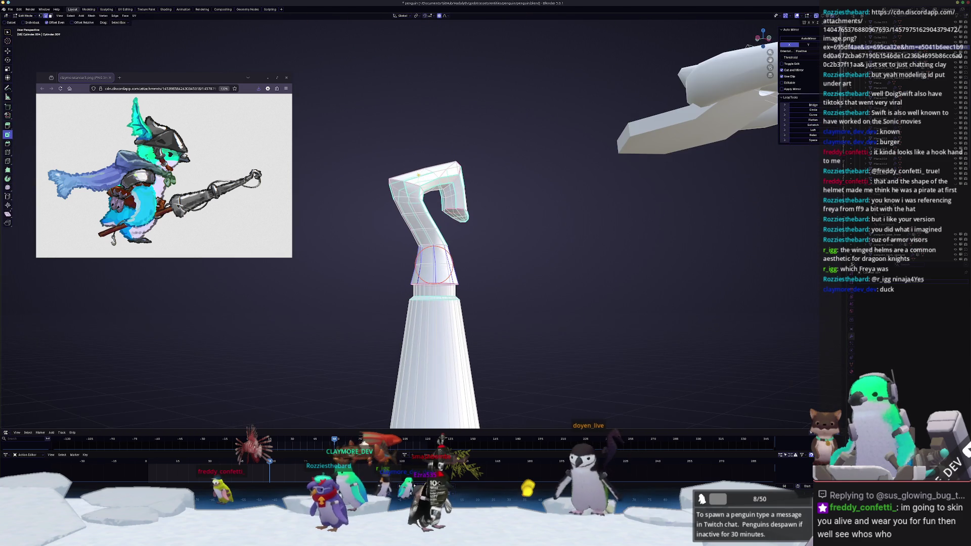
pyautogui.scroll(2, 435, 243)
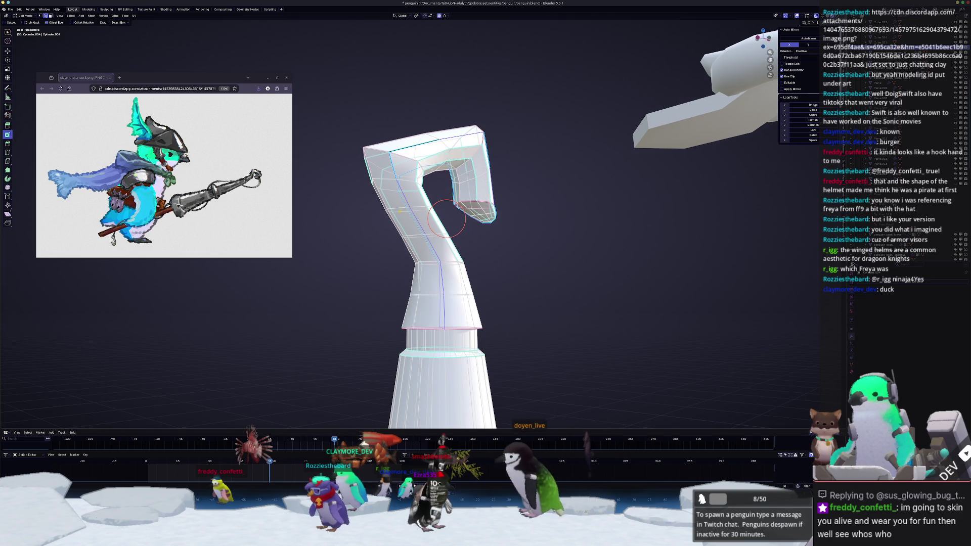
# Step: Mark the chosen hook edges sharp, then clear the sharp marking and check the shading
pyautogui.rightClick(372, 260)
pyautogui.moveTo(435, 243)
pyautogui.mouseDown(button='middle')
pyautogui.moveTo(372, 260)
pyautogui.moveTo(364, 273)
pyautogui.moveTo(463, 204)
pyautogui.mouseUp(button='middle')
pyautogui.click(372, 260)
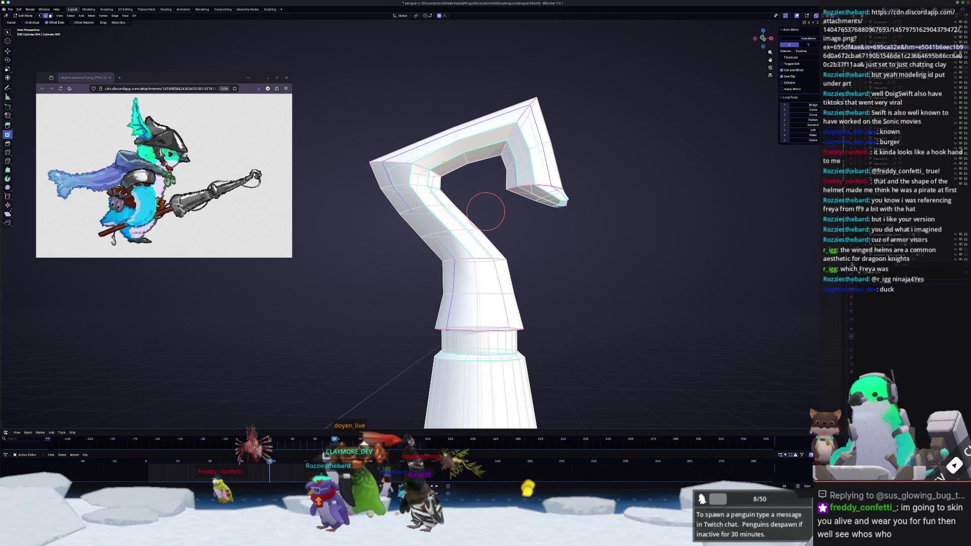
pyautogui.rightClick(444, 162)
pyautogui.click(444, 162)
pyautogui.moveTo(445, 166)
pyautogui.mouseDown(button='middle')
pyautogui.moveTo(494, 192)
pyautogui.moveTo(388, 233)
pyautogui.mouseUp(button='middle')
pyautogui.press('Tab')
pyautogui.press('Tab')
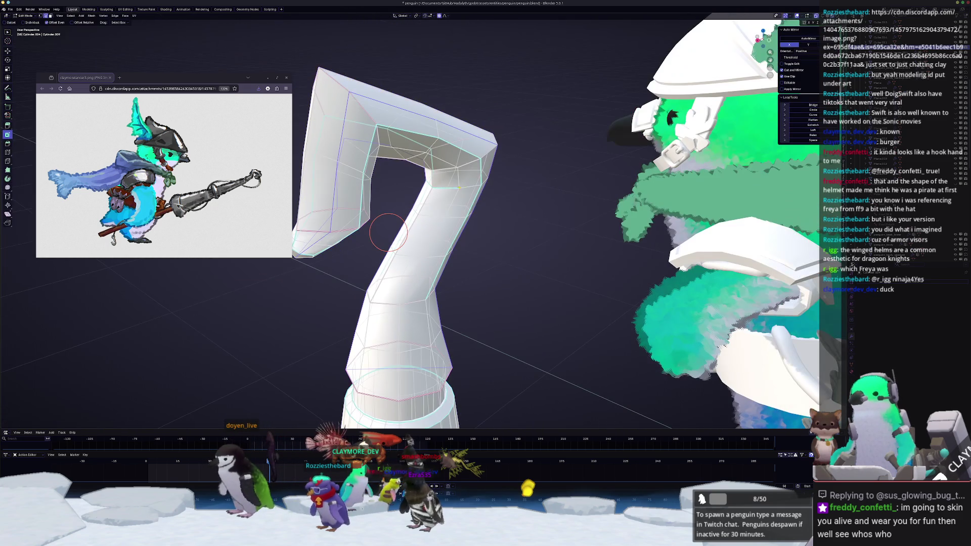
pyautogui.moveTo(446, 188)
pyautogui.mouseDown(button='middle')
pyautogui.moveTo(459, 175)
pyautogui.moveTo(379, 225)
pyautogui.moveTo(432, 212)
pyautogui.moveTo(461, 143)
pyautogui.moveTo(483, 203)
pyautogui.mouseUp(button='middle')
pyautogui.rightClick(442, 176)
pyautogui.press('Tab')
pyautogui.press('Tab')
pyautogui.press('Tab')
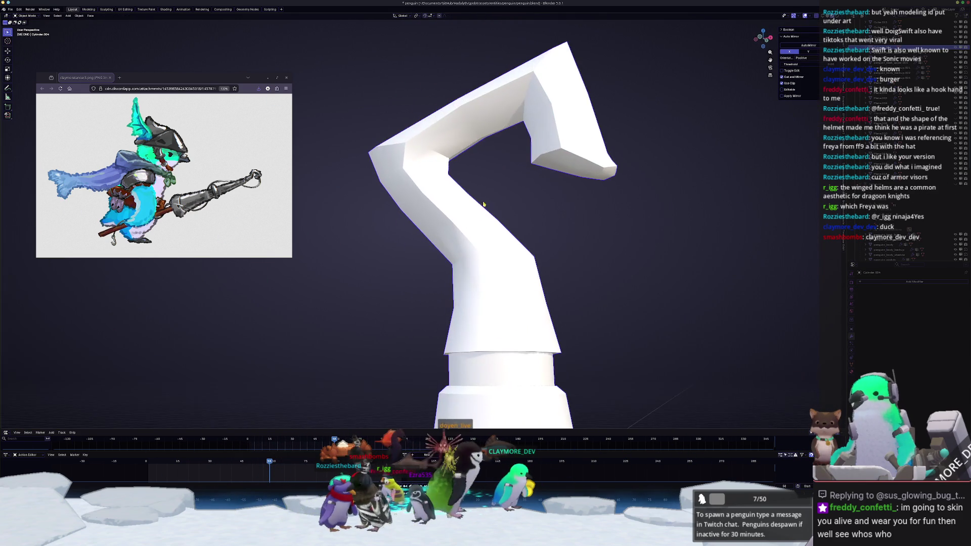
# Step: Zoom out to a Front Orthographic view of spear and penguin, then open the Shift+A Add menu
pyautogui.scroll(-8, 483, 203)
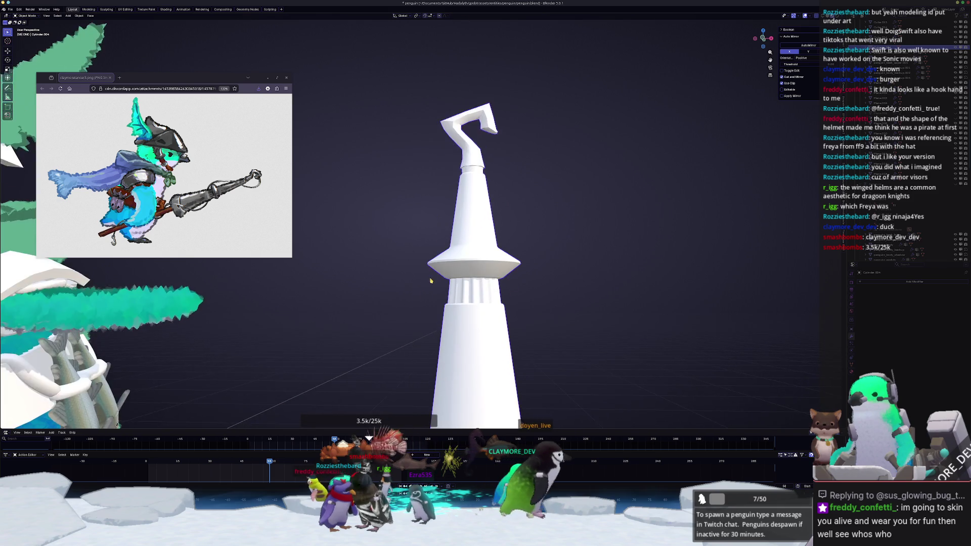
pyautogui.press('KP_1')
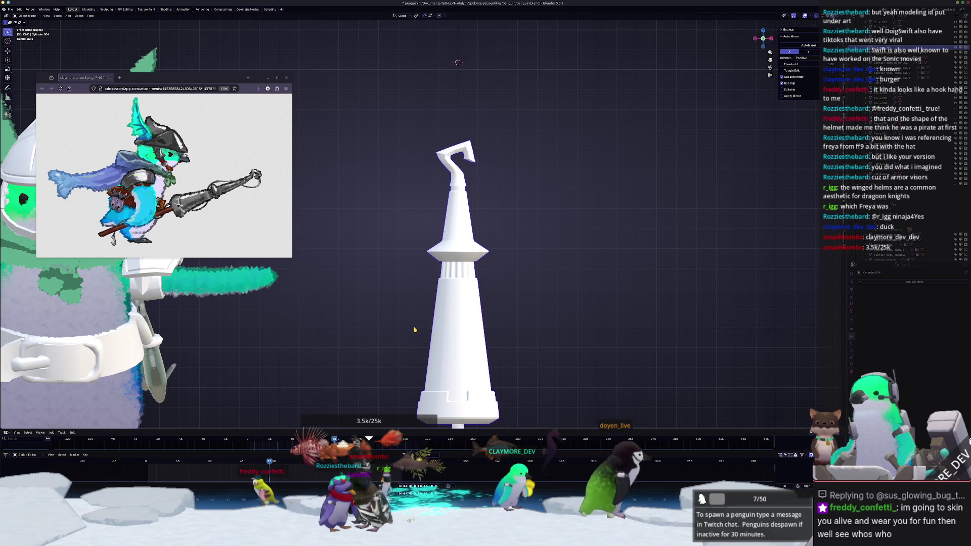
pyautogui.keyDown('shift'); pyautogui.scroll(-3, 439, 328); pyautogui.keyUp('shift')
pyautogui.scroll(-2, 443, 197)
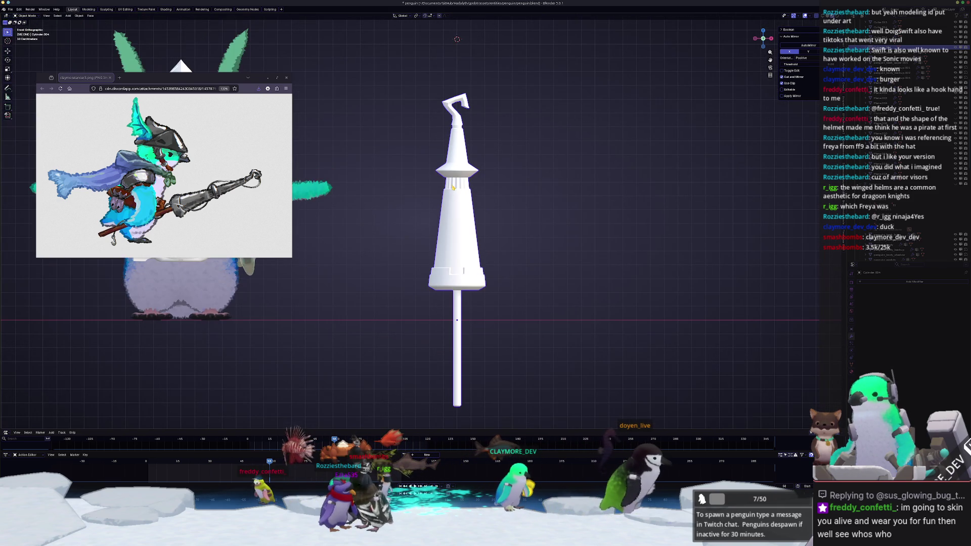
pyautogui.scroll(-2, 520, 200)
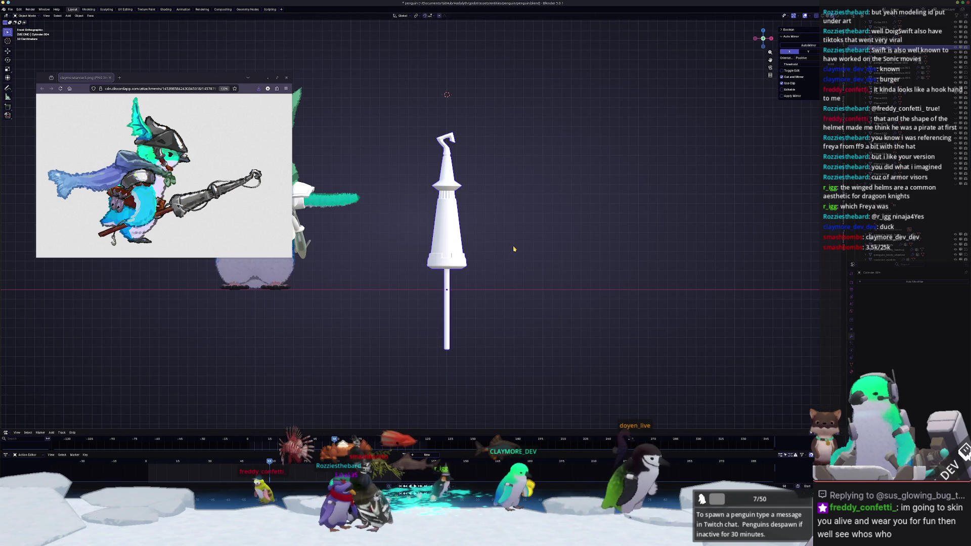
pyautogui.hotkey('shift', 'a')
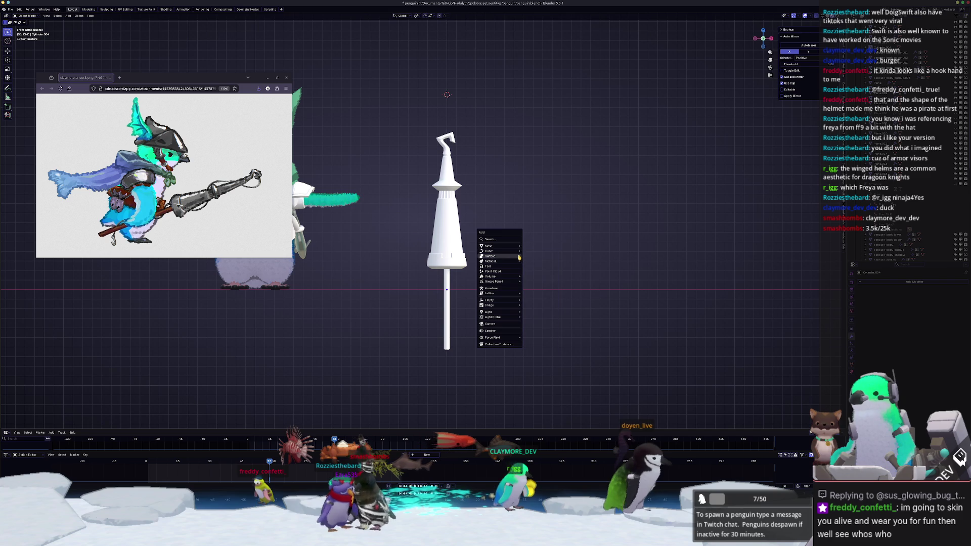
# Step: Add a single-vertex mesh and pan the view down toward the spear
pyautogui.moveTo(512, 248)
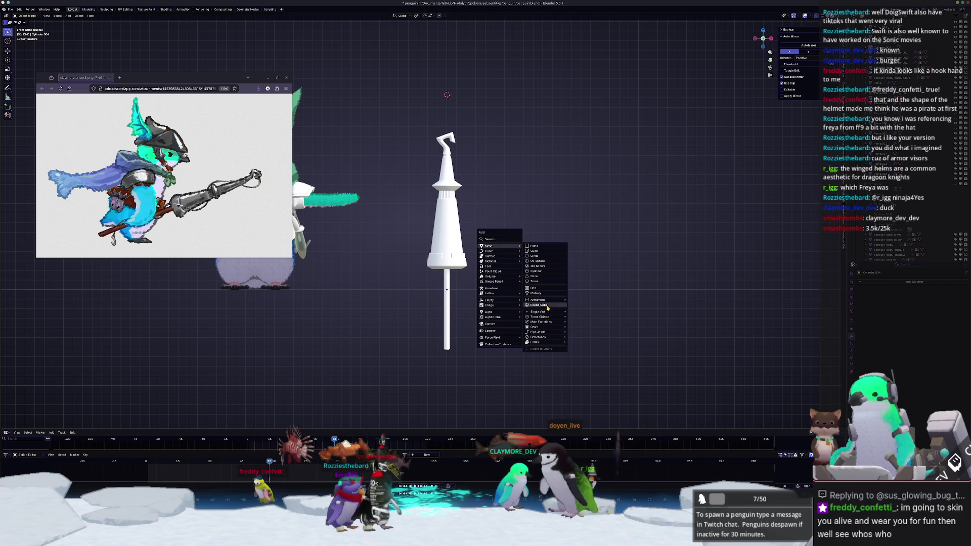
pyautogui.click(581, 312)
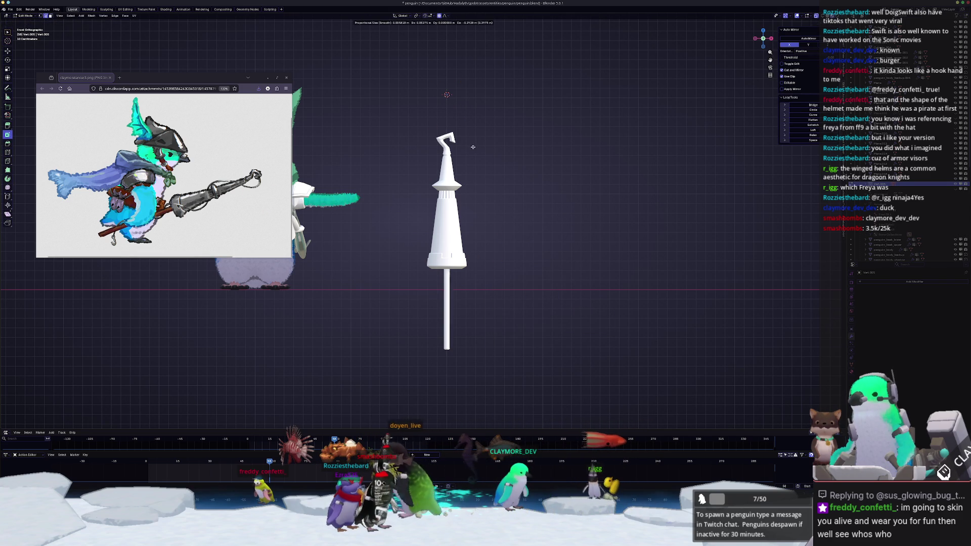
pyautogui.scroll(3, 507, 74)
pyautogui.keyDown('shift'); pyautogui.moveTo(507, 74); pyautogui.dragTo(498, 156, button='middle'); pyautogui.keyUp('shift')
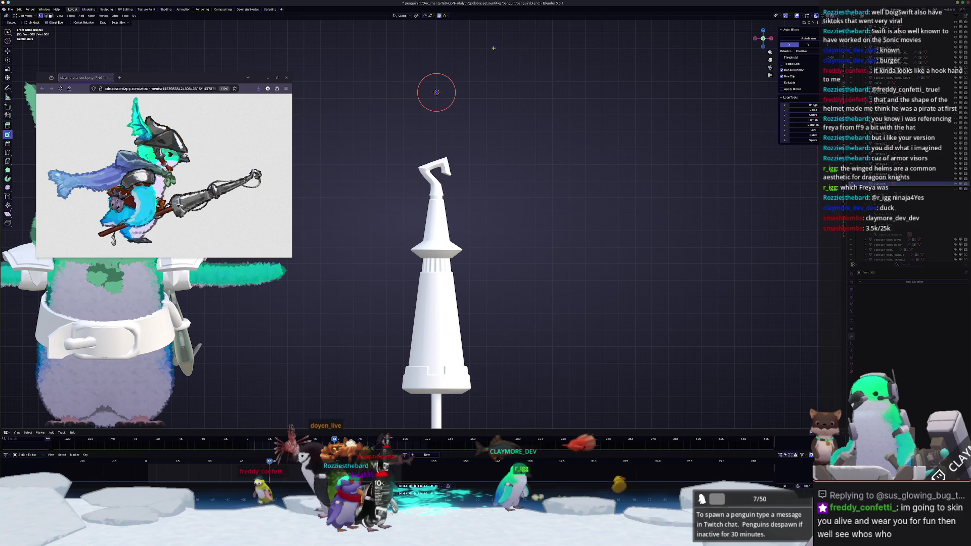
# Step: Move the new vertex to the hook's tip and extrude a short segment downward
pyautogui.press('g')
pyautogui.click(506, 133)
pyautogui.scroll(2, 505, 132)
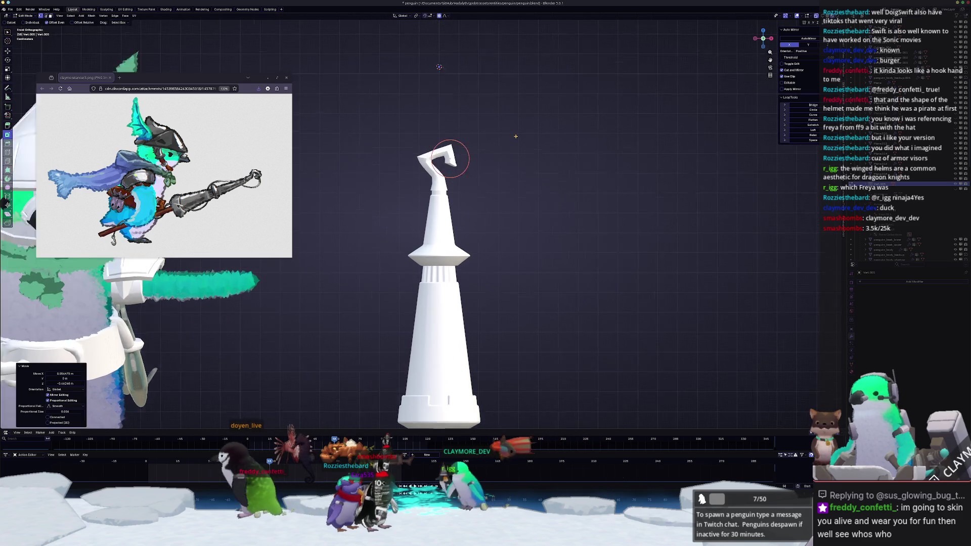
pyautogui.press('g')
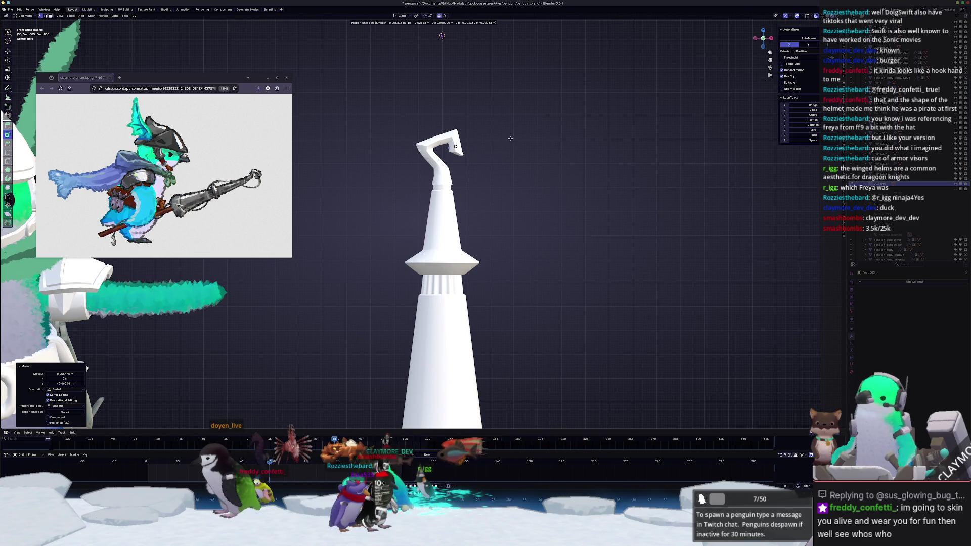
pyautogui.click(509, 137)
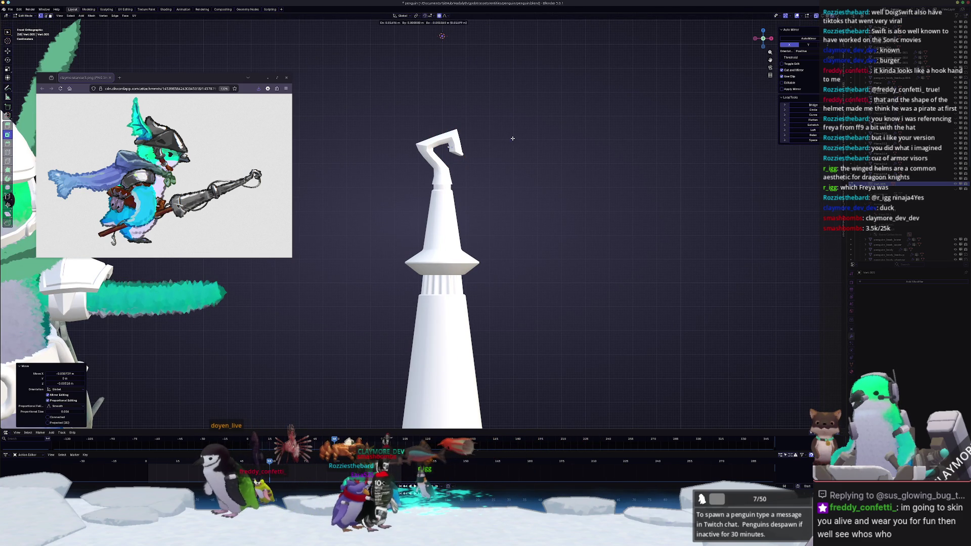
pyautogui.click(536, 147)
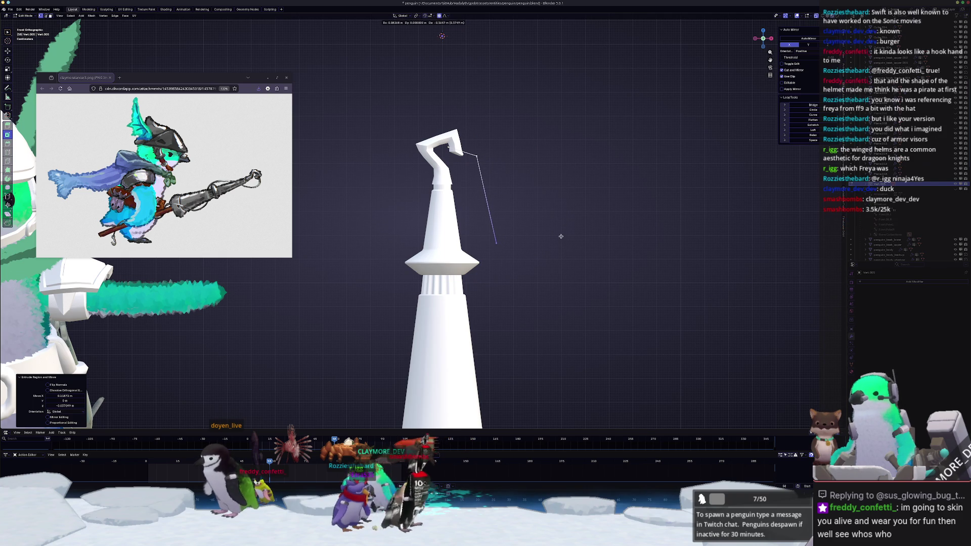
# Step: Extrude the wire to a new point beside the collar
pyautogui.click(551, 208)
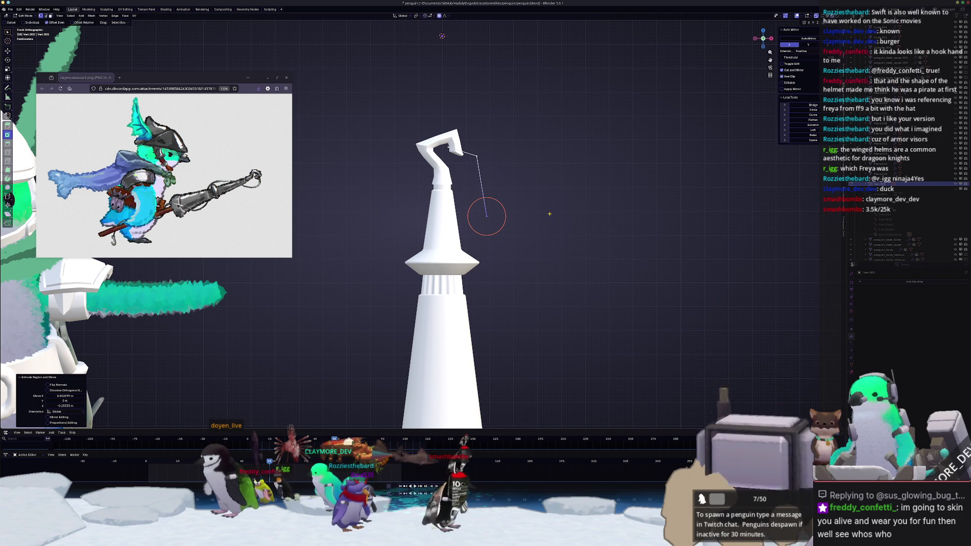
pyautogui.moveTo(551, 208); pyautogui.dragTo(518, 191, button='middle')
pyautogui.press('e')
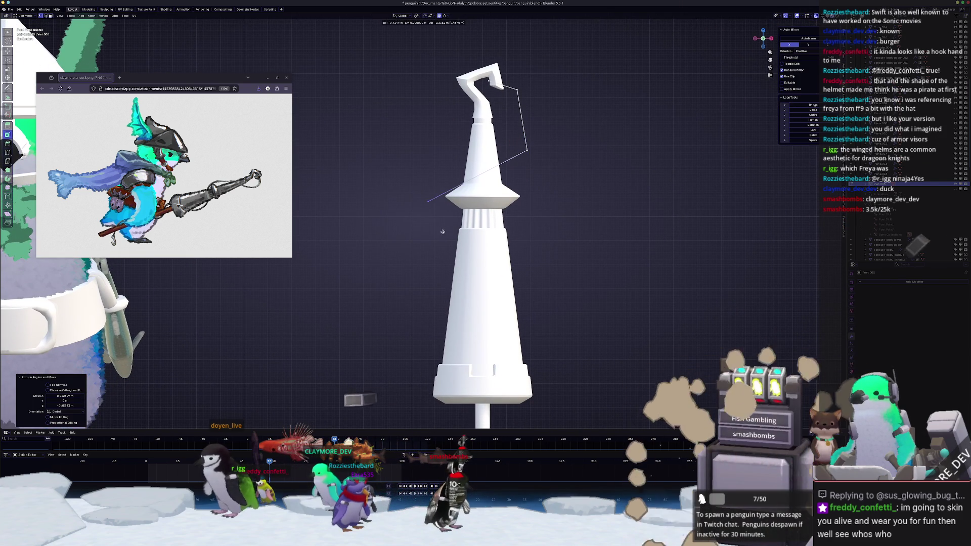
pyautogui.click(424, 203)
pyautogui.scroll(-3, 425, 223)
pyautogui.keyDown('shift'); pyautogui.moveTo(431, 251); pyautogui.dragTo(472, 224, button='middle'); pyautogui.keyUp('shift')
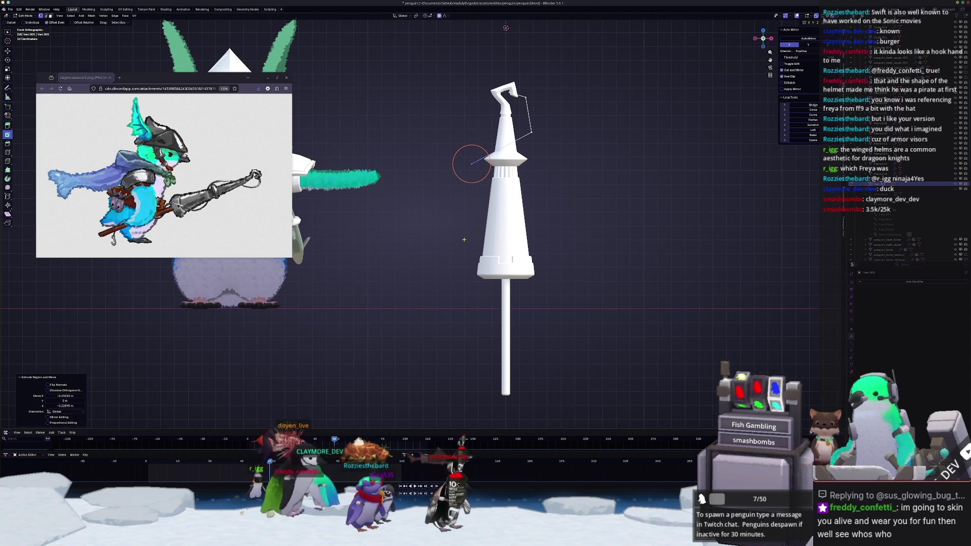
# Step: Extrude the wire down the tower's side to points beside and along the handle
pyautogui.press('e')
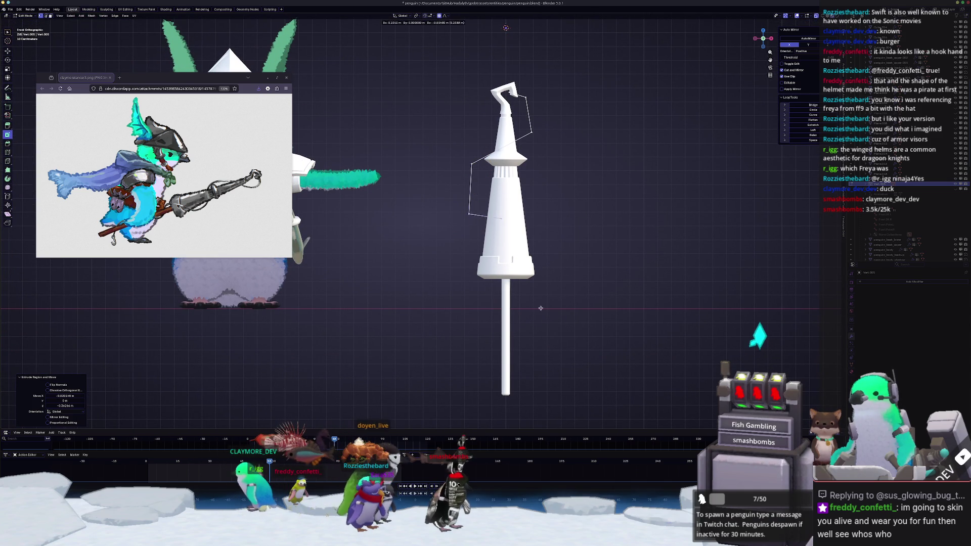
pyautogui.click(593, 324)
pyautogui.scroll(-4, 556, 304)
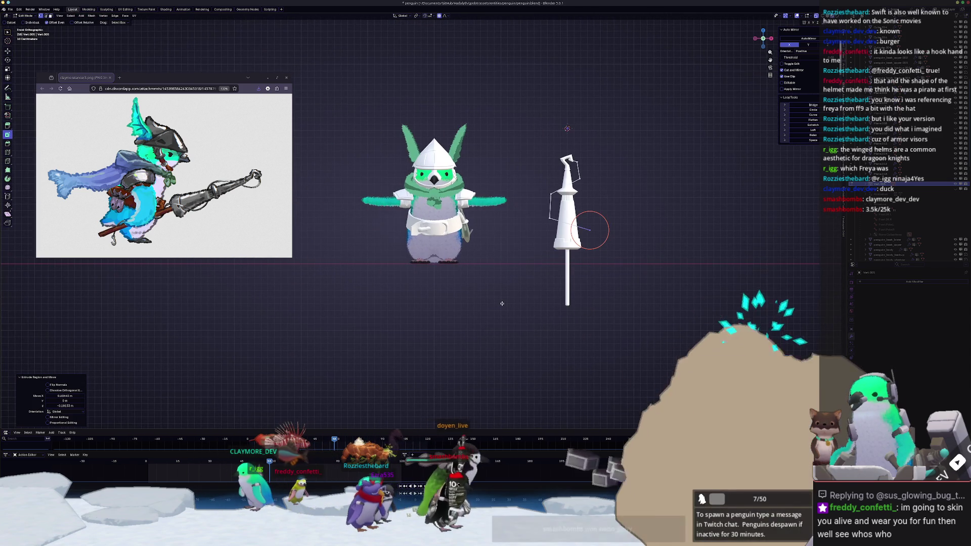
pyautogui.scroll(2, 558, 272)
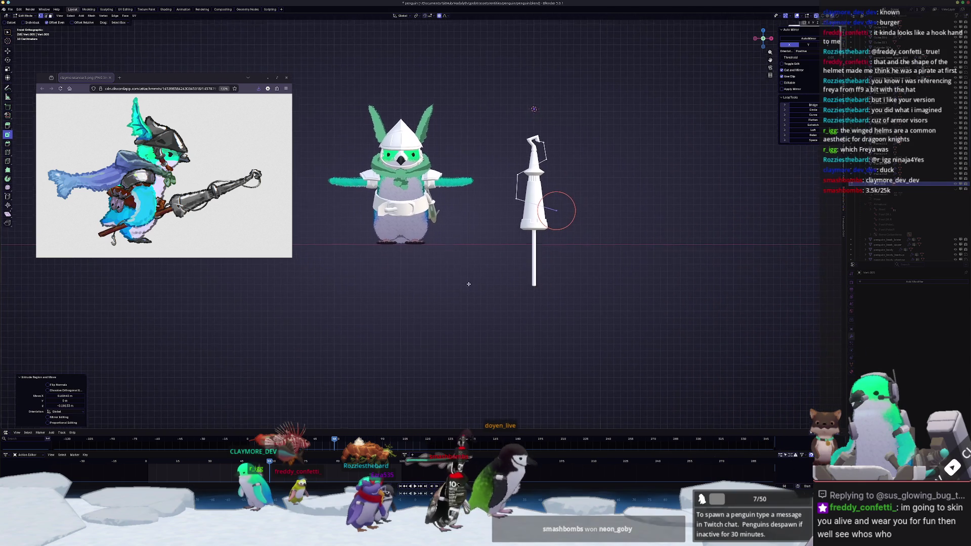
pyautogui.scroll(2, 667, 235)
pyautogui.press('g')
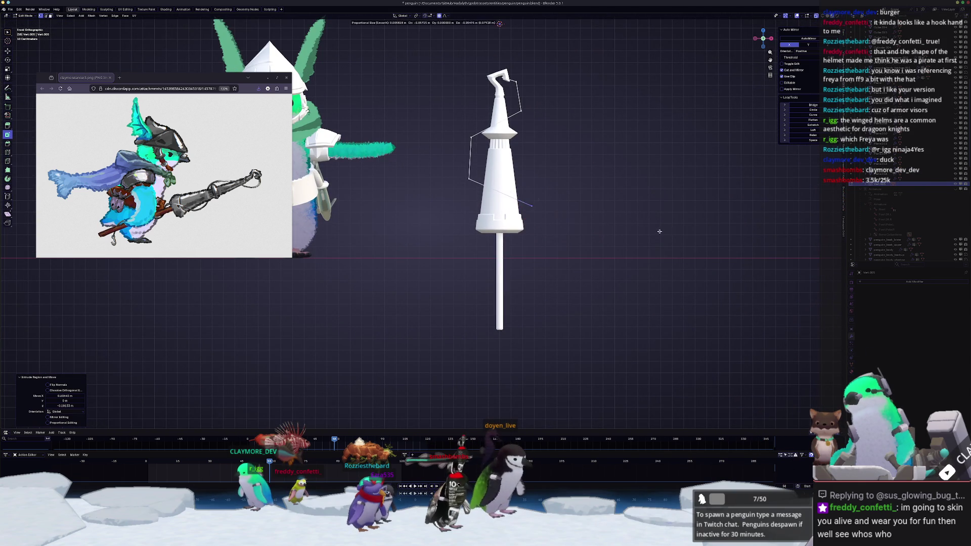
pyautogui.click(664, 238)
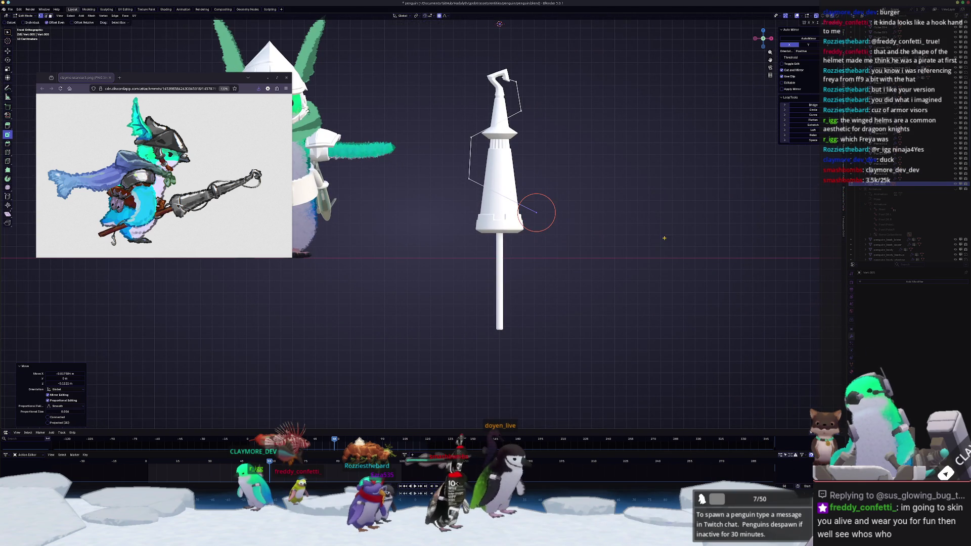
pyautogui.click(666, 292)
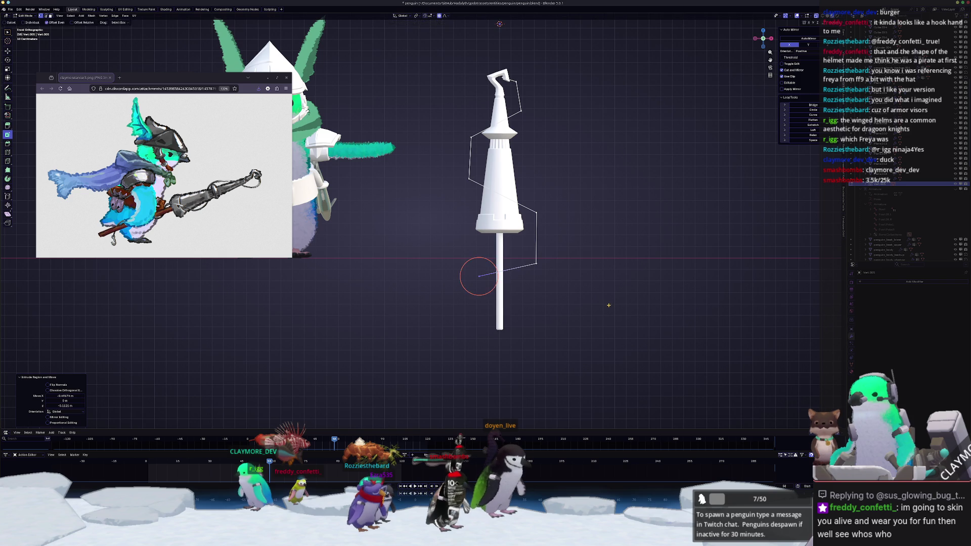
pyautogui.press('e')
pyautogui.click(504, 320)
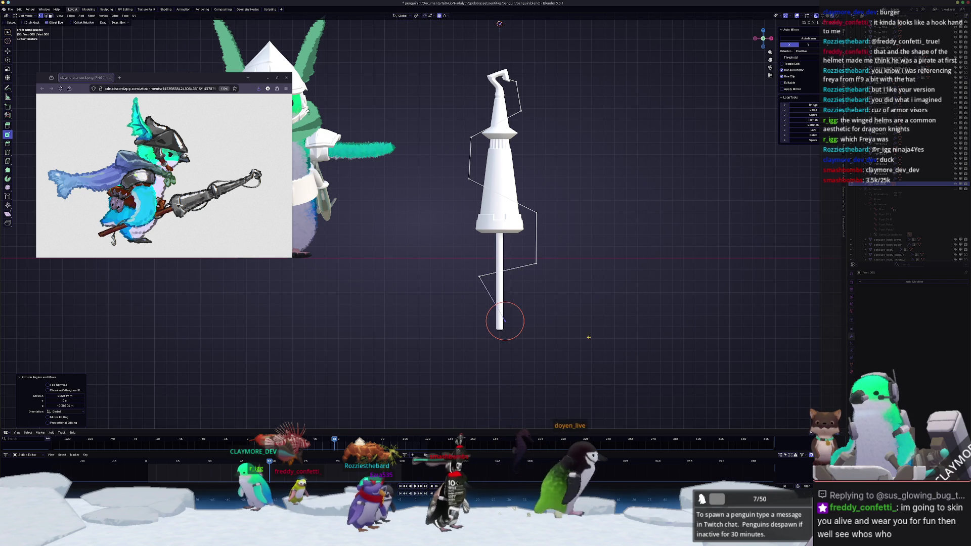
# Step: Loop-cut the newest wire segment at its middle and drop the cut point lower-left
pyautogui.hotkey('ctrl', 'r')
pyautogui.click(494, 302)
pyautogui.rightClick(494, 302)
pyautogui.click(582, 291)
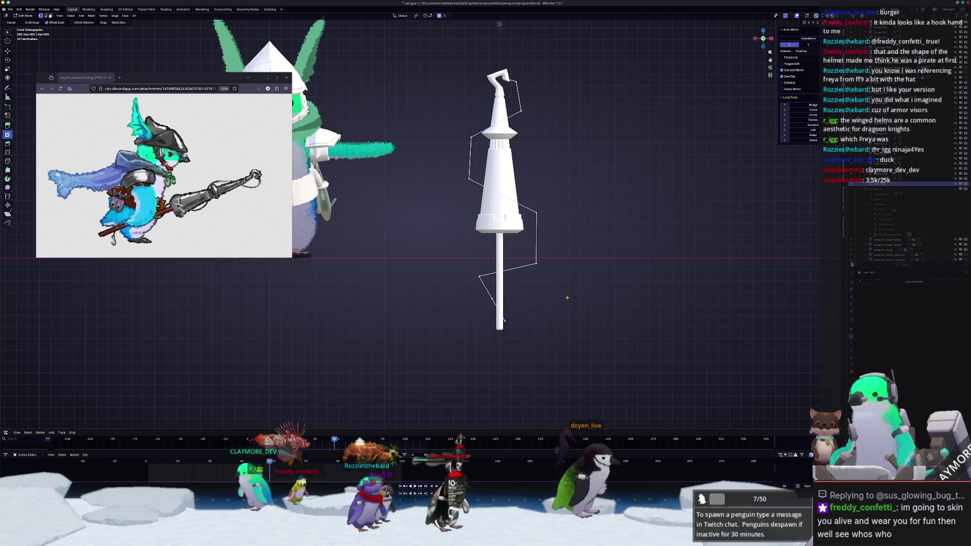
pyautogui.moveTo(478, 296); pyautogui.dragTo(478, 296)
pyautogui.press('g')
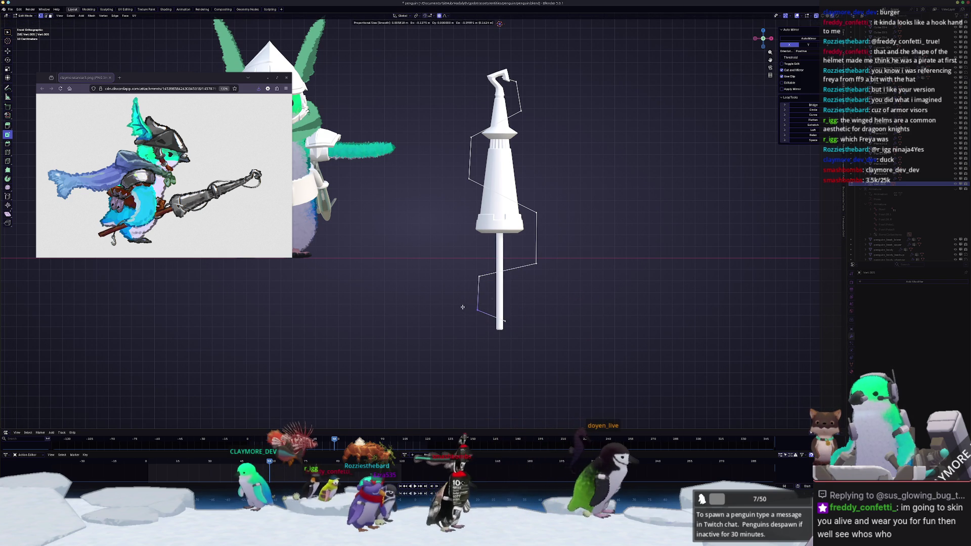
pyautogui.click(463, 307)
pyautogui.press('g')
pyautogui.press('g')
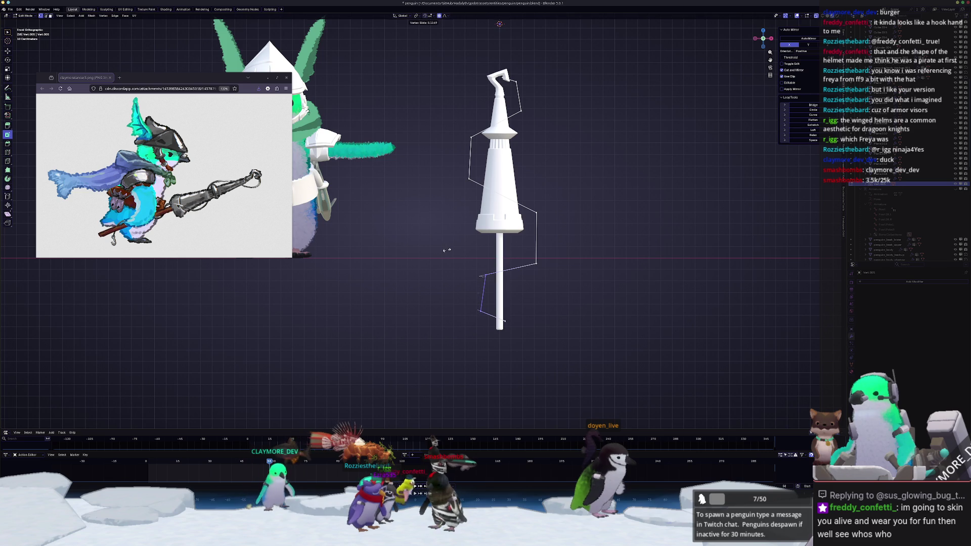
pyautogui.click(480, 311)
pyautogui.click(470, 291)
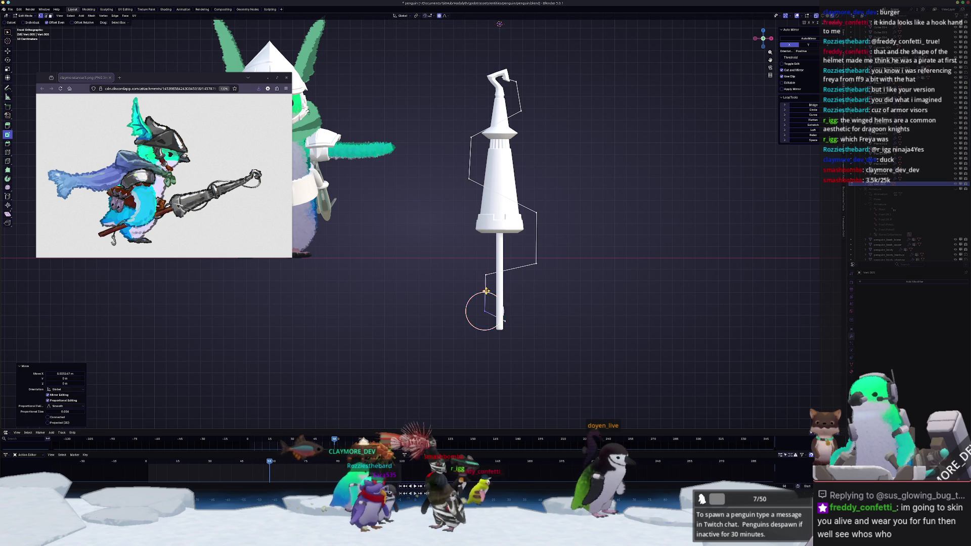
# Step: Shift the right-side wire points slightly left along the X axis
pyautogui.moveTo(575, 291)
pyautogui.mouseDown()
pyautogui.moveTo(520, 232)
pyautogui.moveTo(520, 188)
pyautogui.mouseUp()
pyautogui.press('g')
pyautogui.press('x')
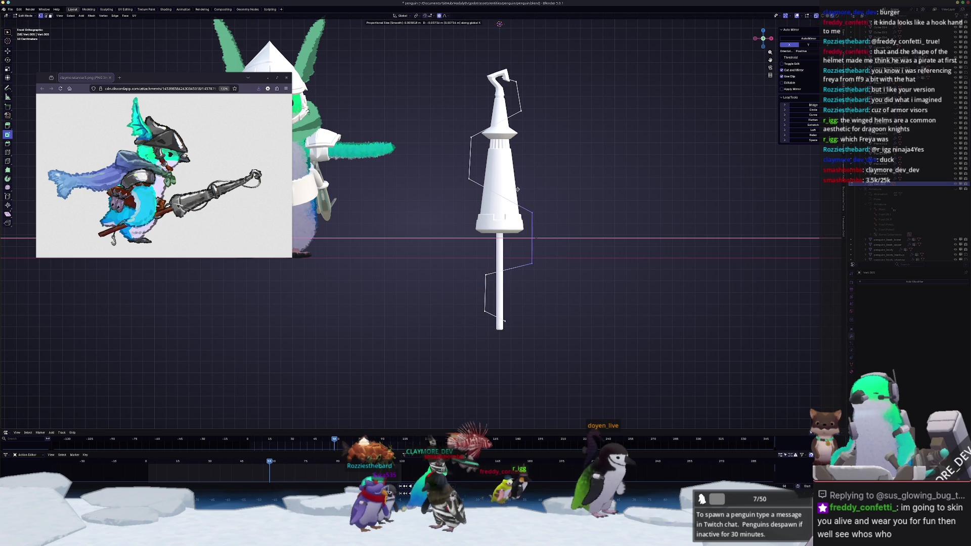
pyautogui.click(515, 190)
pyautogui.press('g')
pyautogui.press('x')
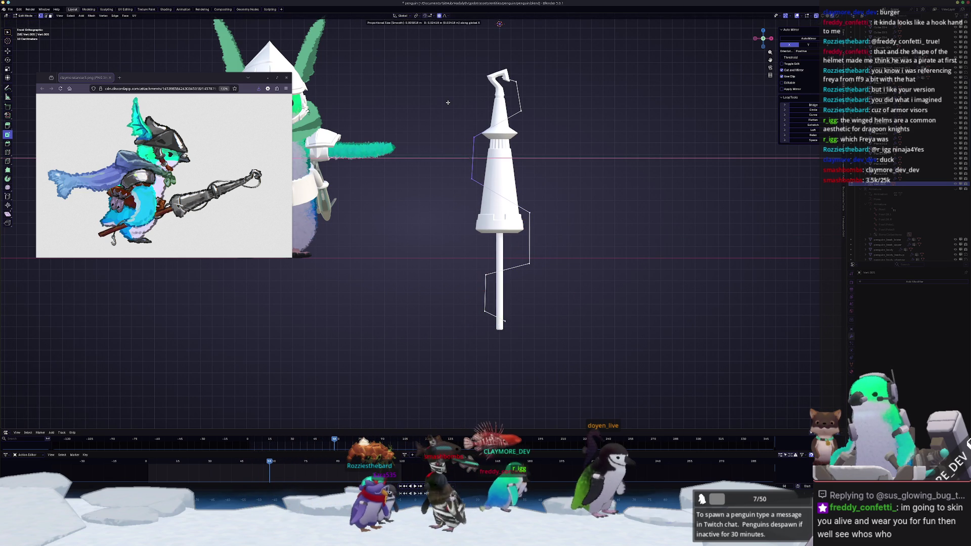
pyautogui.click(448, 102)
# Step: Nudge the upper wire points near the cone along X to hug the prop
pyautogui.click(474, 137)
pyautogui.press('g')
pyautogui.press('x')
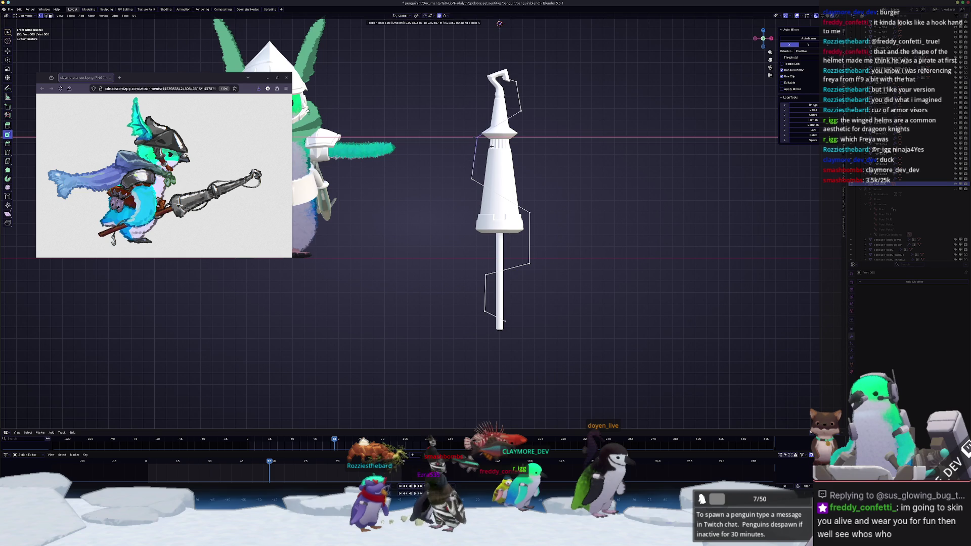
pyautogui.click(490, 146)
pyautogui.moveTo(517, 103); pyautogui.dragTo(517, 104)
pyautogui.press('g')
pyautogui.press('x')
pyautogui.click(517, 106)
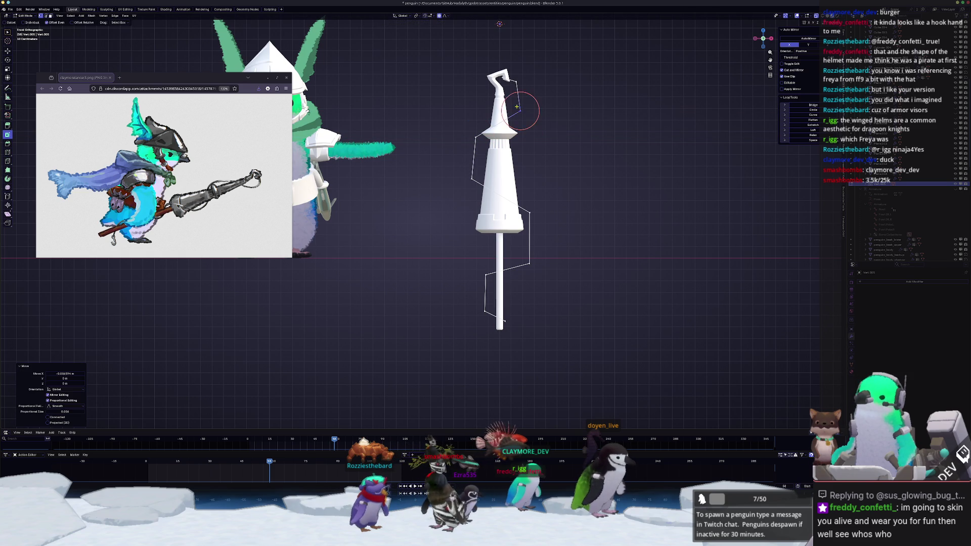
pyautogui.press('g')
pyautogui.press('x')
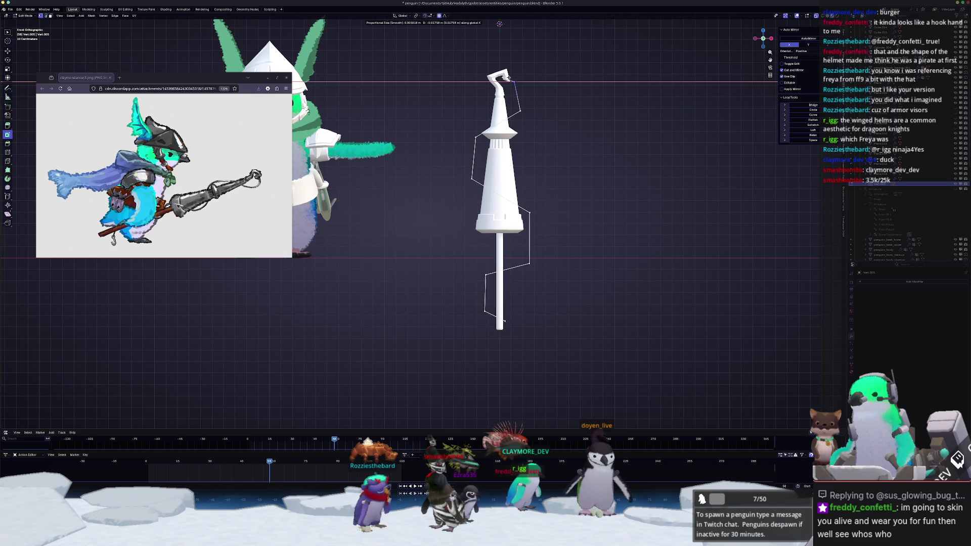
pyautogui.click(514, 107)
pyautogui.moveTo(513, 107)
pyautogui.mouseDown(button='middle')
pyautogui.moveTo(456, 130)
pyautogui.moveTo(513, 134)
pyautogui.mouseUp(button='middle')
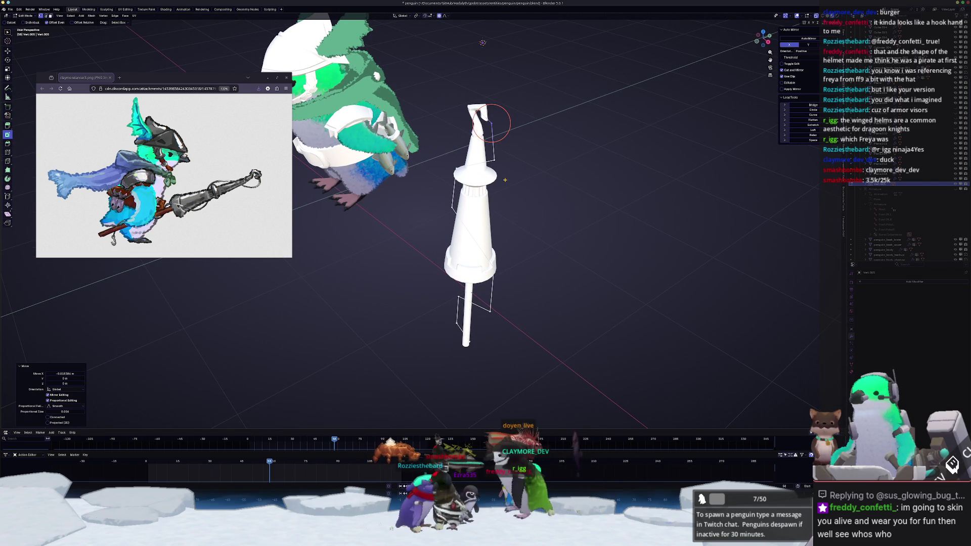
# Step: Push the wire point near the collar and the next point in depth along Y
pyautogui.scroll(2, 504, 180)
pyautogui.click(513, 145)
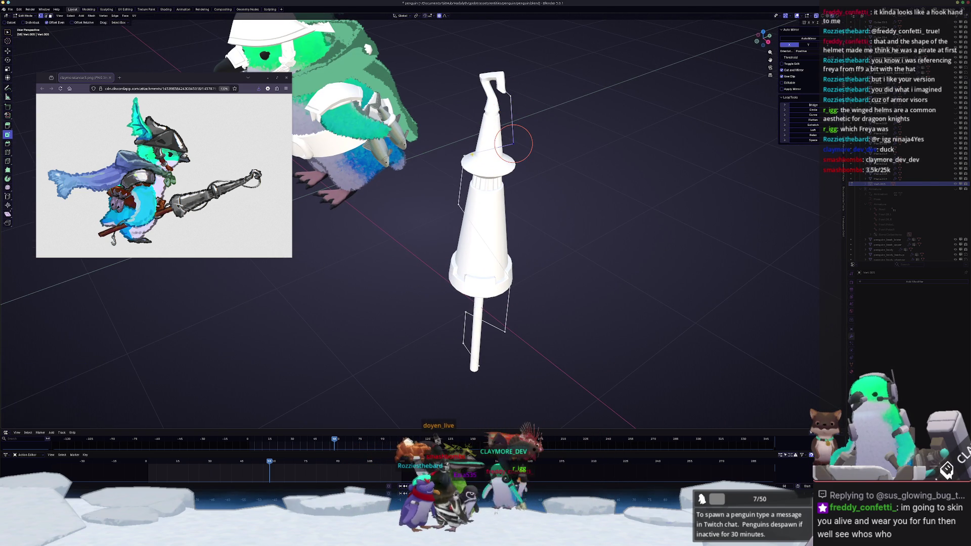
pyautogui.moveTo(488, 150); pyautogui.dragTo(478, 174, button='middle')
pyautogui.press('g')
pyautogui.press('y')
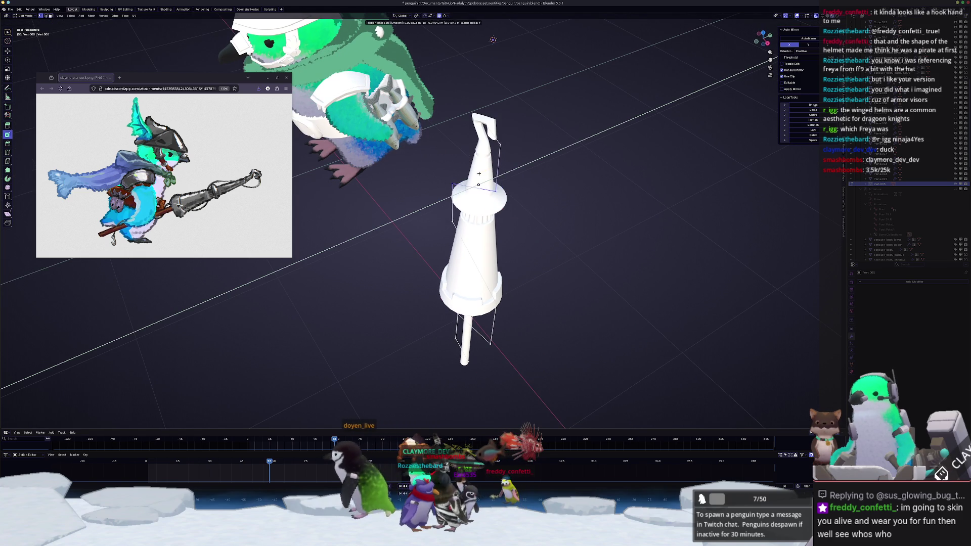
pyautogui.click(474, 173)
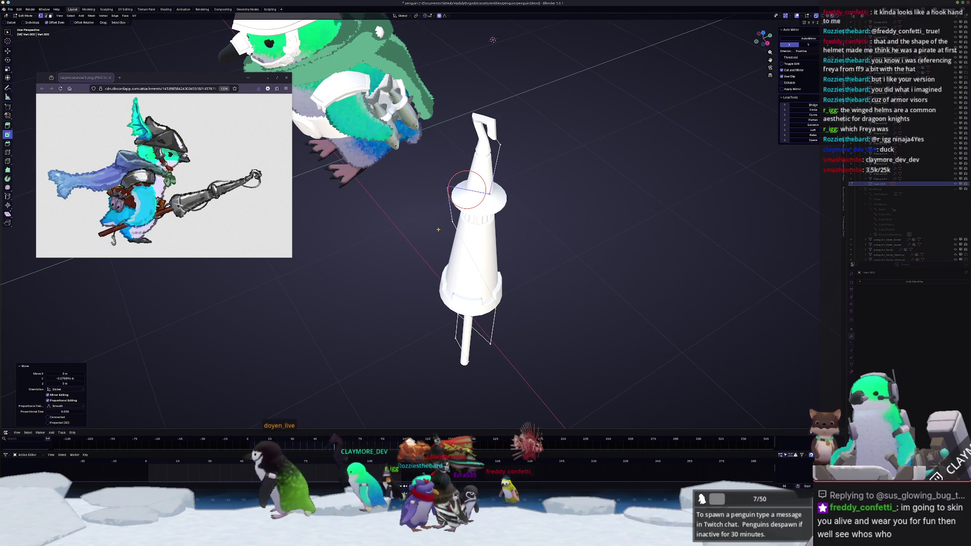
pyautogui.moveTo(473, 173)
pyautogui.mouseDown(button='middle')
pyautogui.moveTo(443, 198)
pyautogui.moveTo(468, 258)
pyautogui.mouseUp(button='middle')
pyautogui.press('g')
pyautogui.press('x')
pyautogui.press('y')
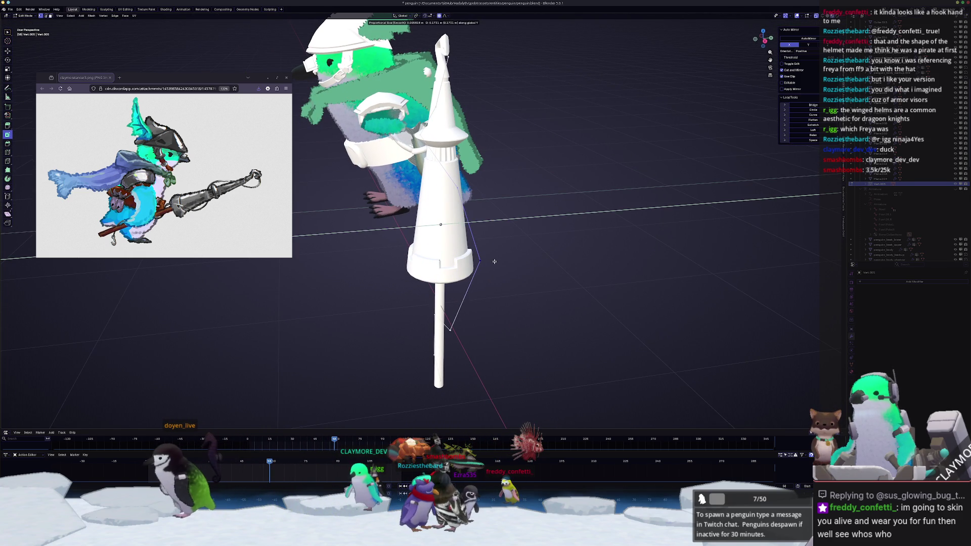
pyautogui.click(455, 325)
# Step: Adjust the remaining wire points along Y, then return to Object Mode
pyautogui.moveTo(490, 310)
pyautogui.mouseDown(button='middle')
pyautogui.moveTo(439, 324)
pyautogui.moveTo(448, 305)
pyautogui.moveTo(440, 294)
pyautogui.mouseUp(button='middle')
pyautogui.press('g')
pyautogui.press('y')
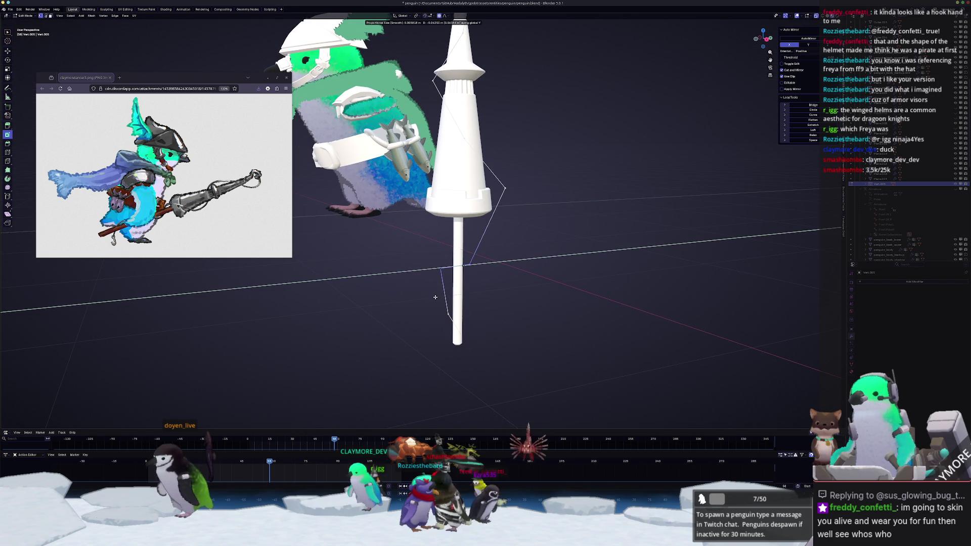
pyautogui.click(454, 329)
pyautogui.moveTo(459, 338); pyautogui.dragTo(469, 84, button='middle')
pyautogui.press('g')
pyautogui.press('y')
pyautogui.click(468, 338)
pyautogui.press('Tab')
# Step: Add a Bevel modifier to the hook-tip wire via the 'bo' search and orbit to inspect
pyautogui.write('bo')
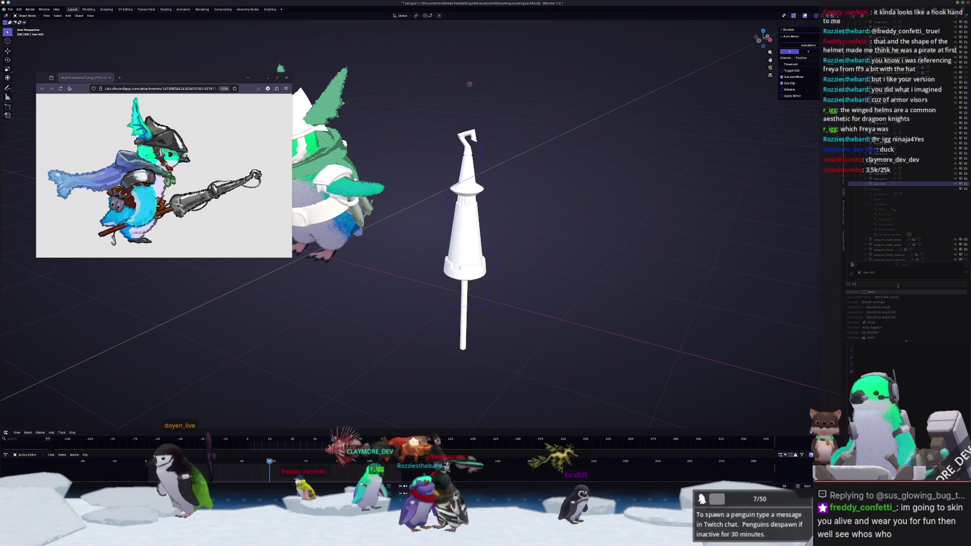
pyautogui.click(890, 292)
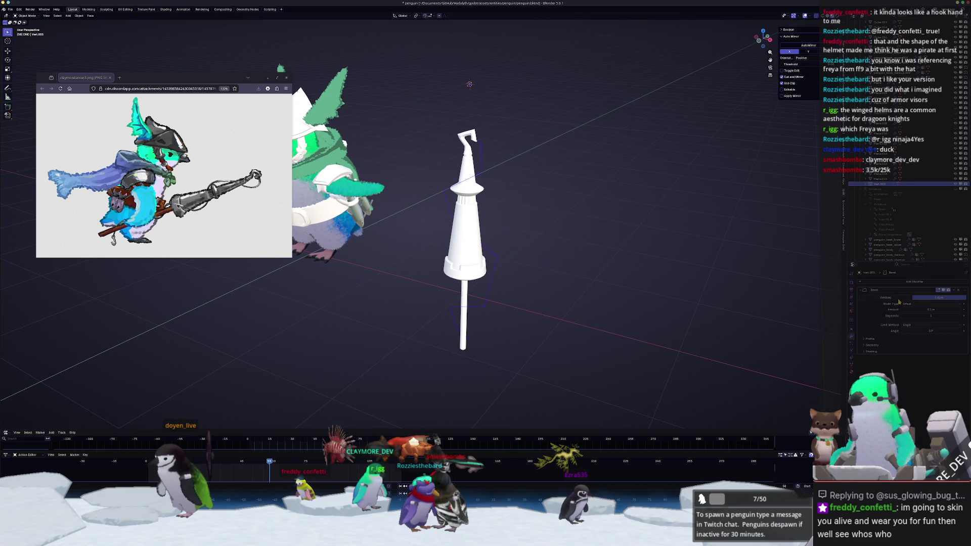
pyautogui.moveTo(758, 308); pyautogui.dragTo(667, 312, button='middle')
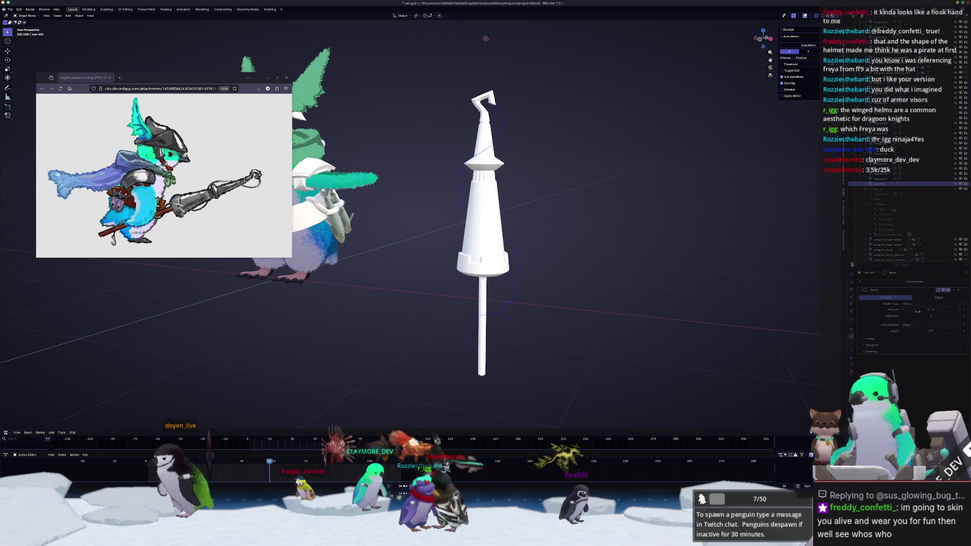
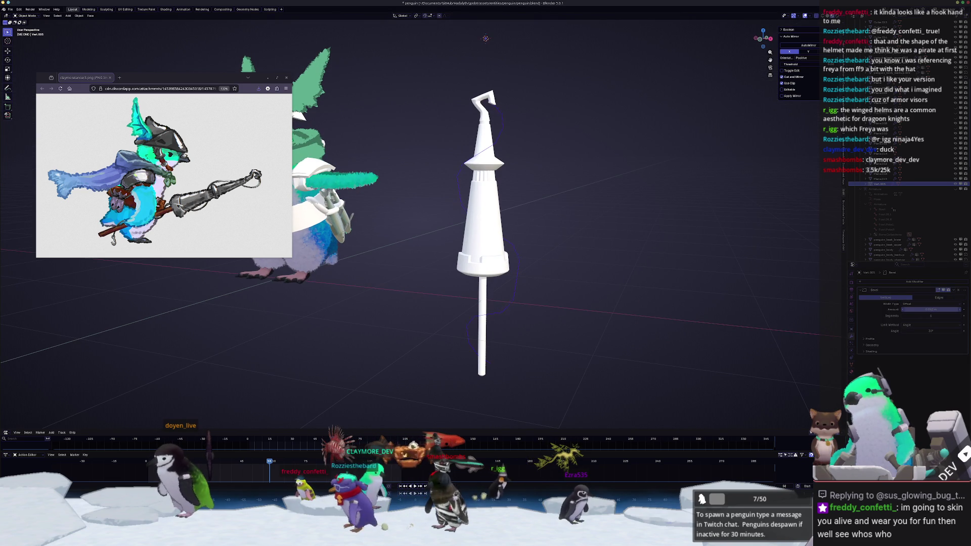
# Step: Slide a vertex of the staff's wire in Edit Mode, then return to Object Mode
pyautogui.moveTo(510, 349); pyautogui.dragTo(491, 344, button='middle')
pyautogui.press('Tab')
pyautogui.moveTo(483, 171)
pyautogui.mouseDown(button='middle')
pyautogui.moveTo(464, 169)
pyautogui.moveTo(466, 183)
pyautogui.mouseUp(button='middle')
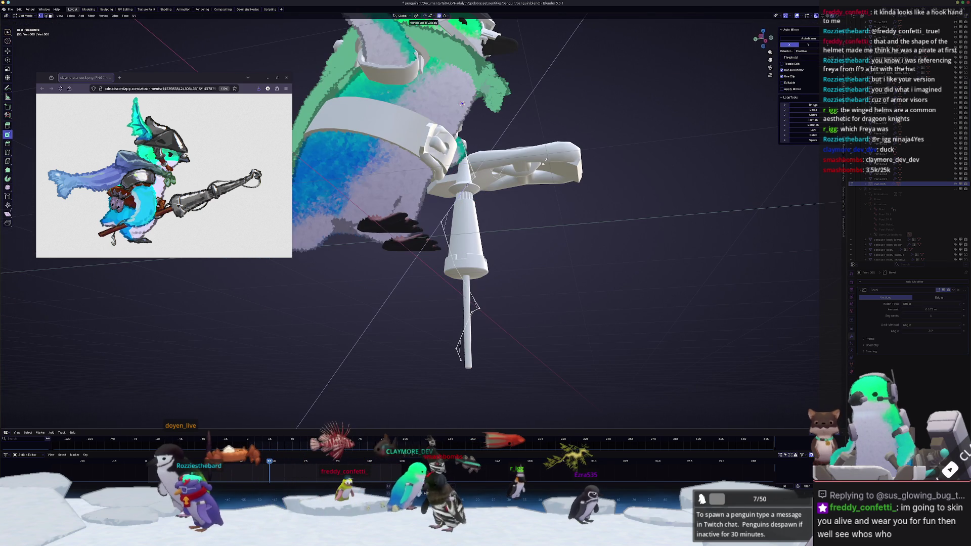
pyautogui.click(461, 104)
pyautogui.press('Tab')
# Step: Orbit and zoom around the staff, then open the wire's Add Modifier menu
pyautogui.moveTo(461, 103); pyautogui.dragTo(442, 42, button='middle')
pyautogui.moveTo(447, 259); pyautogui.dragTo(515, 267, button='middle')
pyautogui.scroll(4, 594, 272)
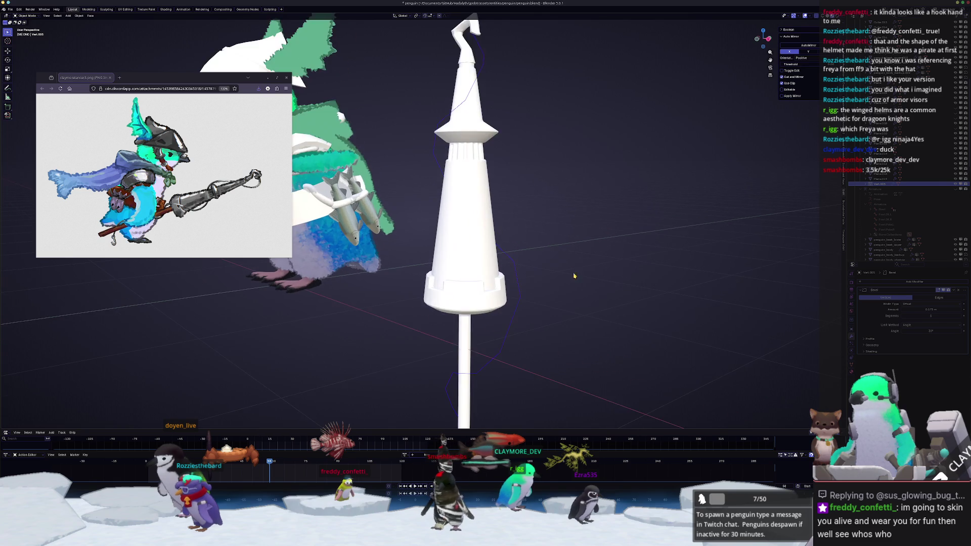
pyautogui.scroll(-2, 594, 272)
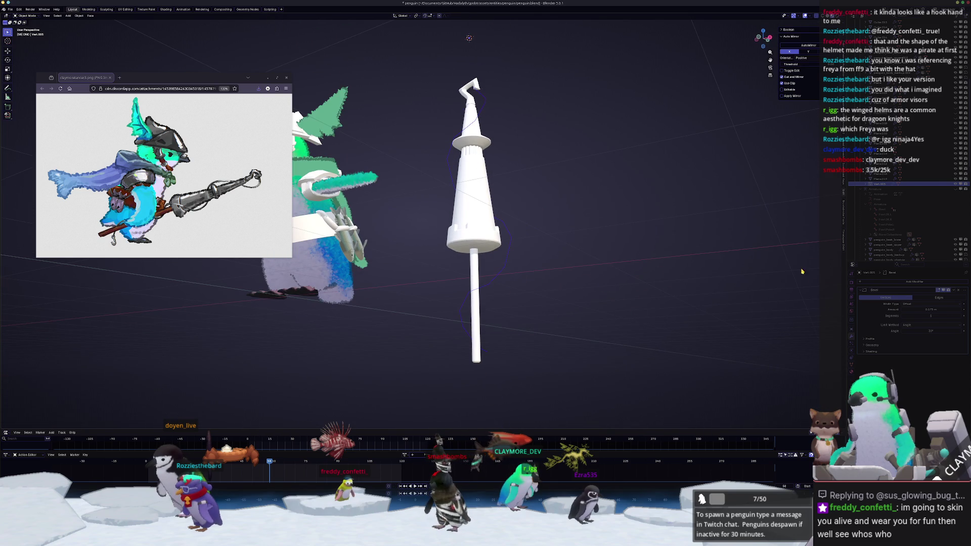
pyautogui.click(877, 282)
# Step: Add a Skin modifier to the wire and shrink its skin radius in Edit Mode
pyautogui.click(701, 285)
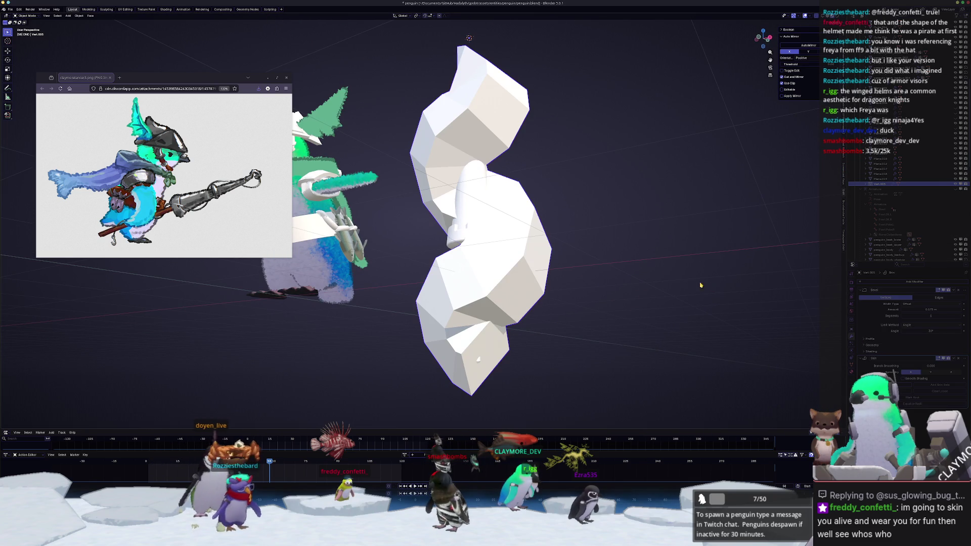
pyautogui.press('Tab')
pyautogui.press('s')
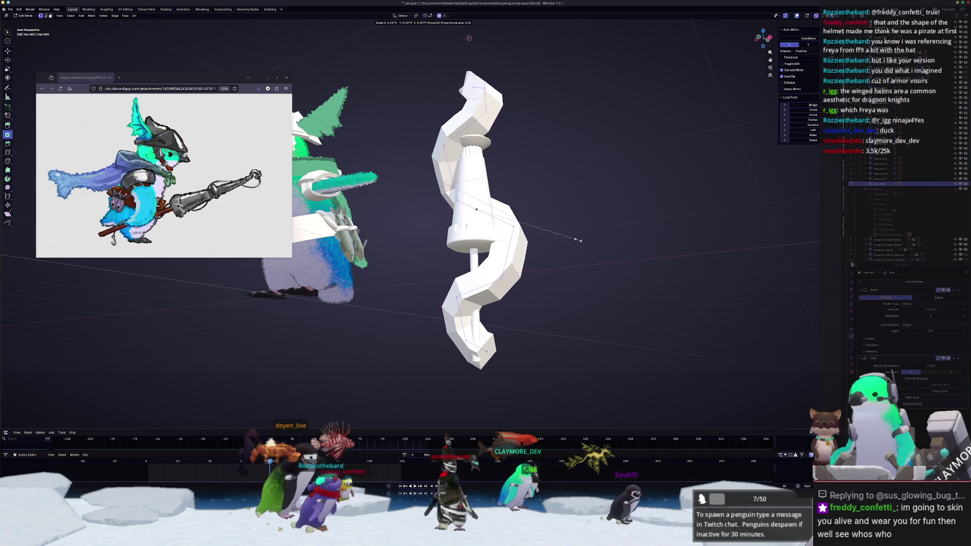
pyautogui.click(528, 212)
pyautogui.hotkey('ctrl', 'a')
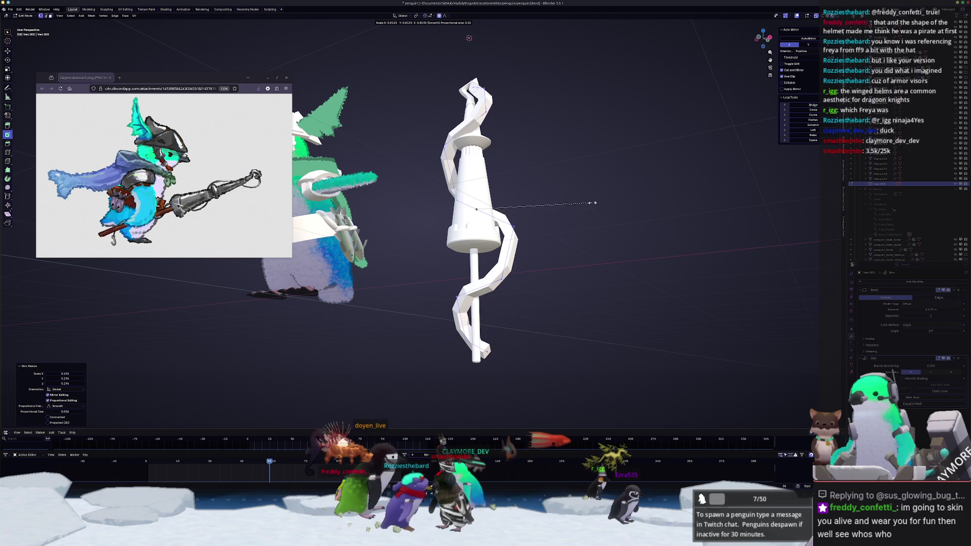
pyautogui.click(539, 217)
pyautogui.press('Tab')
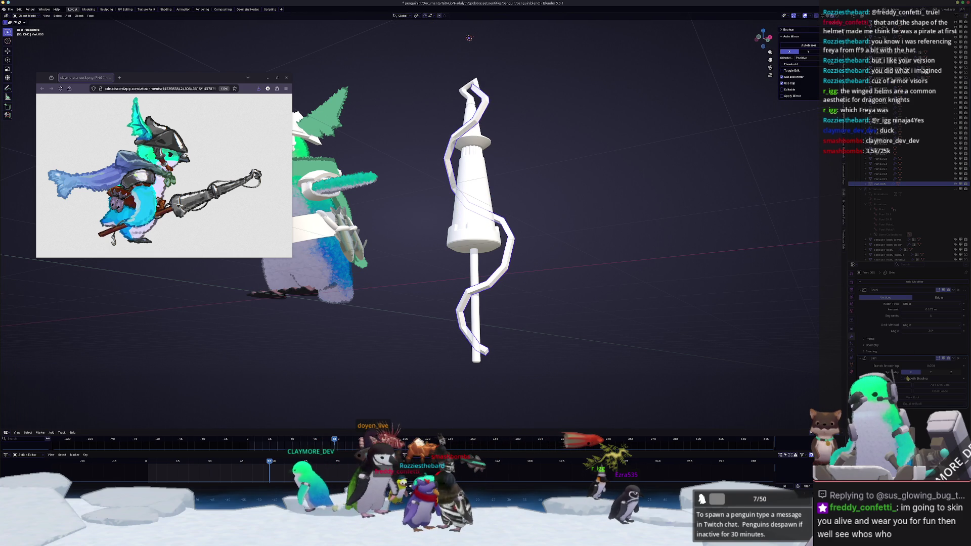
# Step: Shade the tube smooth, subdivide it with Ctrl+1, and set Bevel Segments to 2
pyautogui.click(902, 378)
pyautogui.hotkey('ctrl', '1')
pyautogui.moveTo(587, 262); pyautogui.dragTo(500, 172, button='middle')
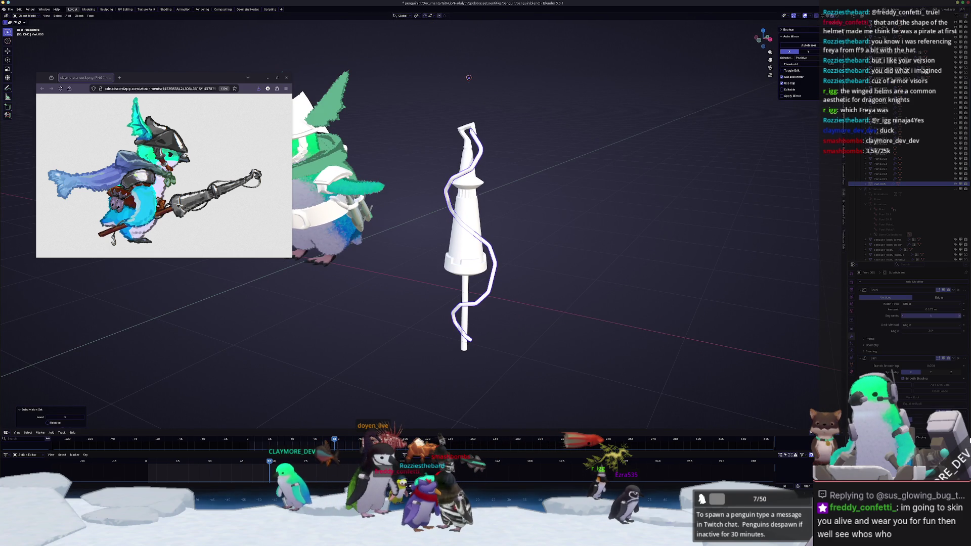
pyautogui.click(960, 316)
pyautogui.press('Tab')
# Step: In front view, shift the selected spiral vertices sideways along X
pyautogui.moveTo(615, 317); pyautogui.dragTo(564, 324, button='middle')
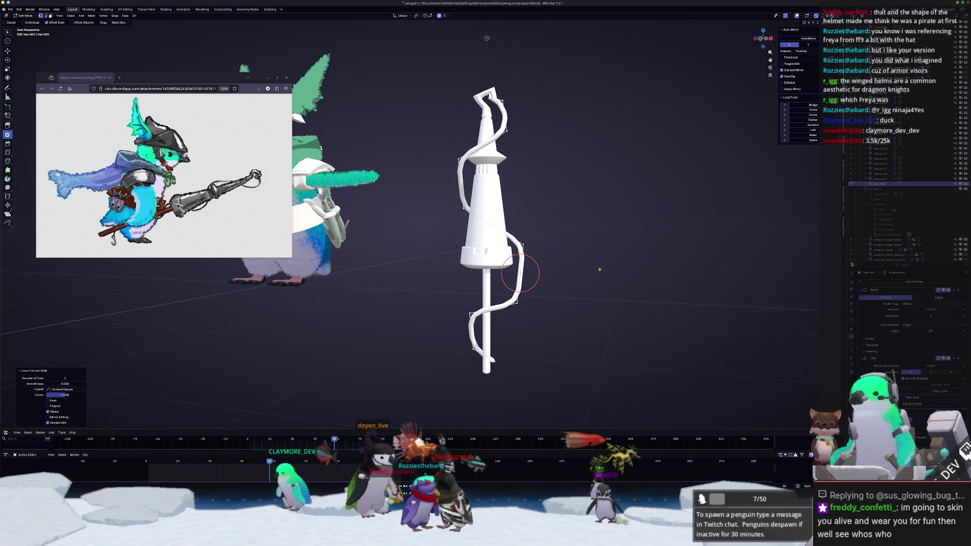
pyautogui.moveTo(600, 271); pyautogui.dragTo(613, 272, button='middle')
pyautogui.press('KP_1')
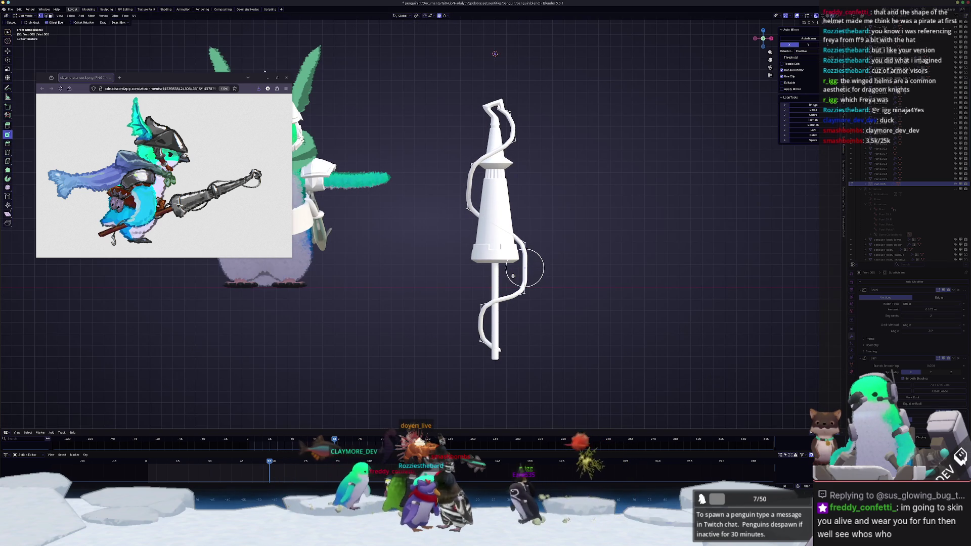
pyautogui.press('g')
pyautogui.press('y')
pyautogui.press('x')
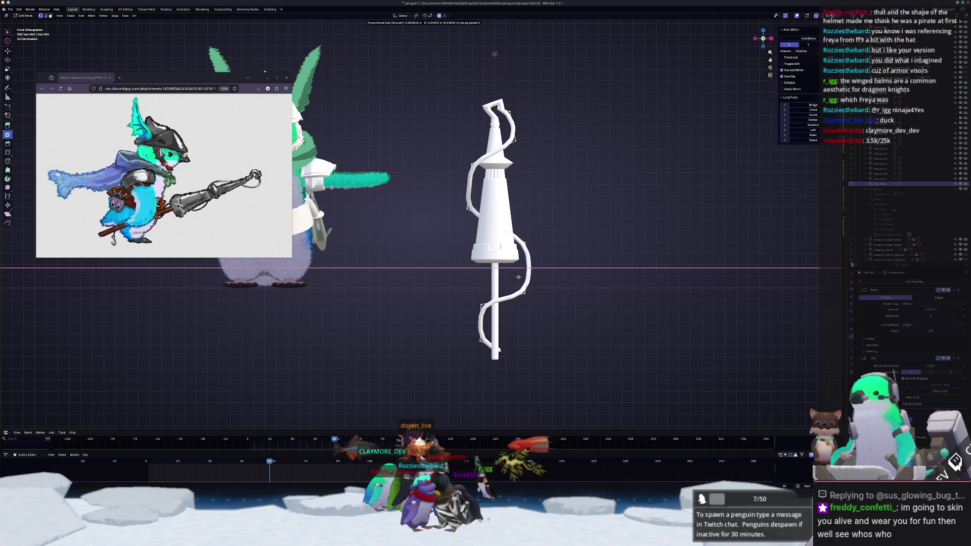
pyautogui.click(520, 276)
# Step: Select vertices on the lower curve and add a loop cut there
pyautogui.moveTo(524, 298); pyautogui.dragTo(523, 298)
pyautogui.scroll(1, 539, 340)
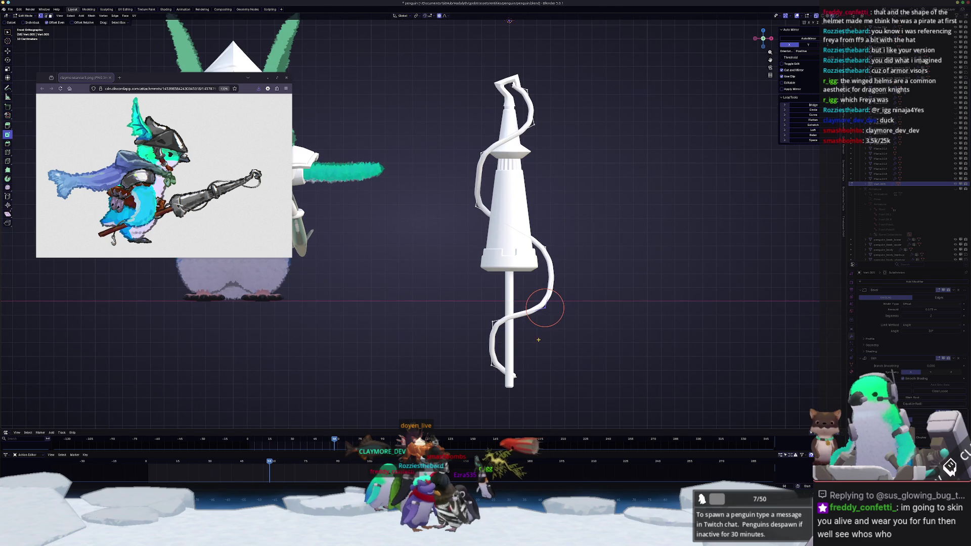
pyautogui.click(538, 338)
pyautogui.click(493, 322)
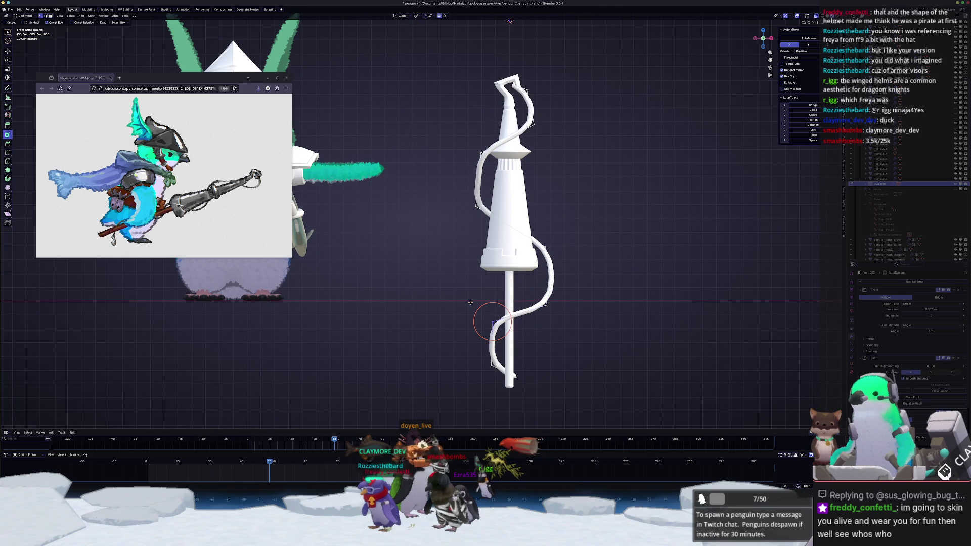
pyautogui.click(492, 348)
pyautogui.hotkey('shift', 's')
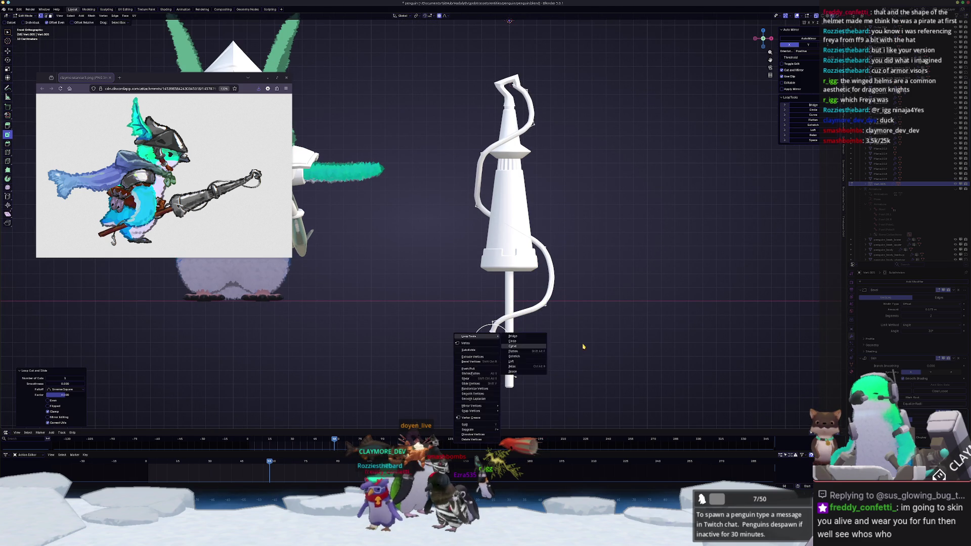
pyautogui.click(540, 362)
pyautogui.click(543, 353)
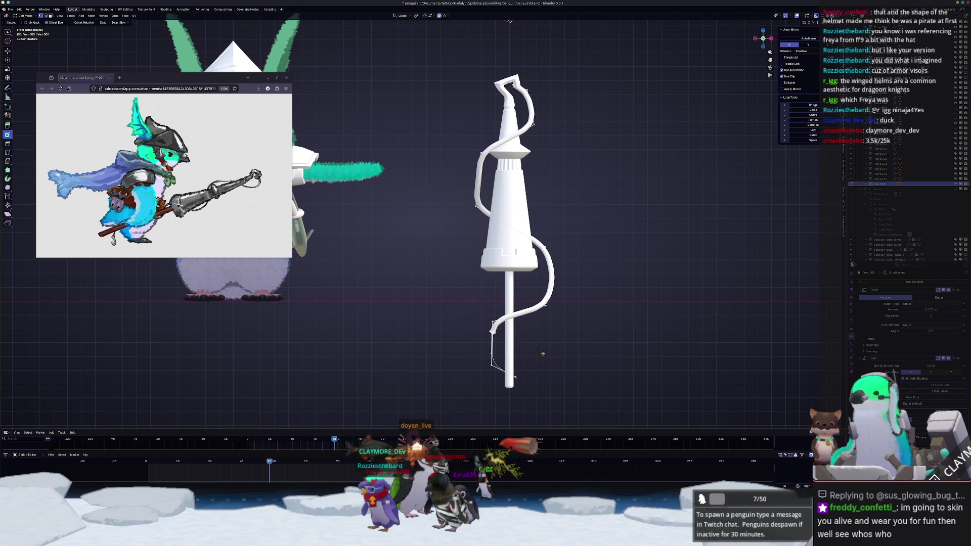
# Step: Move a lower-curve vertex along X with proportional falloff
pyautogui.moveTo(474, 344); pyautogui.dragTo(547, 390, button='middle')
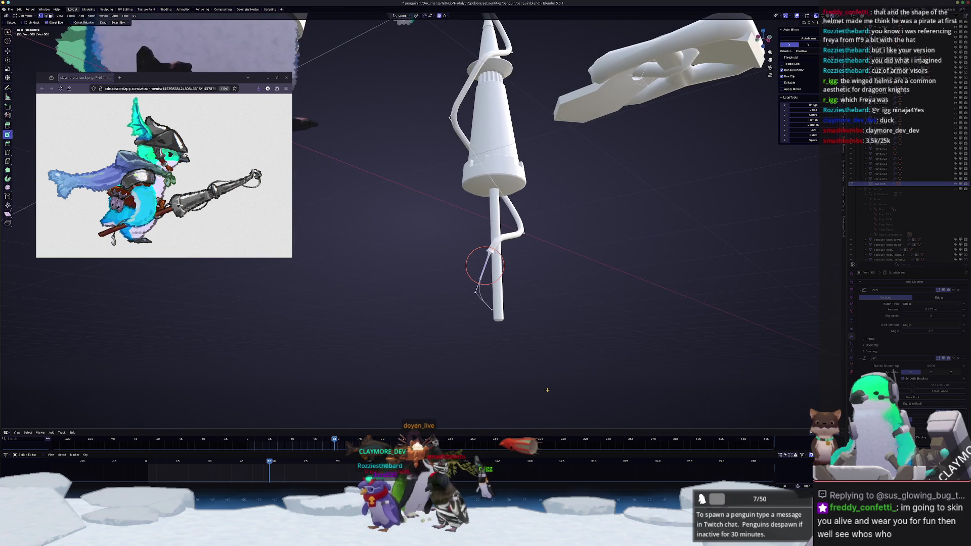
pyautogui.moveTo(529, 348); pyautogui.dragTo(527, 351, button='middle')
pyautogui.press('g')
pyautogui.press('x')
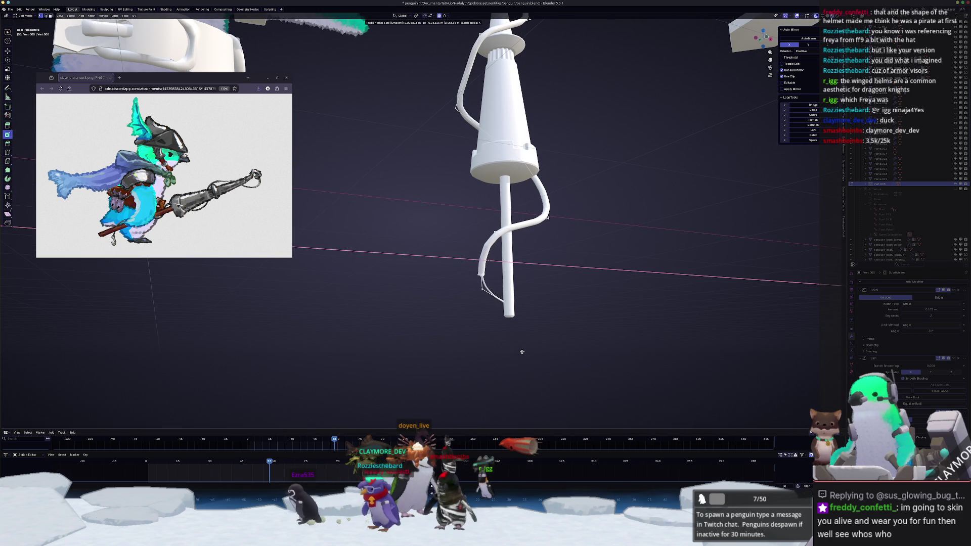
pyautogui.click(520, 352)
# Step: In Object Mode, increase the Bevel Amount to thicken the tube
pyautogui.press('Tab')
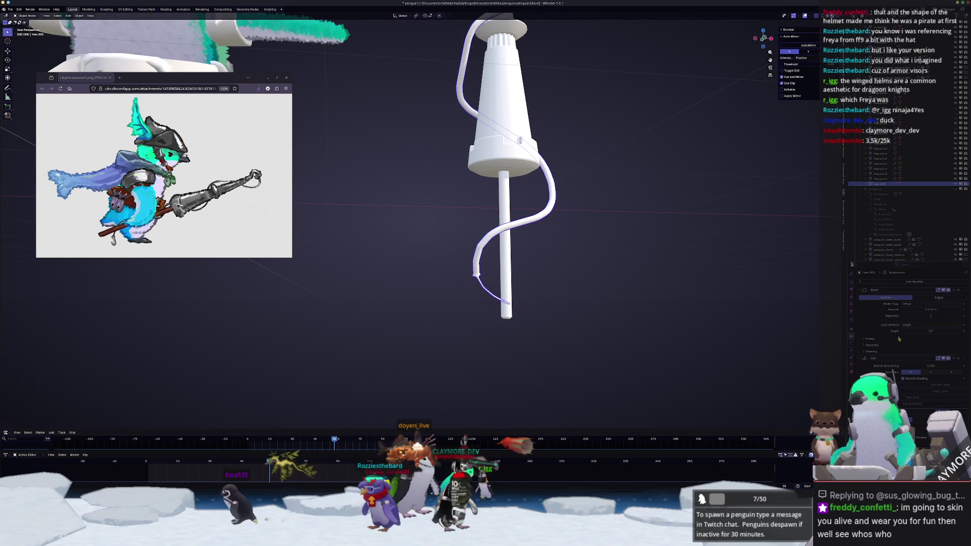
pyautogui.moveTo(929, 309); pyautogui.dragTo(933, 309)
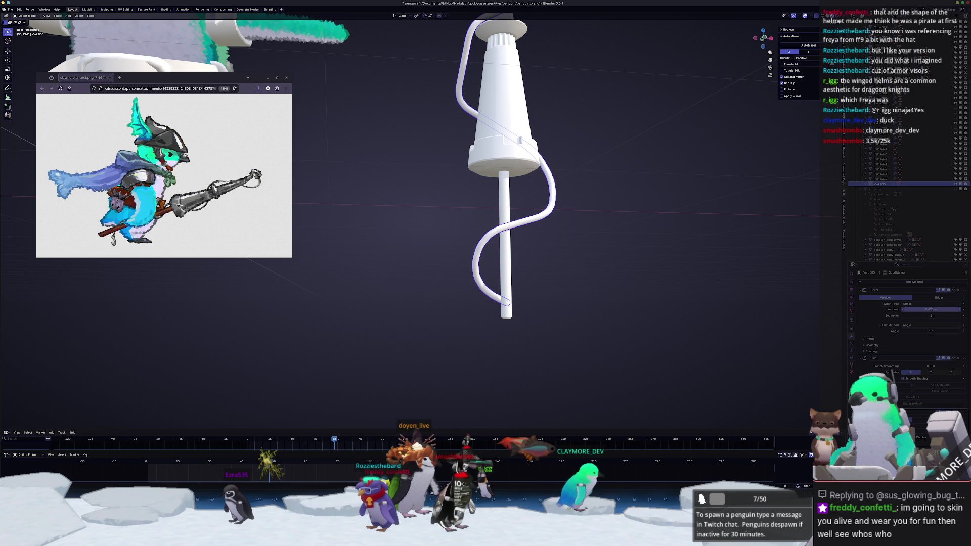
pyautogui.scroll(4, 512, 175)
# Step: Add a new loop cut on the tube and move it along X
pyautogui.press('Tab')
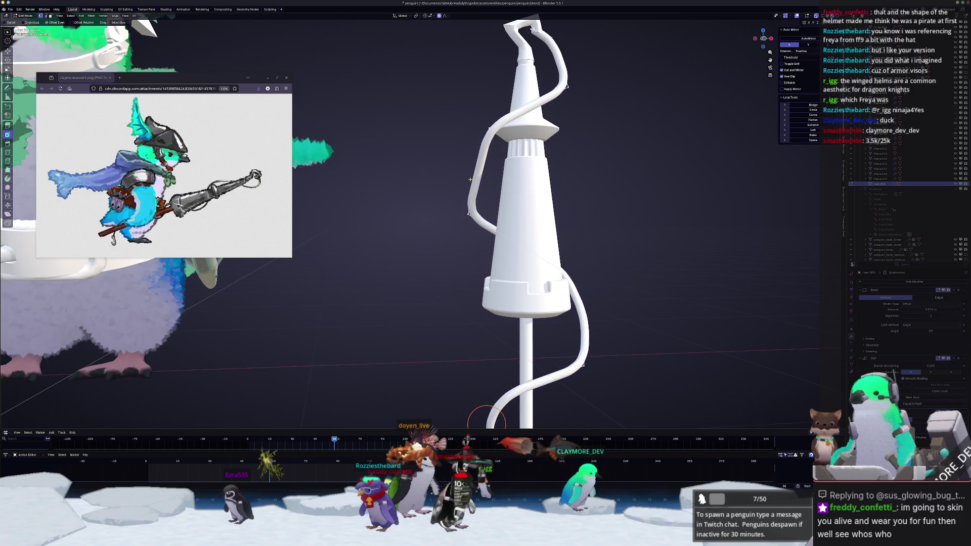
pyautogui.click(482, 178)
pyautogui.press('g')
pyautogui.press('x')
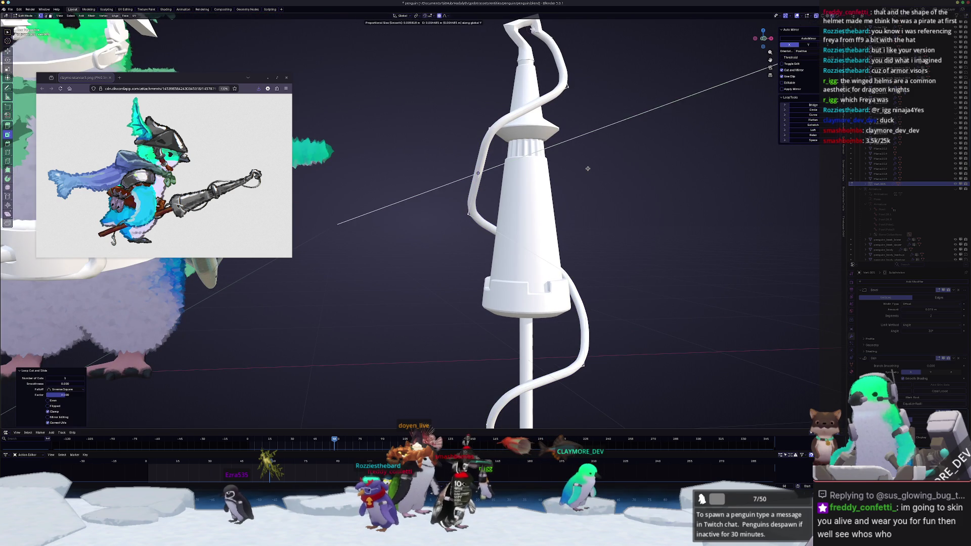
pyautogui.click(574, 169)
pyautogui.scroll(-3, 532, 188)
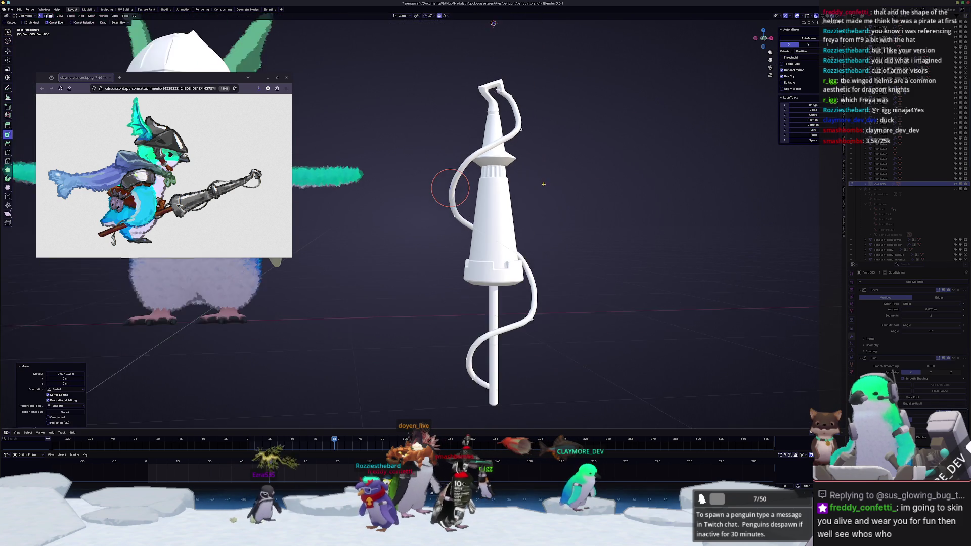
# Step: In front view, move the top of the spiral curve sideways along X
pyautogui.press('KP_1')
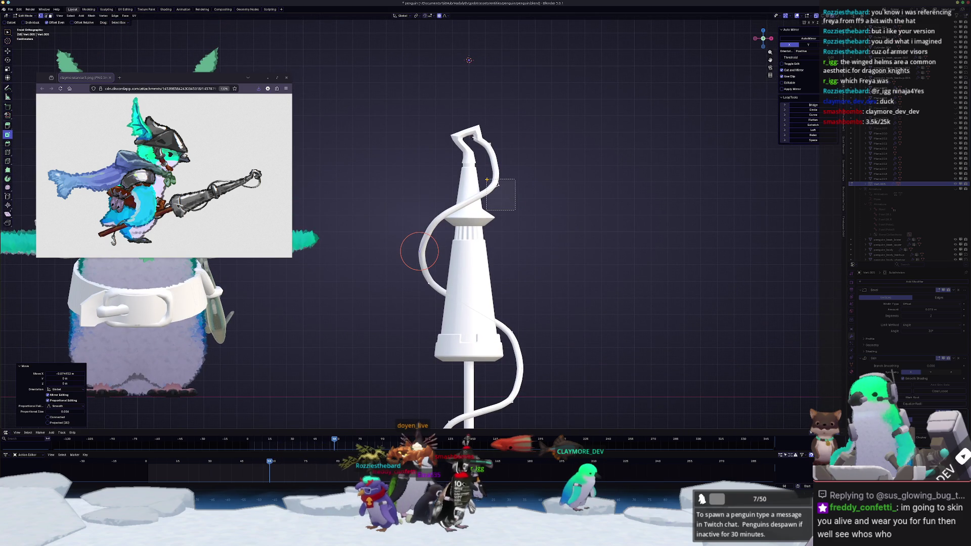
pyautogui.moveTo(486, 180); pyautogui.dragTo(487, 180)
pyautogui.press('g')
pyautogui.press('x')
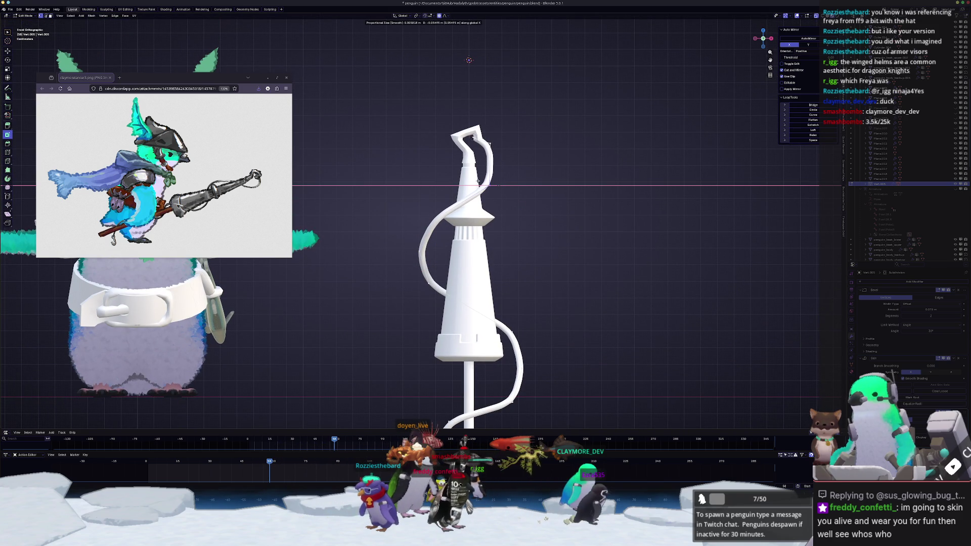
pyautogui.press('g')
pyautogui.press('Escape')
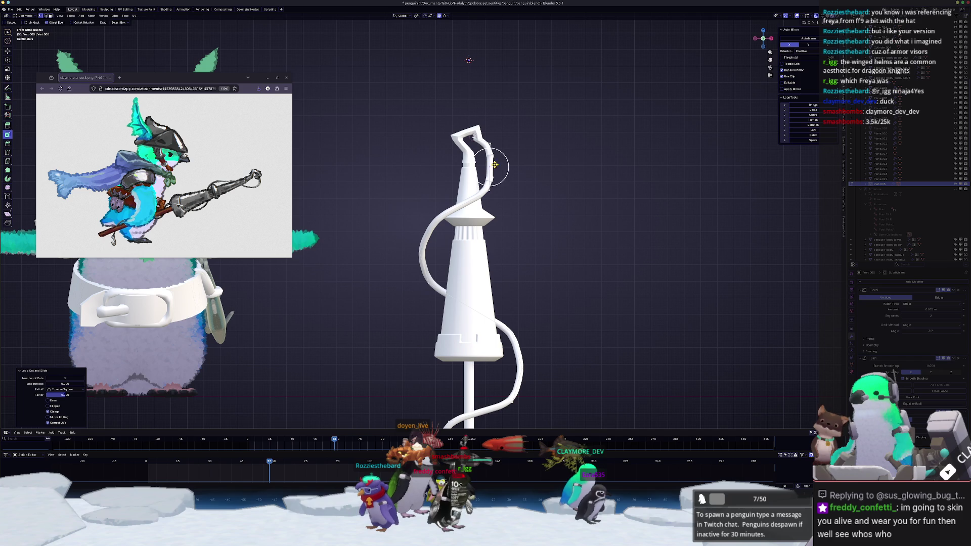
pyautogui.press('g')
pyautogui.press('x')
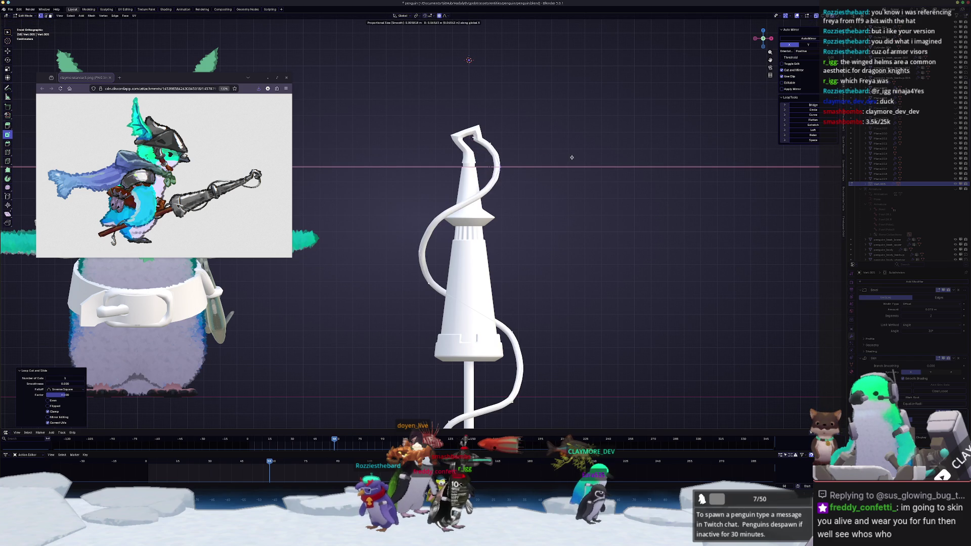
pyautogui.click(575, 157)
pyautogui.scroll(-2, 576, 157)
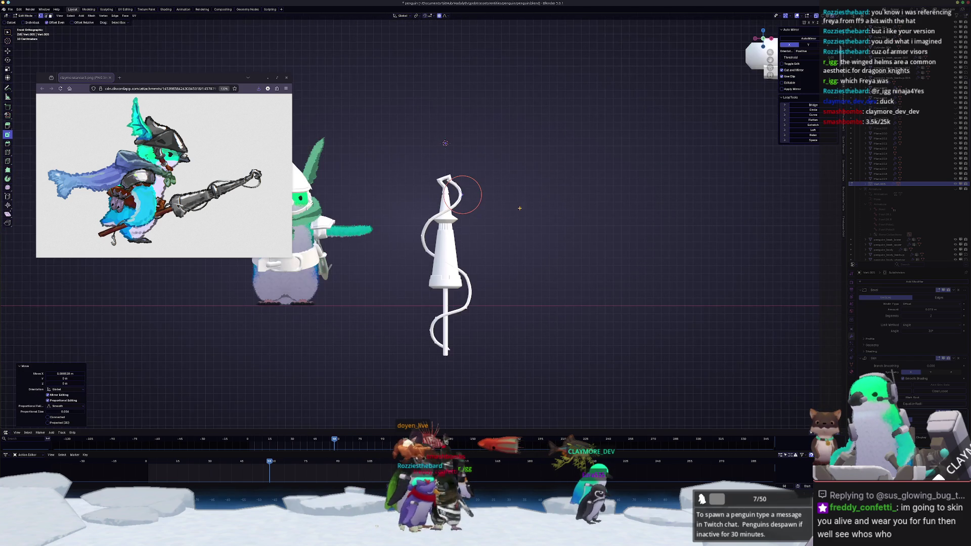
# Step: Shift the curve again along X and nudge a lower-curve vertex sideways
pyautogui.press('g')
pyautogui.press('x')
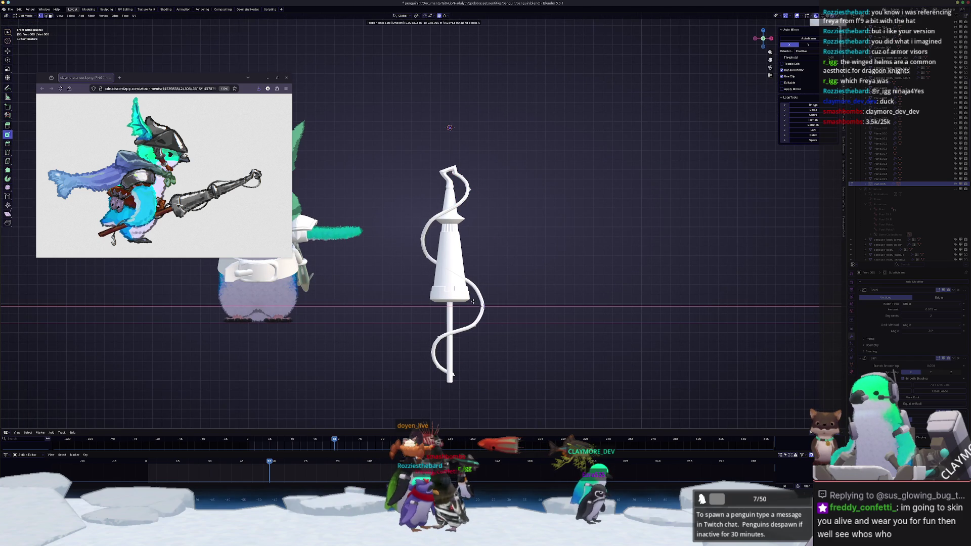
pyautogui.click(473, 302)
pyautogui.click(437, 330)
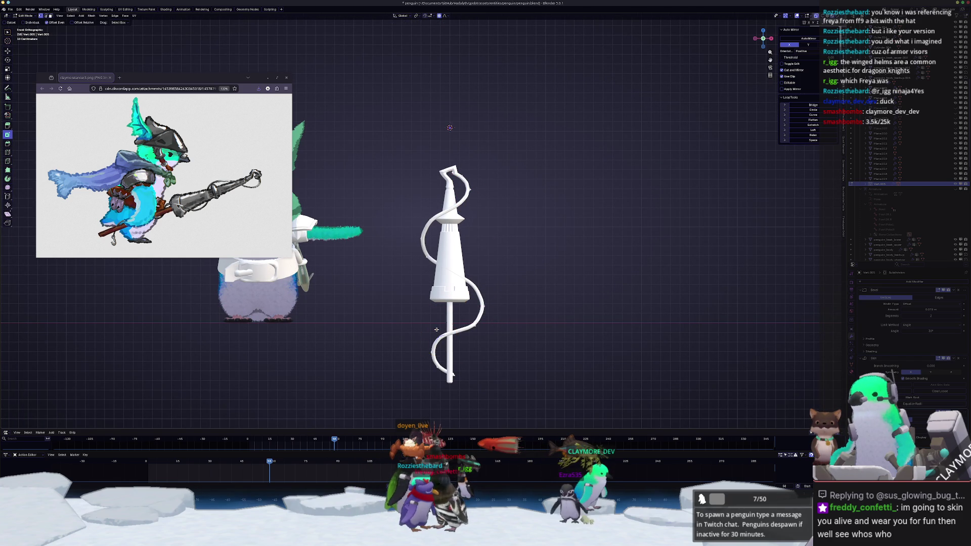
pyautogui.press('g')
pyautogui.press('x')
pyautogui.click(448, 336)
pyautogui.moveTo(441, 337)
pyautogui.mouseDown(button='middle')
pyautogui.moveTo(397, 327)
pyautogui.moveTo(392, 384)
pyautogui.moveTo(454, 316)
pyautogui.moveTo(456, 299)
pyautogui.mouseUp(button='middle')
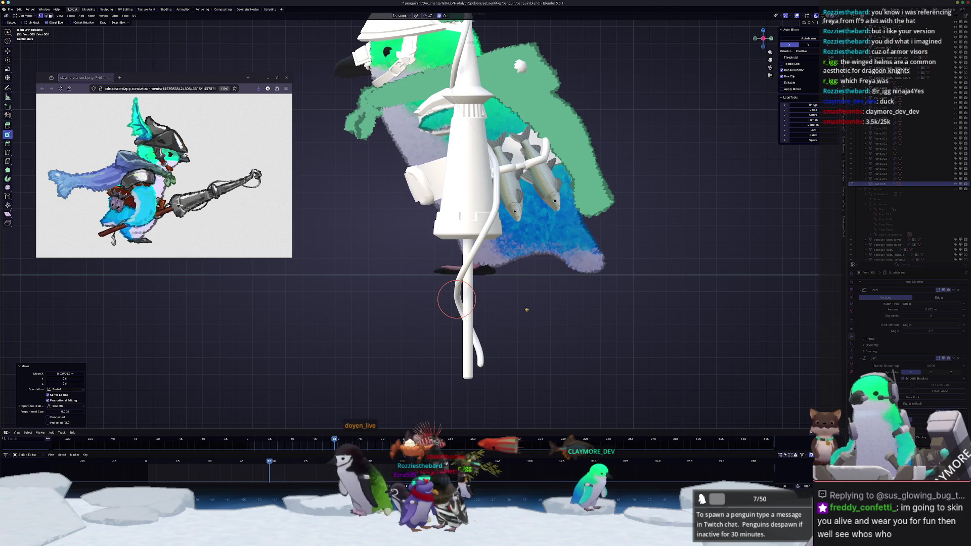
# Step: Nudge tube vertices beside the cone along Y, with a Ctrl+A skin adjustment between moves
pyautogui.press('g')
pyautogui.press('y')
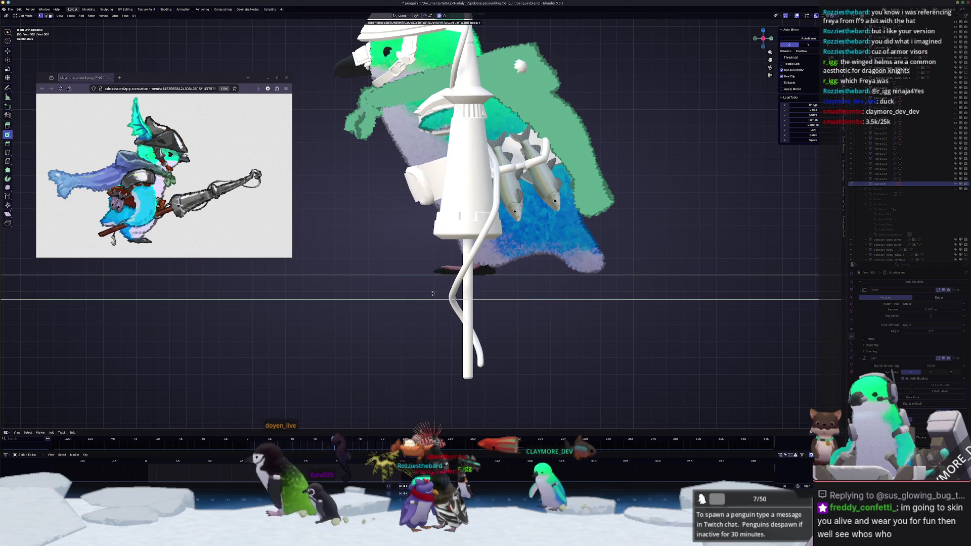
pyautogui.click(504, 288)
pyautogui.hotkey('ctrl', 'a')
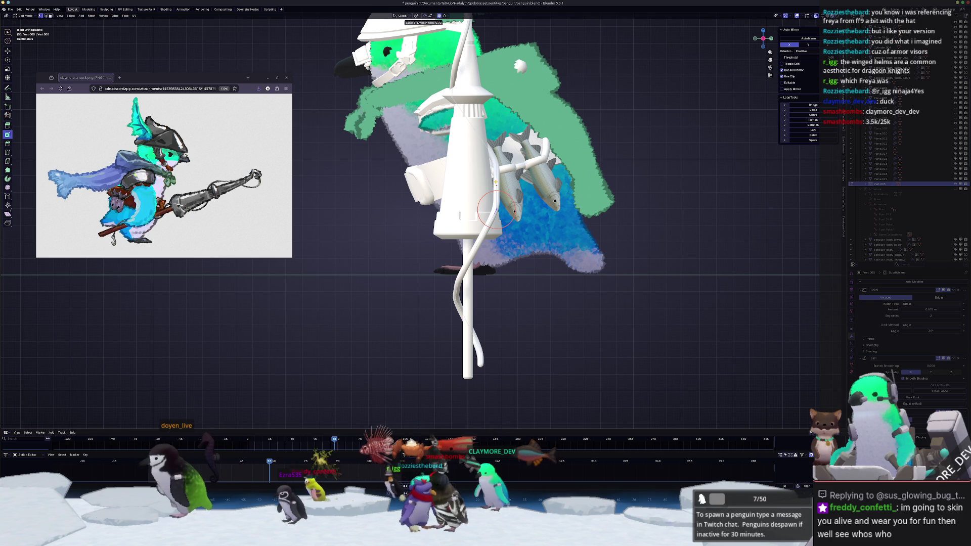
pyautogui.click(496, 182)
pyautogui.press('g')
pyautogui.press('y')
pyautogui.click(562, 177)
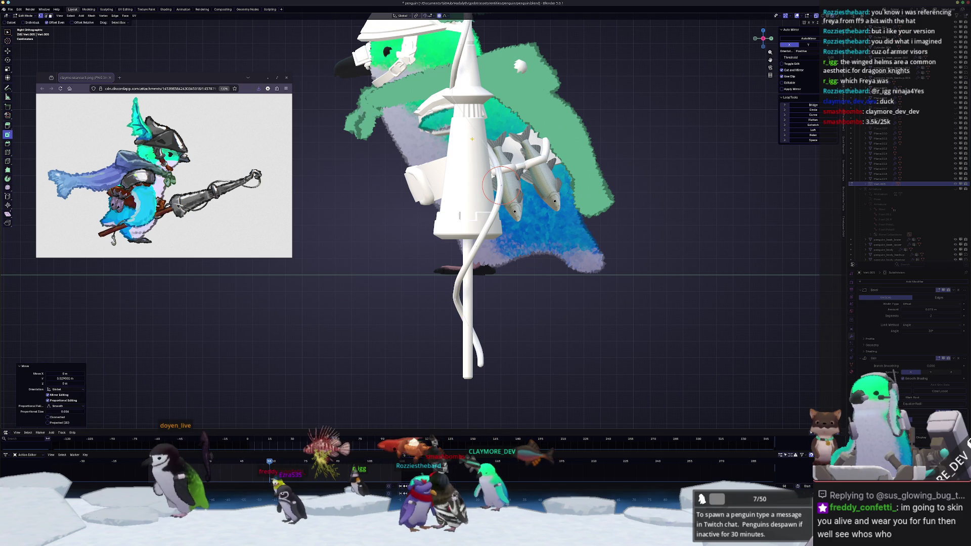
# Step: Place the 3D cursor lower, move a tube vertex along X, and return to Object Mode
pyautogui.moveTo(504, 228); pyautogui.dragTo(504, 246, button='middle')
pyautogui.scroll(-1, 457, 273)
pyautogui.keyDown('shift'); pyautogui.scroll(-2, 458, 303); pyautogui.keyUp('shift')
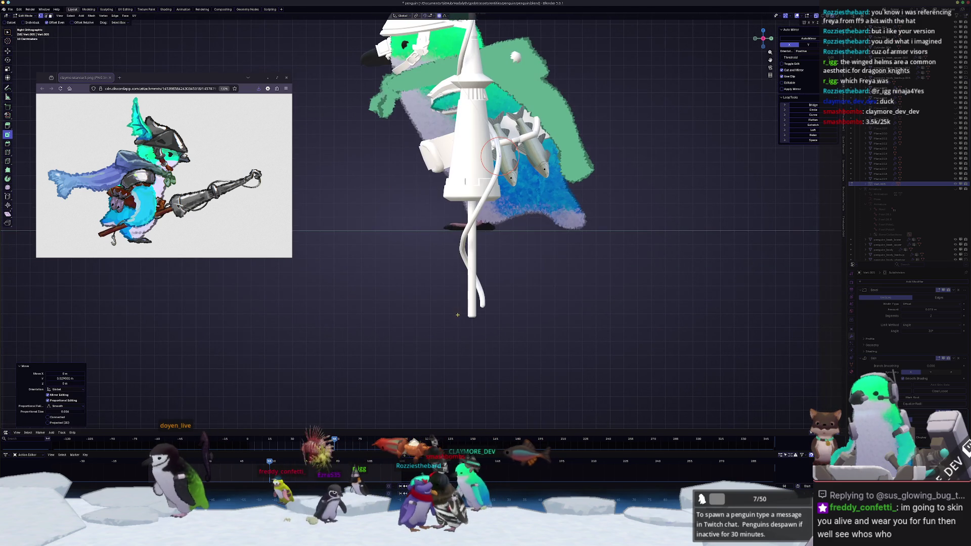
pyautogui.keyDown('shift'); pyautogui.rightClick(461, 252); pyautogui.keyUp('shift')
pyautogui.press('g')
pyautogui.press('x')
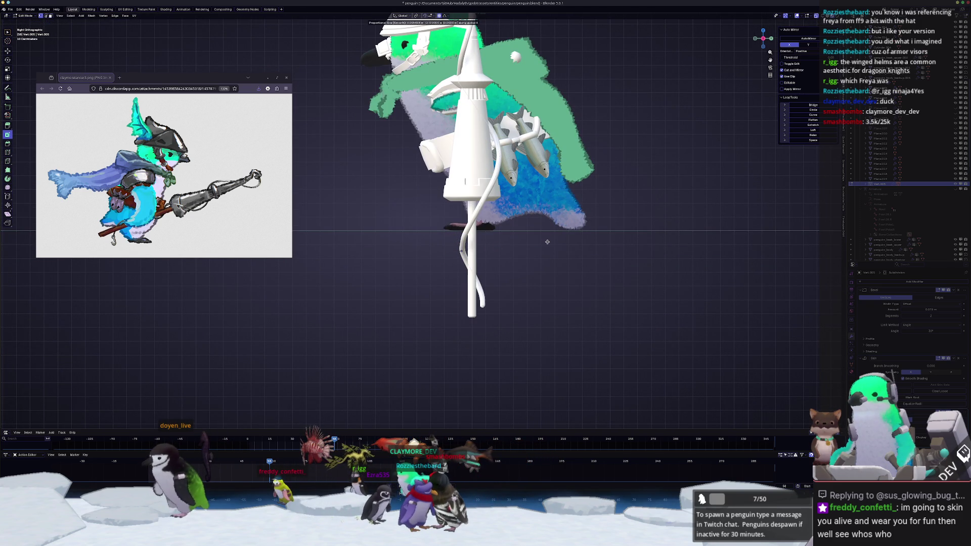
pyautogui.click(548, 242)
pyautogui.moveTo(549, 242)
pyautogui.mouseDown(button='middle')
pyautogui.moveTo(491, 47)
pyautogui.moveTo(474, 97)
pyautogui.mouseUp(button='middle')
pyautogui.press('Tab')
pyautogui.scroll(5, 474, 97)
# Step: Move an upper tube vertex along X and frame the view on it
pyautogui.press('Tab')
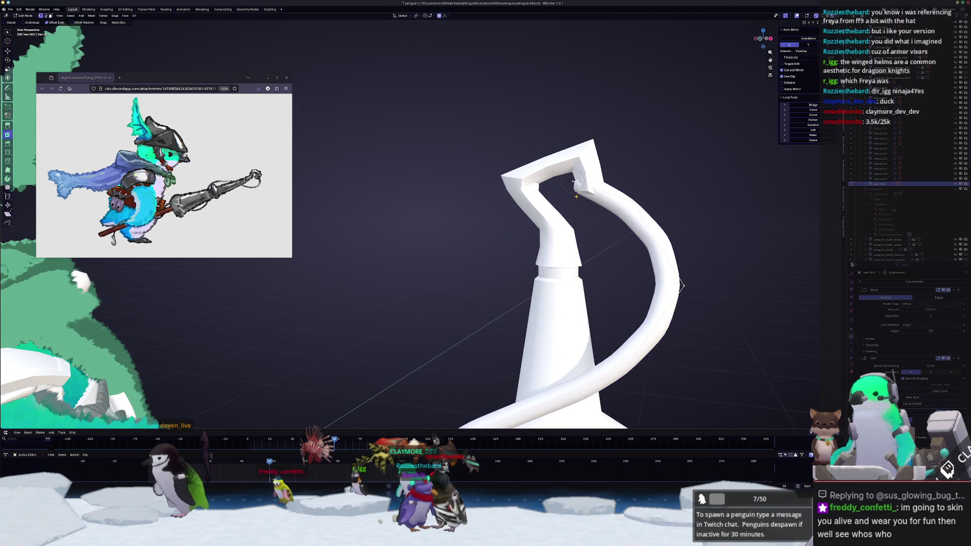
pyautogui.scroll(-5, 570, 181)
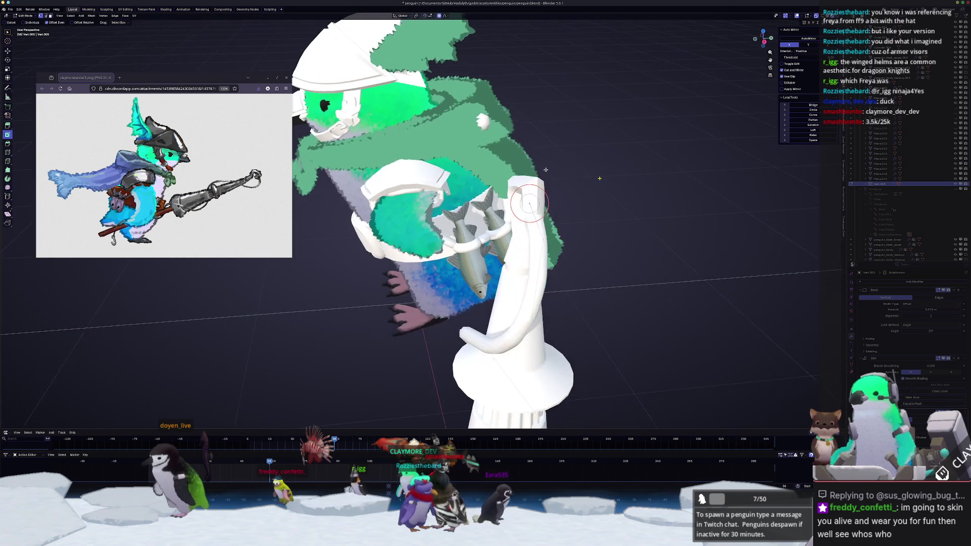
pyautogui.press('g')
pyautogui.press('x')
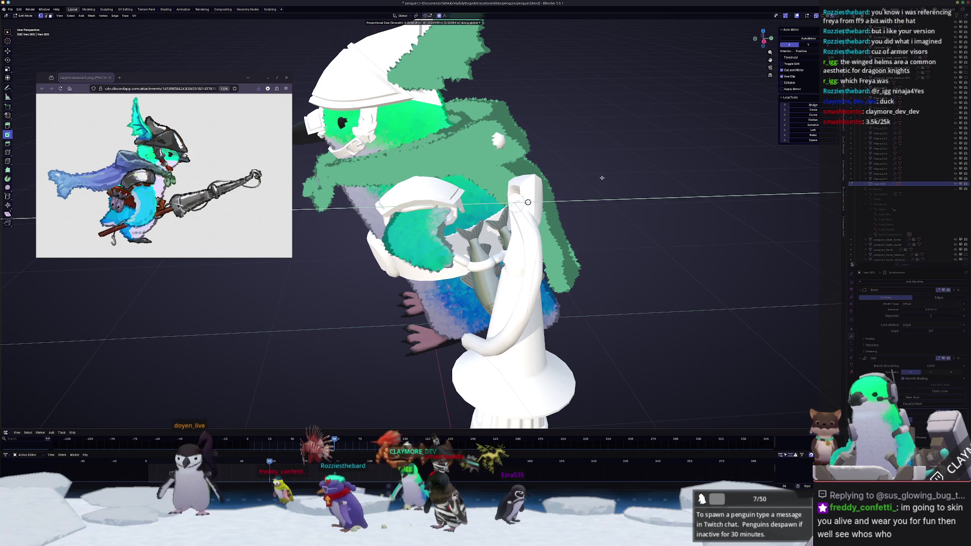
pyautogui.click(612, 182)
pyautogui.press('KP_Decimal')
pyautogui.press('g')
pyautogui.press('z')
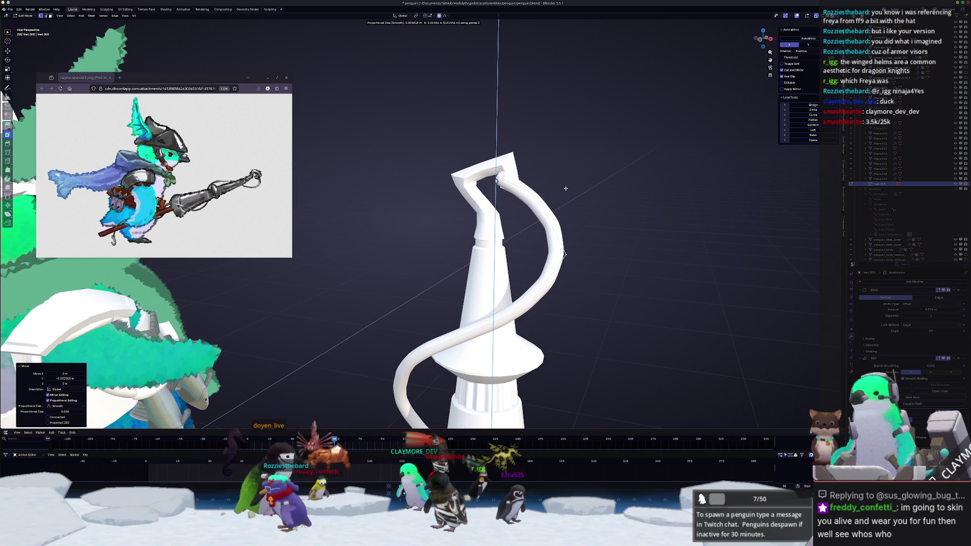
# Step: Resize the tube thickness at the top vertex, ending thinner at 0.627
pyautogui.press('Return')
pyautogui.press('s')
pyautogui.click(563, 175)
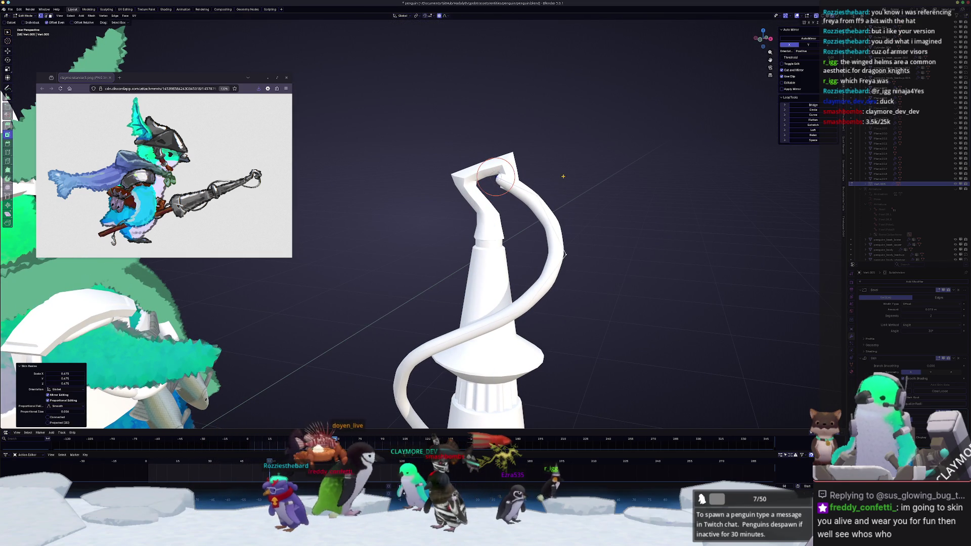
pyautogui.click(556, 175)
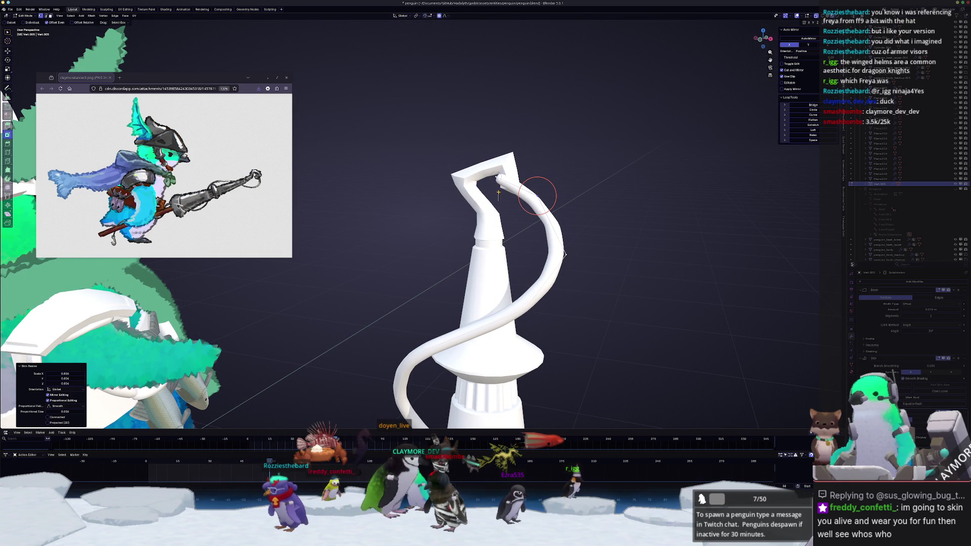
pyautogui.hotkey('ctrl', 'a')
pyautogui.click(475, 160)
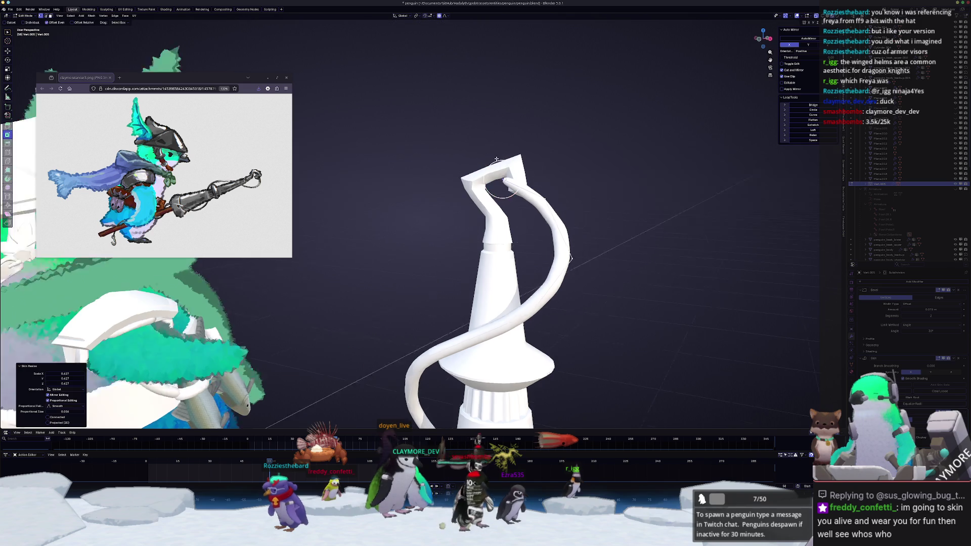
# Step: Try moving the tube tip along Y, then cancel the move
pyautogui.moveTo(475, 160)
pyautogui.mouseDown(button='middle')
pyautogui.moveTo(579, 162)
pyautogui.moveTo(546, 207)
pyautogui.mouseUp(button='middle')
pyautogui.press('g')
pyautogui.press('y')
pyautogui.click(527, 161)
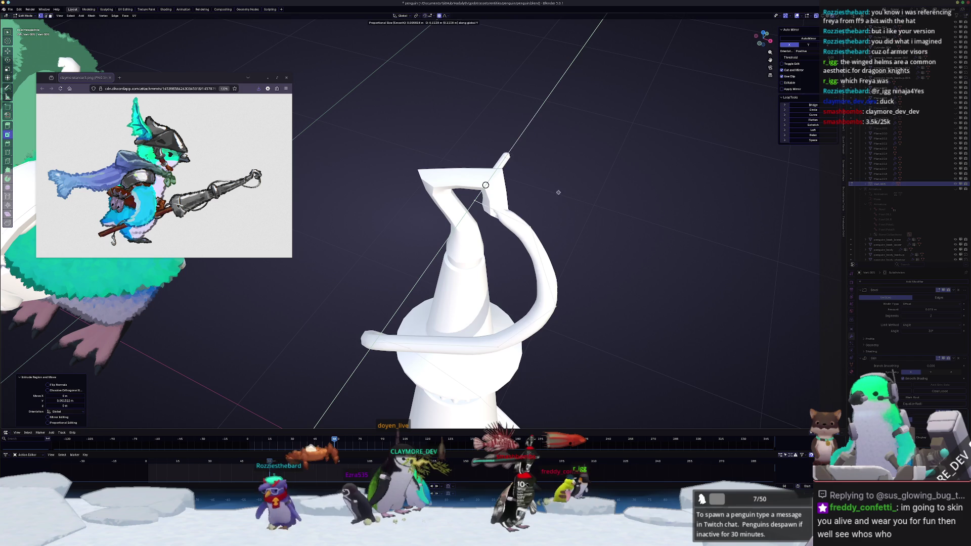
pyautogui.rightClick(542, 212)
pyautogui.moveTo(512, 222); pyautogui.dragTo(508, 219, button='middle')
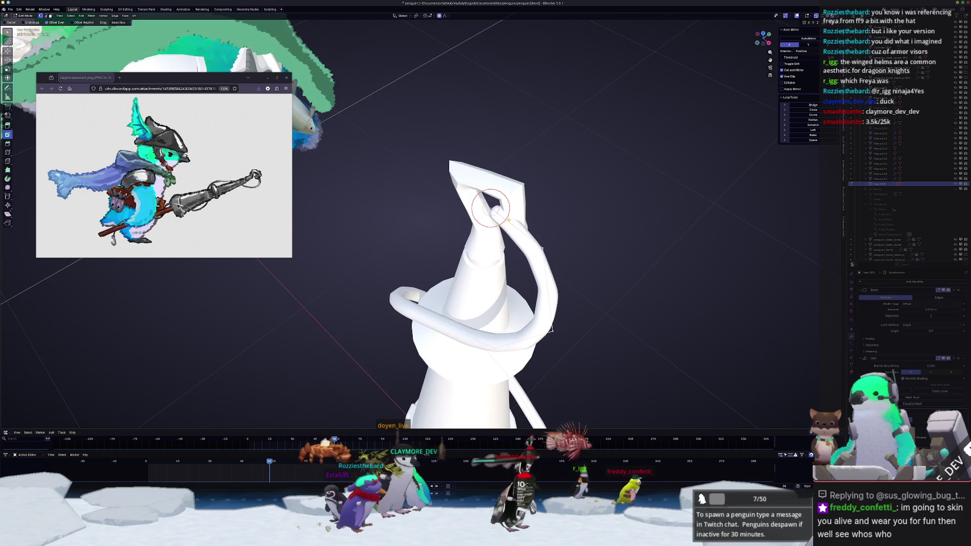
# Step: Adjust the skin radius of another tube vertex with Ctrl+A
pyautogui.hotkey('ctrl', 'a')
pyautogui.click(632, 183)
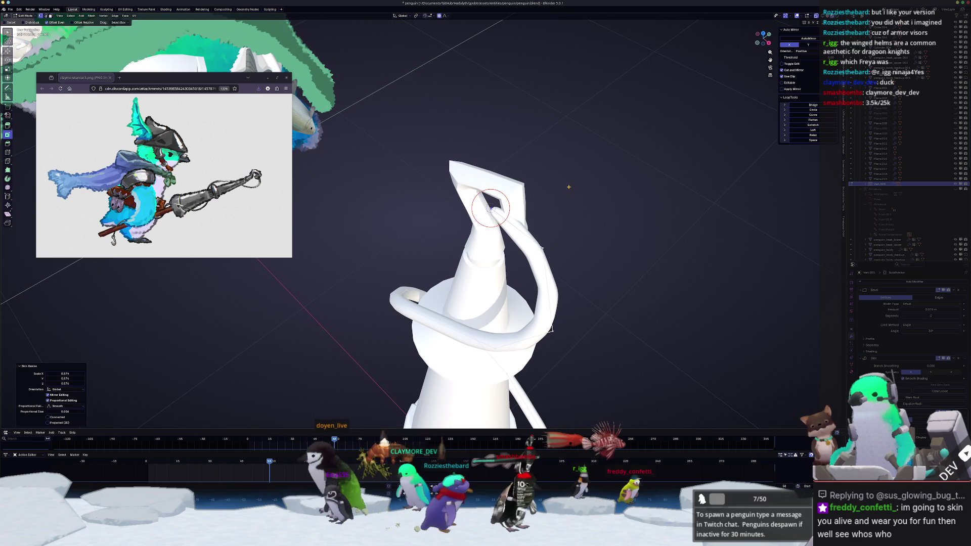
pyautogui.moveTo(632, 182); pyautogui.dragTo(575, 179, button='middle')
pyautogui.press('g')
pyautogui.press('y')
pyautogui.rightClick(573, 180)
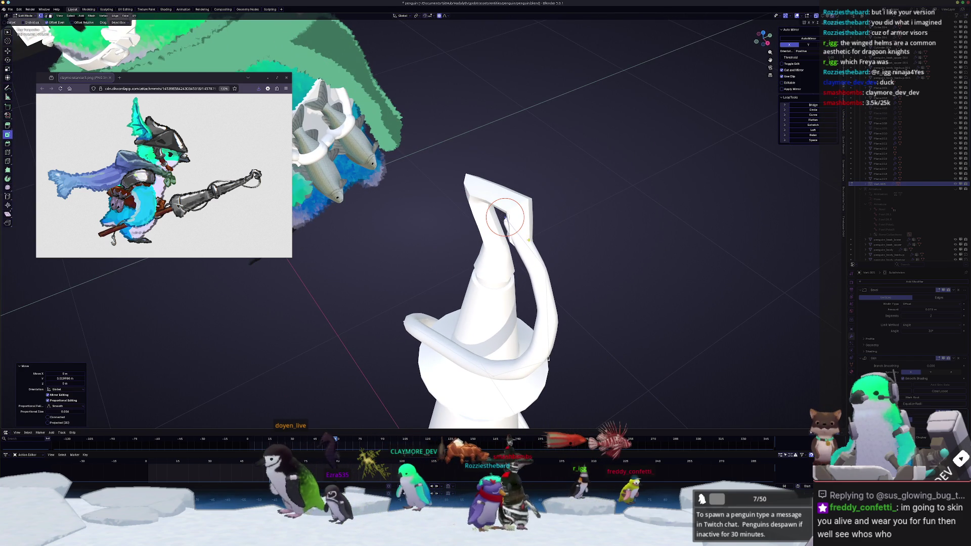
# Step: Add an extra loop cut to the tube with Ctrl+R and move a vertex along Y
pyautogui.hotkey('ctrl', 'r')
pyautogui.click(525, 244)
pyautogui.rightClick(550, 236)
pyautogui.press('Escape')
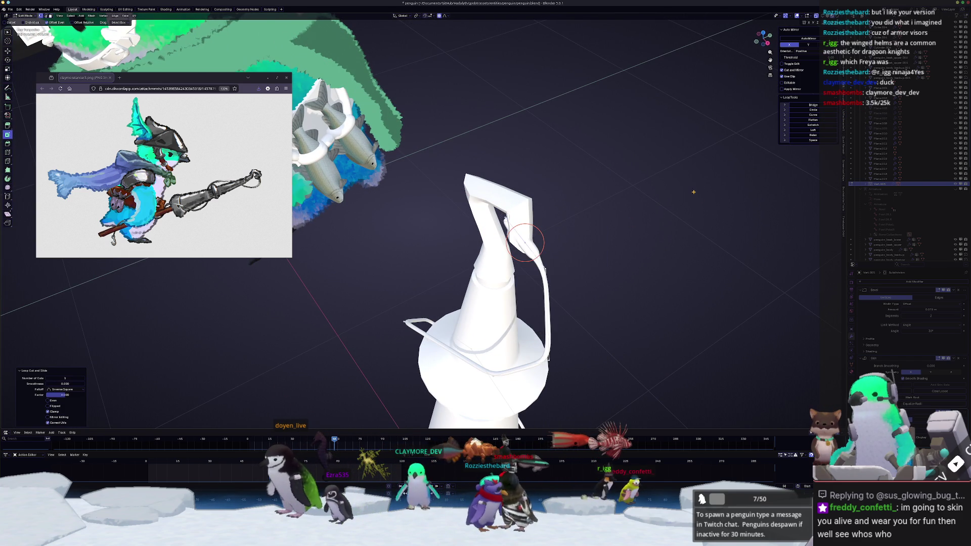
pyautogui.moveTo(550, 236); pyautogui.dragTo(595, 234, button='middle')
pyautogui.press('g')
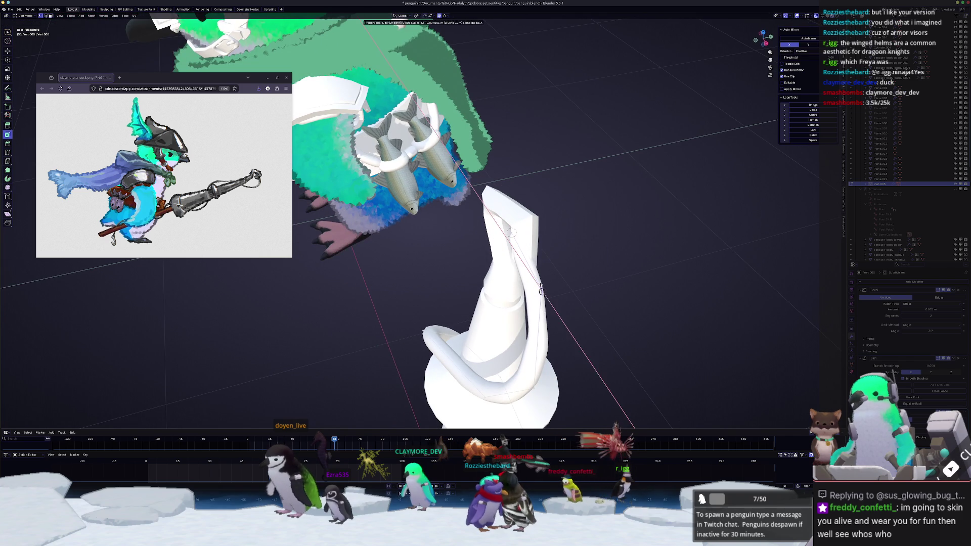
pyautogui.press('y')
pyautogui.click(563, 241)
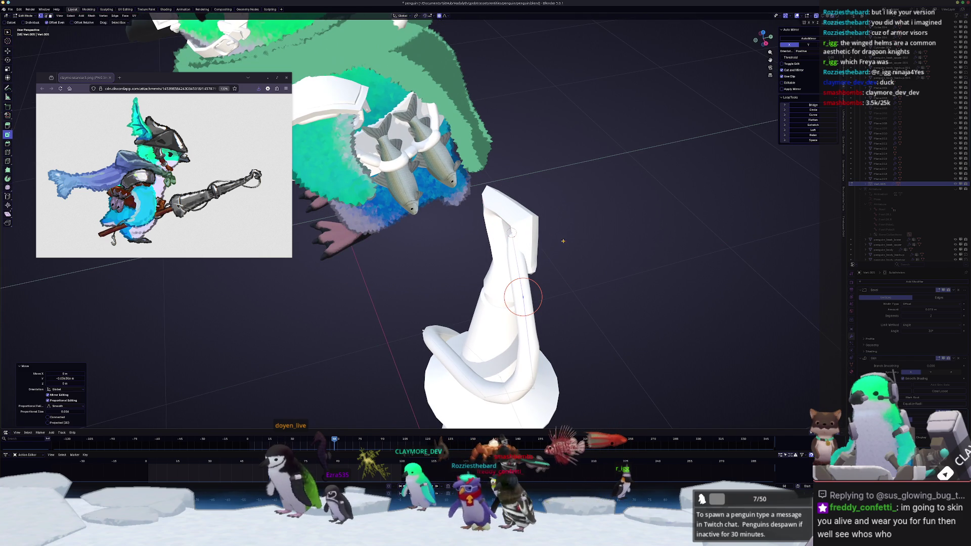
# Step: Move the tube-end vertex along Y and return to Object Mode
pyautogui.moveTo(490, 206); pyautogui.dragTo(490, 206)
pyautogui.press('g')
pyautogui.press('x')
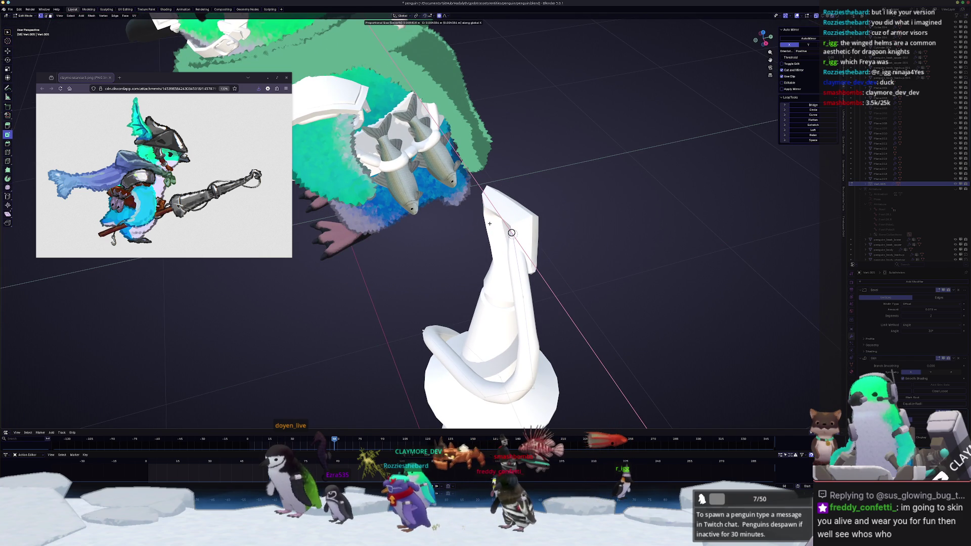
pyautogui.press('y')
pyautogui.click(483, 224)
pyautogui.press('Tab')
pyautogui.moveTo(483, 224)
pyautogui.mouseDown(button='middle')
pyautogui.moveTo(519, 284)
pyautogui.moveTo(517, 305)
pyautogui.moveTo(527, 301)
pyautogui.moveTo(398, 358)
pyautogui.moveTo(408, 246)
pyautogui.moveTo(483, 214)
pyautogui.moveTo(495, 163)
pyautogui.moveTo(495, 177)
pyautogui.mouseUp(button='middle')
# Step: Add a trial plane and stand it upright with a 90° rotation on X
pyautogui.click(518, 284)
pyautogui.scroll(5, 495, 316)
pyautogui.scroll(-3, 402, 303)
pyautogui.hotkey('shift', 'a')
pyautogui.click(505, 216)
pyautogui.write('rx')
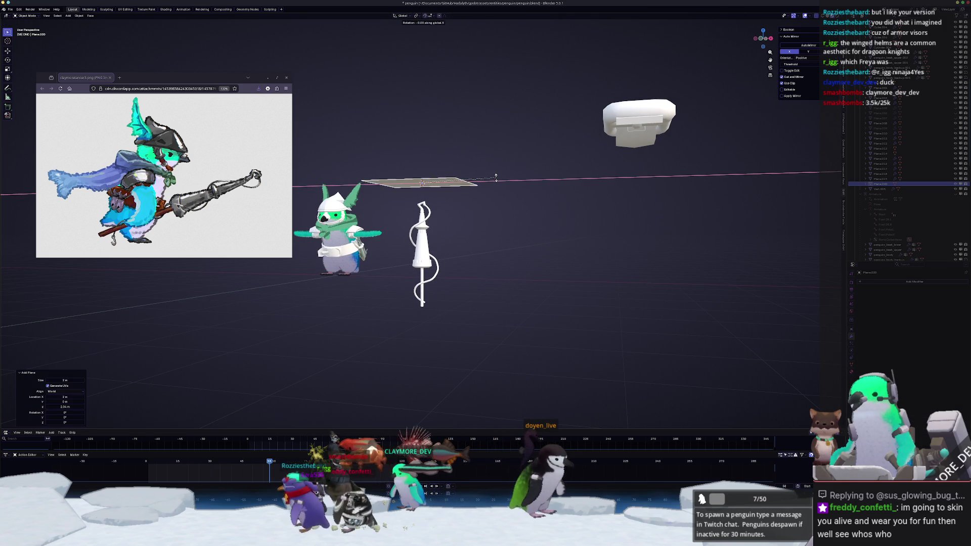
pyautogui.write('90')
pyautogui.press('Return')
# Step: Raise the plane along Z, shrink it to a small square, then delete it
pyautogui.scroll(4, 502, 170)
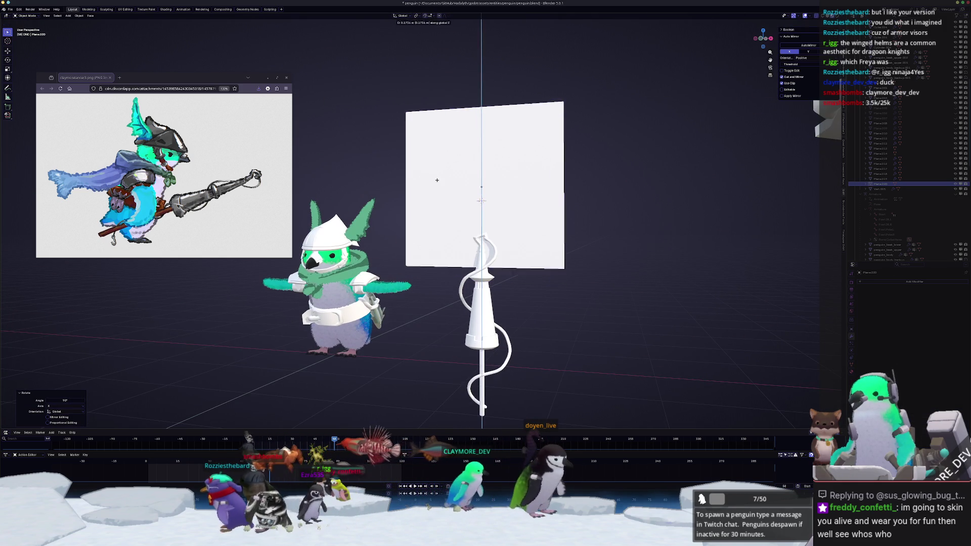
pyautogui.press('g')
pyautogui.press('z')
pyautogui.click(455, 128)
pyautogui.press('KP_1')
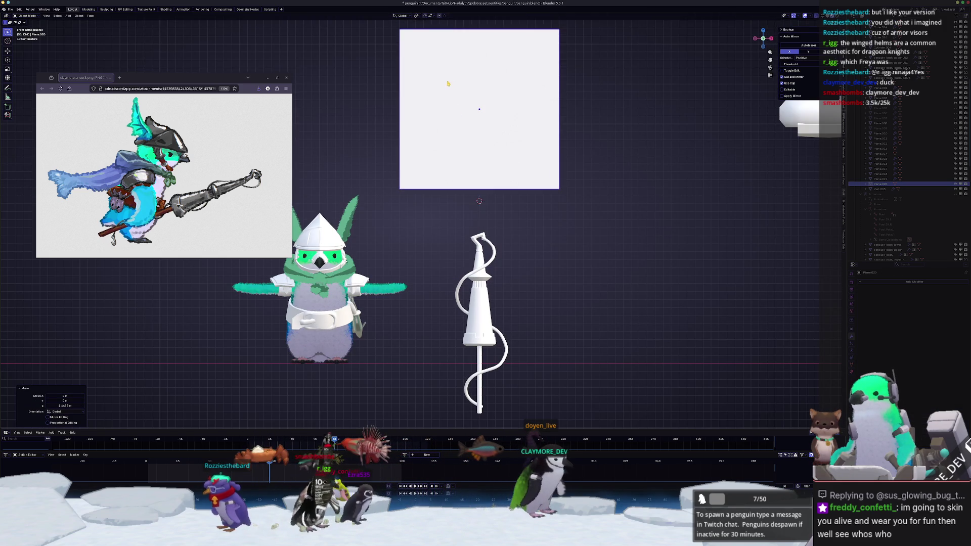
pyautogui.scroll(2, 447, 83)
pyautogui.press('s')
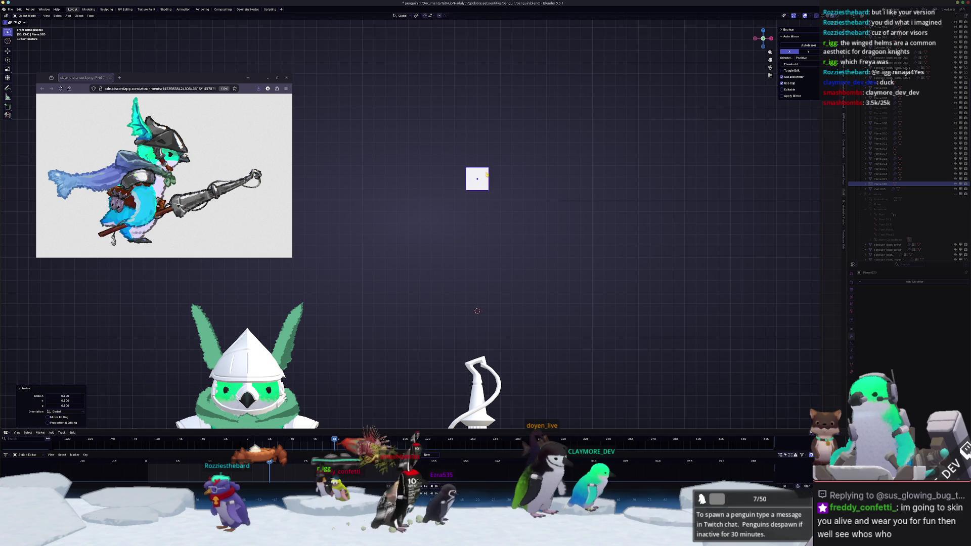
pyautogui.scroll(2, 593, 166)
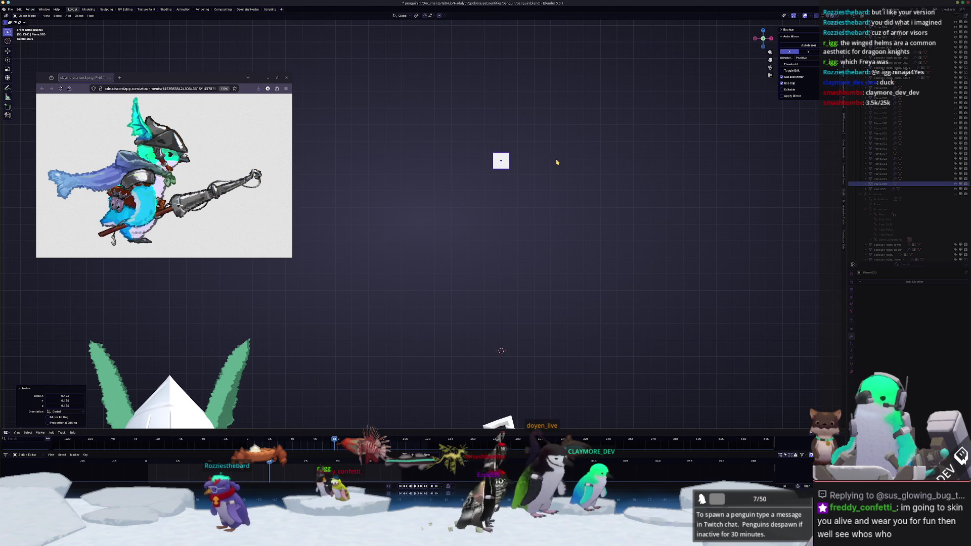
pyautogui.press('Delete')
pyautogui.hotkey('shift', 'a')
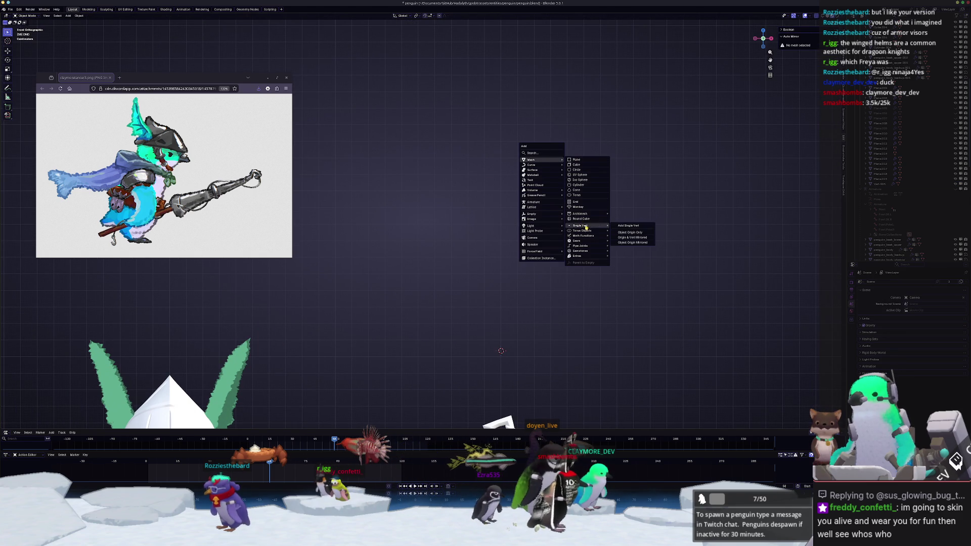
# Step: Add a single-vertex object, try raising it along Z, and undo the move
pyautogui.click(628, 226)
pyautogui.press('g')
pyautogui.press('z')
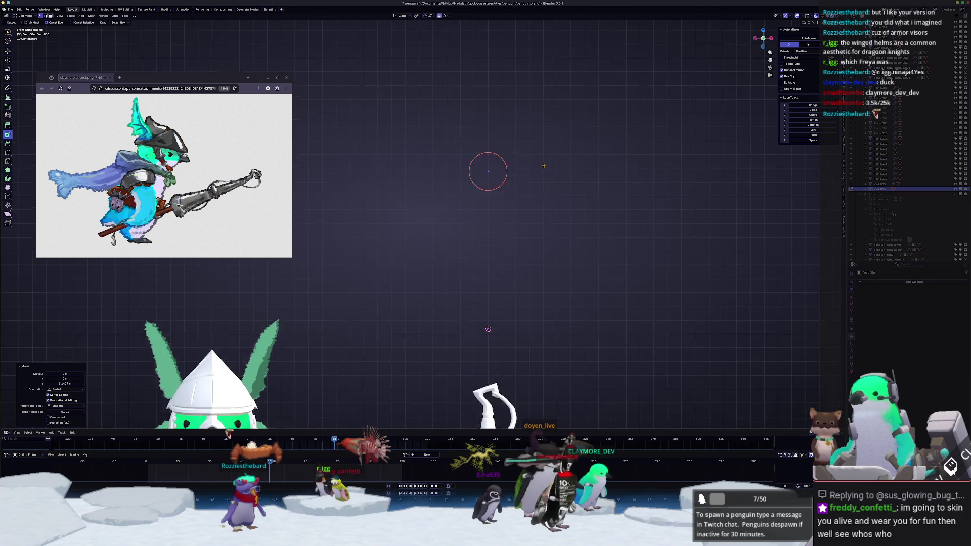
pyautogui.click(560, 180)
pyautogui.hotkey('ctrl', 'z')
pyautogui.scroll(3, 566, 213)
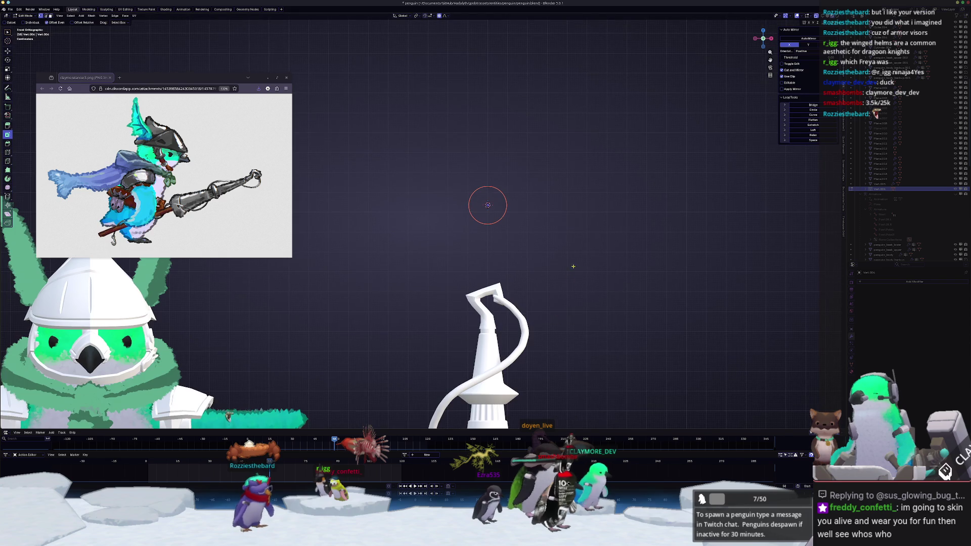
pyautogui.moveTo(581, 256); pyautogui.dragTo(582, 116, button='middle')
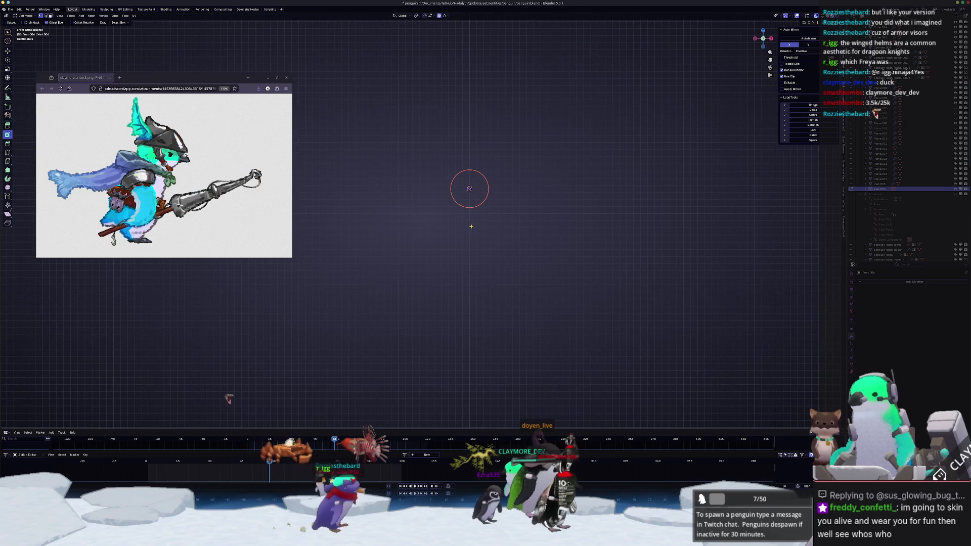
pyautogui.scroll(-10, 448, 209)
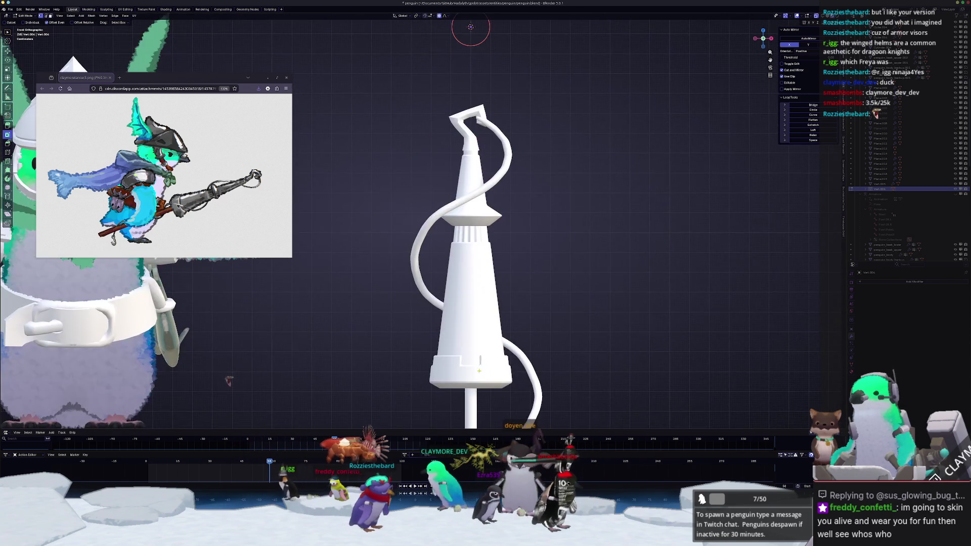
pyautogui.scroll(-1, 480, 347)
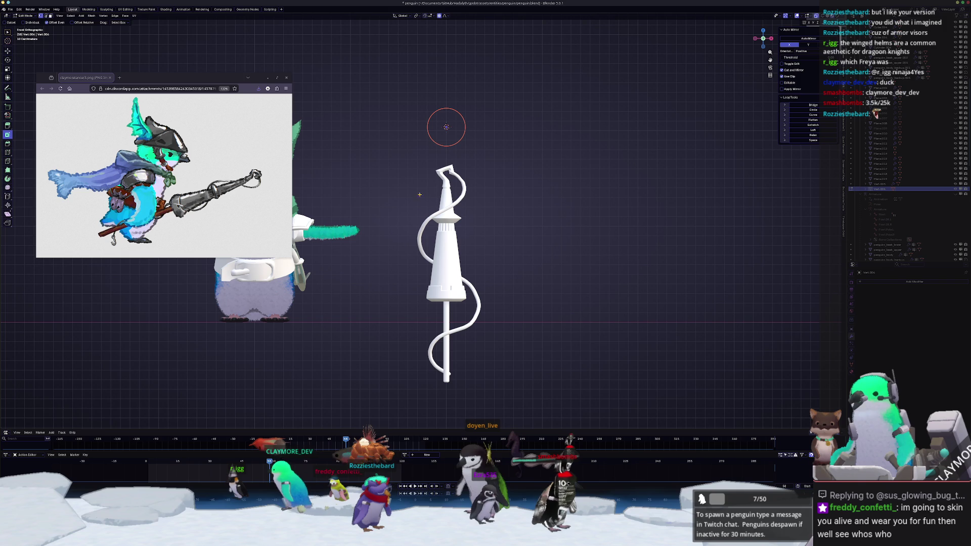
pyautogui.scroll(1, 422, 226)
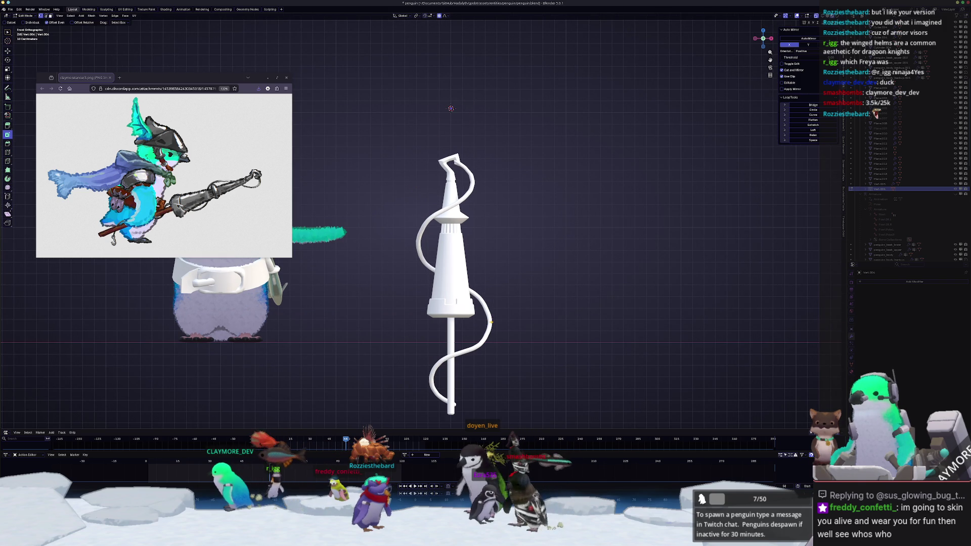
# Step: Switch to the spiral tube and shift it along the X axis
pyautogui.hotkey('alt', 'q')
pyautogui.scroll(1, 455, 162)
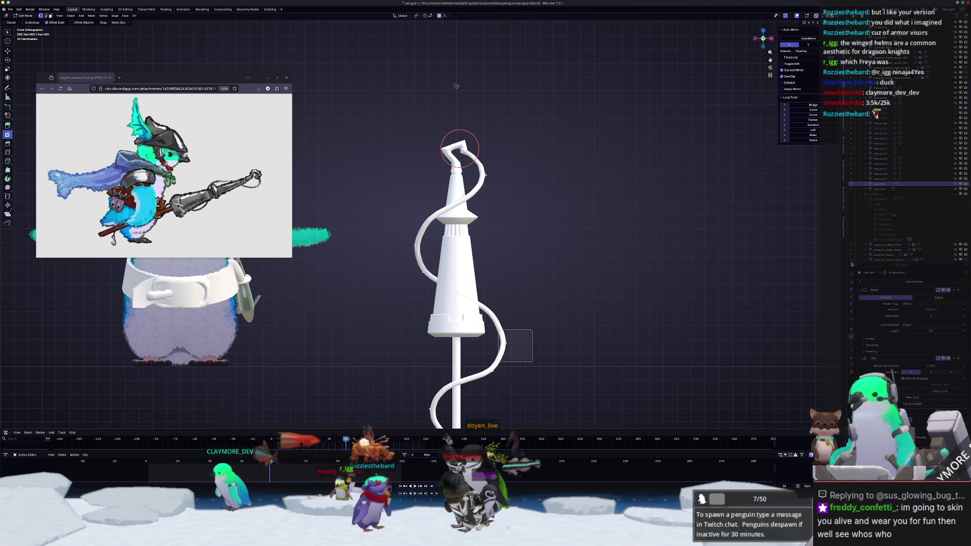
pyautogui.press('x')
pyautogui.scroll(-10, 492, 363)
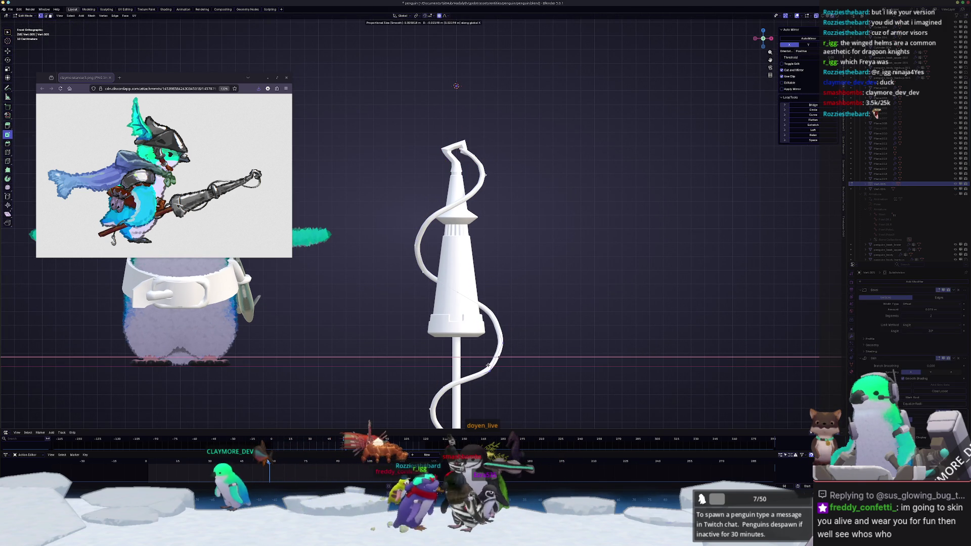
pyautogui.click(488, 365)
# Step: Return to object mode, then enter edit mode on the single-vertex object
pyautogui.press('Tab')
pyautogui.scroll(-1, 506, 304)
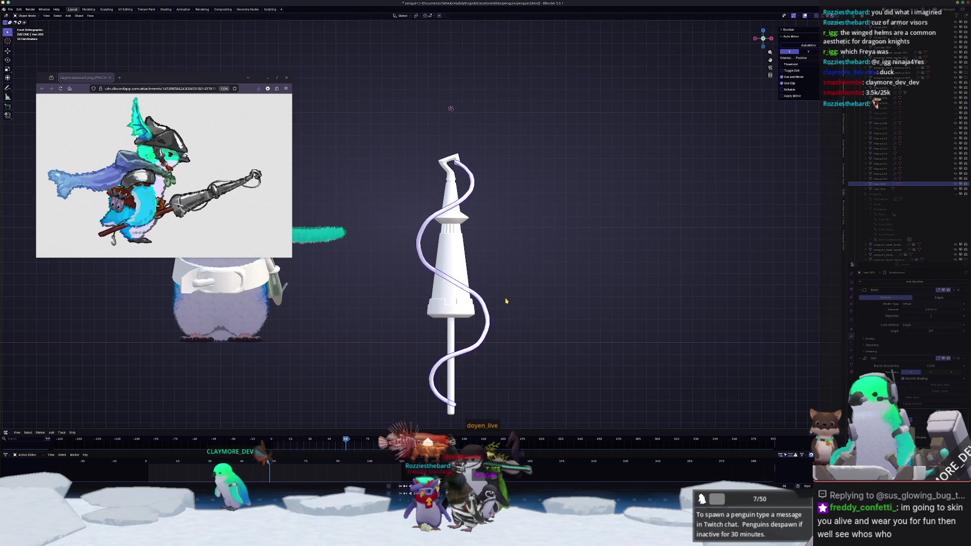
pyautogui.scroll(2, 505, 301)
pyautogui.scroll(2, 472, 210)
pyautogui.scroll(1, 486, 205)
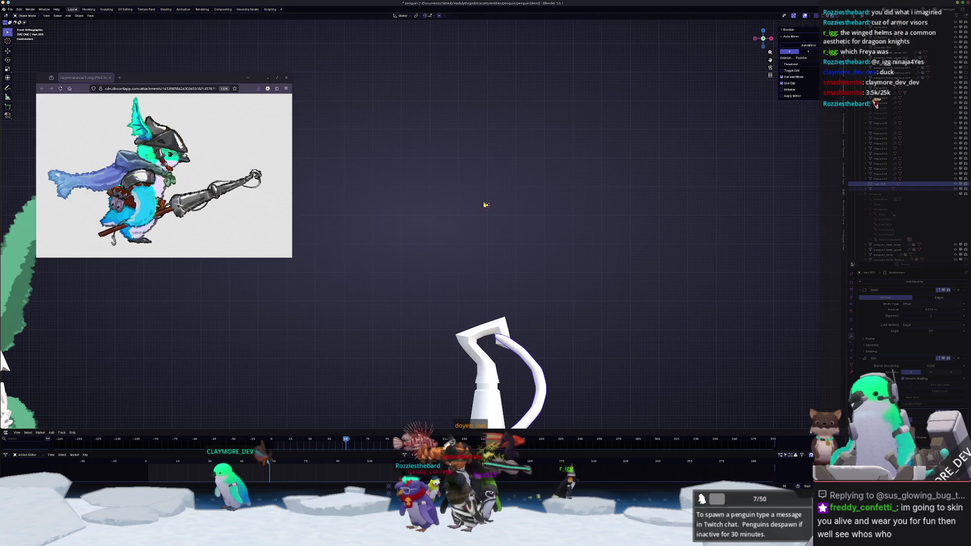
pyautogui.press('Tab')
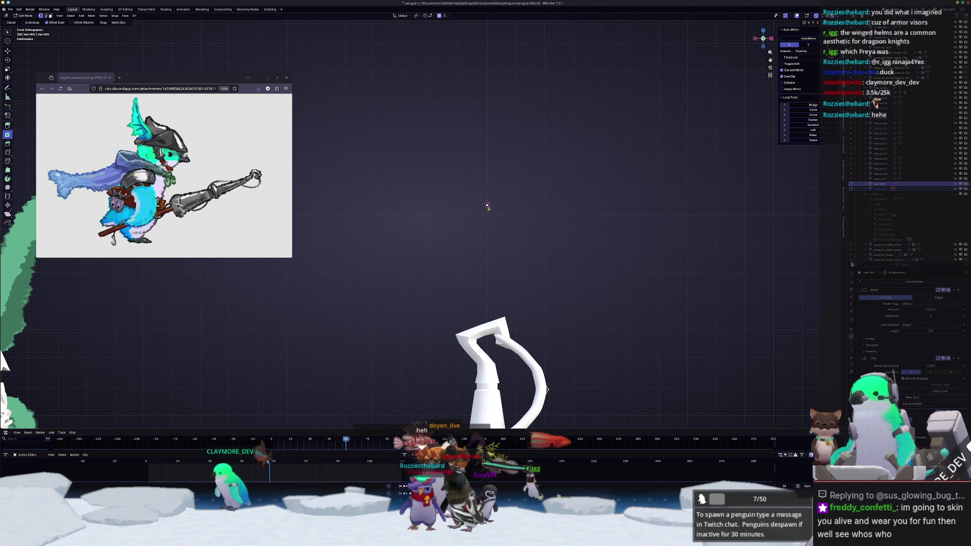
pyautogui.scroll(3, 455, 212)
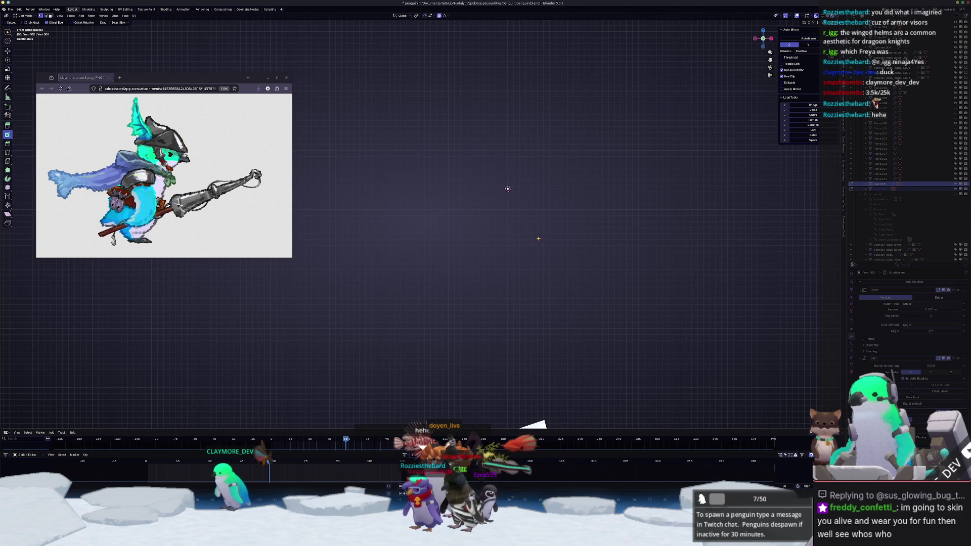
# Step: Lower the vertex about 0.1 m on Z and extrude edges into a U shape
pyautogui.press('g')
pyautogui.press('z')
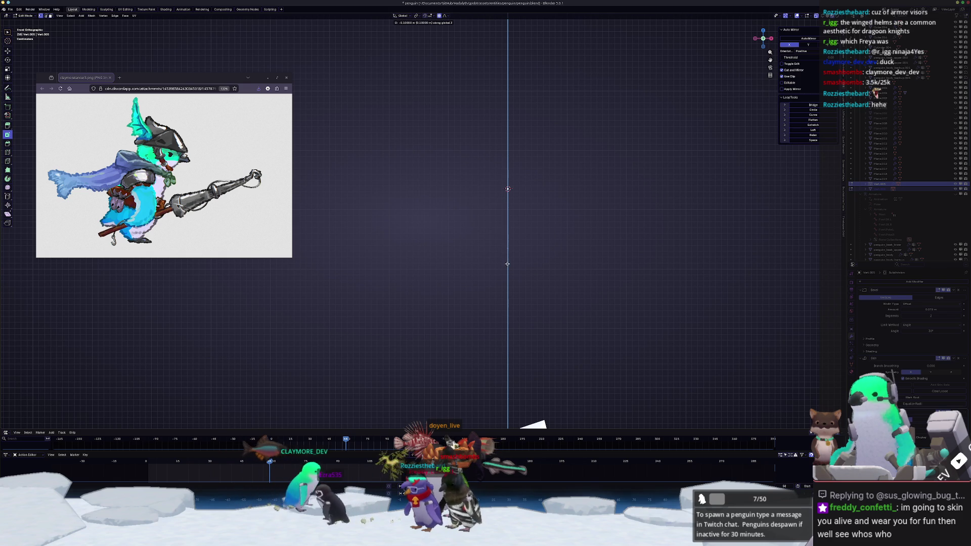
pyautogui.click(505, 248)
pyautogui.press('e')
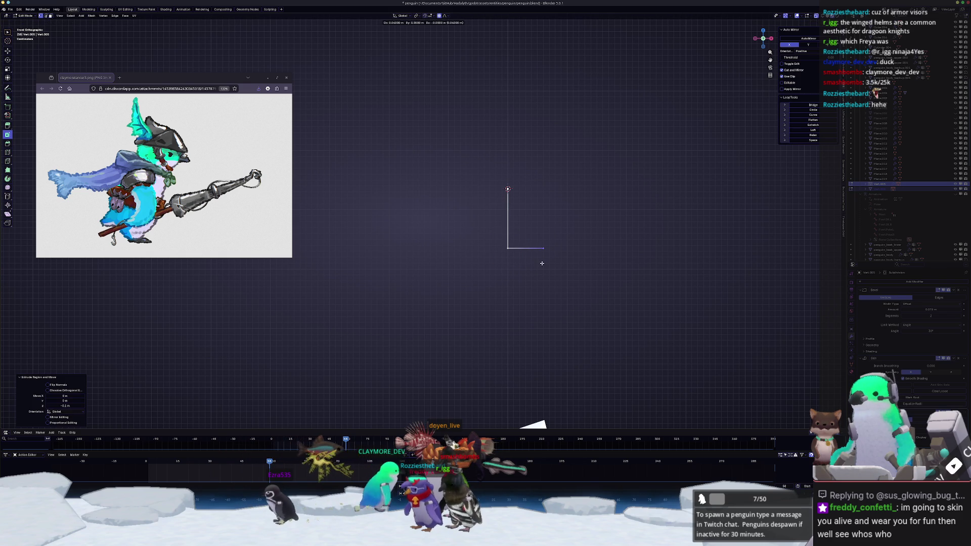
pyautogui.click(543, 261)
pyautogui.press('e')
pyautogui.click(548, 234)
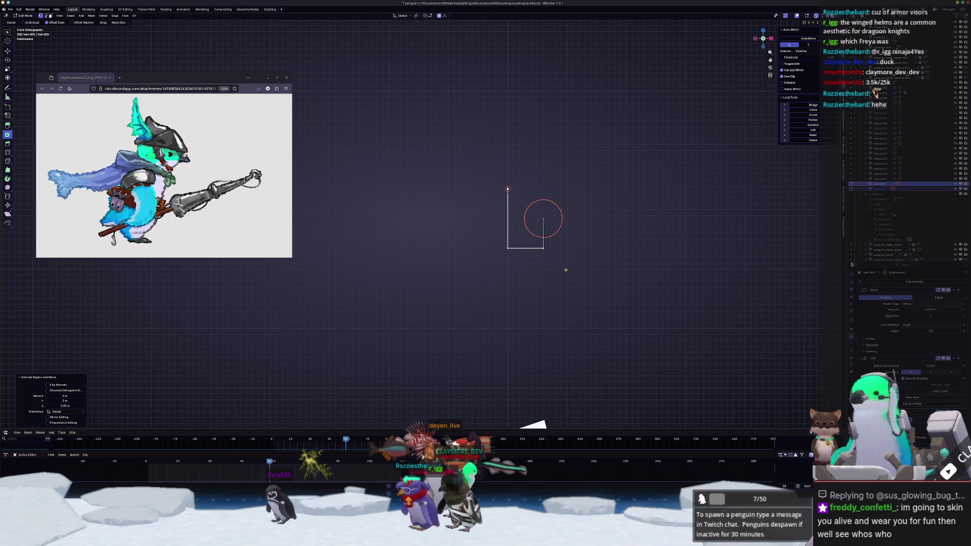
# Step: Round the U's bottom corner with a two-segment bevel
pyautogui.moveTo(567, 283)
pyautogui.mouseDown()
pyautogui.moveTo(481, 220)
pyautogui.moveTo(493, 235)
pyautogui.mouseUp()
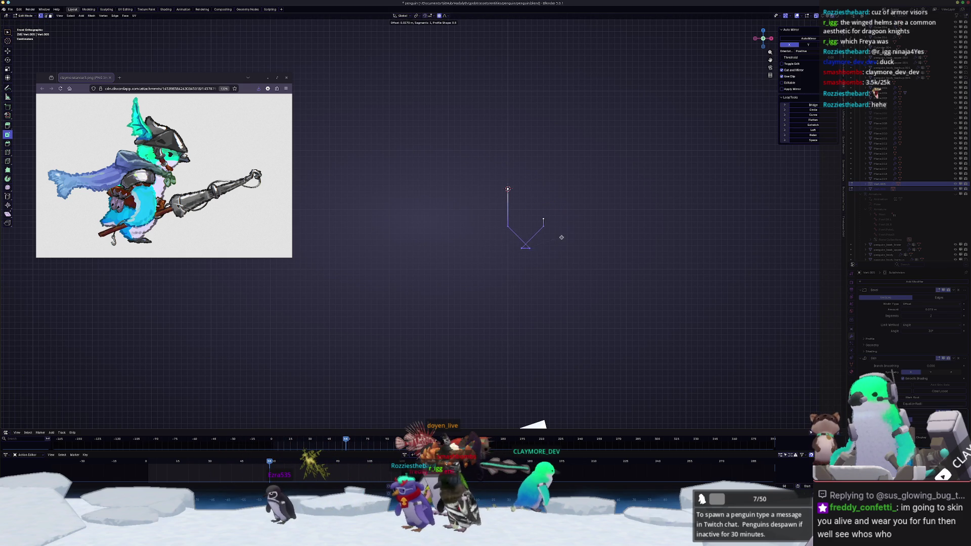
pyautogui.scroll(1, 554, 232)
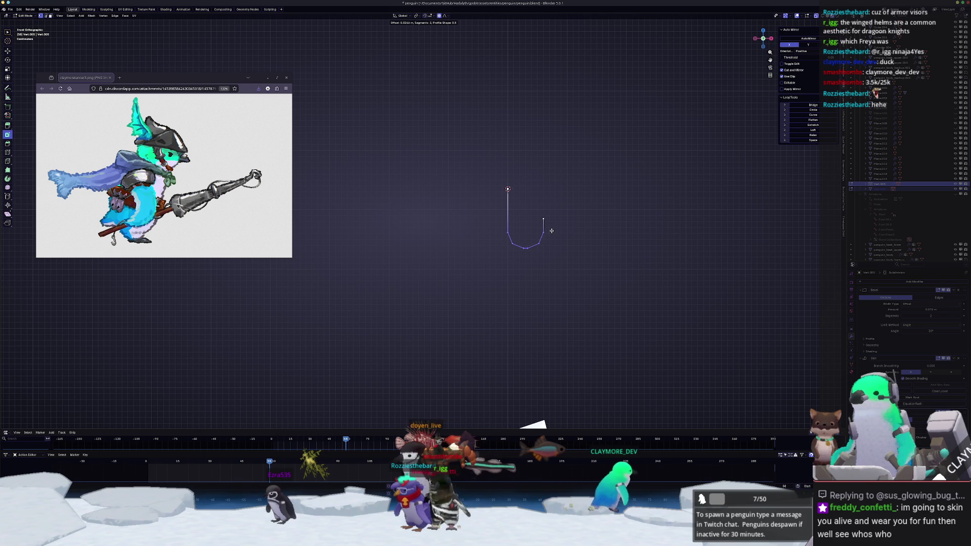
pyautogui.click(546, 230)
pyautogui.press('Tab')
pyautogui.moveTo(559, 245); pyautogui.dragTo(520, 243, button='middle')
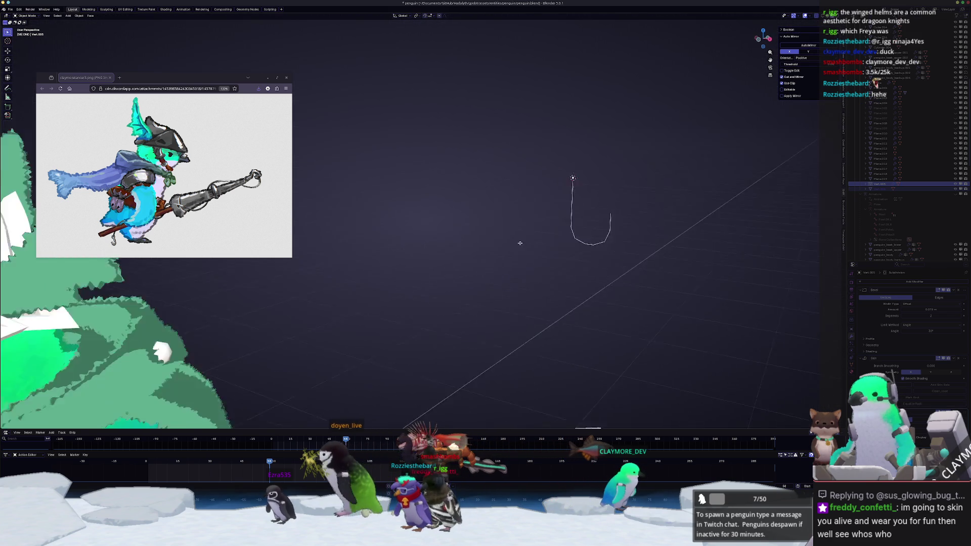
pyautogui.press('Tab')
pyautogui.press('KP_3')
pyautogui.moveTo(578, 195)
pyautogui.keyDown('shift'); pyautogui.mouseDown(button='middle')
pyautogui.moveTo(605, 192)
pyautogui.moveTo(524, 260)
pyautogui.mouseUp(button='middle'); pyautogui.keyUp('shift')
# Step: Extrude a closed diamond loop from the hook's top vertex
pyautogui.press('e')
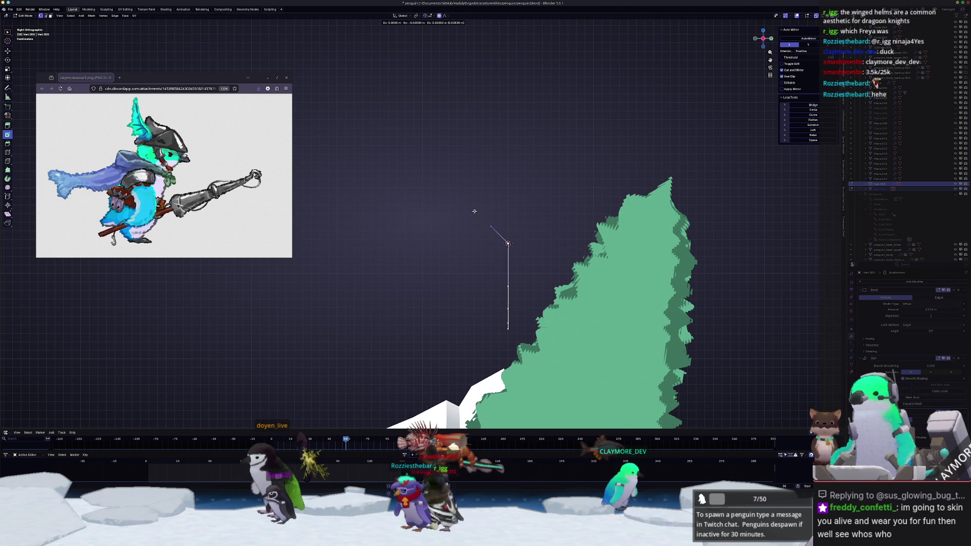
pyautogui.click(475, 209)
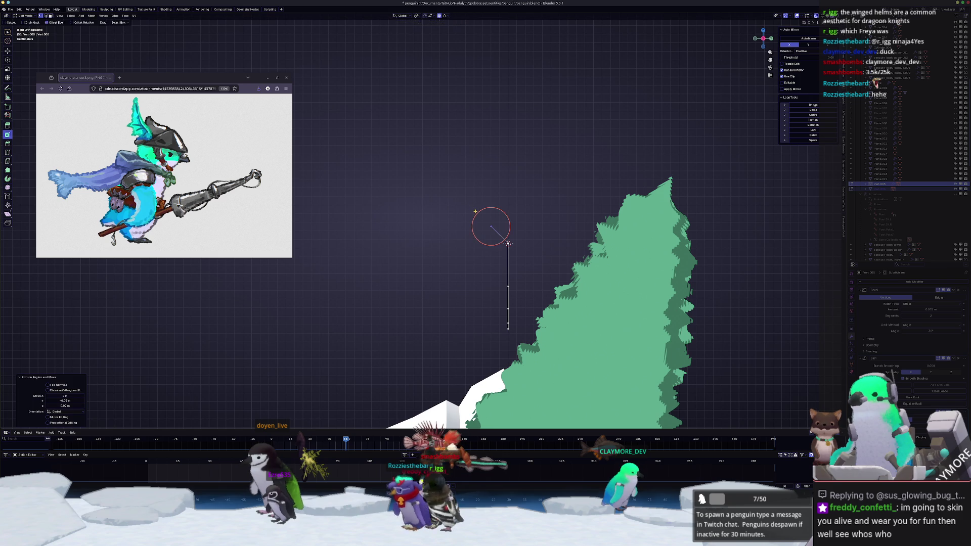
pyautogui.click(505, 210)
pyautogui.press('e')
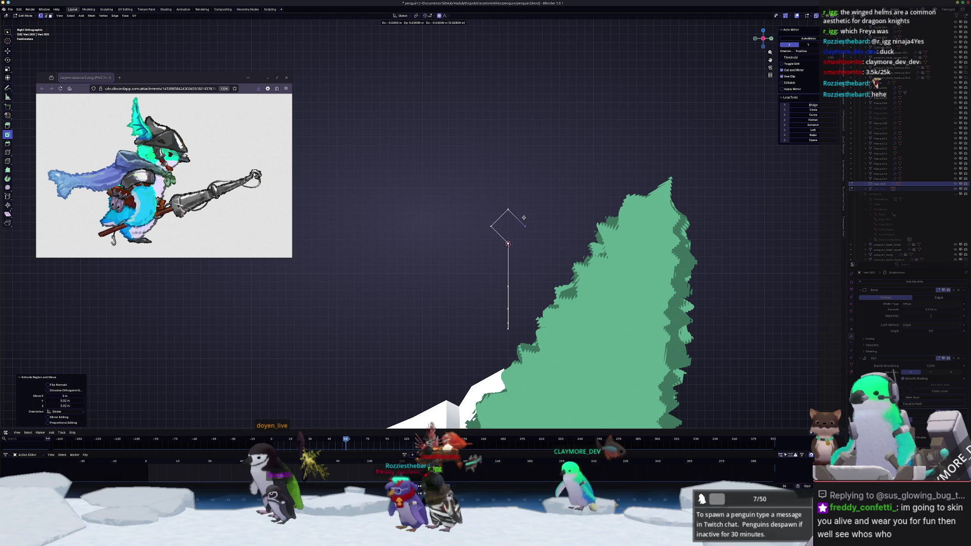
pyautogui.click(526, 222)
pyautogui.press('Tab')
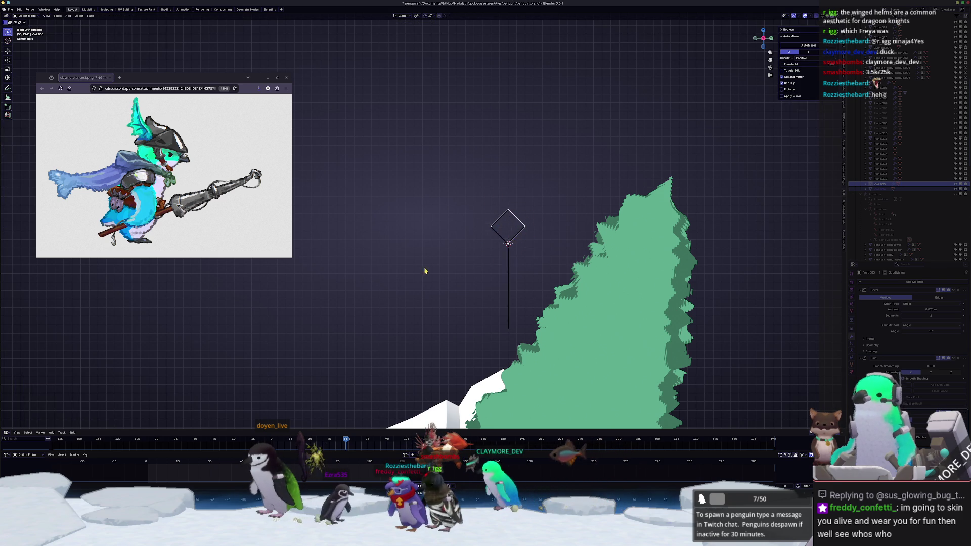
pyautogui.moveTo(443, 285)
pyautogui.mouseDown(button='middle')
pyautogui.moveTo(580, 306)
pyautogui.moveTo(524, 261)
pyautogui.mouseUp(button='middle')
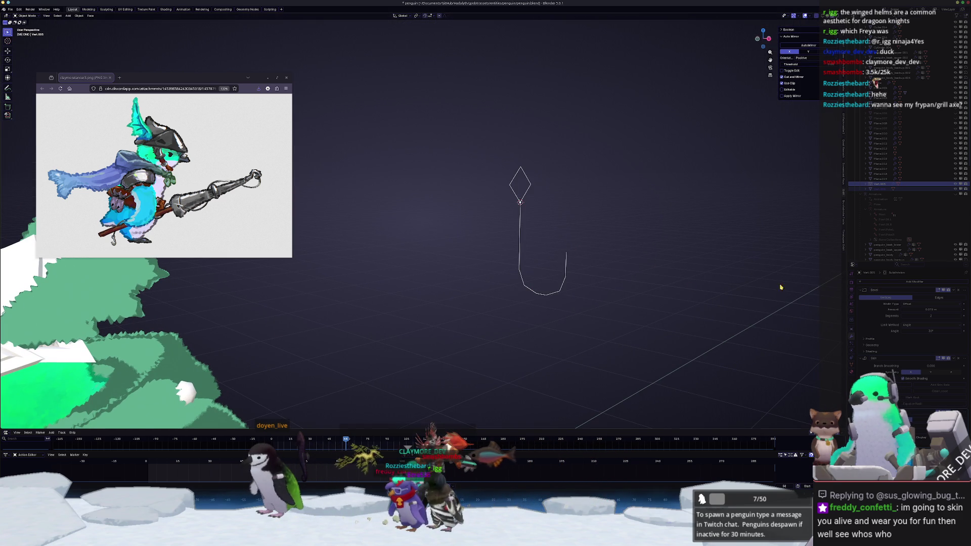
# Step: Duplicate the hook outline and add a Skin modifier to give it thickness
pyautogui.hotkey('shift', 'r')
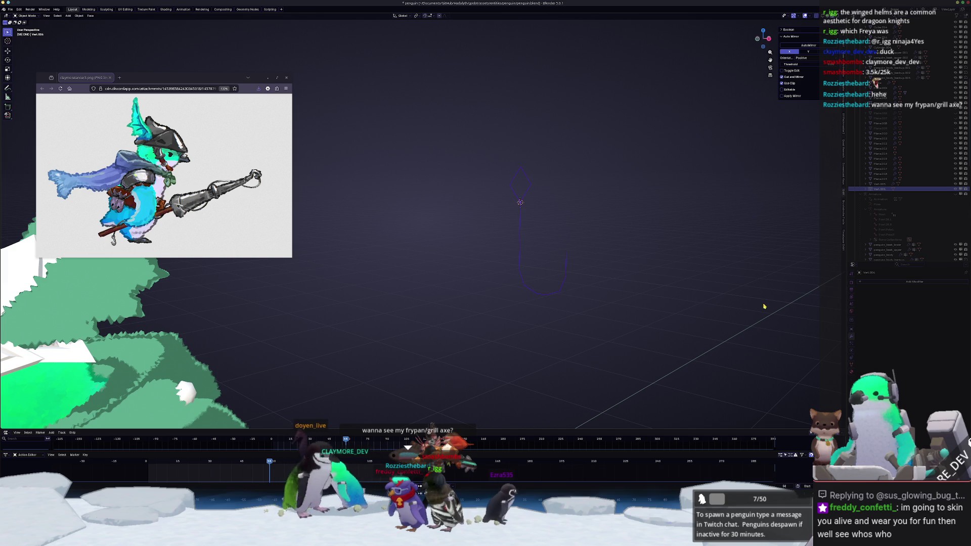
pyautogui.click(907, 282)
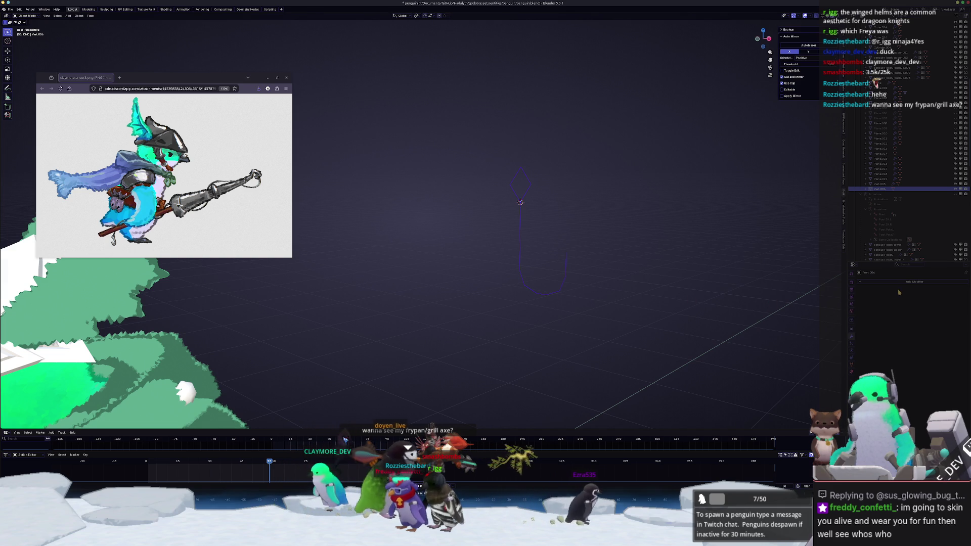
pyautogui.click(907, 283)
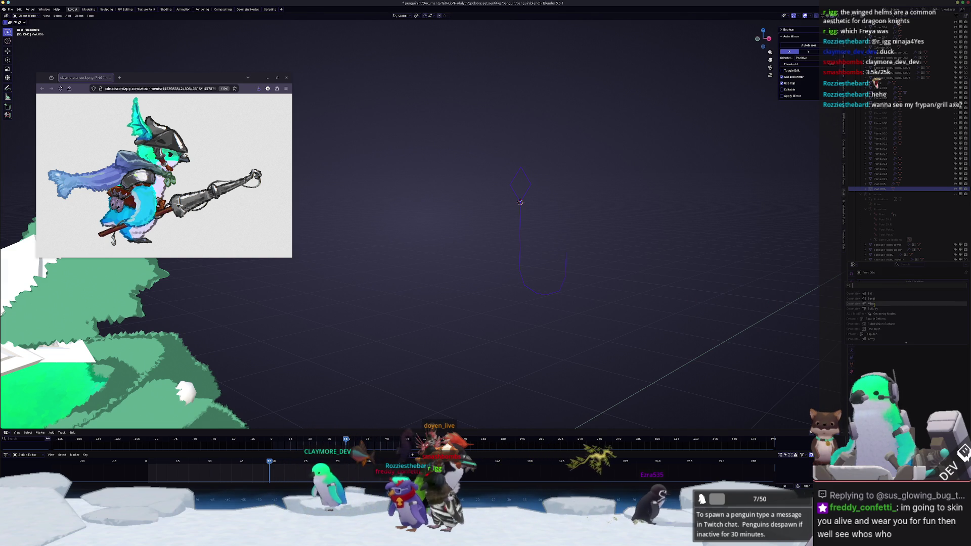
pyautogui.press('Return')
# Step: Thin the skin radius and shrink the hook's bottom tip to a point
pyautogui.press('Tab')
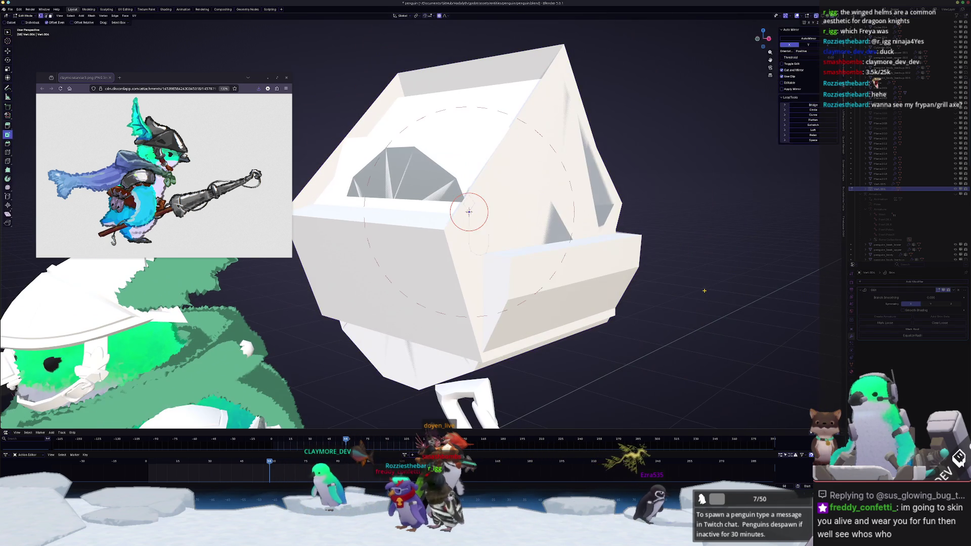
pyautogui.click(547, 218)
pyautogui.hotkey('ctrl', 'a')
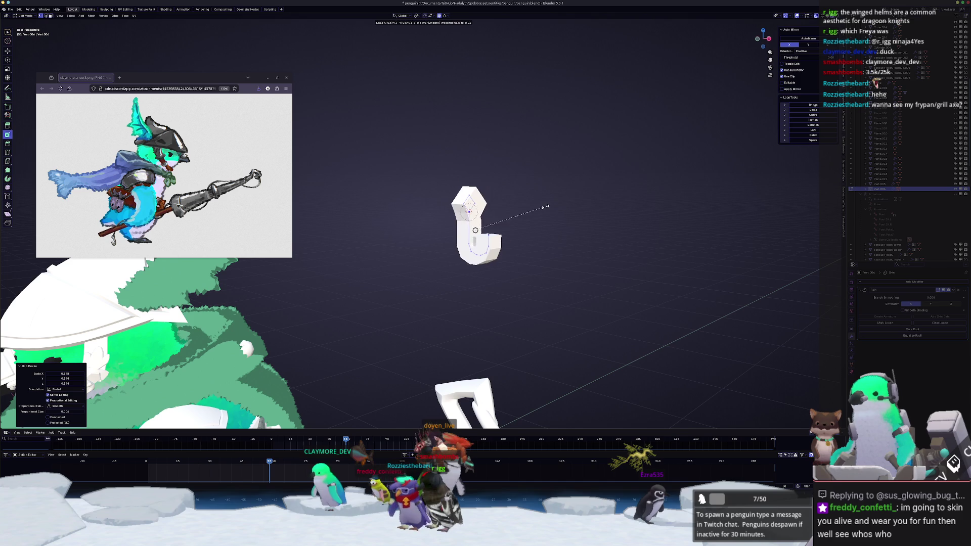
pyautogui.scroll(3, 490, 204)
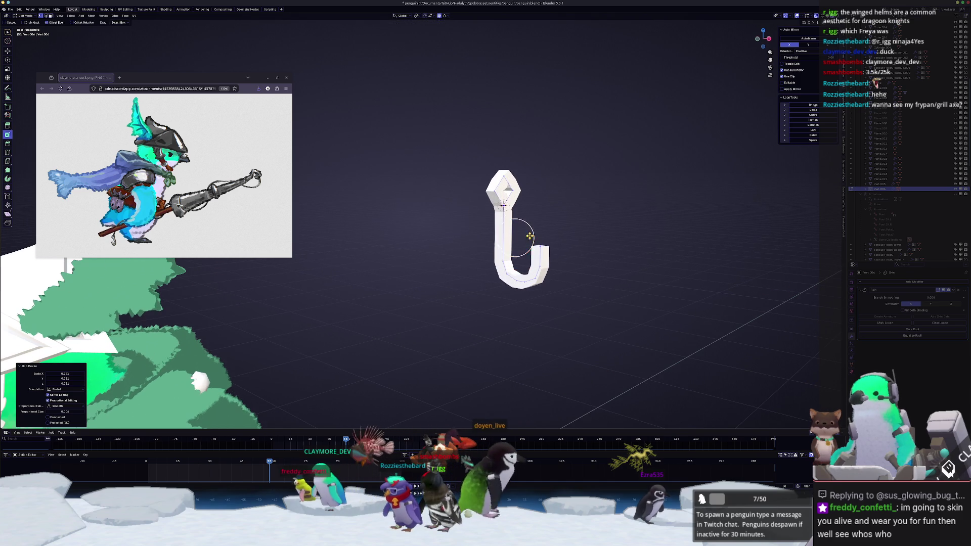
pyautogui.press('g')
pyautogui.hotkey('ctrl', 'a')
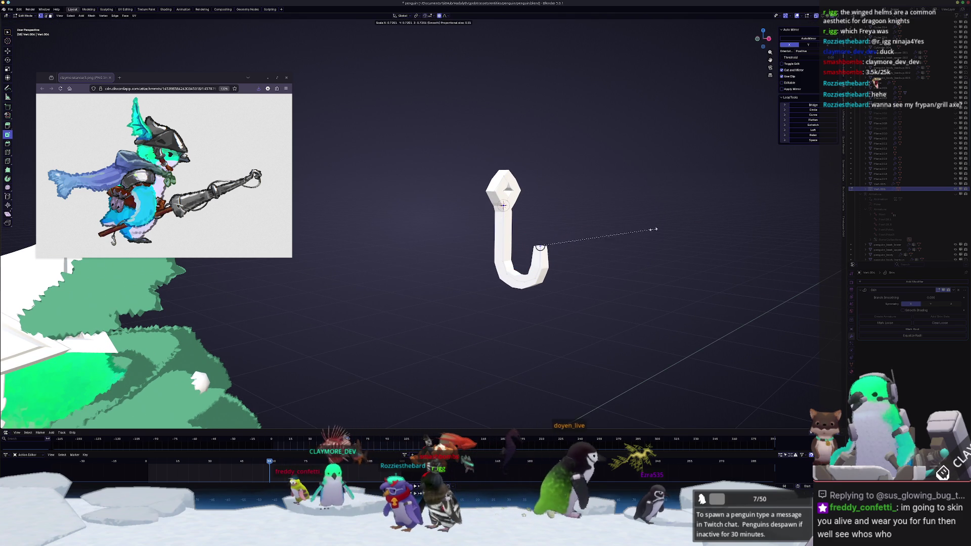
pyautogui.click(564, 233)
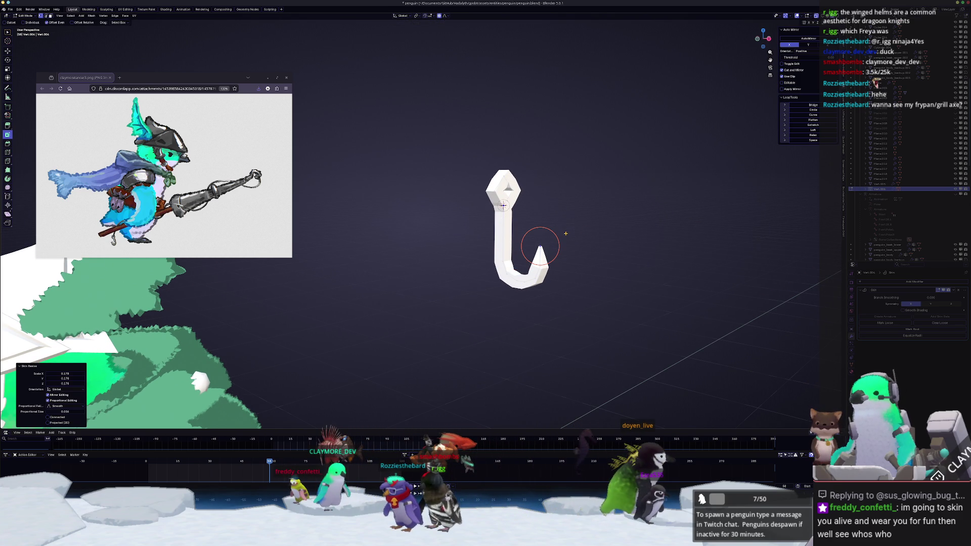
# Step: Check the hook from front and right views, cancelling the stray move and rotation
pyautogui.press('KP_1')
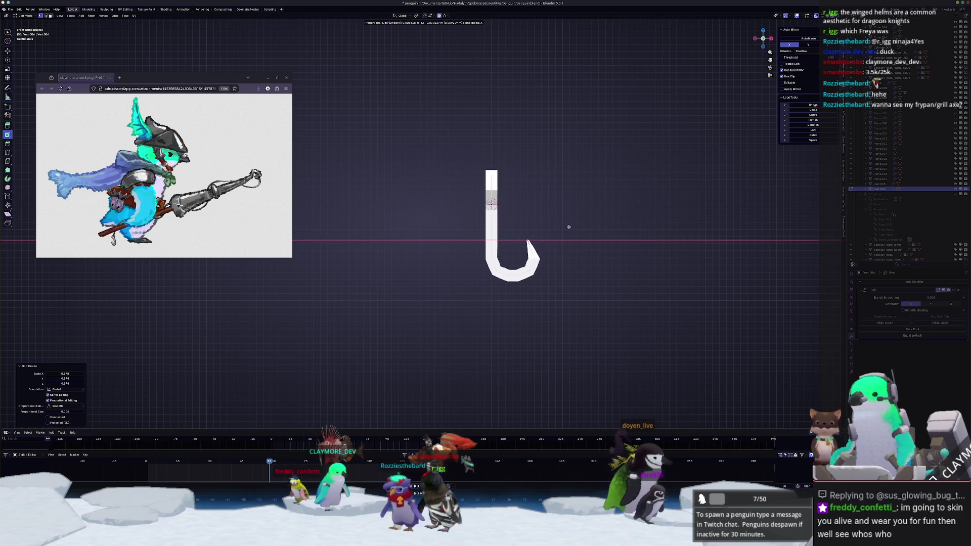
pyautogui.press('KP_3')
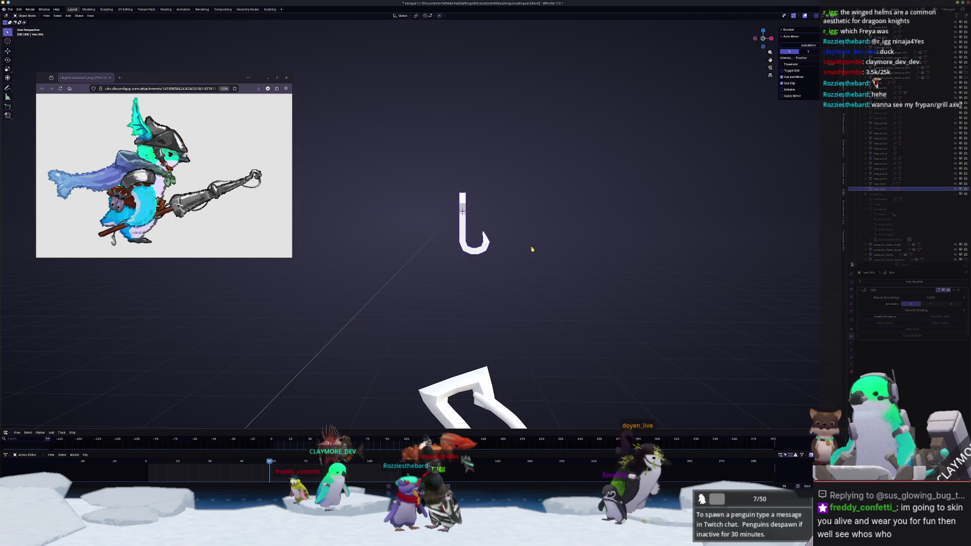
pyautogui.rightClick(528, 249)
pyautogui.scroll(2, 528, 247)
pyautogui.press('KP_1')
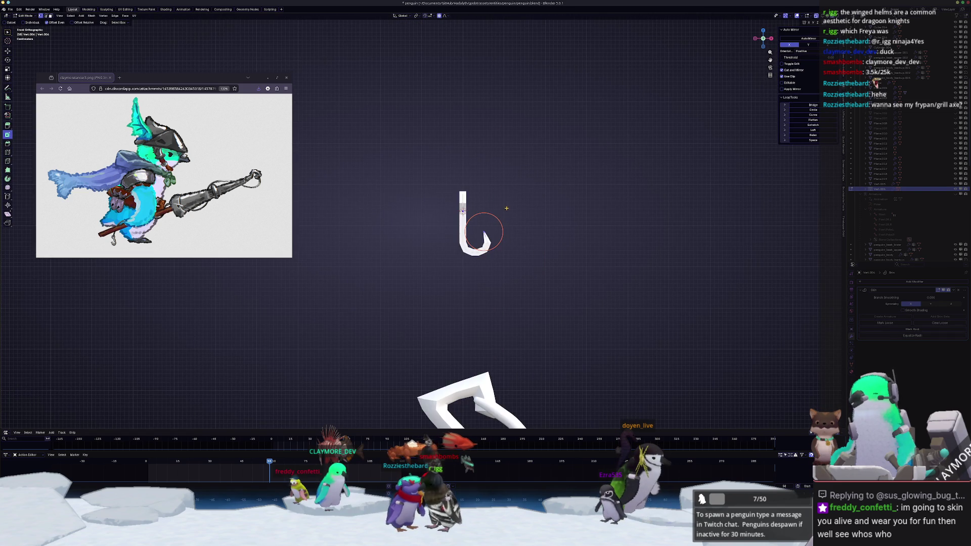
pyautogui.scroll(4, 506, 208)
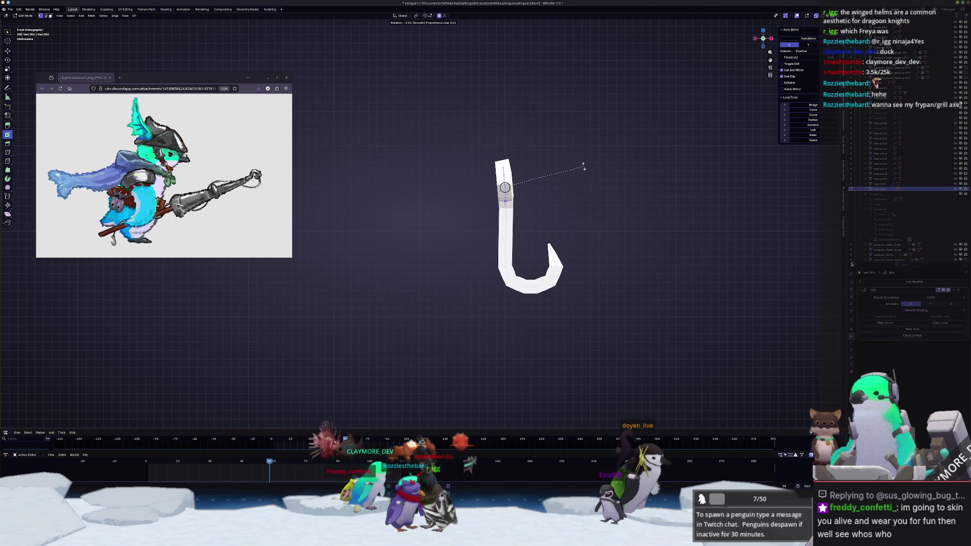
pyautogui.press('Escape')
pyautogui.press('Tab')
pyautogui.scroll(-2, 559, 200)
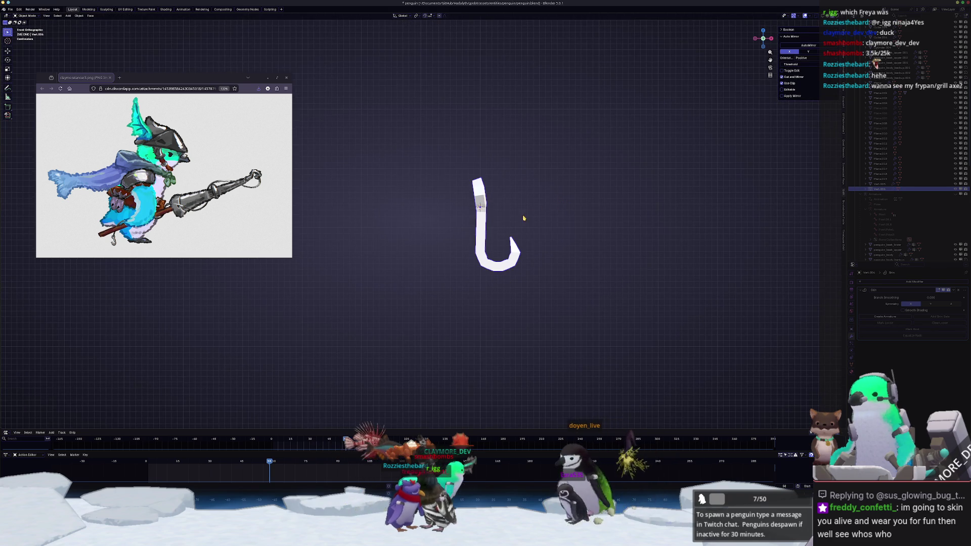
pyautogui.press('Tab')
pyautogui.press('/')
pyautogui.moveTo(523, 218)
pyautogui.mouseDown(button='middle')
pyautogui.moveTo(484, 216)
pyautogui.moveTo(539, 180)
pyautogui.moveTo(592, 180)
pyautogui.moveTo(597, 196)
pyautogui.mouseUp(button='middle')
# Step: Shift the hook's upper vertices along X with proportional editing to straighten the shaft top
pyautogui.press('c')
pyautogui.press('KP_1')
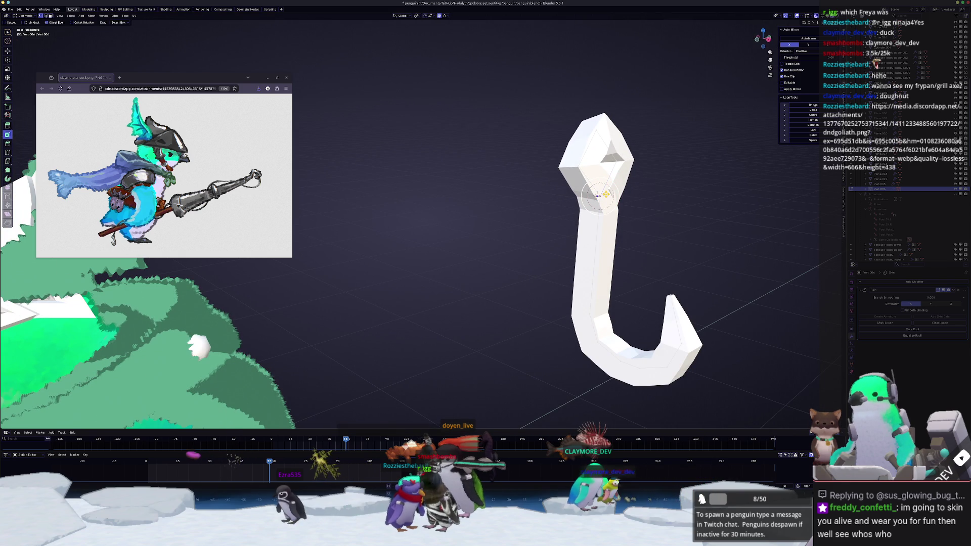
pyautogui.press('KP_1')
pyautogui.press('g')
pyautogui.press('x')
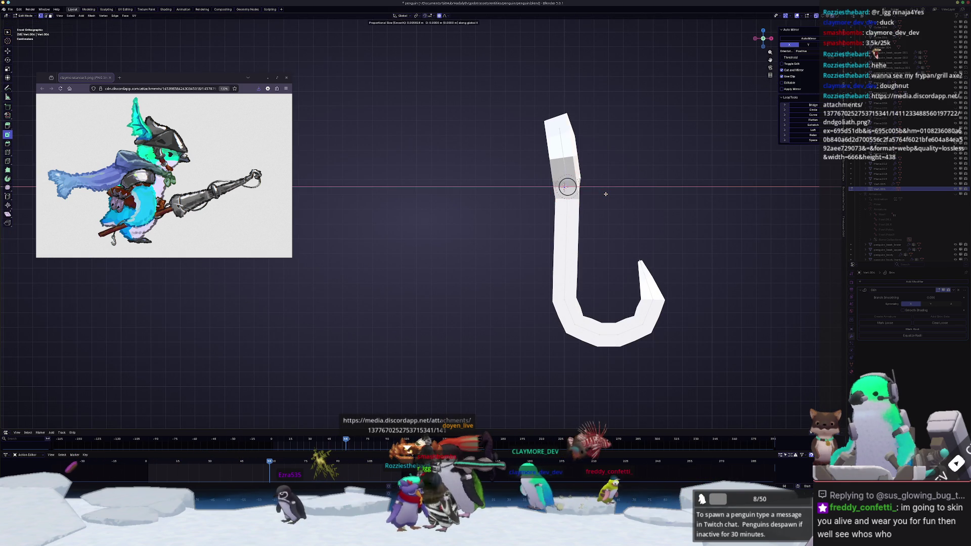
pyautogui.press('o')
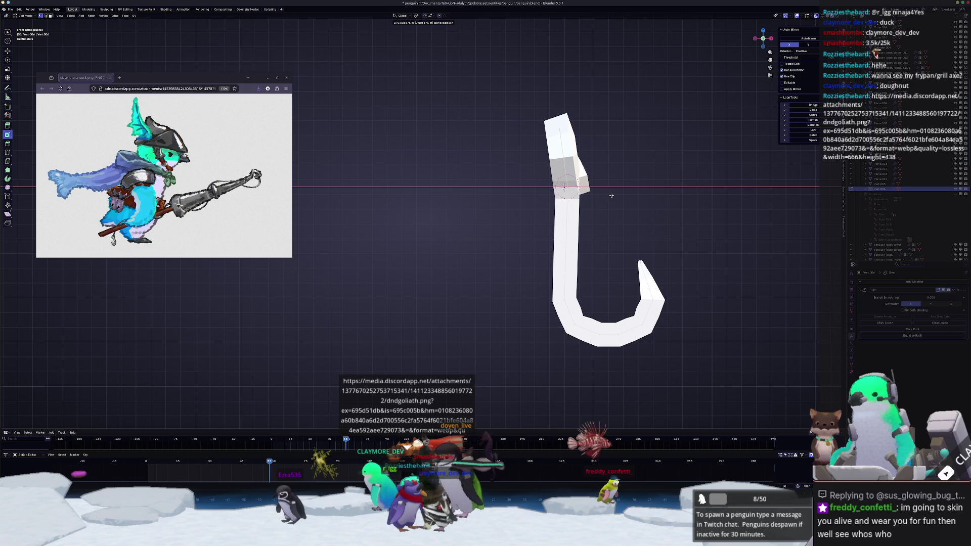
pyautogui.click(612, 197)
pyautogui.press('Tab')
pyautogui.moveTo(615, 206)
pyautogui.mouseDown(button='middle')
pyautogui.moveTo(548, 221)
pyautogui.moveTo(575, 220)
pyautogui.mouseUp(button='middle')
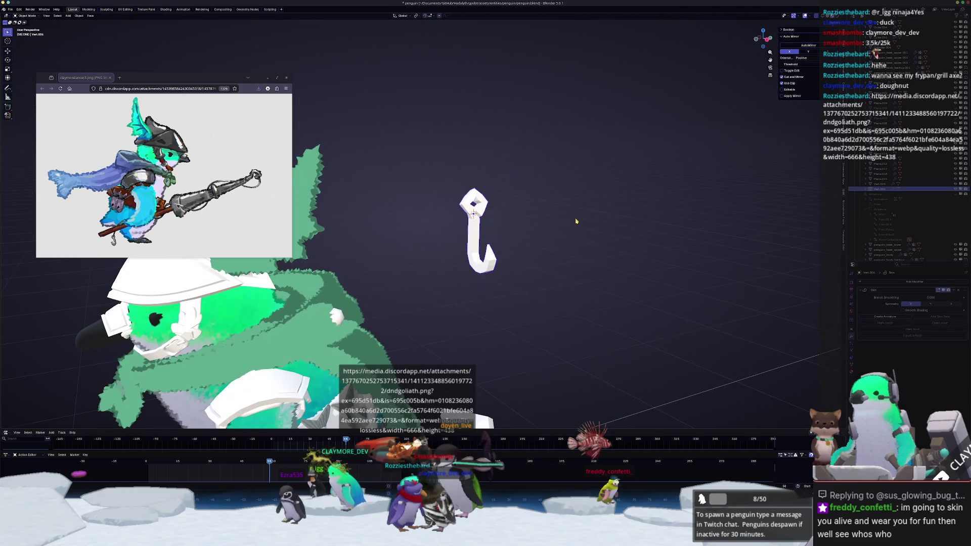
# Step: Apply the hook's scale through the Apply transforms menu
pyautogui.hotkey('ctrl', 'a')
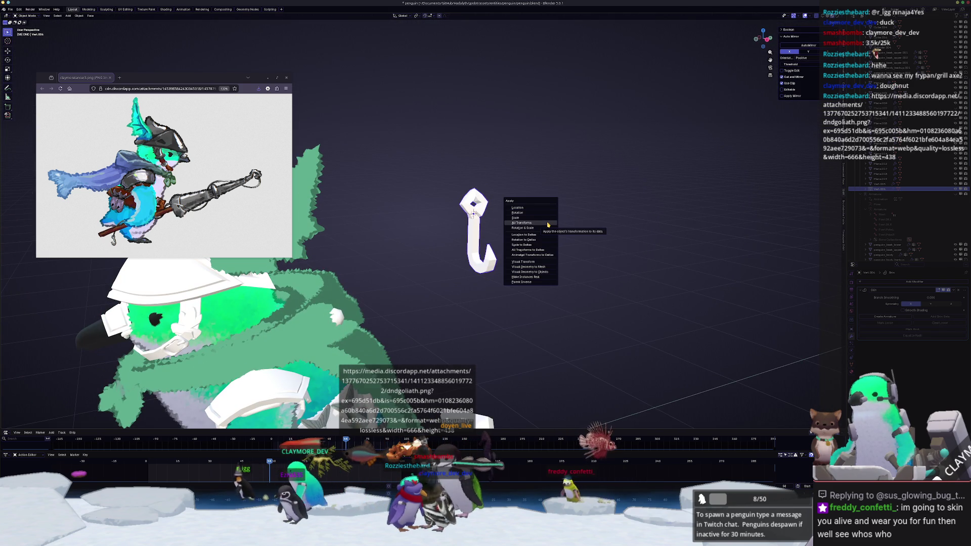
pyautogui.click(547, 224)
pyautogui.hotkey('ctrl', 'a')
pyautogui.click(548, 217)
pyautogui.scroll(2, 574, 219)
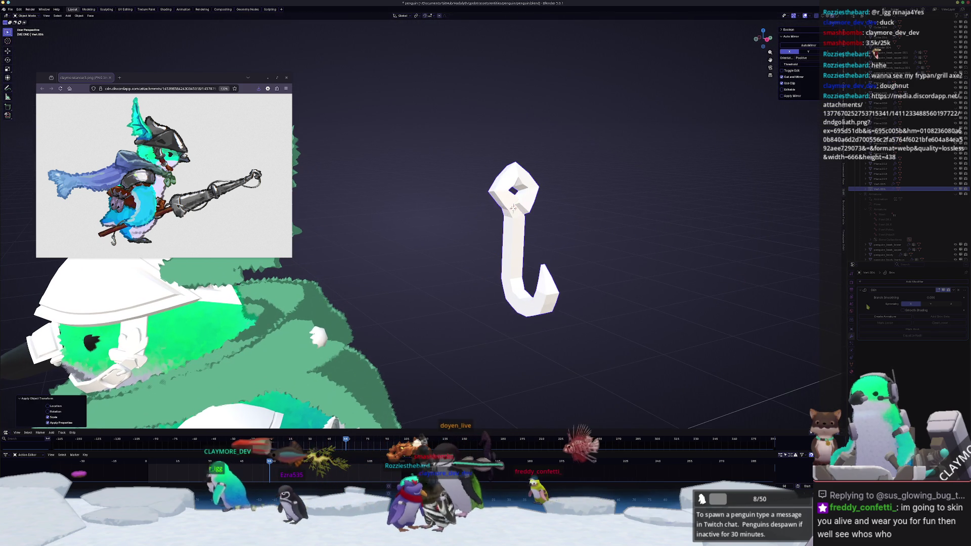
# Step: Enable Smooth Shading on the hook's Skin modifier and close the character-sheet browser window
pyautogui.click(903, 311)
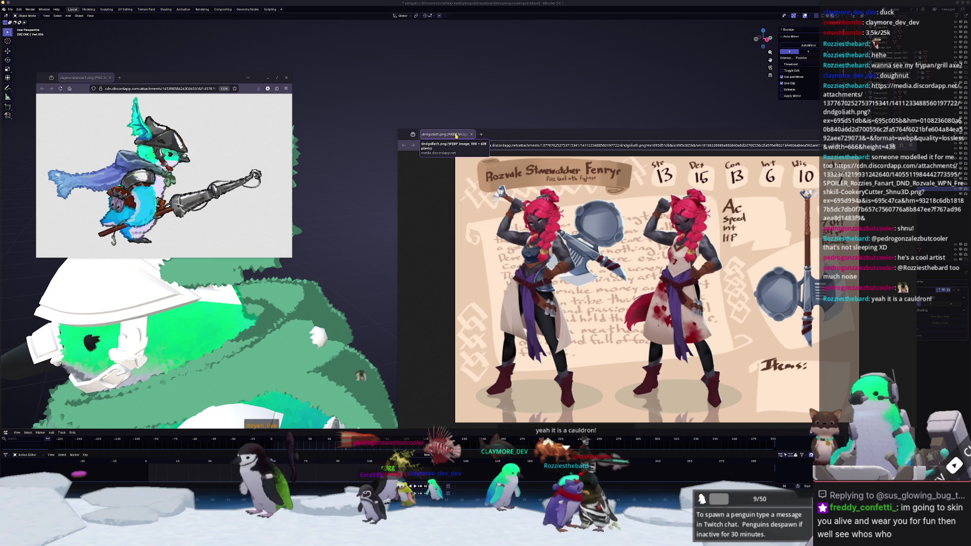
pyautogui.click(471, 134)
pyautogui.moveTo(466, 225); pyautogui.dragTo(500, 275, button='middle')
# Step: Lower the hook along Z to the bottom of the cone staff
pyautogui.press('g')
pyautogui.press('z')
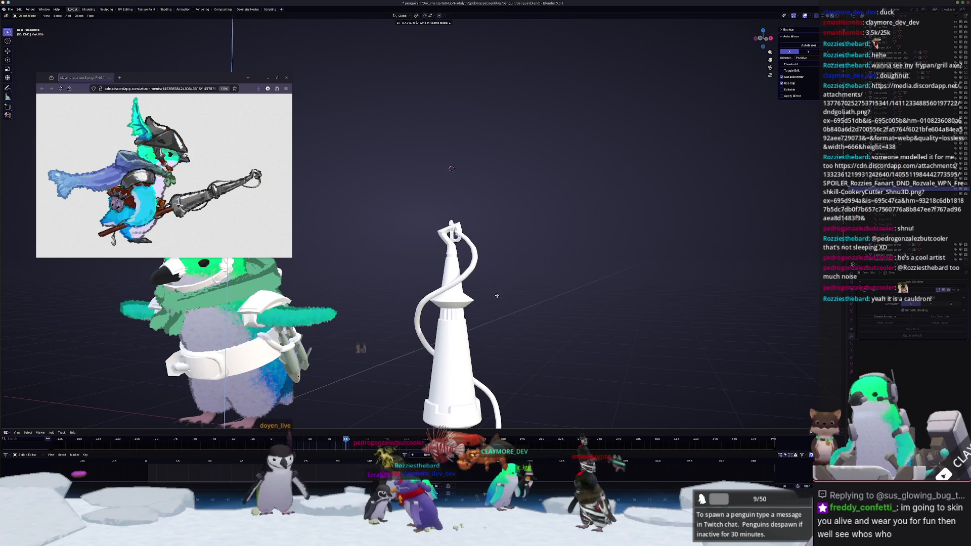
pyautogui.click(498, 331)
pyautogui.moveTo(498, 331); pyautogui.dragTo(506, 152, button='middle')
pyautogui.press('g')
pyautogui.press('z')
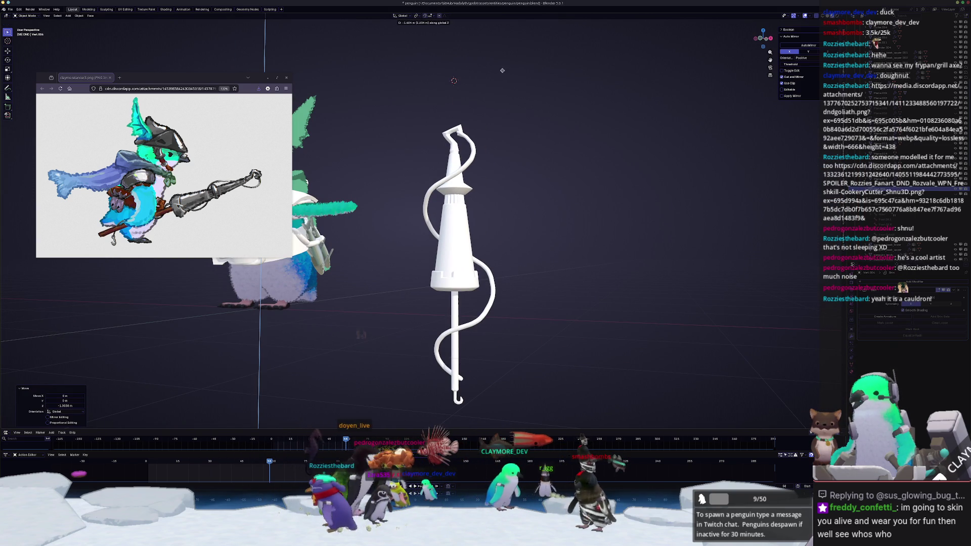
pyautogui.click(508, 64)
pyautogui.moveTo(526, 329); pyautogui.dragTo(505, 338, button='middle')
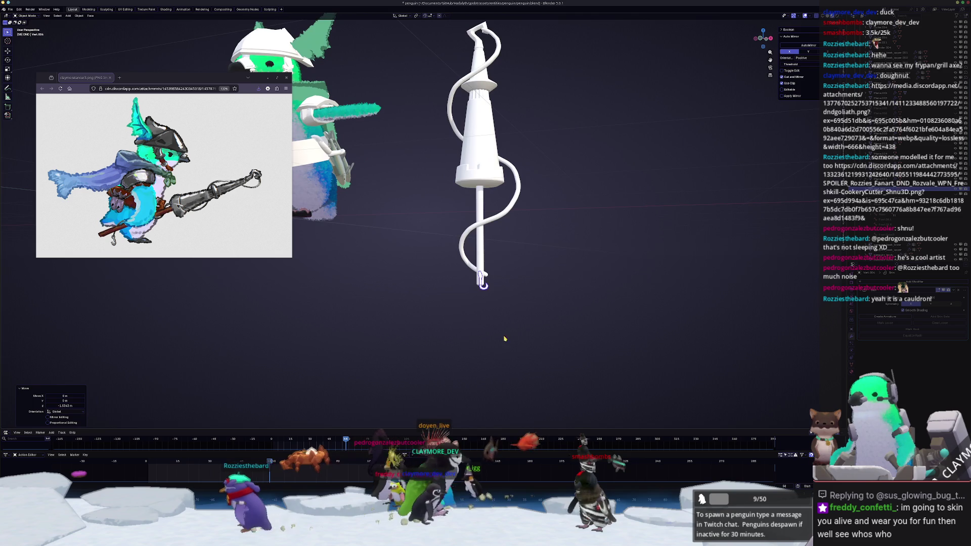
# Step: In front view, tilt the hook part about 17 degrees and shift it slightly sideways
pyautogui.press('Tab')
pyautogui.press('KP_1')
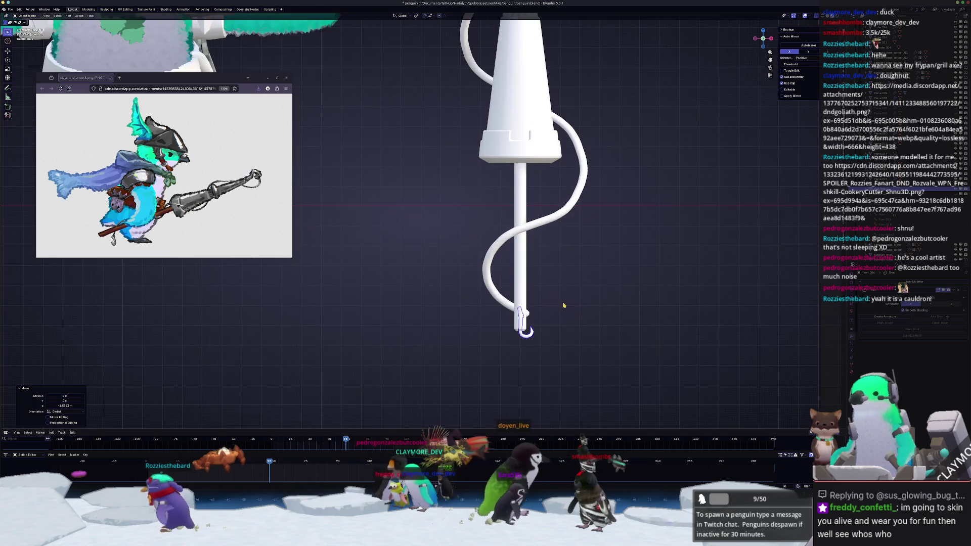
pyautogui.press('r')
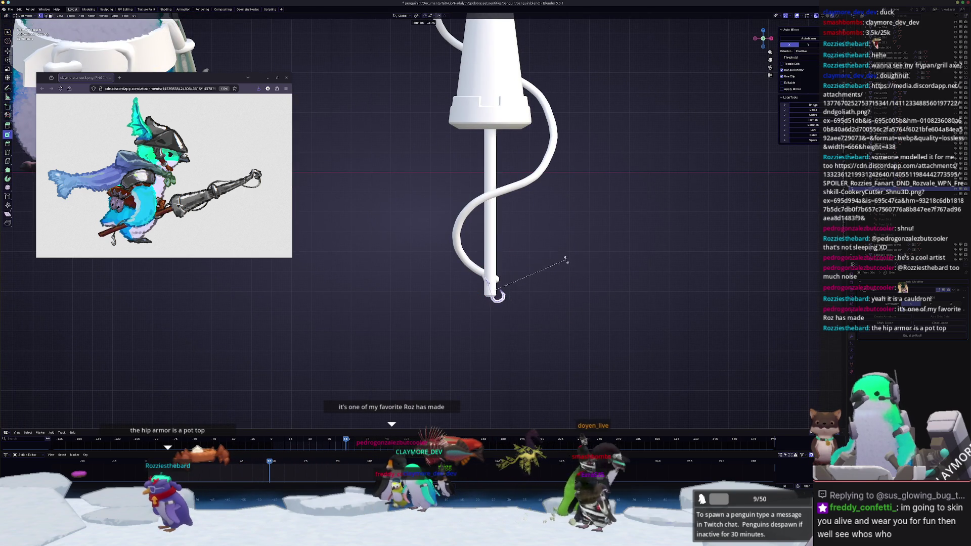
pyautogui.click(558, 264)
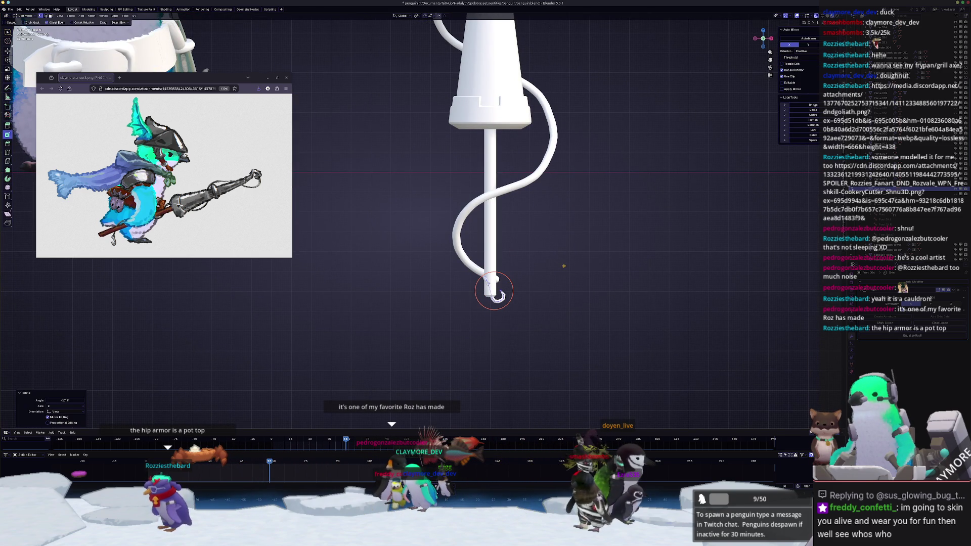
pyautogui.press('g')
pyautogui.click(579, 265)
pyautogui.moveTo(601, 278)
pyautogui.mouseDown(button='middle')
pyautogui.moveTo(609, 281)
pyautogui.moveTo(587, 294)
pyautogui.moveTo(607, 284)
pyautogui.moveTo(596, 293)
pyautogui.moveTo(605, 287)
pyautogui.moveTo(498, 303)
pyautogui.moveTo(476, 320)
pyautogui.mouseUp(button='middle')
# Step: Nudge the hook vertex slightly along the Y, Z and X axes
pyautogui.press('g')
pyautogui.press('x')
pyautogui.press('y')
pyautogui.click(628, 288)
pyautogui.press('g')
pyautogui.press('z')
pyautogui.click(590, 298)
pyautogui.press('g')
pyautogui.press('x')
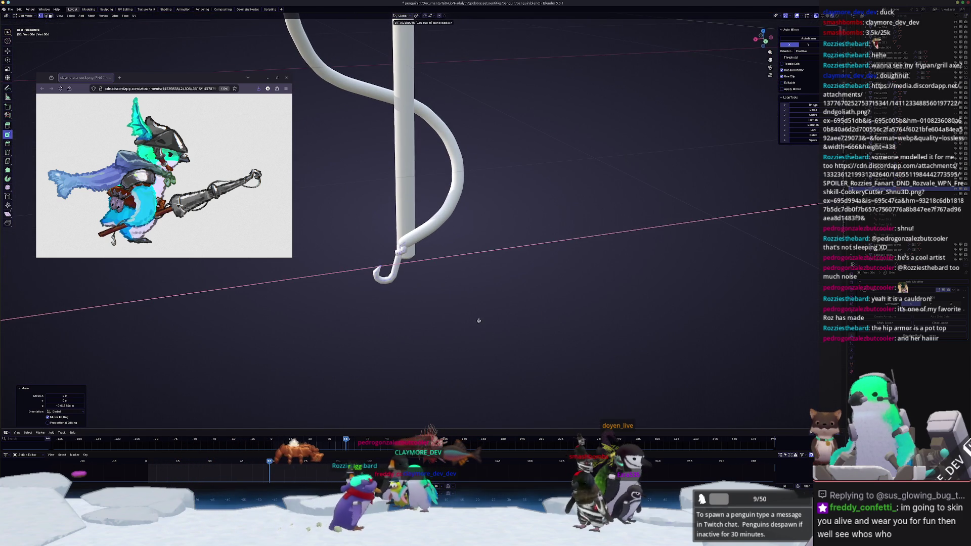
pyautogui.click(476, 320)
# Step: Turn the hook tip about 43.5 degrees and move it along Y
pyautogui.press('r')
pyautogui.press('y')
pyautogui.press('y')
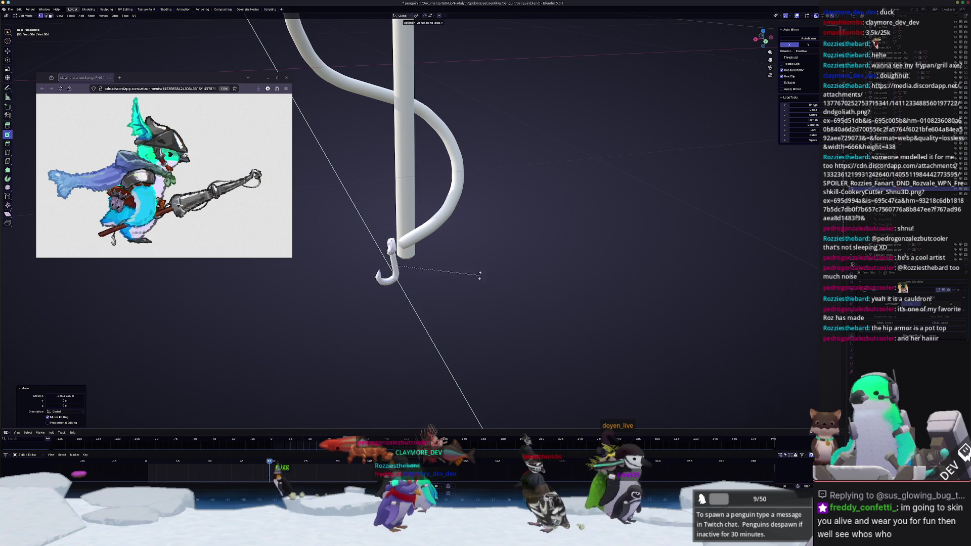
pyautogui.press('Escape')
pyautogui.moveTo(359, 324); pyautogui.dragTo(485, 195, button='middle')
pyautogui.press('r')
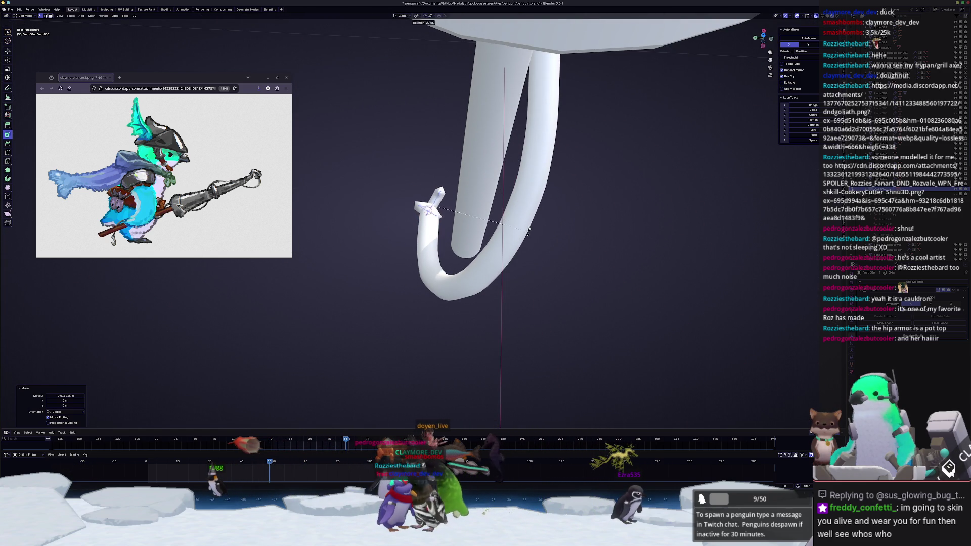
pyautogui.click(522, 259)
pyautogui.press('g')
pyautogui.press('y')
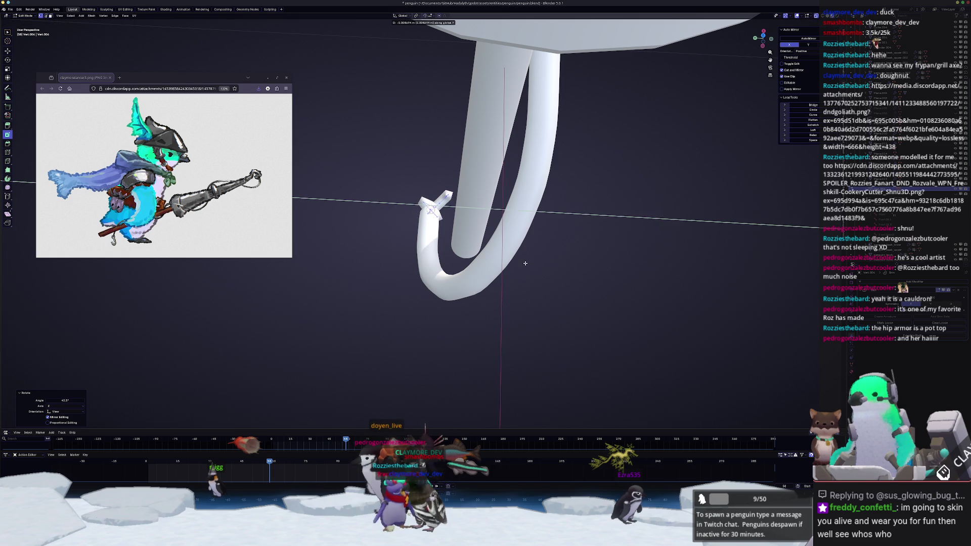
pyautogui.click(525, 263)
pyautogui.moveTo(524, 262)
pyautogui.mouseDown(button='middle')
pyautogui.moveTo(505, 253)
pyautogui.moveTo(491, 216)
pyautogui.mouseUp(button='middle')
# Step: Rotate the hook tip about -7 degrees and shift it along X to meet the tube end
pyautogui.press('r')
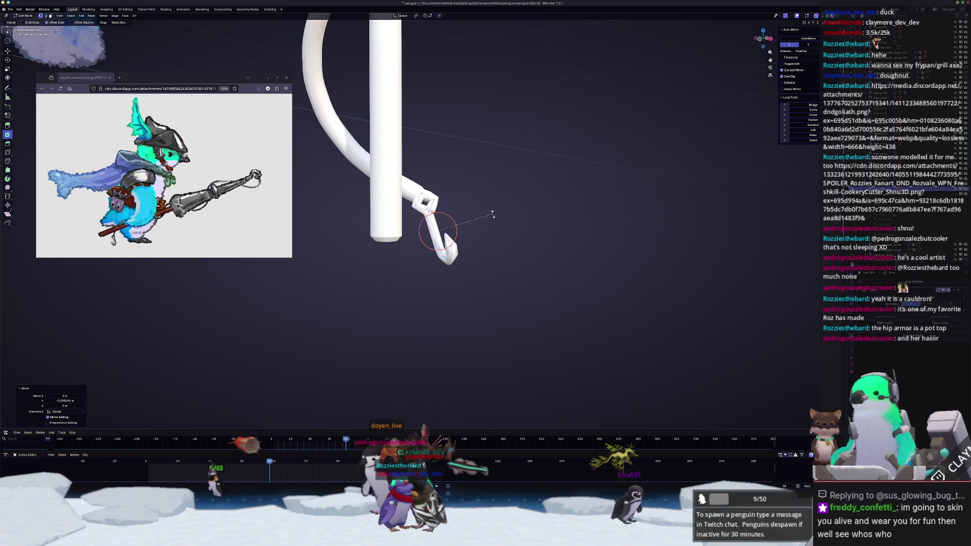
pyautogui.click(490, 221)
pyautogui.press('g')
pyautogui.press('x')
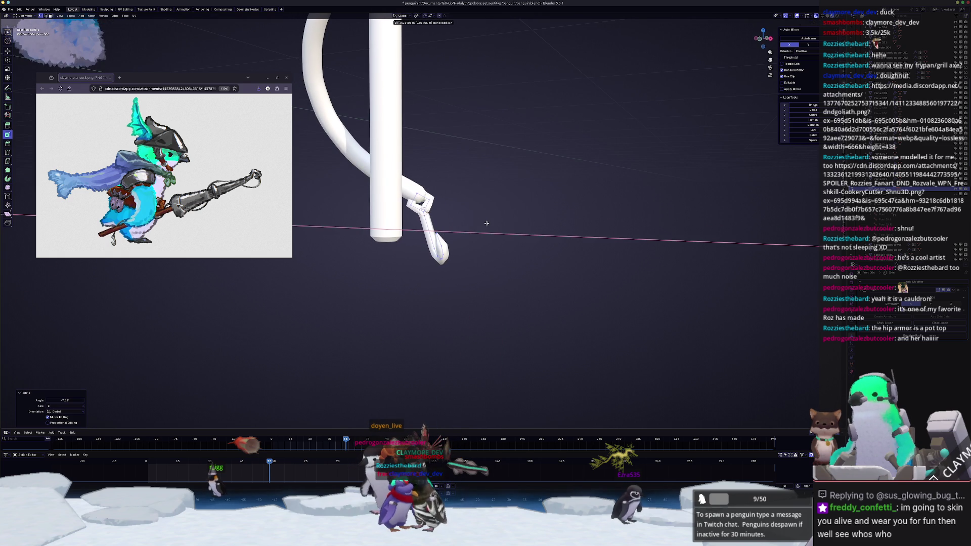
pyautogui.click(486, 223)
pyautogui.press('Tab')
pyautogui.moveTo(486, 222)
pyautogui.mouseDown(button='middle')
pyautogui.moveTo(475, 270)
pyautogui.moveTo(496, 304)
pyautogui.moveTo(526, 298)
pyautogui.mouseUp(button='middle')
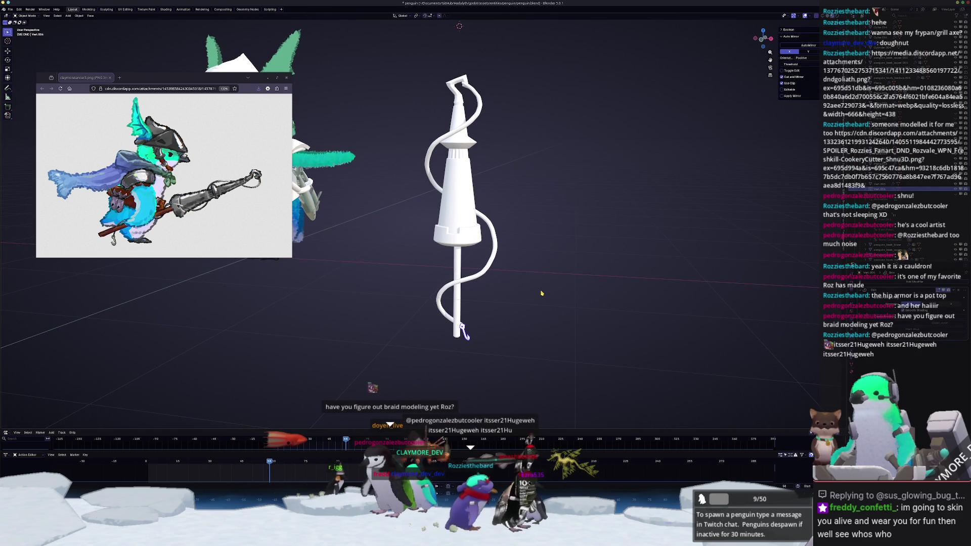
# Step: Thicken the hook tip slightly with Alt+S shrink/fatten
pyautogui.press('Tab')
pyautogui.hotkey('alt', 's')
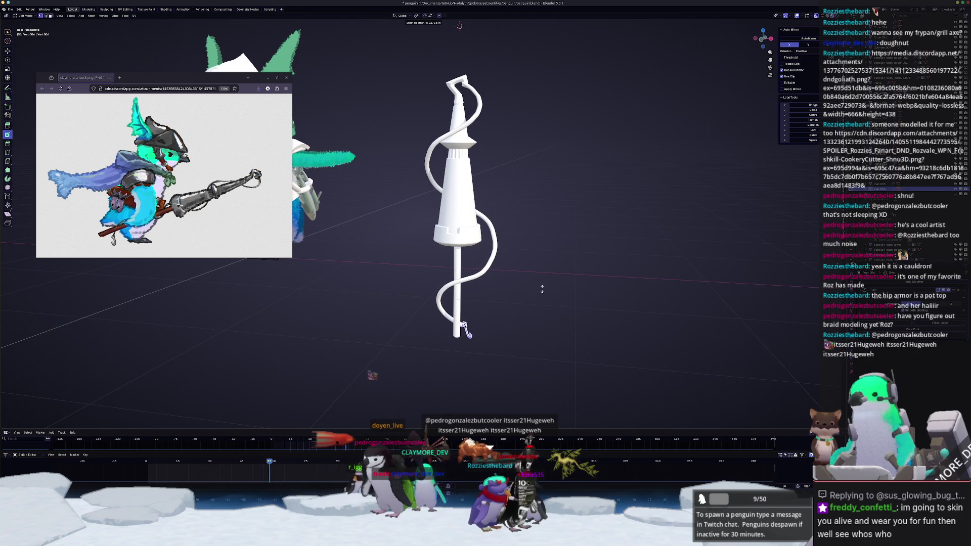
pyautogui.hotkey('alt', 's')
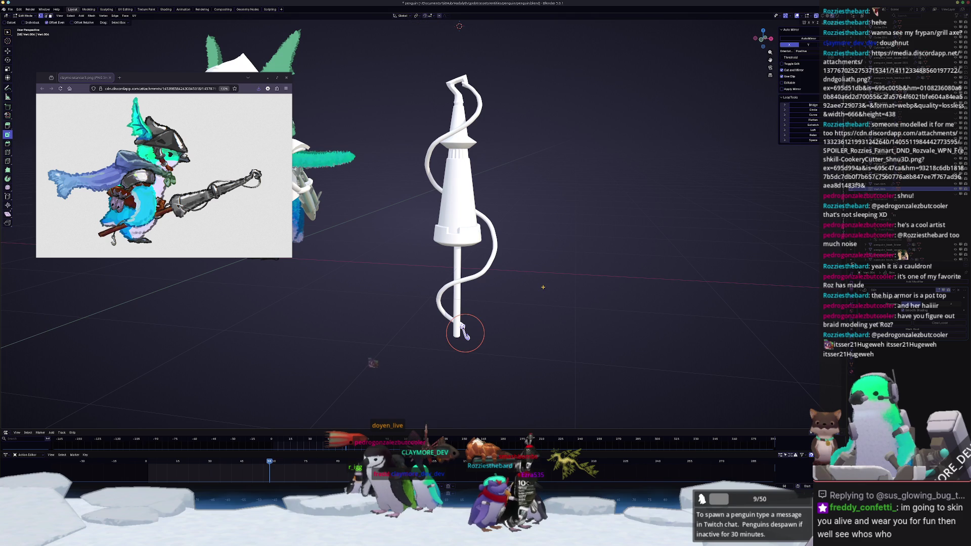
pyautogui.click(572, 270)
pyautogui.press('Tab')
pyautogui.scroll(-3, 524, 258)
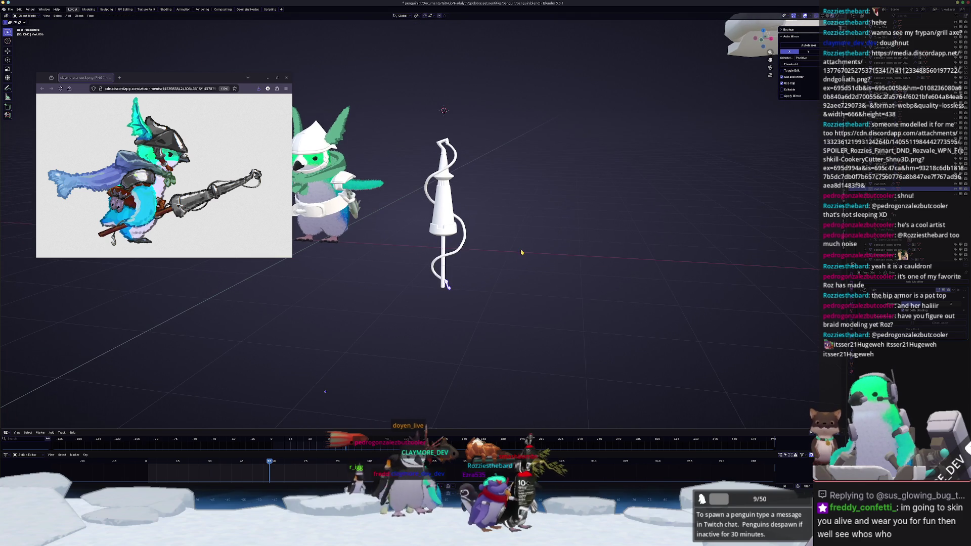
# Step: Select the spiral tube and reshape its vertices with soft proportional falloff
pyautogui.moveTo(521, 252)
pyautogui.mouseDown(button='middle')
pyautogui.moveTo(514, 273)
pyautogui.moveTo(476, 263)
pyautogui.moveTo(493, 272)
pyautogui.mouseUp(button='middle')
pyautogui.click(477, 263)
pyautogui.press('Tab')
pyautogui.moveTo(464, 236); pyautogui.dragTo(465, 236)
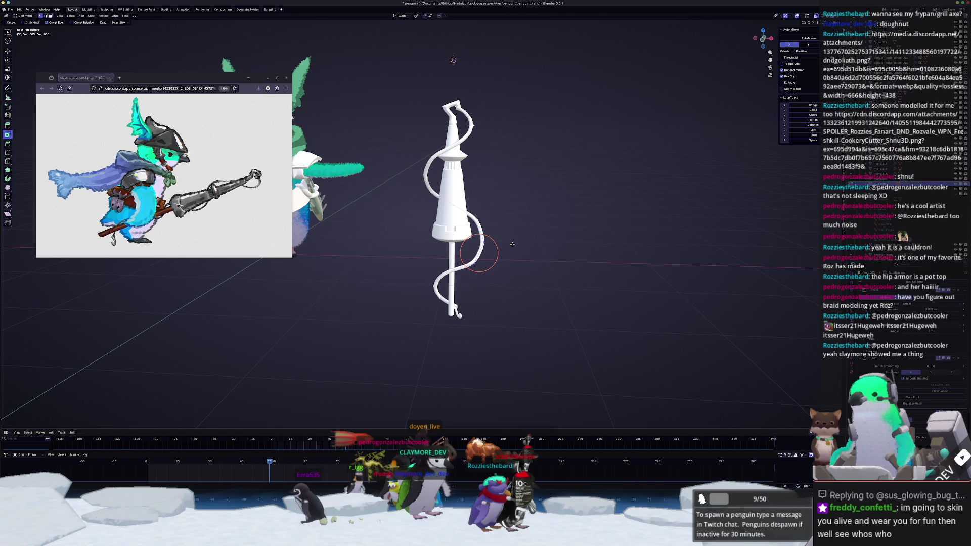
pyautogui.press('g')
pyautogui.click(559, 286)
pyautogui.scroll(2, 537, 291)
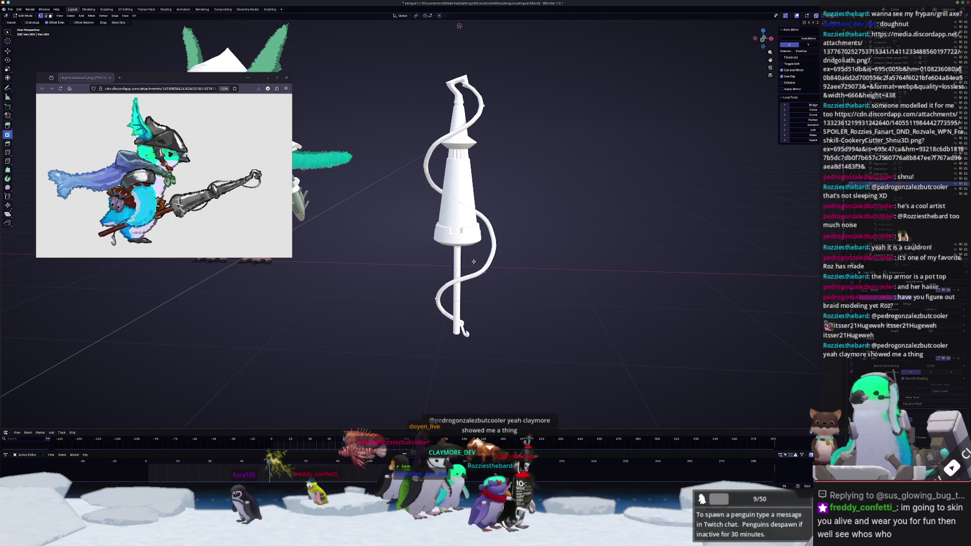
pyautogui.press('g')
pyautogui.click(492, 236)
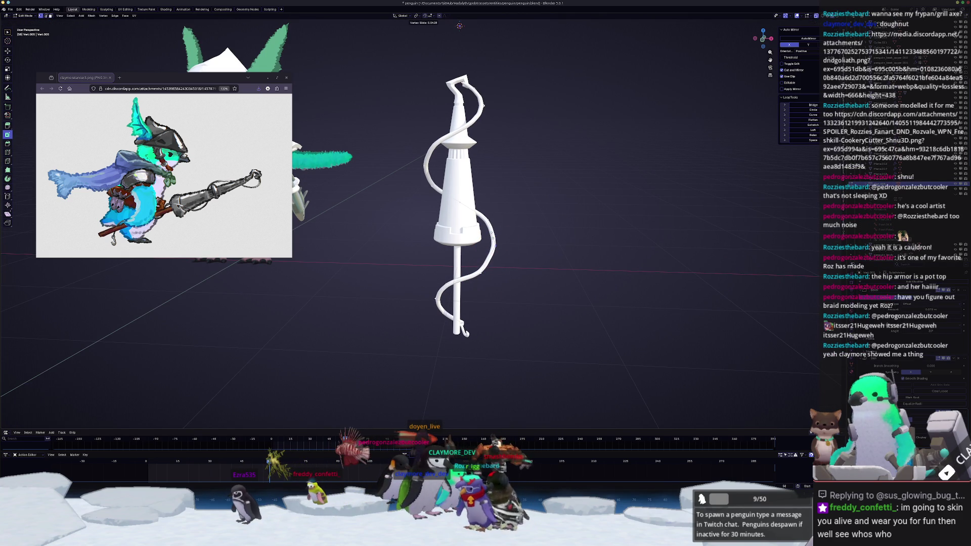
pyautogui.press('Tab')
pyautogui.scroll(-3, 500, 239)
pyautogui.moveTo(504, 240); pyautogui.dragTo(398, 244, button='middle')
# Step: Adjust the spiral vertices vertically with a Z-constrained proportional move
pyautogui.press('Tab')
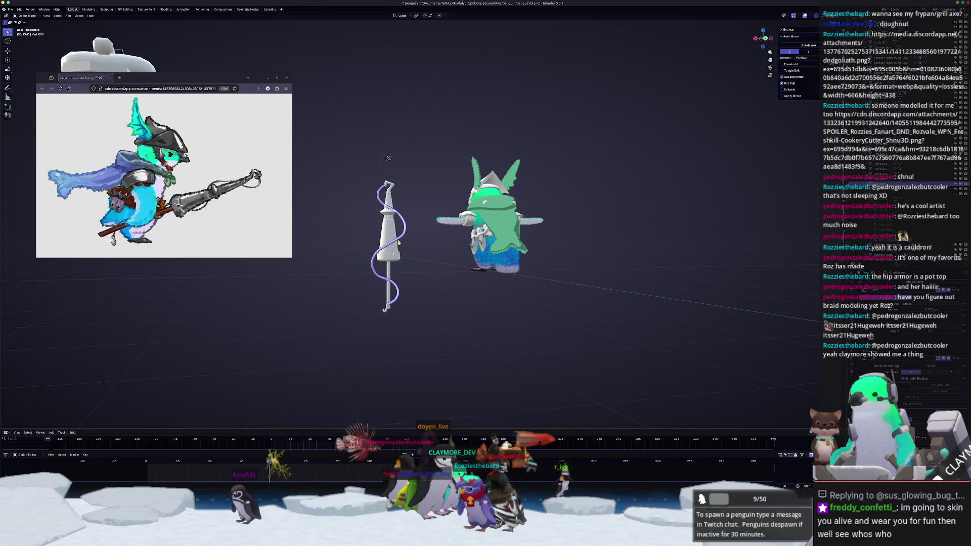
pyautogui.scroll(3, 398, 244)
pyautogui.press('g')
pyautogui.press('z')
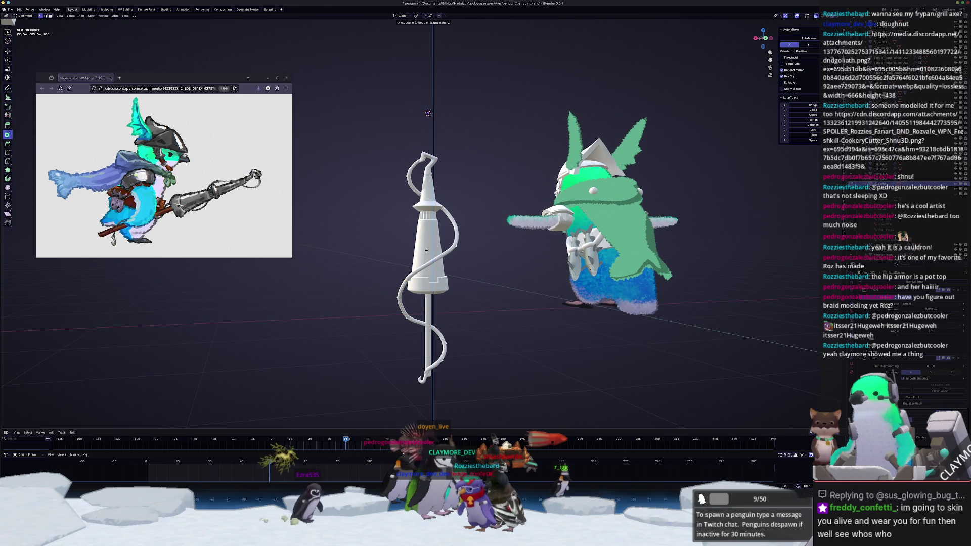
pyautogui.click(428, 254)
# Step: Relax the spiral tube into a smoother curve with LoopTools
pyautogui.moveTo(428, 254); pyautogui.dragTo(410, 249, button='middle')
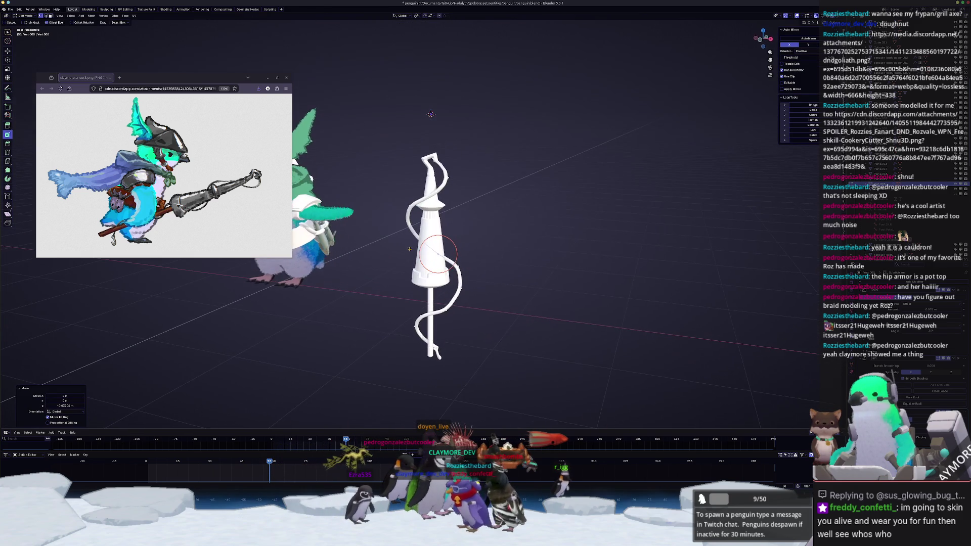
pyautogui.press('g')
pyautogui.hotkey('shift', 'r')
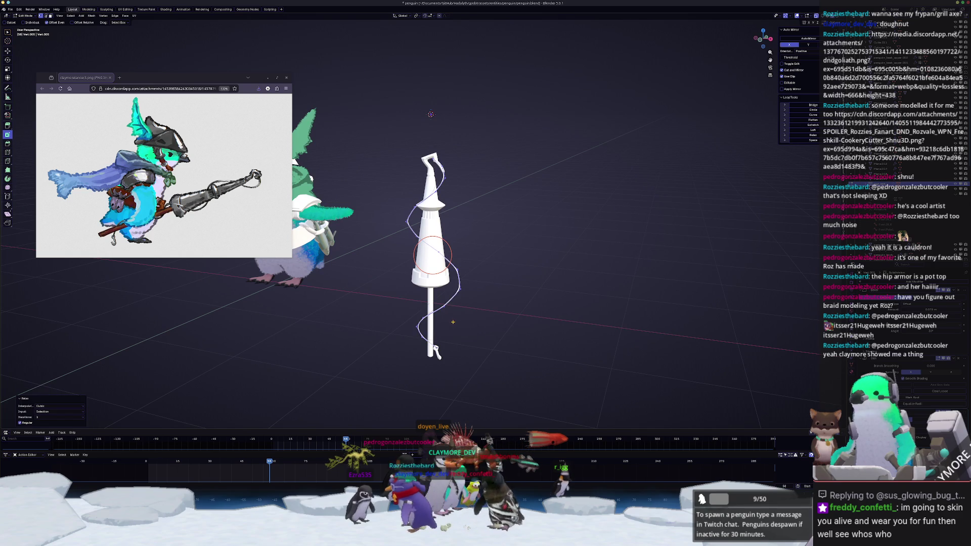
pyautogui.hotkey('ctrl', 'z')
pyautogui.hotkey('ctrl', 'shift', 'z')
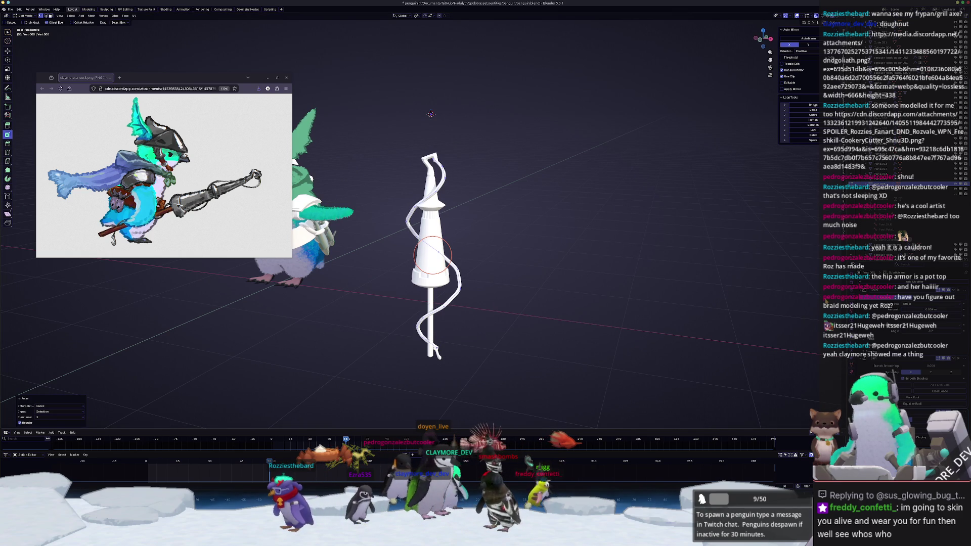
# Step: In front view, slide one spiral vertex slightly along its edge
pyautogui.moveTo(556, 266)
pyautogui.mouseDown(button='middle')
pyautogui.moveTo(652, 279)
pyautogui.moveTo(598, 321)
pyautogui.mouseUp(button='middle')
pyautogui.press('Tab')
pyautogui.scroll(2, 598, 321)
pyautogui.scroll(2, 602, 320)
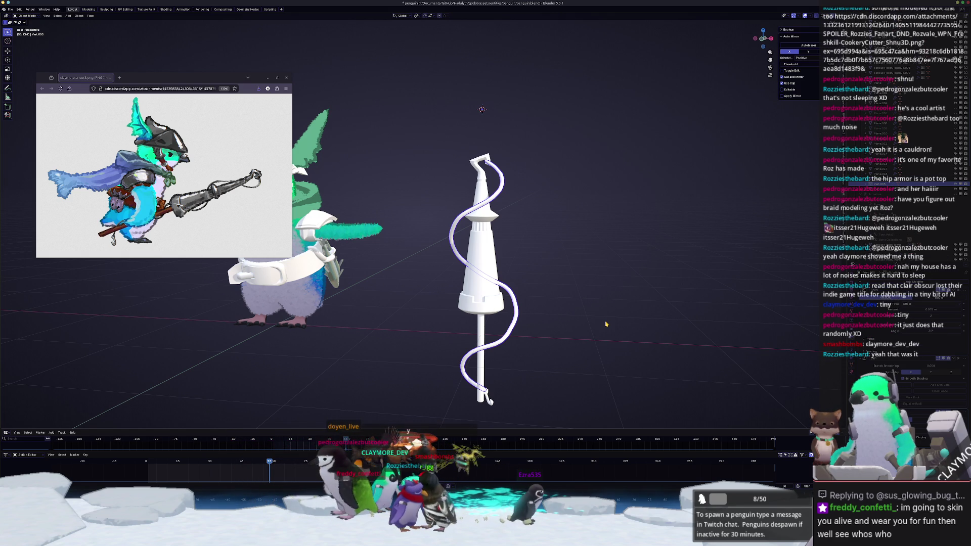
pyautogui.press('KP_1')
pyautogui.press('Tab')
pyautogui.scroll(2, 505, 303)
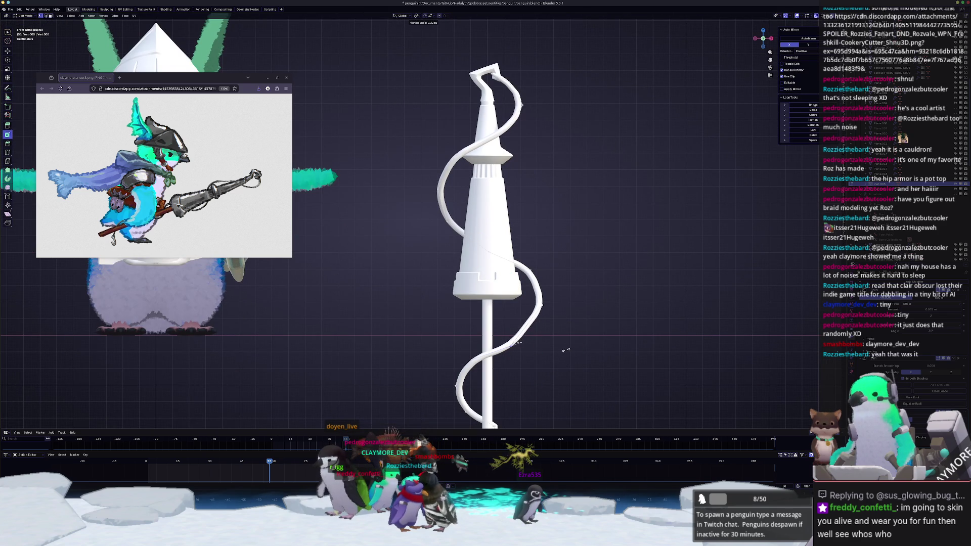
pyautogui.press('g')
pyautogui.press('g')
pyautogui.click(567, 347)
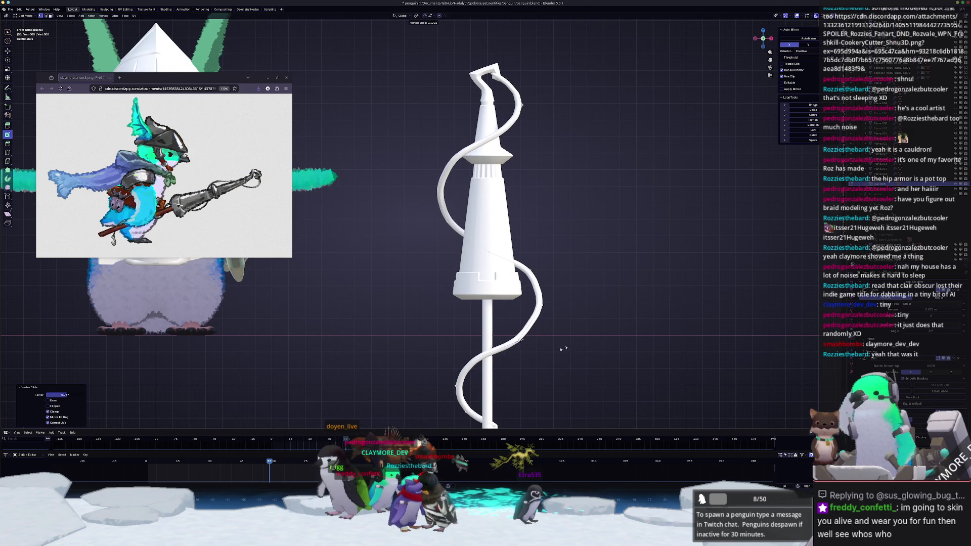
pyautogui.press('Tab')
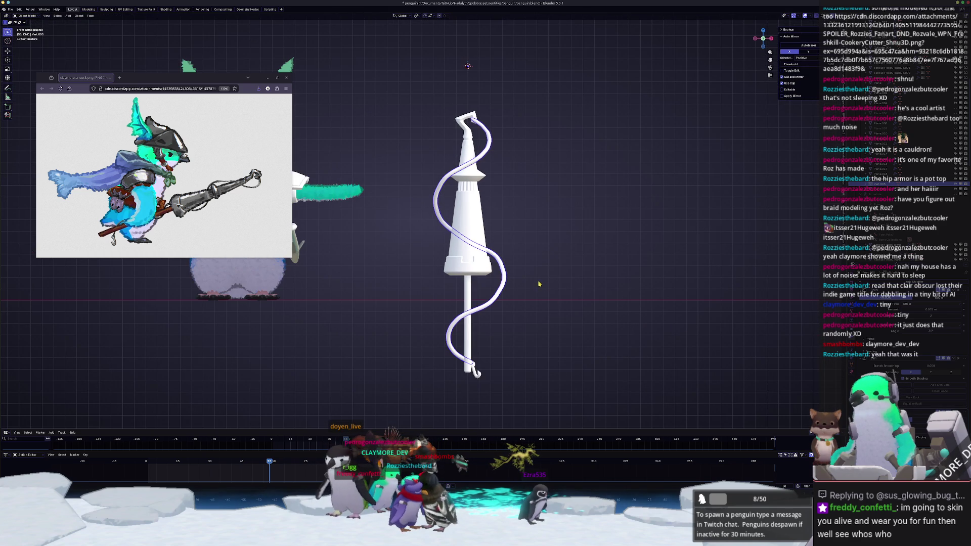
pyautogui.scroll(-3, 546, 270)
# Step: Select the spiral tube object and save the blend file
pyautogui.moveTo(557, 402); pyautogui.dragTo(434, 99)
pyautogui.keyDown('shift'); pyautogui.moveTo(492, 302); pyautogui.dragTo(521, 305, button='middle'); pyautogui.keyUp('shift')
pyautogui.click(528, 384)
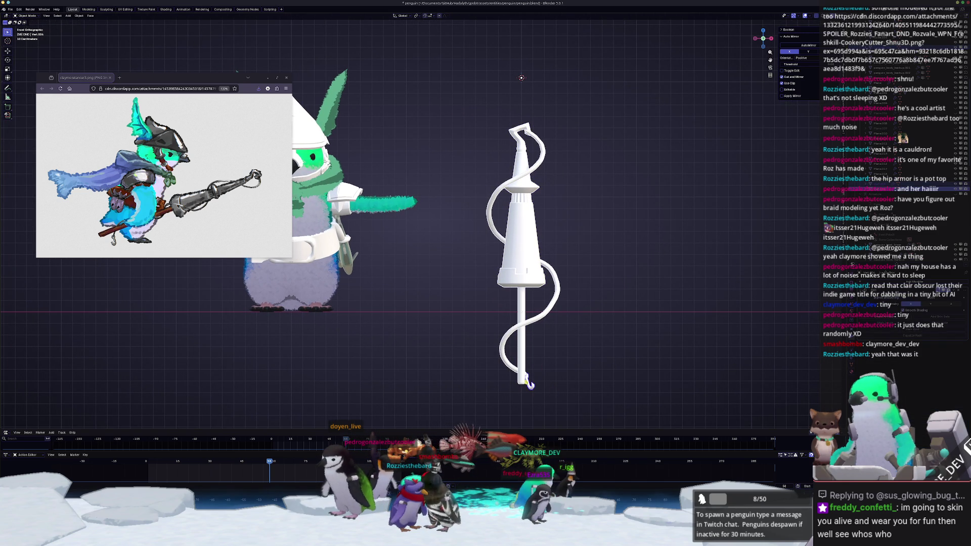
pyautogui.click(527, 380)
pyautogui.scroll(-2, 521, 369)
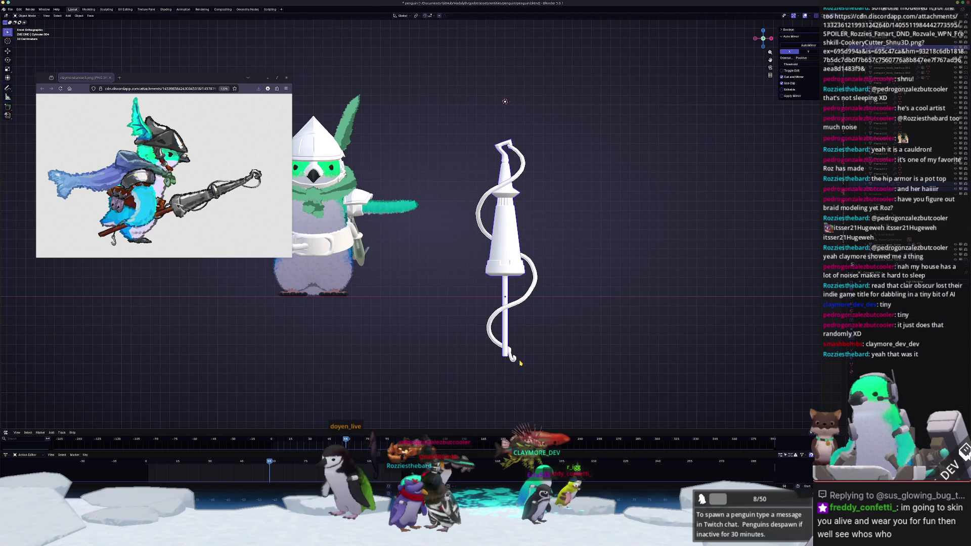
pyautogui.hotkey('ctrl', 's')
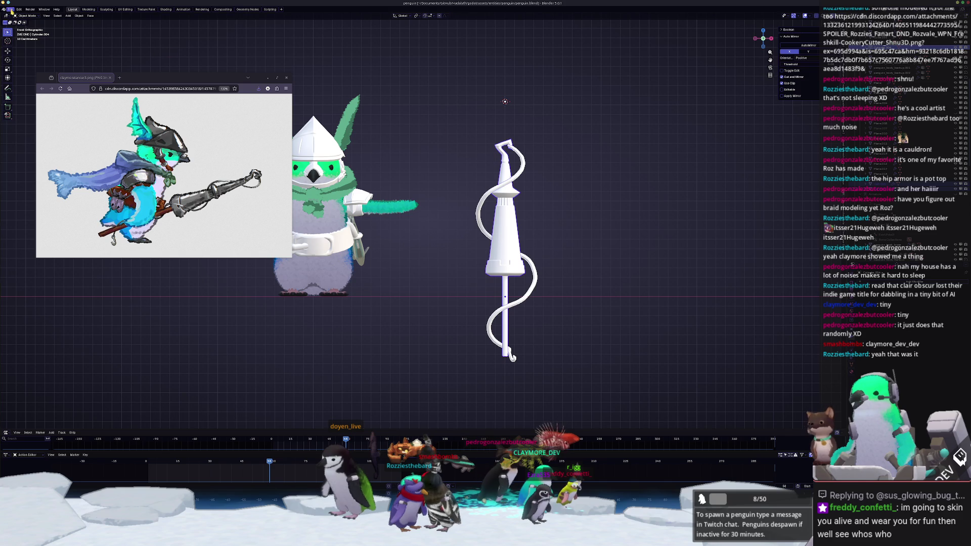
pyautogui.click(11, 9)
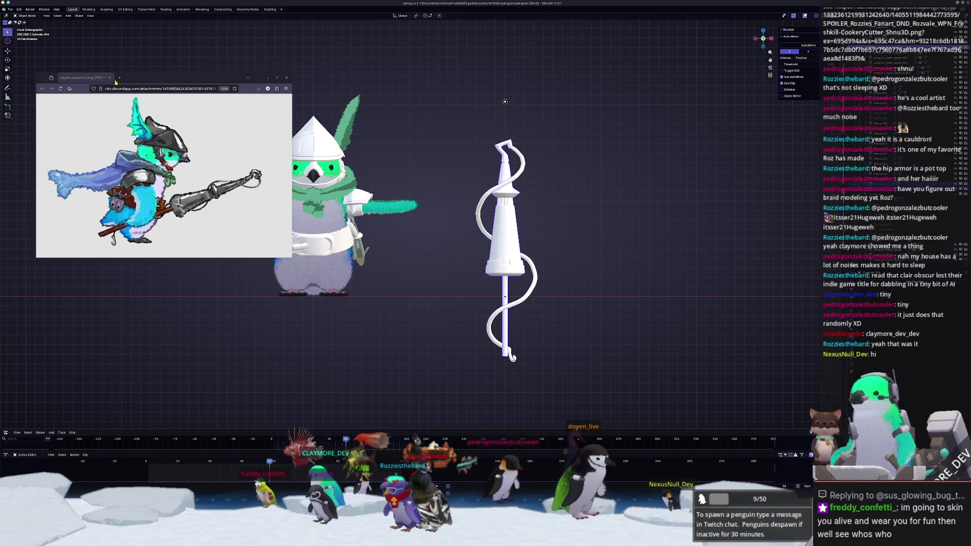
# Step: Convert the spiral curve to a mesh via Convert To > Mesh, then deselect it
pyautogui.rightClick(451, 269)
pyautogui.click(481, 270)
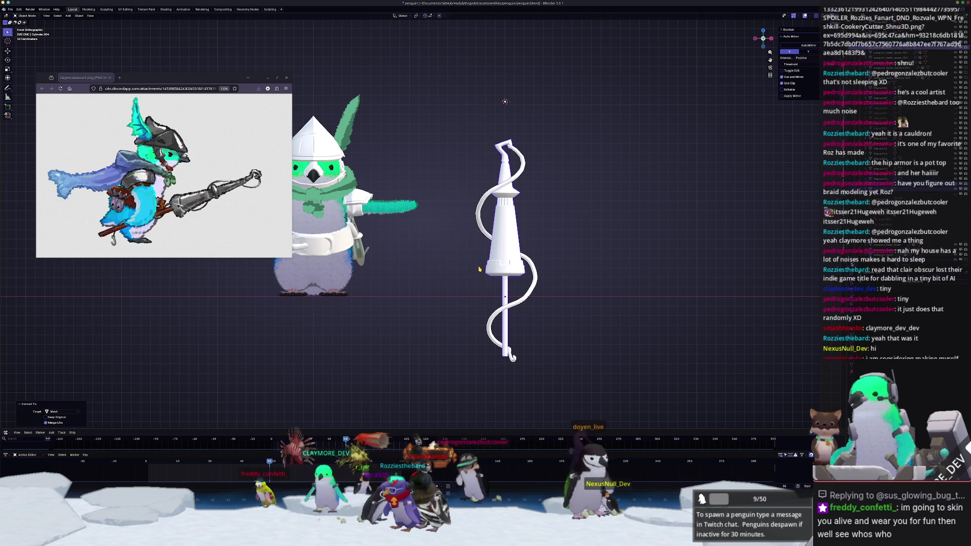
pyautogui.click(481, 267)
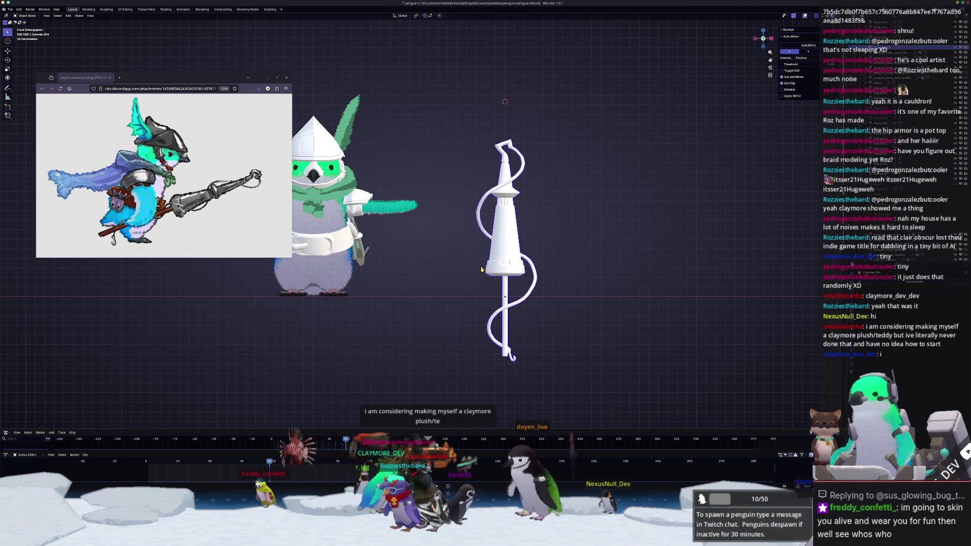
pyautogui.keyDown('shift'); pyautogui.moveTo(481, 261); pyautogui.dragTo(531, 260, button='middle'); pyautogui.keyUp('shift')
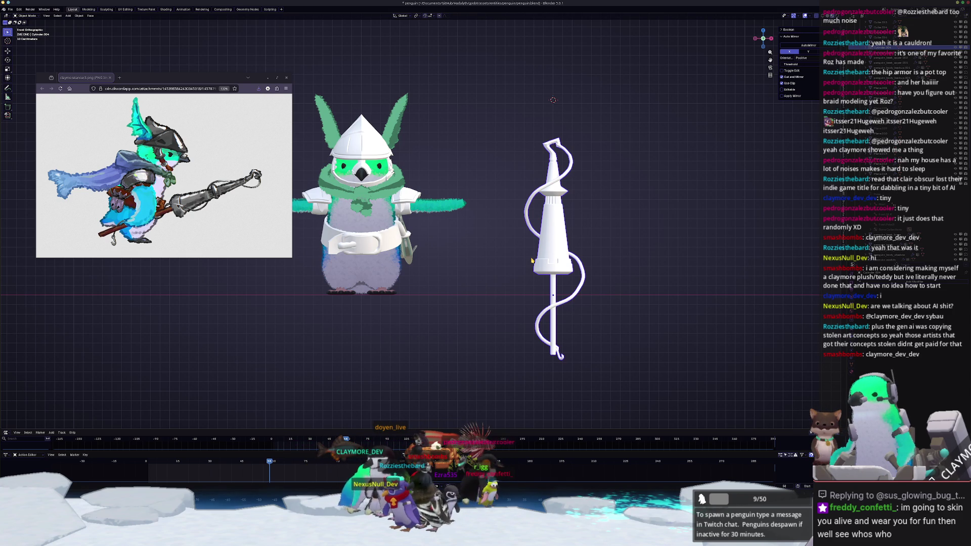
# Step: Undo the last move and, in Right Ortho view, tilt the staff slightly
pyautogui.moveTo(531, 260)
pyautogui.mouseDown(button='middle')
pyautogui.moveTo(473, 178)
pyautogui.moveTo(469, 202)
pyautogui.mouseUp(button='middle')
pyautogui.hotkey('ctrl', 'z')
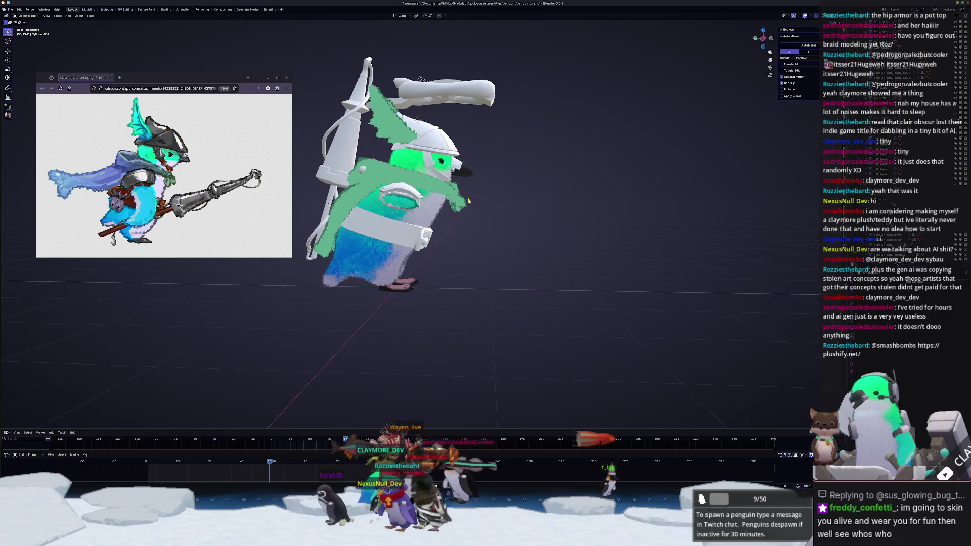
pyautogui.press('KP_3')
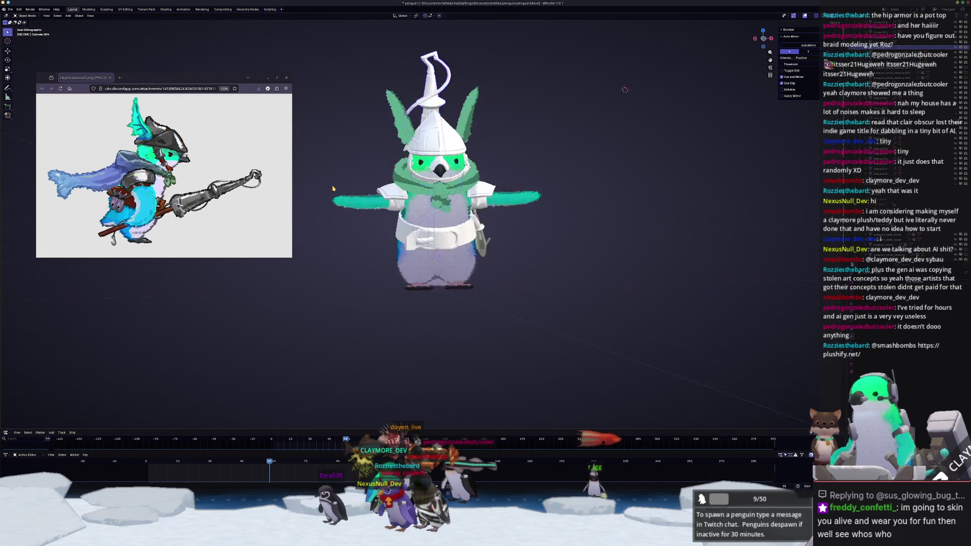
pyautogui.press('r')
pyautogui.scroll(2, 585, 178)
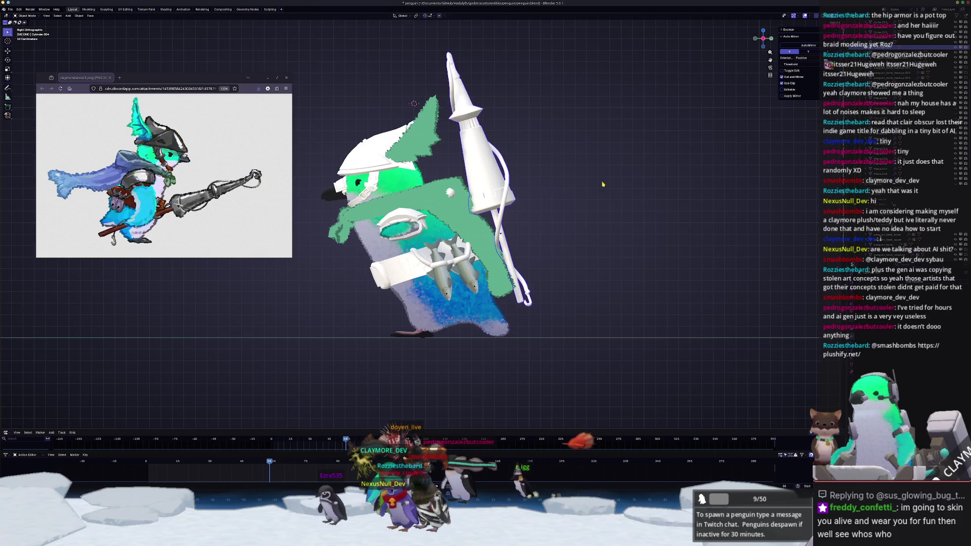
pyautogui.click(585, 178)
# Step: Slide the staff along its local Z axis and rotate it a little more
pyautogui.press('g')
pyautogui.press('z')
pyautogui.press('z')
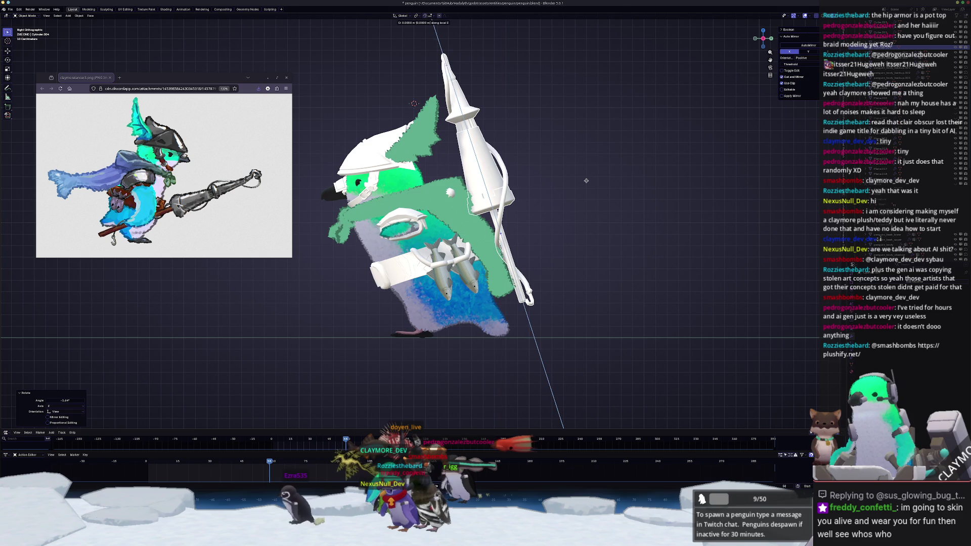
pyautogui.click(584, 177)
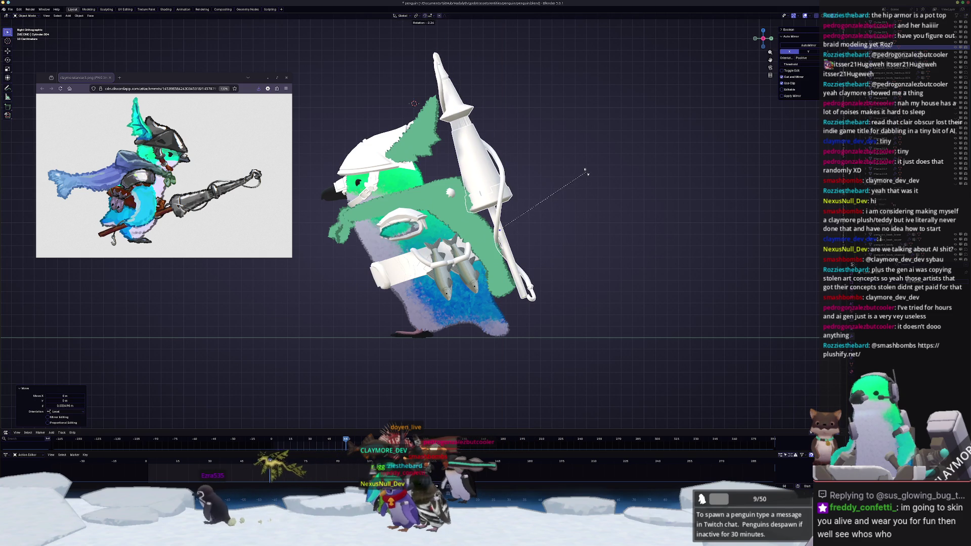
pyautogui.press('r')
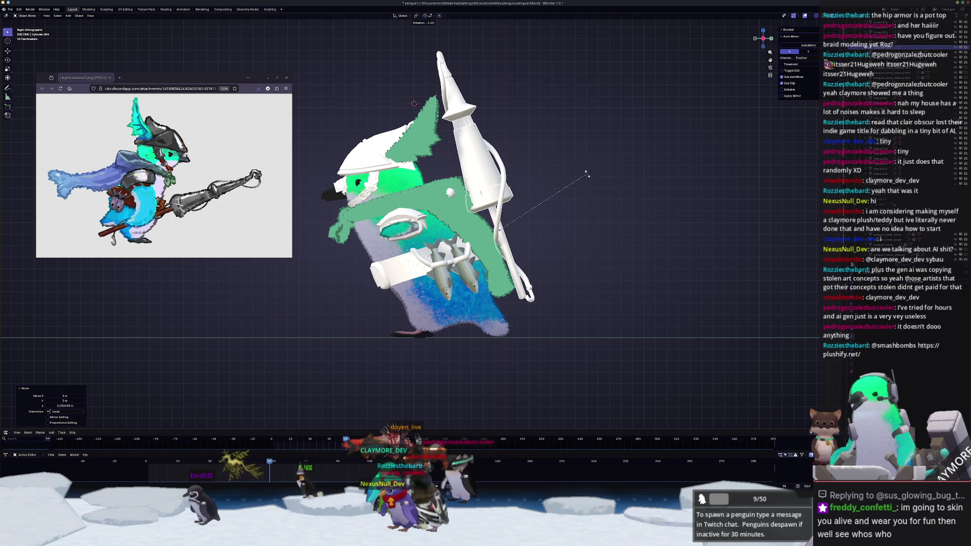
pyautogui.click(586, 174)
pyautogui.moveTo(586, 174)
pyautogui.mouseDown(button='middle')
pyautogui.moveTo(522, 245)
pyautogui.moveTo(558, 289)
pyautogui.moveTo(555, 210)
pyautogui.moveTo(594, 195)
pyautogui.moveTo(595, 248)
pyautogui.mouseUp(button='middle')
pyautogui.press('Tab')
pyautogui.scroll(5, 556, 208)
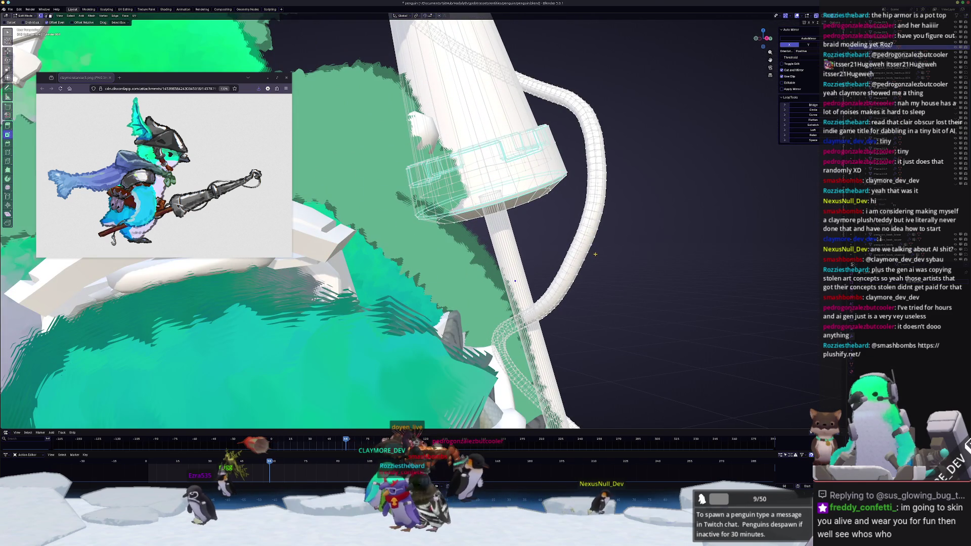
# Step: Add a Decimate modifier to the cylinder handle and switch it to Planar
pyautogui.scroll(-10, 590, 253)
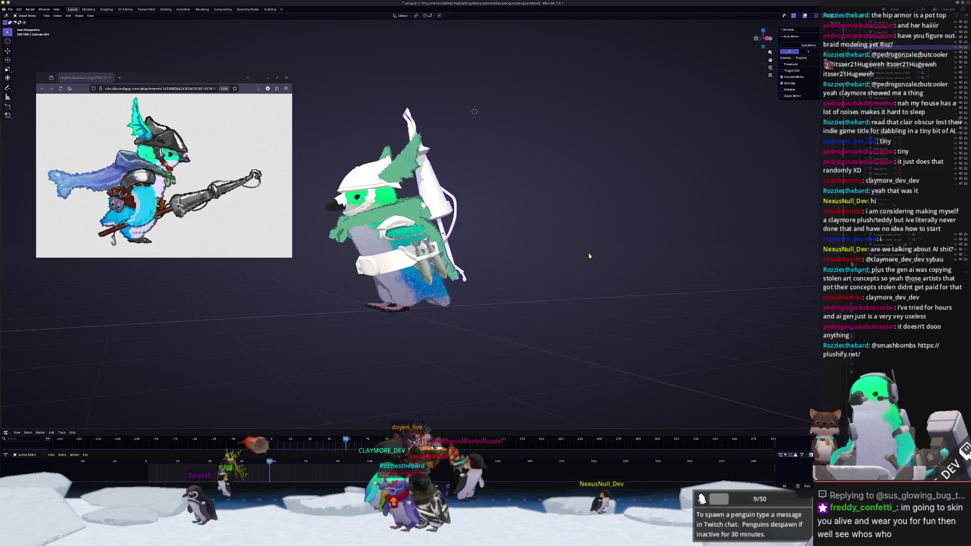
pyautogui.moveTo(585, 256); pyautogui.dragTo(521, 257, button='middle')
pyautogui.moveTo(404, 115); pyautogui.dragTo(434, 190)
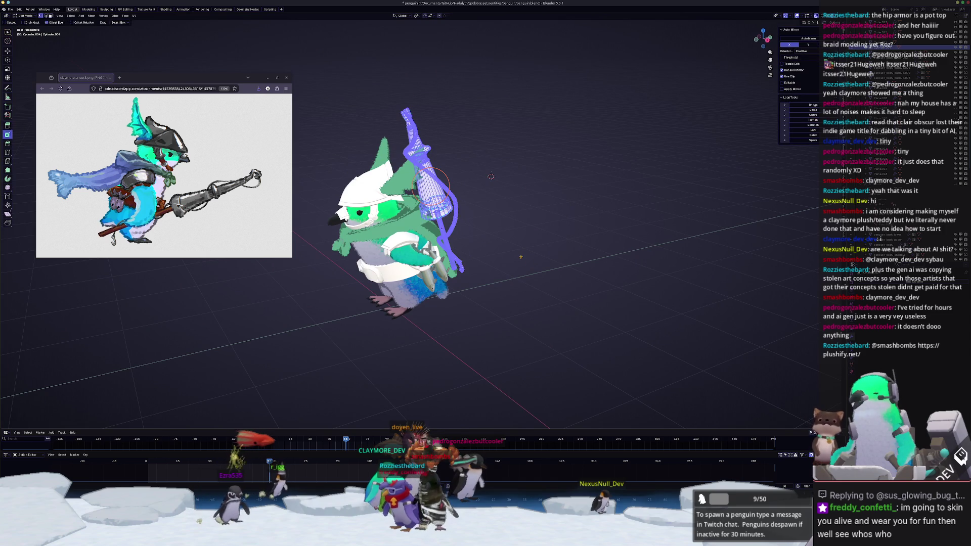
pyautogui.scroll(4, 667, 60)
pyautogui.press('Tab')
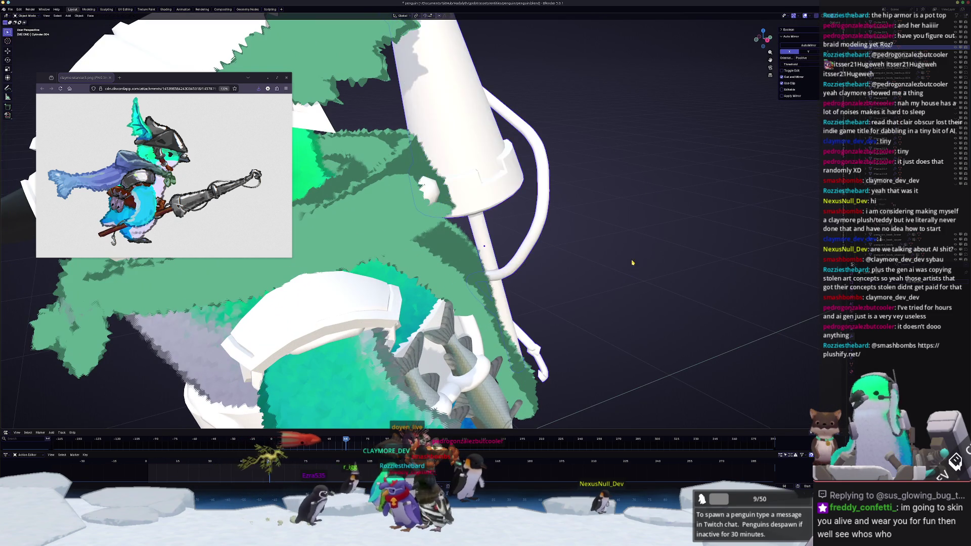
pyautogui.moveTo(855, 293)
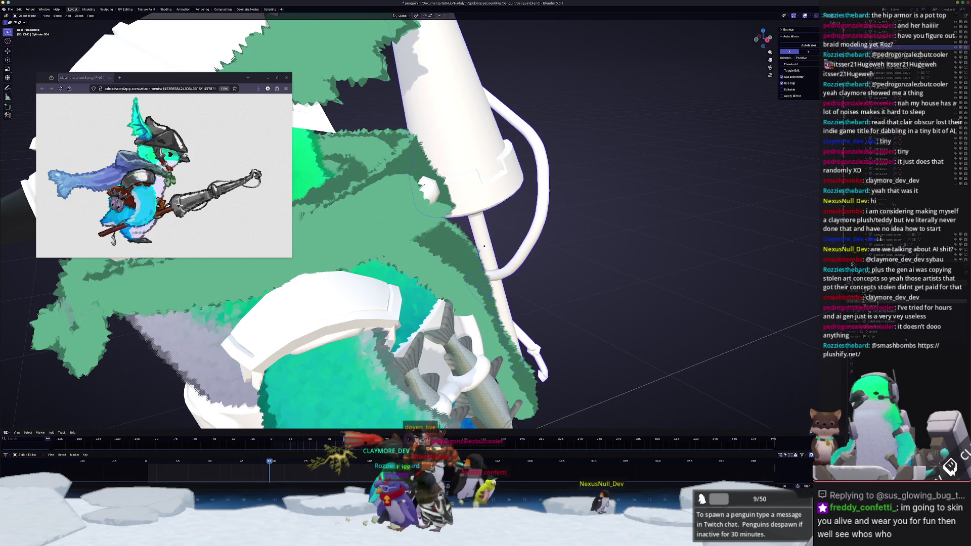
pyautogui.click(857, 293)
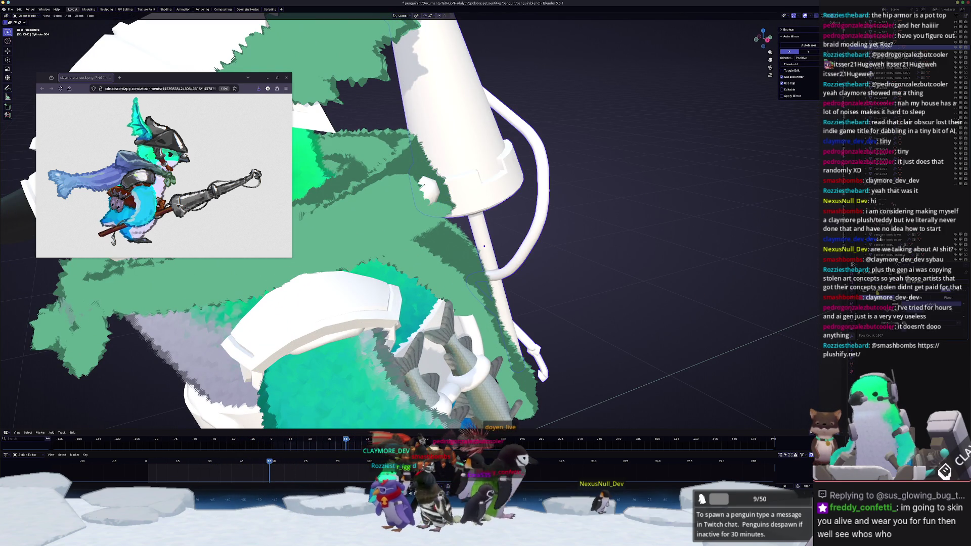
pyautogui.click(948, 299)
# Step: Inspect the handle's geometry in Edit Mode and reapply the Planar decimation
pyautogui.moveTo(455, 283); pyautogui.dragTo(543, 293, button='middle')
pyautogui.press('Tab')
pyautogui.scroll(6, 544, 294)
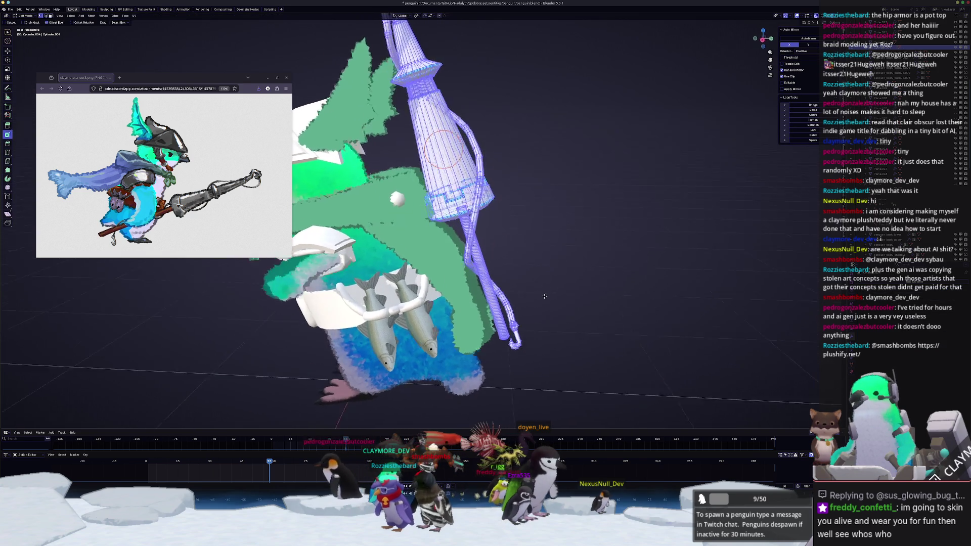
pyautogui.moveTo(539, 201)
pyautogui.mouseDown(button='middle')
pyautogui.moveTo(581, 200)
pyautogui.moveTo(633, 241)
pyautogui.mouseUp(button='middle')
pyautogui.press('Tab')
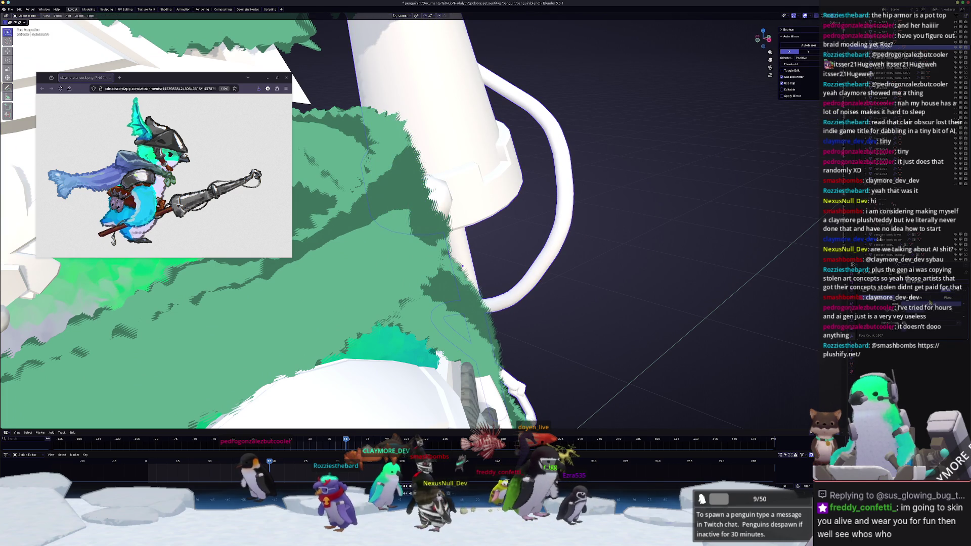
pyautogui.click(947, 299)
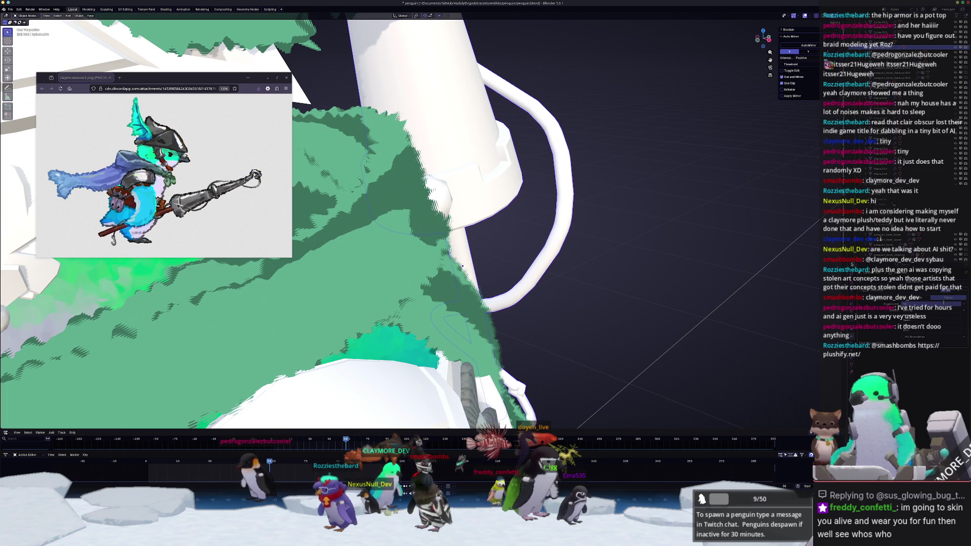
pyautogui.press('Tab')
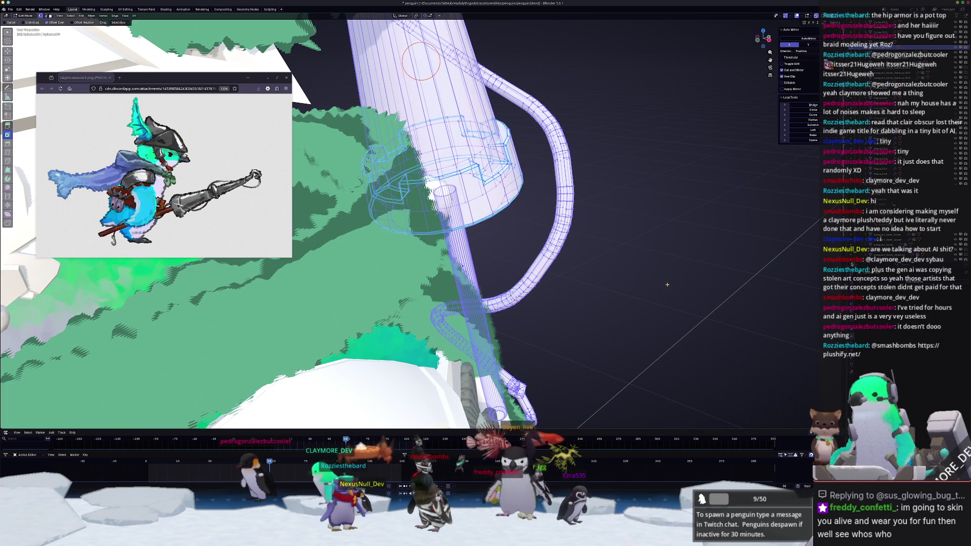
pyautogui.moveTo(461, 266)
pyautogui.mouseDown(button='middle')
pyautogui.moveTo(568, 262)
pyautogui.moveTo(511, 273)
pyautogui.mouseUp(button='middle')
pyautogui.press('Tab')
pyautogui.press('Tab')
# Step: Orbit to view the cylinder beneath the cone and turn off X-ray display
pyautogui.scroll(5, 511, 273)
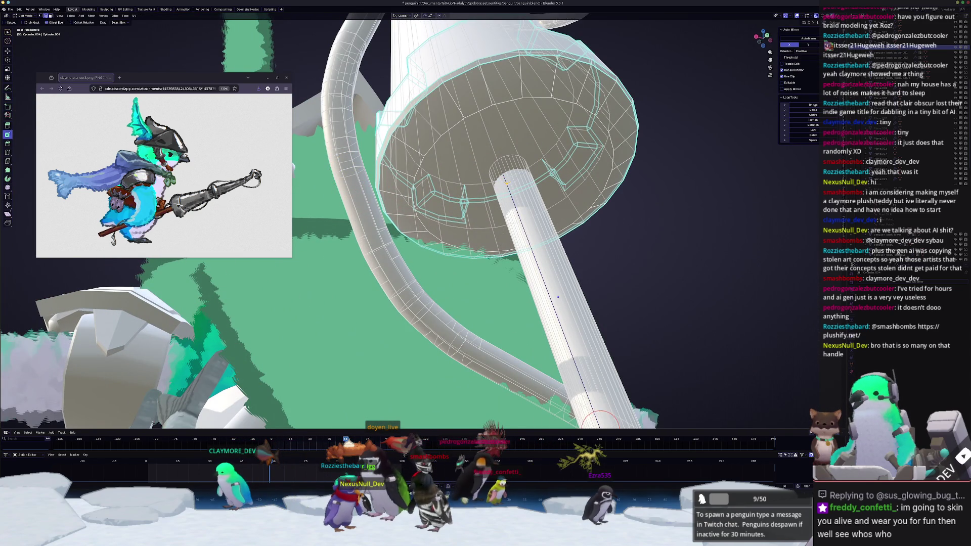
pyautogui.moveTo(507, 183); pyautogui.dragTo(465, 167, button='middle')
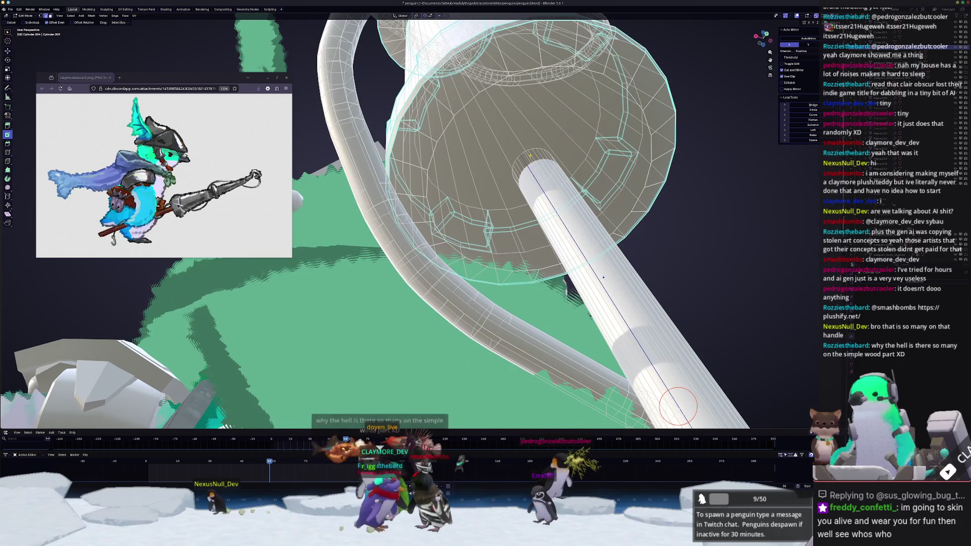
pyautogui.moveTo(677, 406)
pyautogui.mouseDown(button='middle')
pyautogui.moveTo(495, 377)
pyautogui.moveTo(462, 361)
pyautogui.moveTo(322, 355)
pyautogui.mouseUp(button='middle')
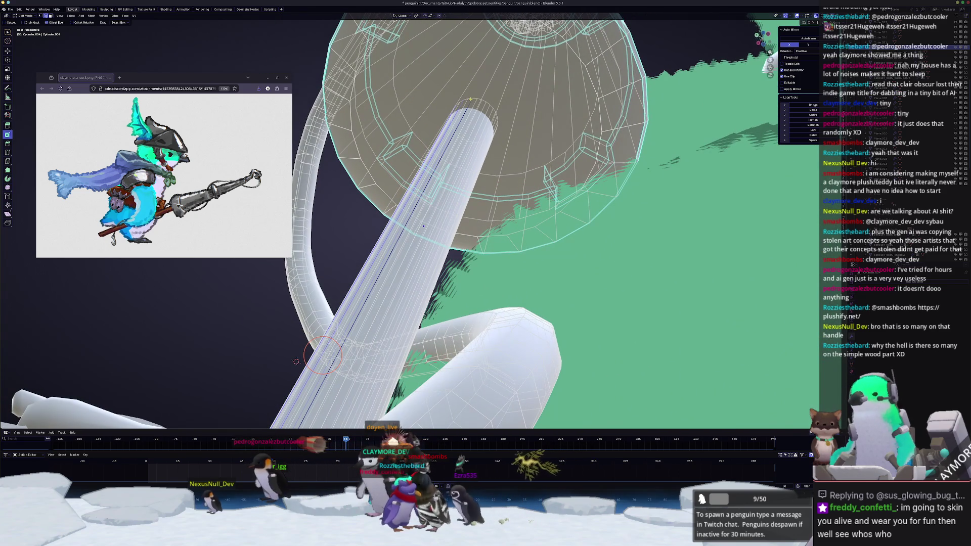
pyautogui.moveTo(373, 273); pyautogui.dragTo(481, 107, button='middle')
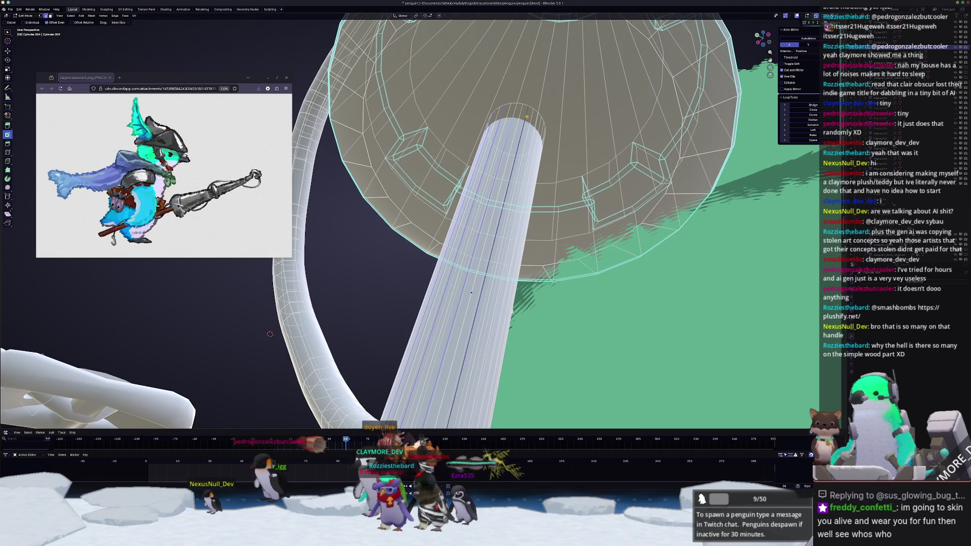
pyautogui.moveTo(481, 161)
pyautogui.mouseDown(button='middle')
pyautogui.moveTo(474, 375)
pyautogui.moveTo(599, 321)
pyautogui.moveTo(809, 117)
pyautogui.mouseUp(button='middle')
pyautogui.moveTo(418, 205)
pyautogui.mouseDown(button='middle')
pyautogui.moveTo(340, 213)
pyautogui.moveTo(391, 182)
pyautogui.moveTo(412, 197)
pyautogui.moveTo(395, 245)
pyautogui.moveTo(442, 227)
pyautogui.moveTo(428, 230)
pyautogui.mouseUp(button='middle')
pyautogui.hotkey('alt', 'z')
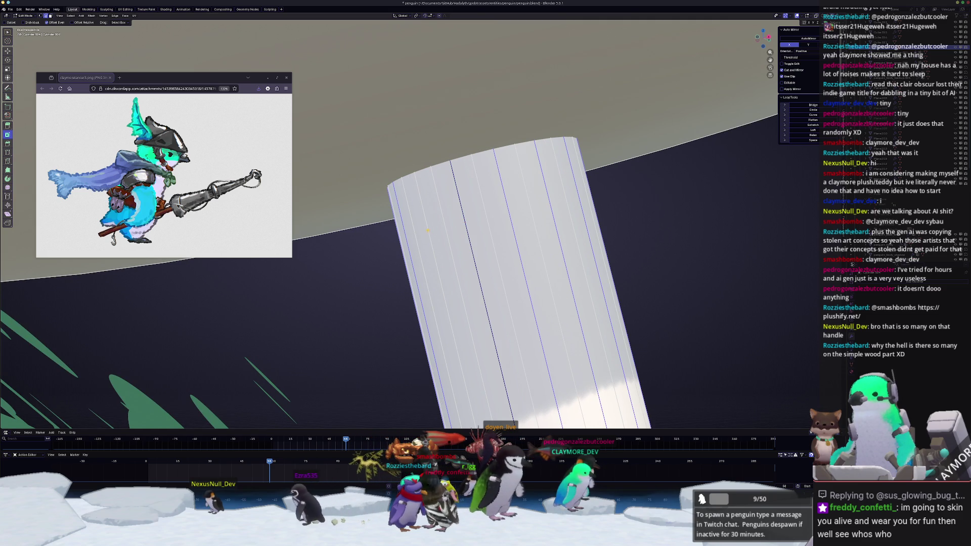
# Step: Dissolve the selected edges on the cylinder
pyautogui.press('x')
pyautogui.click(418, 254)
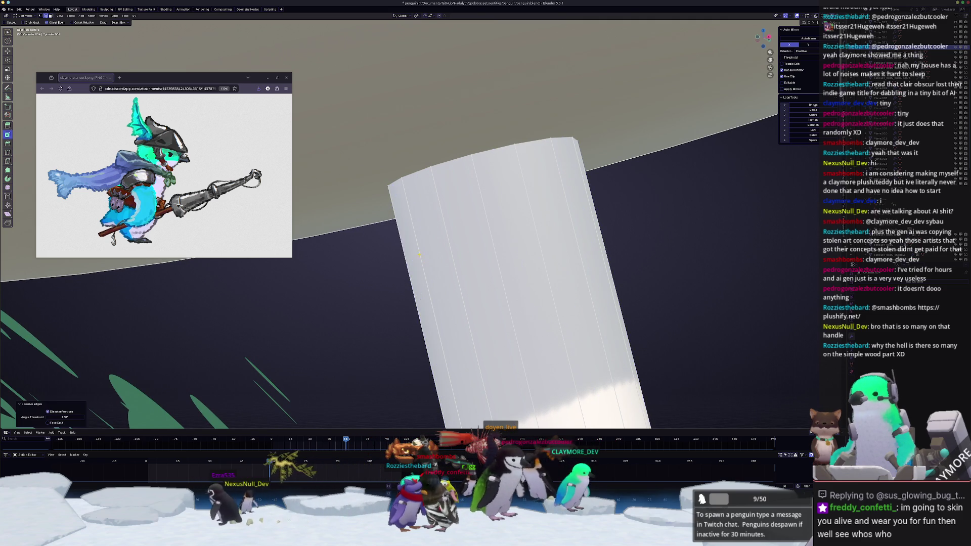
pyautogui.scroll(-5, 419, 254)
pyautogui.moveTo(419, 254); pyautogui.dragTo(458, 303, button='middle')
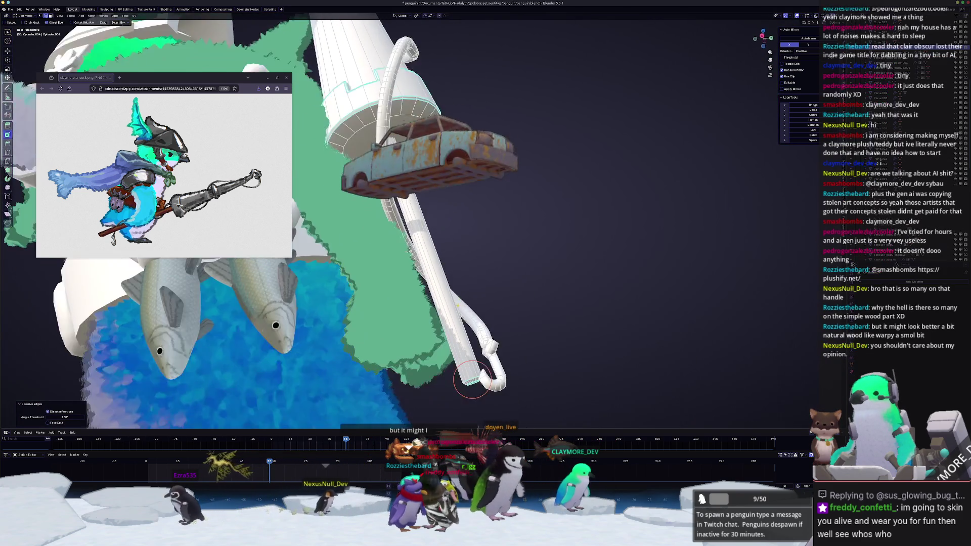
pyautogui.moveTo(472, 379)
pyautogui.mouseDown(button='middle')
pyautogui.moveTo(439, 184)
pyautogui.moveTo(420, 263)
pyautogui.moveTo(413, 227)
pyautogui.moveTo(389, 263)
pyautogui.moveTo(377, 259)
pyautogui.mouseUp(button='middle')
# Step: Dissolve the surplus edges on the cylinder's end ring
pyautogui.scroll(10, 388, 261)
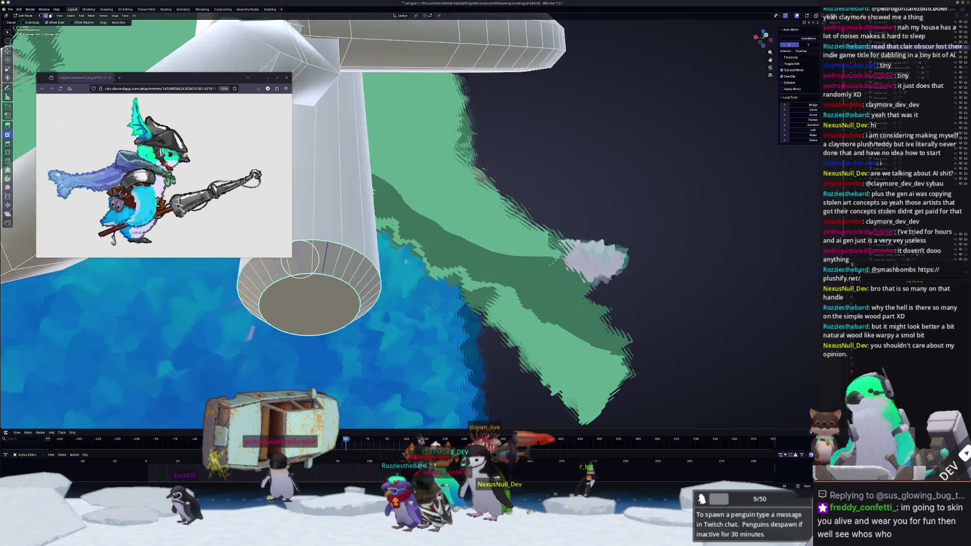
pyautogui.scroll(-5, 442, 223)
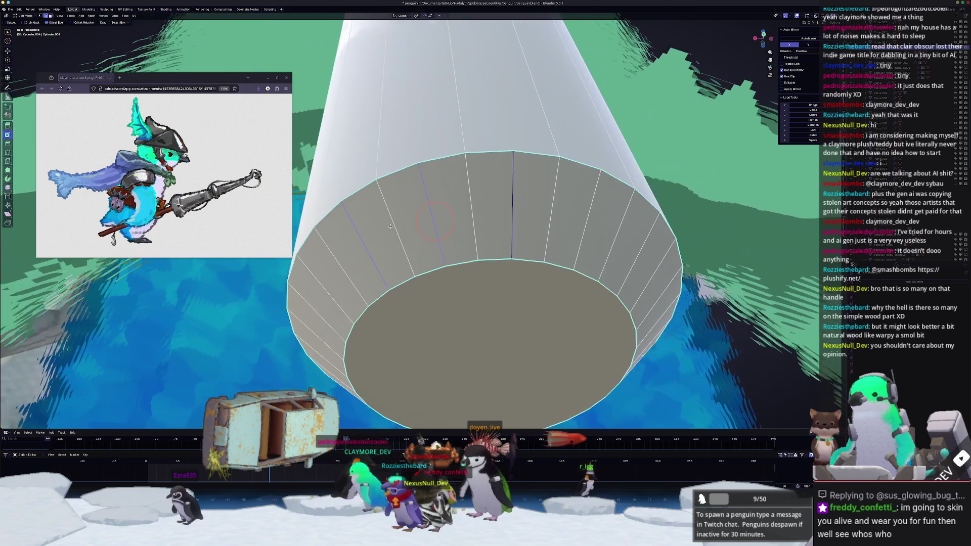
pyautogui.moveTo(442, 223); pyautogui.dragTo(429, 218, button='middle')
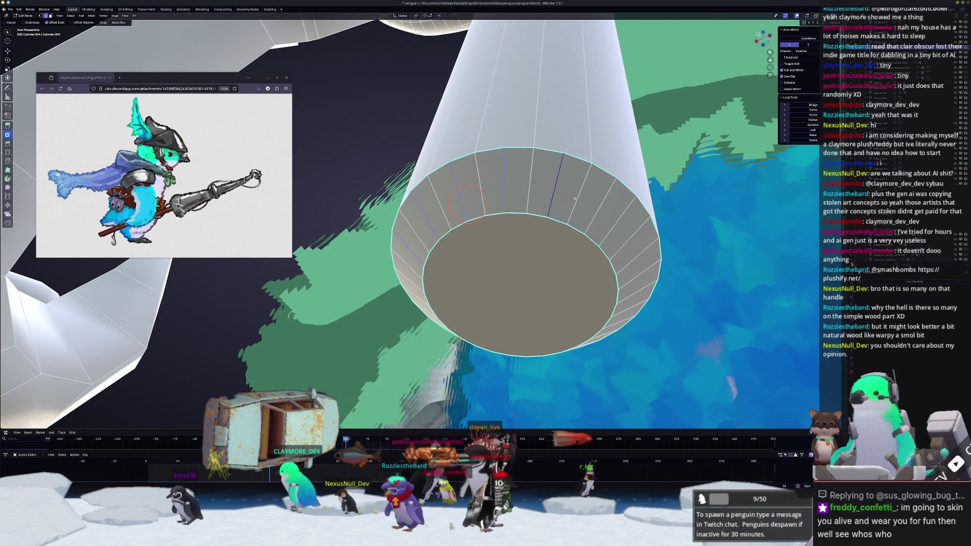
pyautogui.moveTo(488, 204); pyautogui.dragTo(436, 173, button='middle')
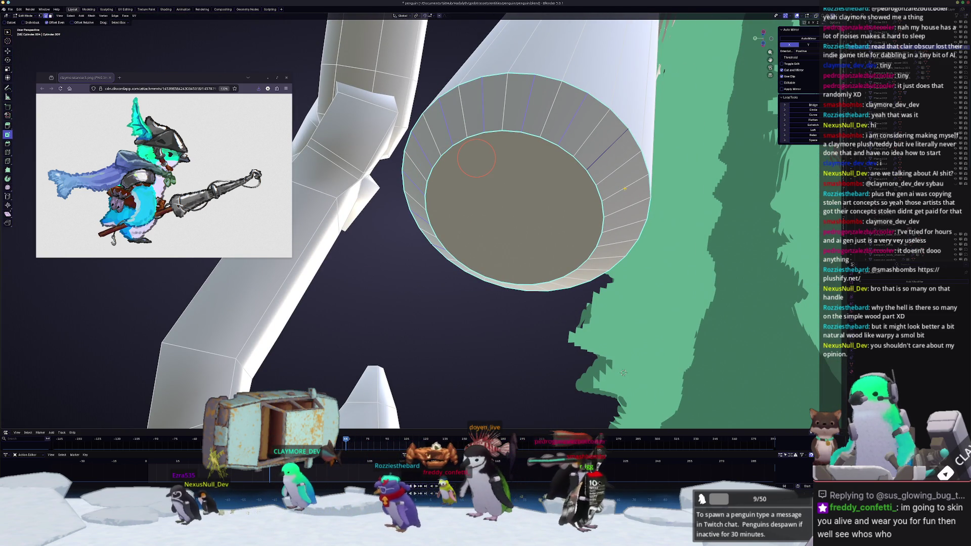
pyautogui.moveTo(622, 372); pyautogui.dragTo(592, 293, button='middle')
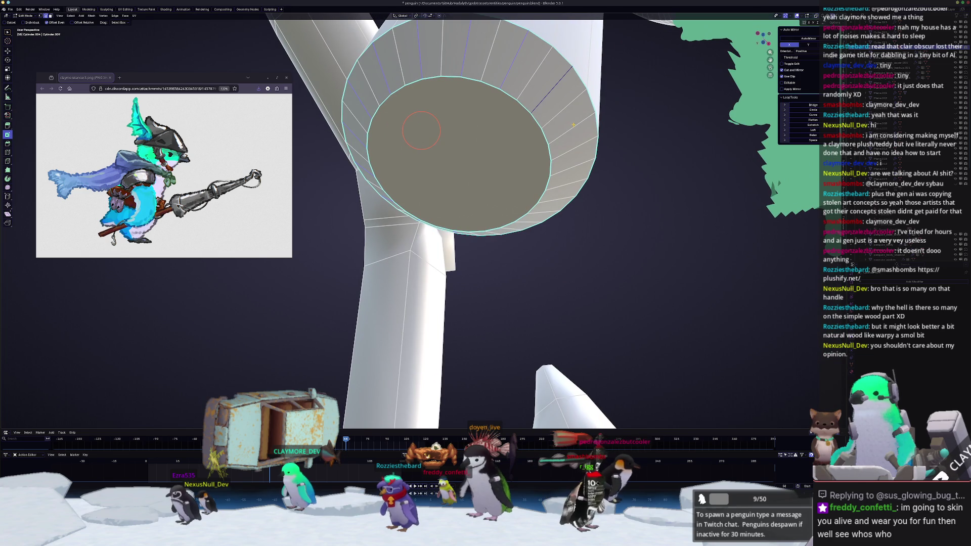
pyautogui.moveTo(569, 169); pyautogui.dragTo(559, 196, button='middle')
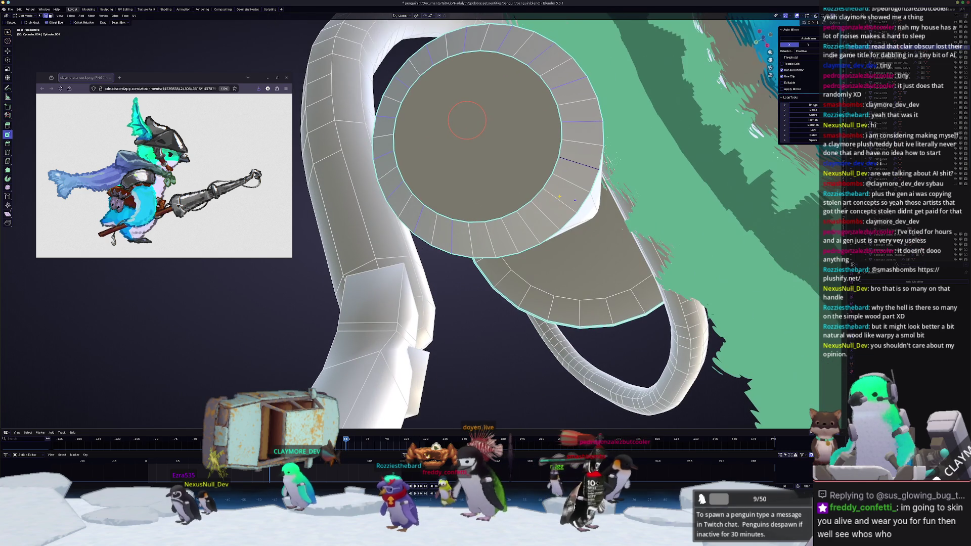
pyautogui.press('x')
pyautogui.click(490, 237)
# Step: Dissolve the vertical edge loop on the fluted column
pyautogui.moveTo(490, 238)
pyautogui.mouseDown(button='middle')
pyautogui.moveTo(502, 190)
pyautogui.moveTo(537, 190)
pyautogui.moveTo(473, 287)
pyautogui.moveTo(419, 332)
pyautogui.moveTo(467, 205)
pyautogui.mouseUp(button='middle')
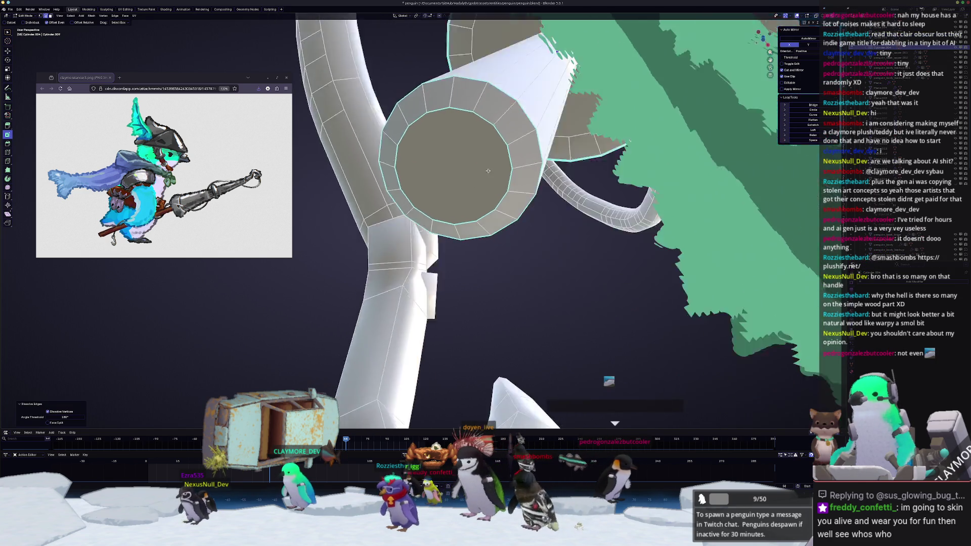
pyautogui.scroll(-5, 501, 190)
pyautogui.press('Tab')
pyautogui.scroll(-4, 538, 191)
pyautogui.press('Tab')
pyautogui.scroll(5, 437, 310)
pyautogui.scroll(3, 434, 291)
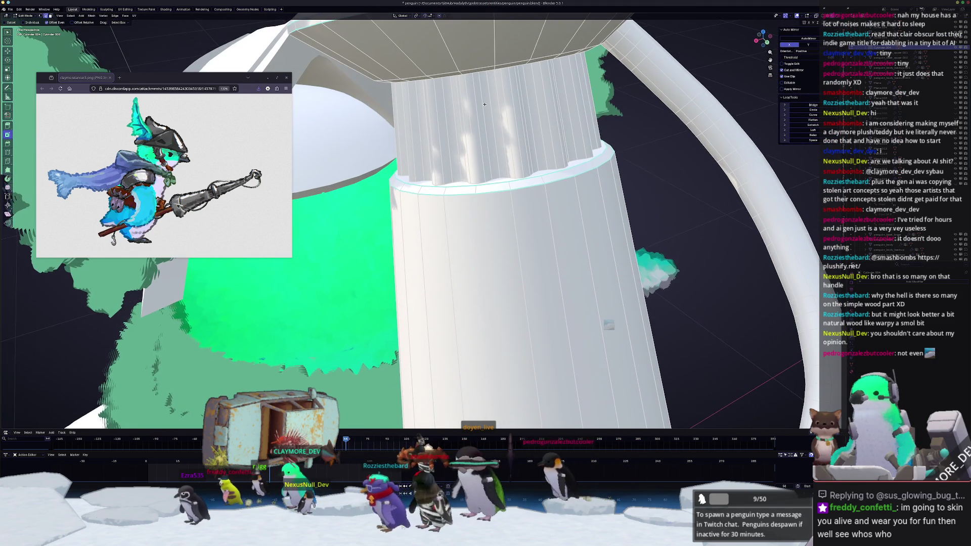
pyautogui.scroll(3, 467, 205)
pyautogui.moveTo(484, 163); pyautogui.dragTo(513, 179, button='middle')
pyautogui.scroll(2, 514, 179)
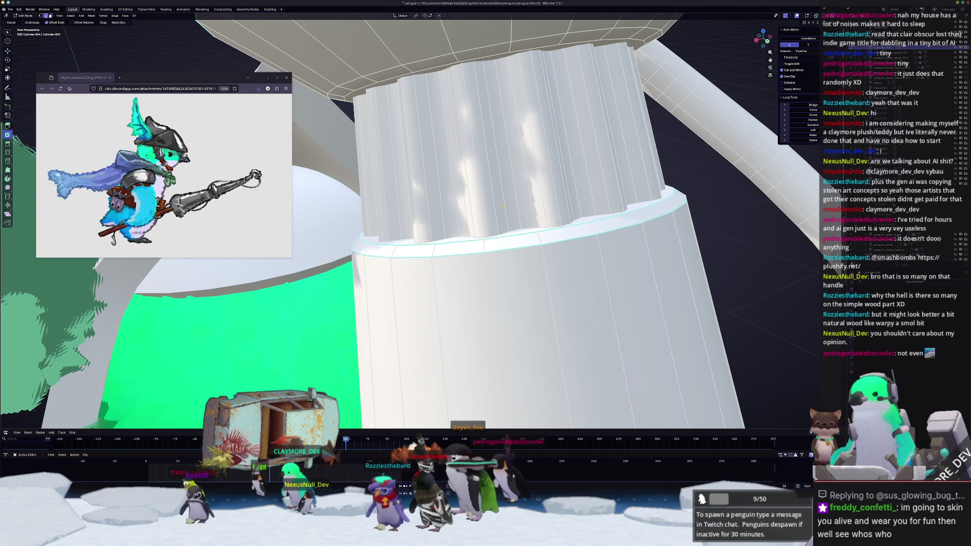
pyautogui.moveTo(507, 134)
pyautogui.mouseDown(button='middle')
pyautogui.moveTo(521, 201)
pyautogui.moveTo(499, 213)
pyautogui.mouseUp(button='middle')
pyautogui.press('x')
pyautogui.click(515, 177)
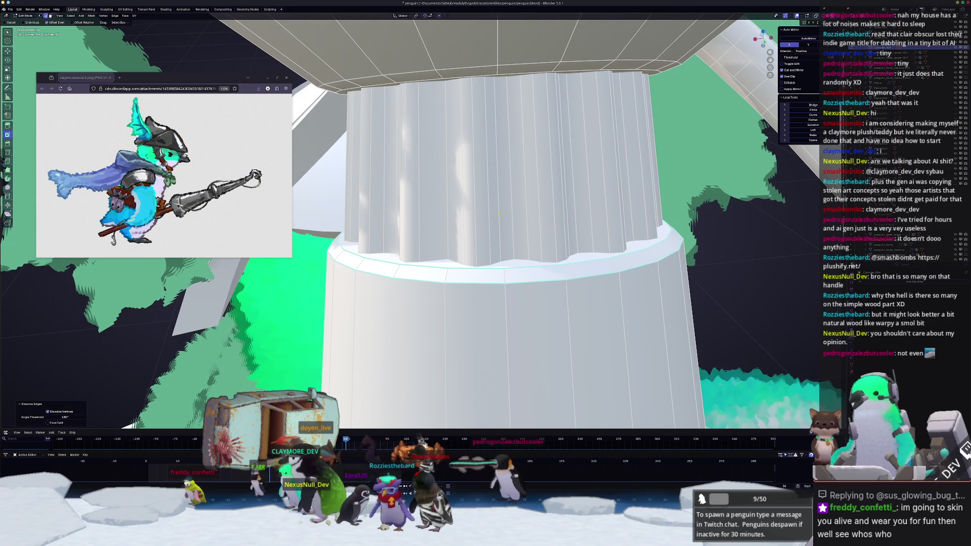
# Step: Inspect the fluted column from several angles and add another edge loop to the selection
pyautogui.moveTo(496, 158); pyautogui.dragTo(452, 165, button='middle')
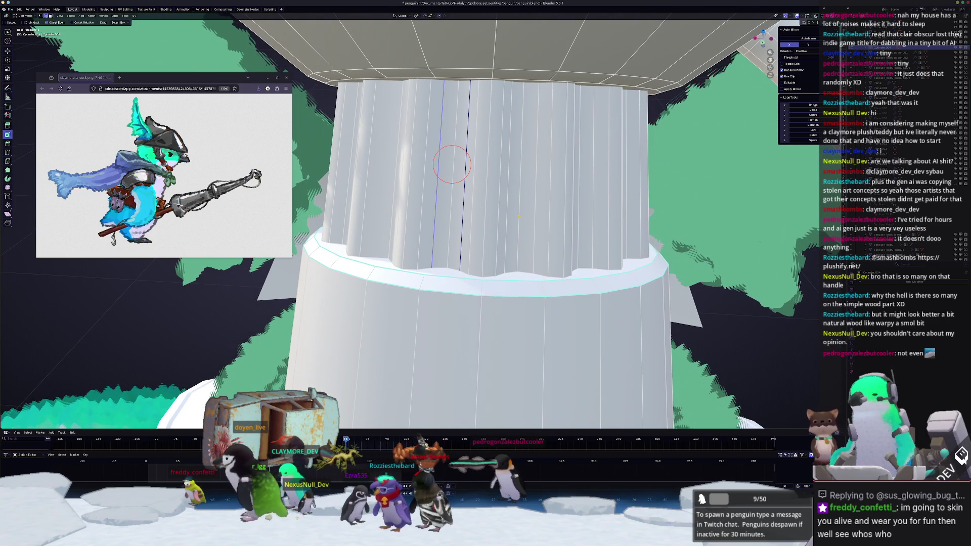
pyautogui.moveTo(536, 223); pyautogui.dragTo(516, 219, button='middle')
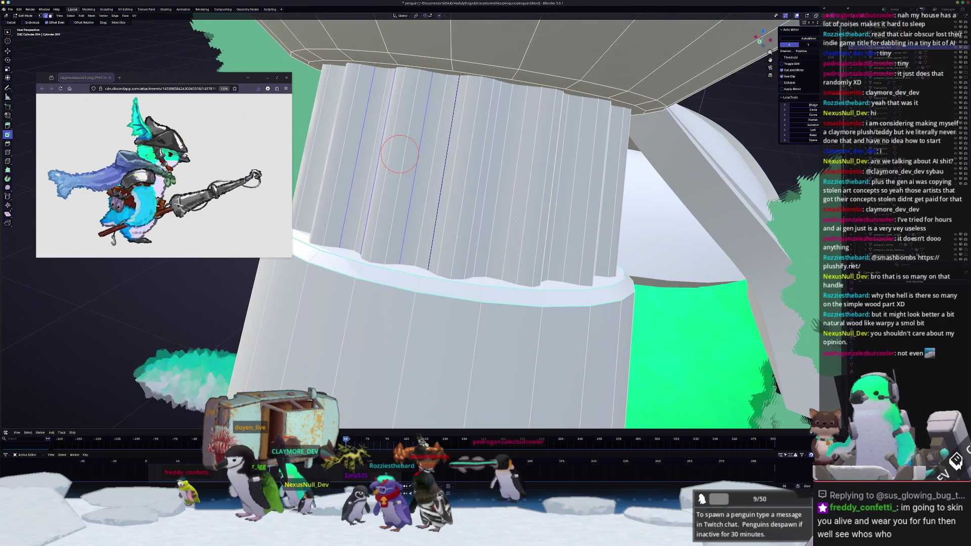
pyautogui.moveTo(434, 158); pyautogui.dragTo(339, 118, button='middle')
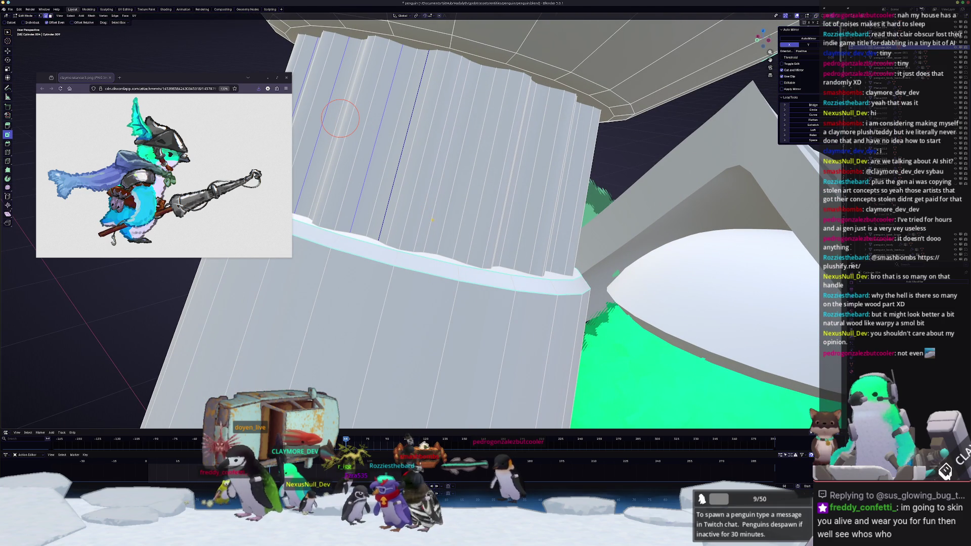
pyautogui.moveTo(369, 125)
pyautogui.mouseDown(button='middle')
pyautogui.moveTo(399, 105)
pyautogui.moveTo(615, 165)
pyautogui.moveTo(818, 181)
pyautogui.moveTo(607, 152)
pyautogui.moveTo(421, 110)
pyautogui.moveTo(420, 128)
pyautogui.moveTo(375, 142)
pyautogui.moveTo(341, 171)
pyautogui.mouseUp(button='middle')
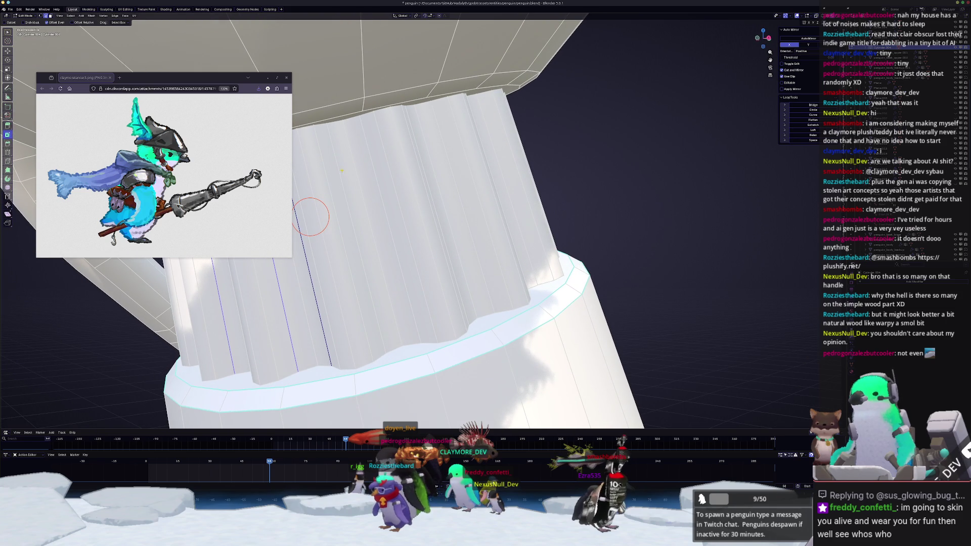
pyautogui.keyDown('alt'); pyautogui.keyDown('shift'); pyautogui.click(373, 167); pyautogui.keyUp('shift'); pyautogui.keyUp('alt')
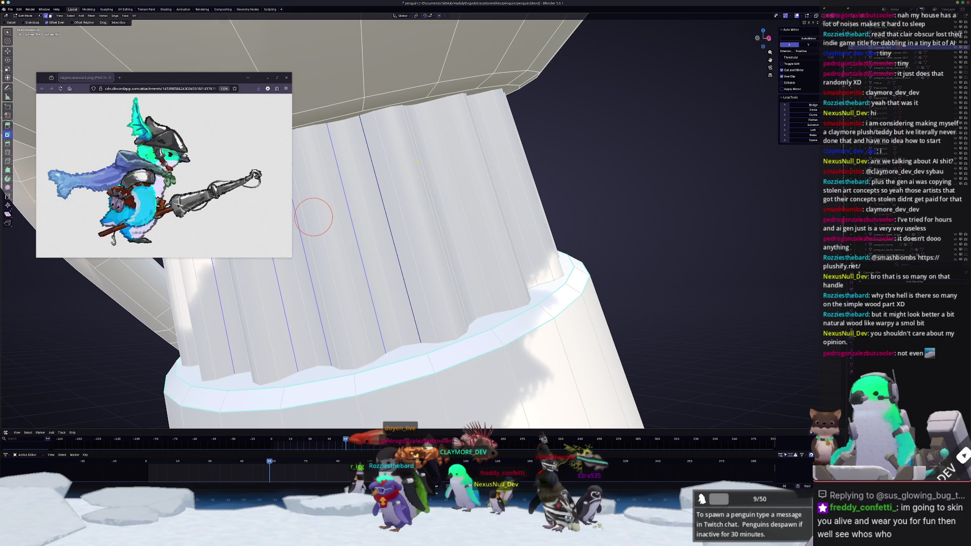
pyautogui.moveTo(446, 166); pyautogui.dragTo(425, 174, button='middle')
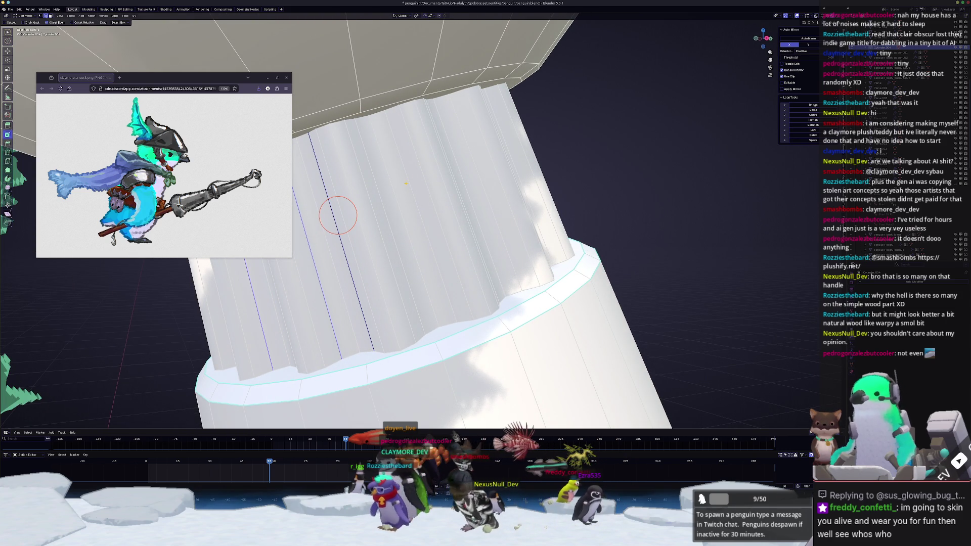
pyautogui.moveTo(338, 215)
pyautogui.mouseDown(button='middle')
pyautogui.moveTo(372, 191)
pyautogui.moveTo(375, 145)
pyautogui.moveTo(377, 173)
pyautogui.moveTo(473, 171)
pyautogui.mouseUp(button='middle')
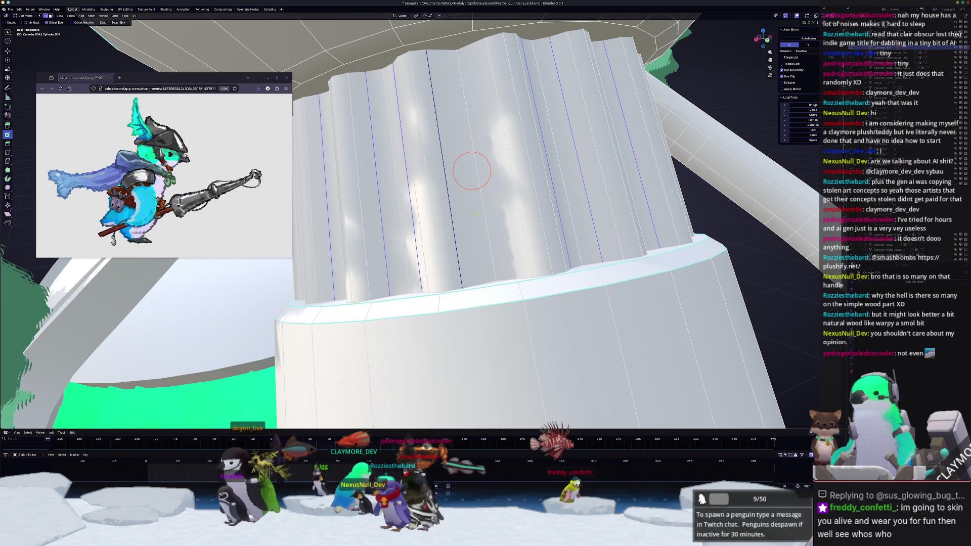
# Step: Select the helmet and check its mesh in Edit Mode from a front view
pyautogui.scroll(-5, 476, 213)
pyautogui.press('Tab')
pyautogui.moveTo(476, 214); pyautogui.dragTo(482, 214, button='middle')
pyautogui.scroll(-5, 482, 213)
pyautogui.moveTo(530, 191)
pyautogui.mouseDown(button='middle')
pyautogui.moveTo(494, 210)
pyautogui.moveTo(599, 174)
pyautogui.mouseUp(button='middle')
pyautogui.scroll(4, 599, 174)
pyautogui.click(419, 204)
pyautogui.press('Tab')
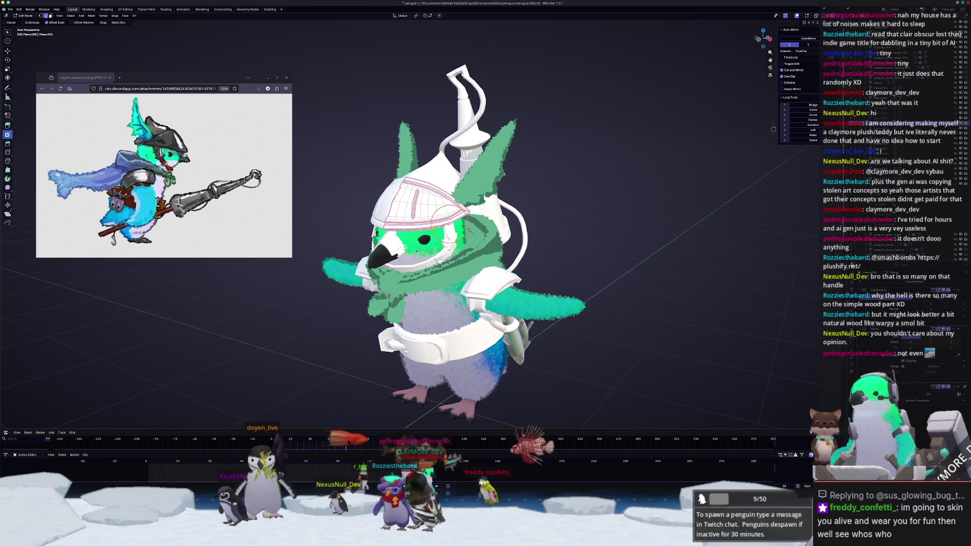
pyautogui.moveTo(773, 129); pyautogui.dragTo(747, 85, button='middle')
pyautogui.press('Tab')
pyautogui.scroll(8, 475, 248)
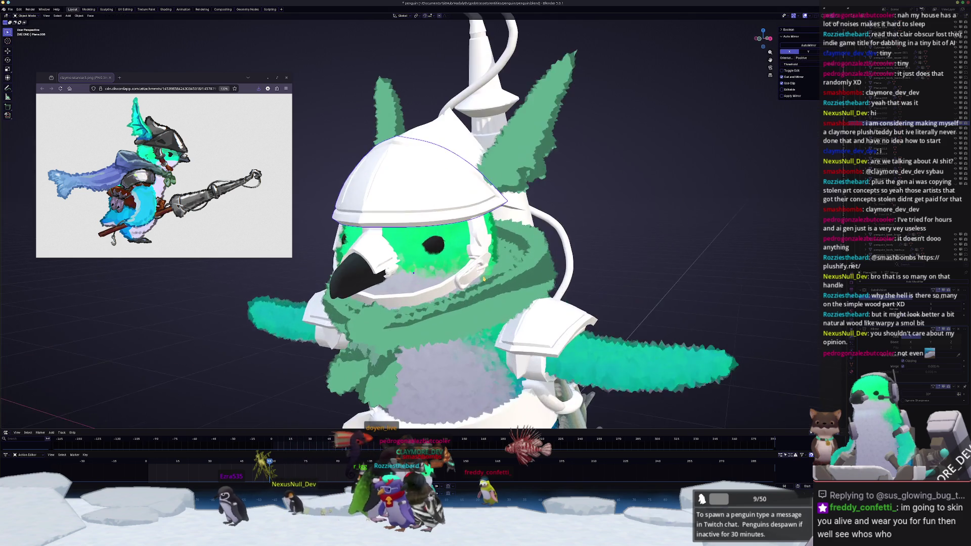
pyautogui.moveTo(475, 248)
pyautogui.mouseDown(button='middle')
pyautogui.moveTo(486, 258)
pyautogui.moveTo(461, 239)
pyautogui.moveTo(438, 240)
pyautogui.moveTo(579, 286)
pyautogui.mouseUp(button='middle')
pyautogui.press('Tab')
pyautogui.press('Tab')
pyautogui.scroll(-5, 438, 240)
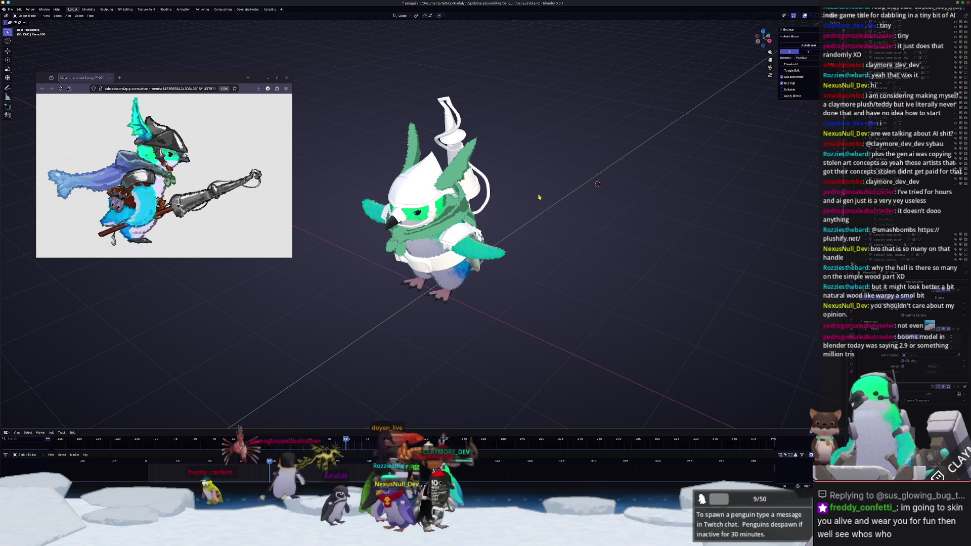
# Step: Box-select all the penguin's parts, check them in Edit Mode, then view the penguin from the side
pyautogui.moveTo(538, 315); pyautogui.dragTo(370, 71)
pyautogui.press('Tab')
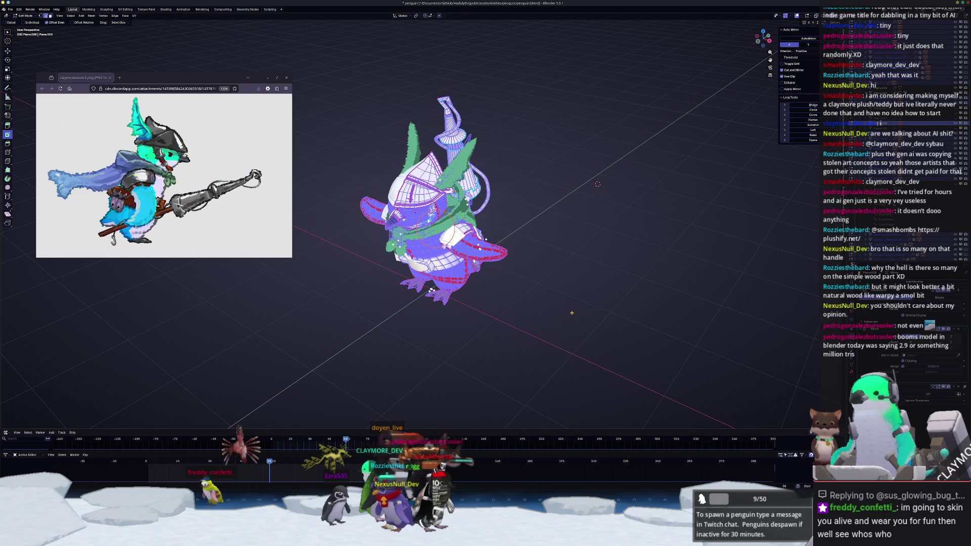
pyautogui.press('Tab')
pyautogui.scroll(2, 556, 300)
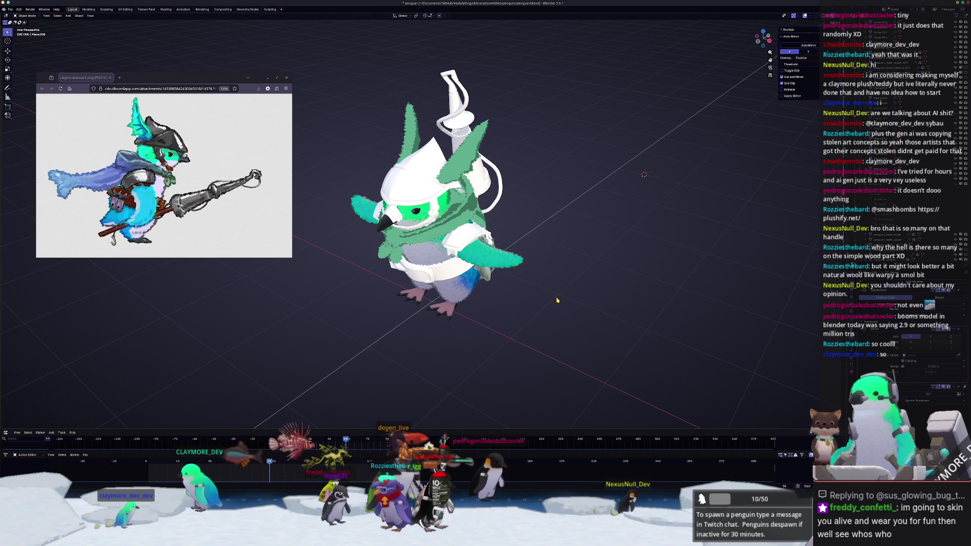
pyautogui.scroll(3, 522, 235)
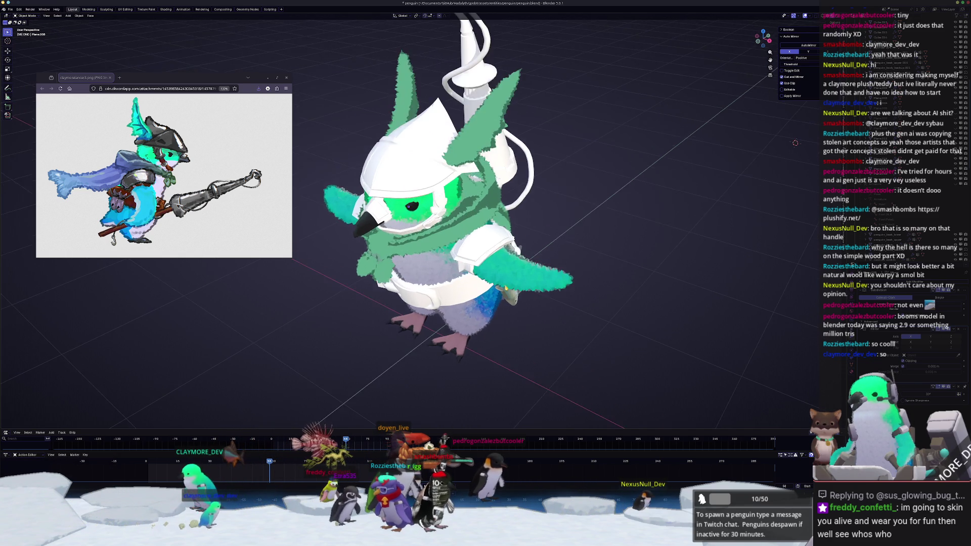
pyautogui.moveTo(522, 236)
pyautogui.mouseDown(button='middle')
pyautogui.moveTo(420, 272)
pyautogui.moveTo(509, 249)
pyautogui.moveTo(482, 295)
pyautogui.moveTo(477, 288)
pyautogui.moveTo(568, 227)
pyautogui.moveTo(610, 216)
pyautogui.mouseUp(button='middle')
pyautogui.scroll(-5, 482, 296)
# Step: Box-select the stray white model and delete it
pyautogui.moveTo(671, 222); pyautogui.dragTo(527, 144)
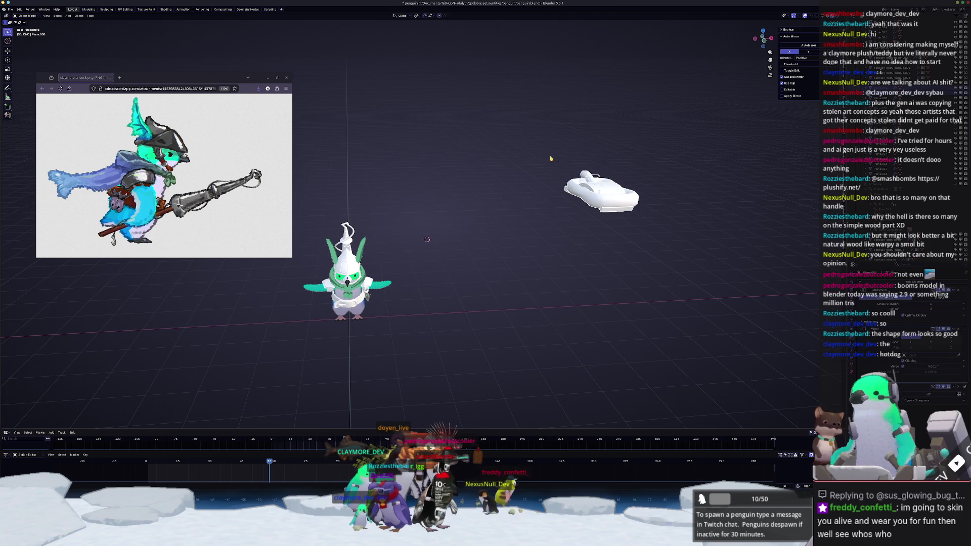
pyautogui.moveTo(578, 158); pyautogui.dragTo(568, 189, button='middle')
pyautogui.press('x')
pyautogui.click(560, 183)
# Step: Inspect the penguin's head, backpack and staff from the side and behind
pyautogui.scroll(3, 494, 238)
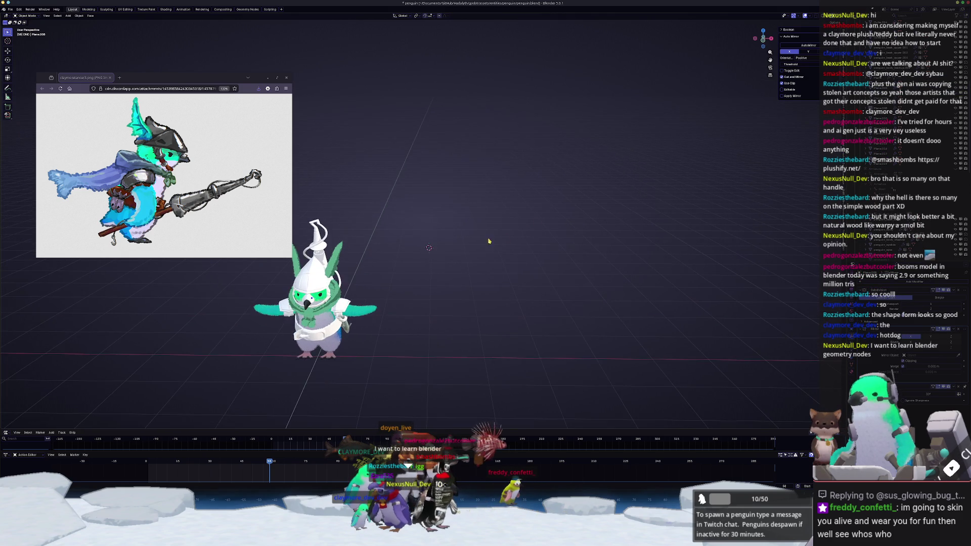
pyautogui.moveTo(495, 238)
pyautogui.mouseDown(button='middle')
pyautogui.moveTo(406, 259)
pyautogui.moveTo(423, 270)
pyautogui.mouseUp(button='middle')
pyautogui.scroll(5, 327, 201)
pyautogui.moveTo(326, 201)
pyautogui.mouseDown(button='middle')
pyautogui.moveTo(397, 227)
pyautogui.moveTo(648, 133)
pyautogui.mouseUp(button='middle')
pyautogui.scroll(-5, 649, 133)
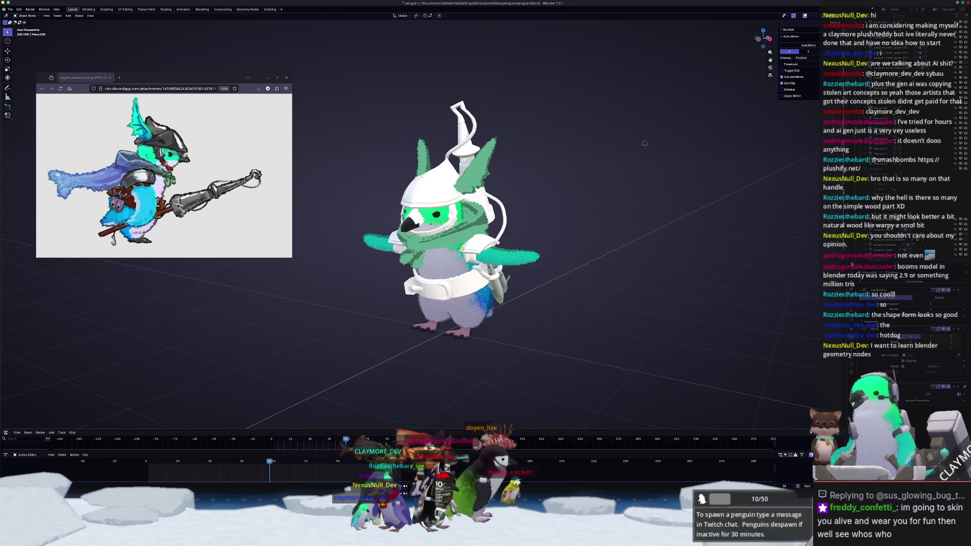
pyautogui.scroll(4, 648, 133)
pyautogui.moveTo(556, 192)
pyautogui.mouseDown(button='middle')
pyautogui.moveTo(418, 248)
pyautogui.moveTo(493, 225)
pyautogui.mouseUp(button='middle')
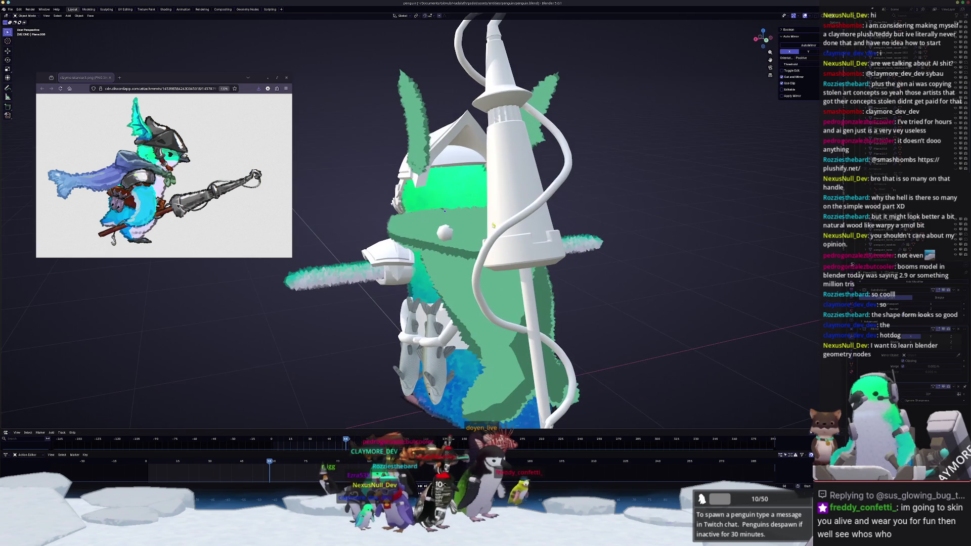
# Step: On Cube.031, duplicate a path of helmet geometry in place and separate it into its own object
pyautogui.click(444, 211)
pyautogui.scroll(2, 445, 210)
pyautogui.press('Tab')
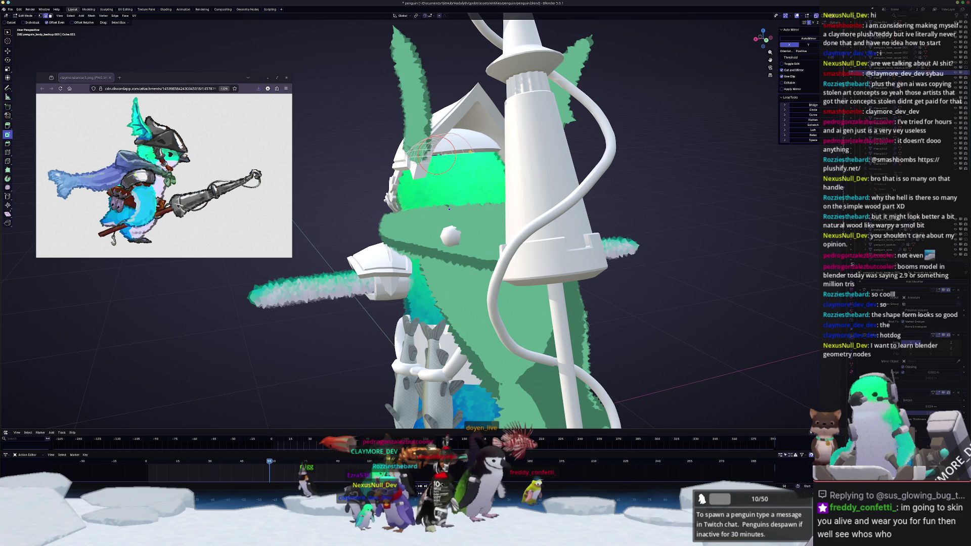
pyautogui.moveTo(448, 209); pyautogui.dragTo(454, 248, button='middle')
pyautogui.keyDown('ctrl'); pyautogui.click(452, 203); pyautogui.keyUp('ctrl')
pyautogui.scroll(5, 453, 249)
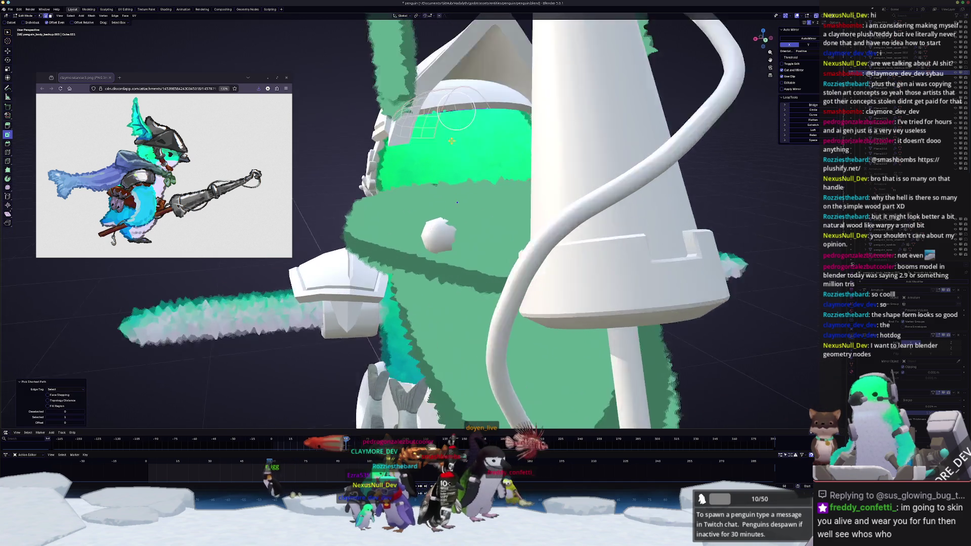
pyautogui.scroll(3, 468, 290)
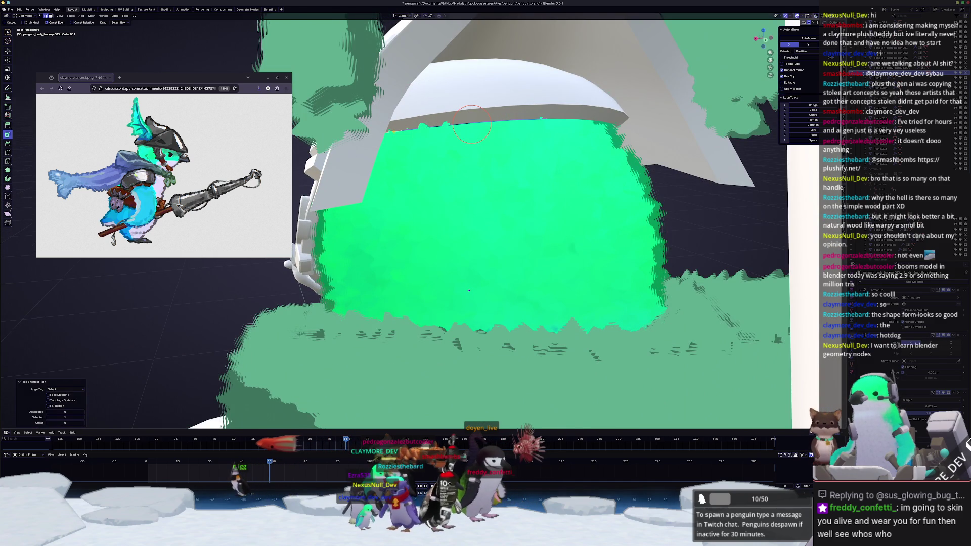
pyautogui.press('g')
pyautogui.scroll(-5, 469, 291)
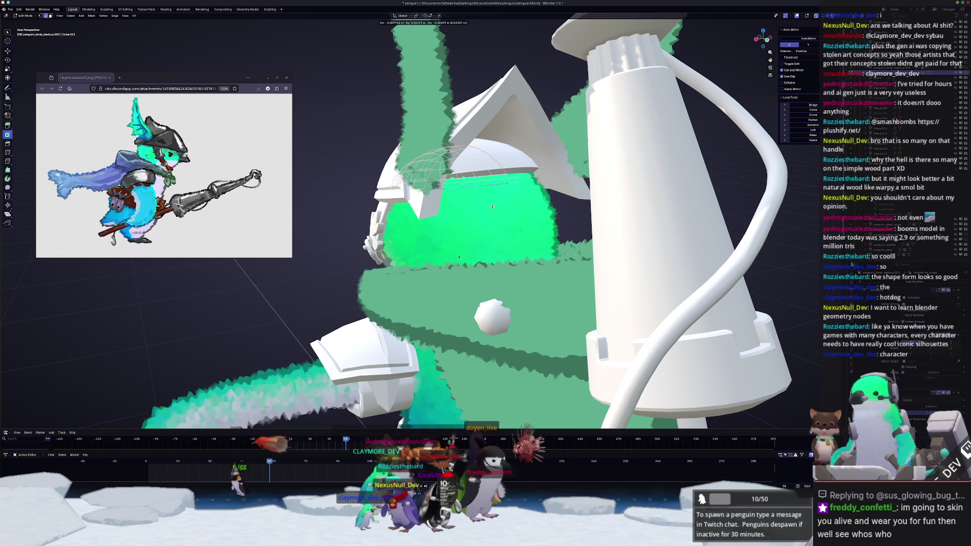
pyautogui.rightClick(492, 207)
pyautogui.rightClick(495, 207)
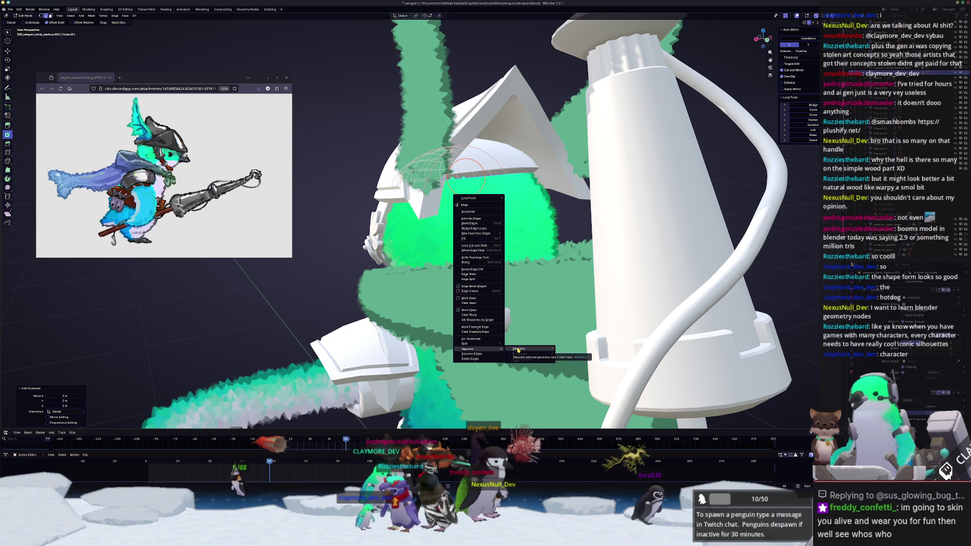
pyautogui.click(518, 349)
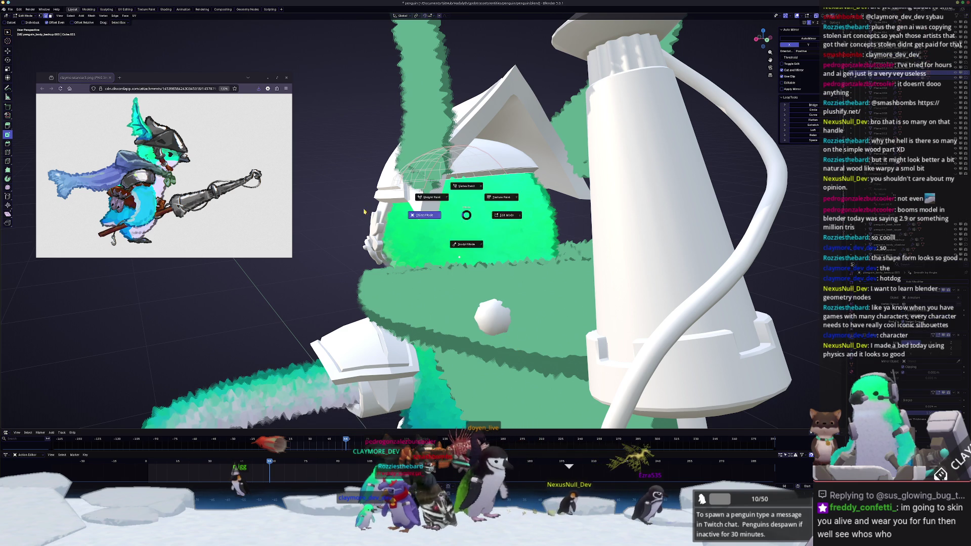
# Step: Select the separated helmet piece, edit its mesh, and view it from the front
pyautogui.press('Tab')
pyautogui.click(477, 177)
pyautogui.click(477, 178)
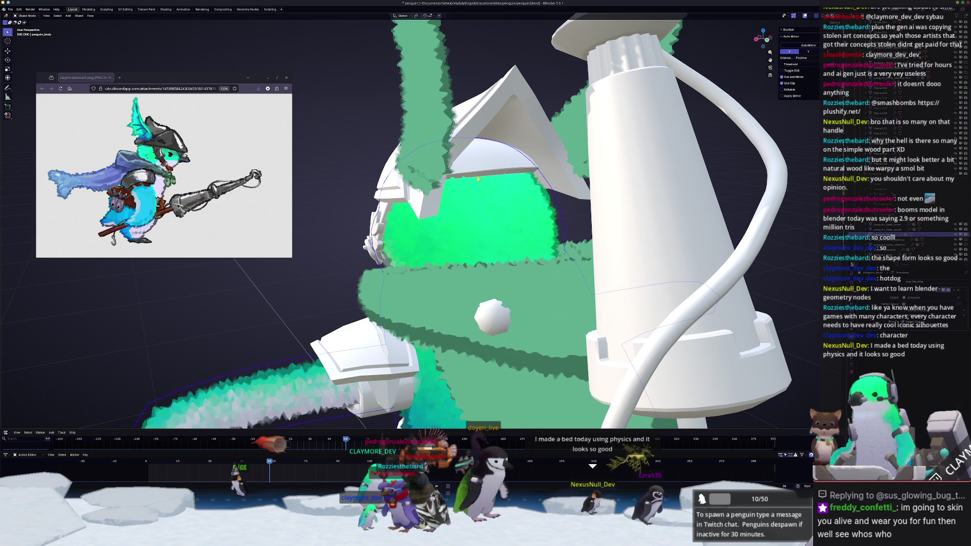
pyautogui.click(478, 178)
pyautogui.click(478, 179)
pyautogui.click(477, 178)
pyautogui.click(477, 178)
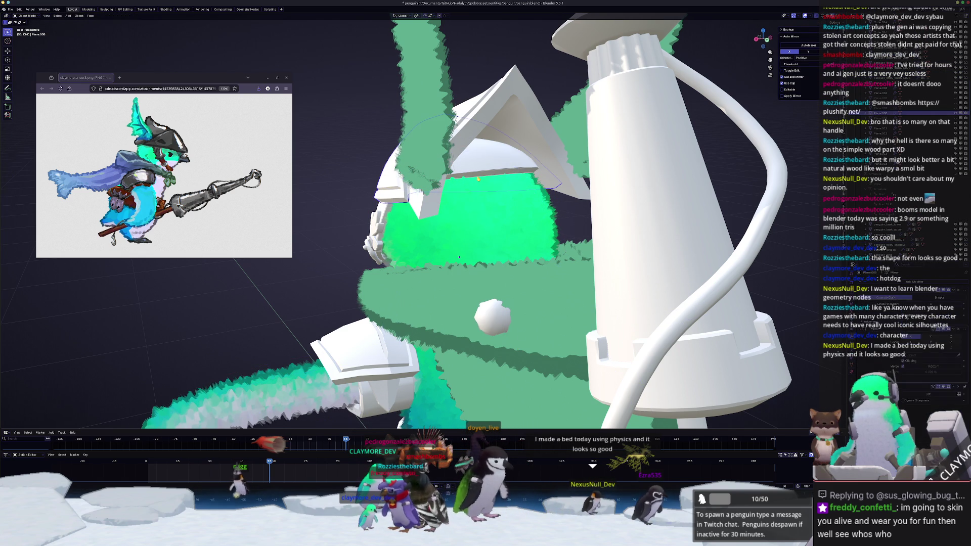
pyautogui.click(478, 179)
pyautogui.click(478, 178)
pyautogui.press('Tab')
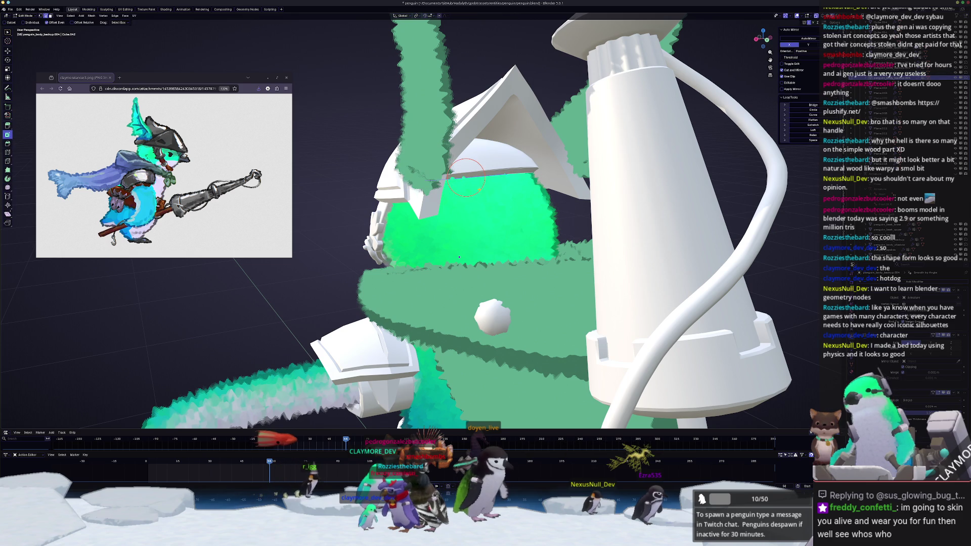
pyautogui.press('KP_1')
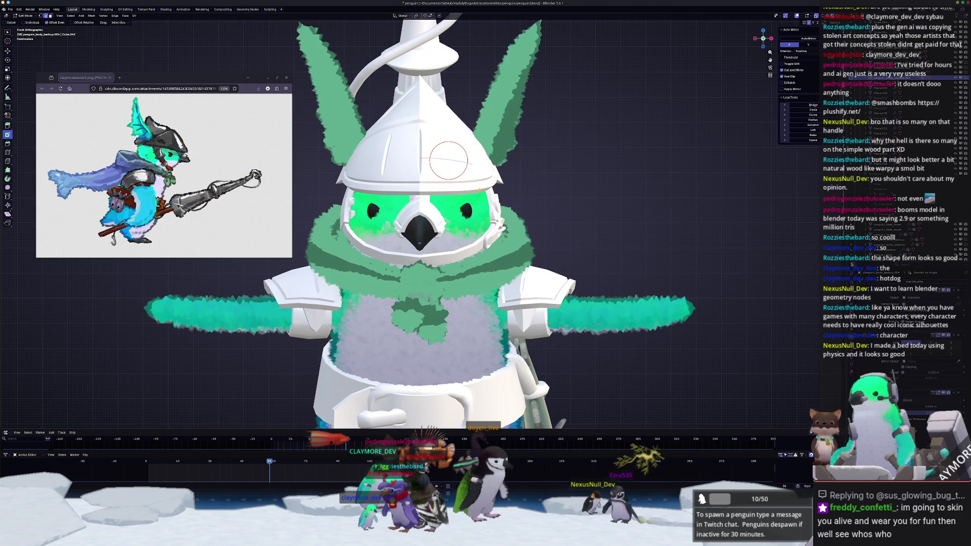
# Step: Extrude the brim edge outward, add a loop cut, bevel the flap, and slide the edge
pyautogui.press('KP_3')
pyautogui.press('g')
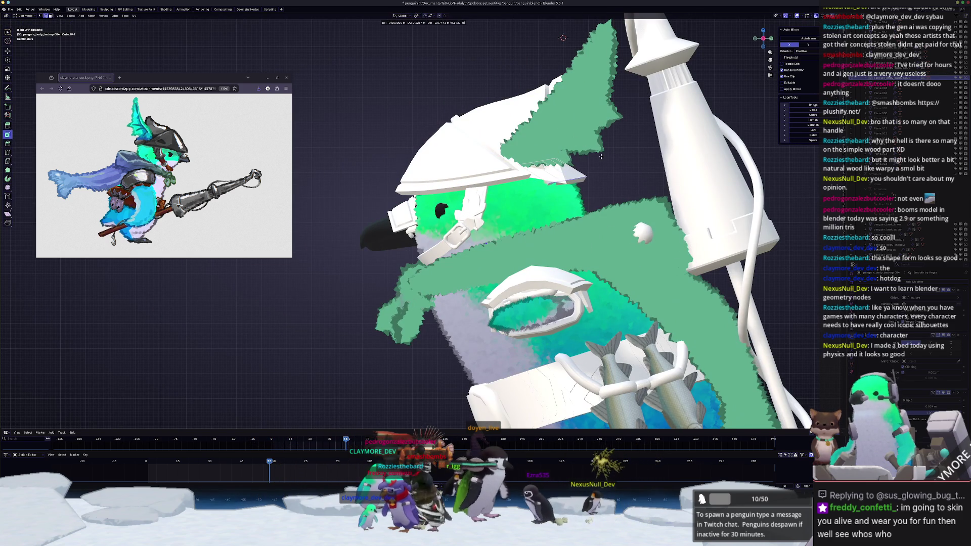
pyautogui.click(610, 159)
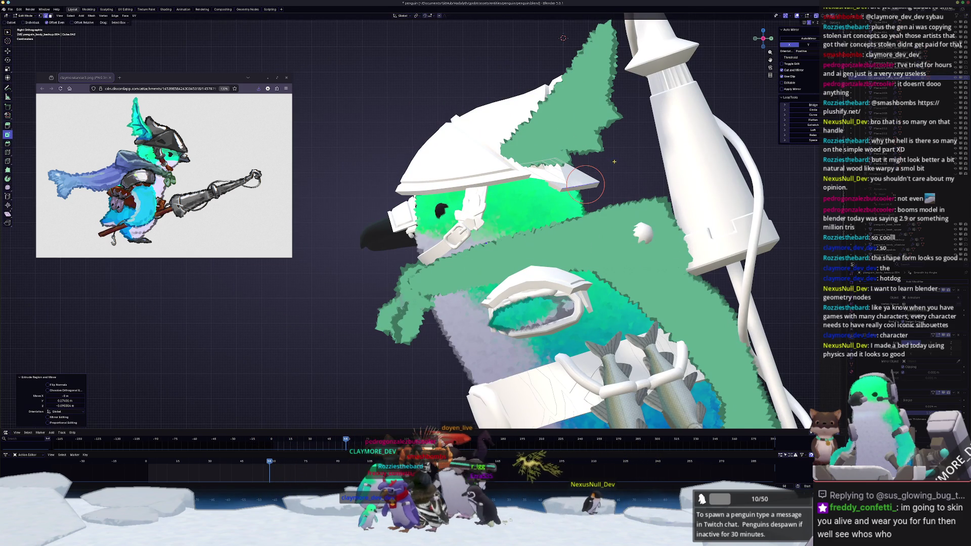
pyautogui.press('Return')
pyautogui.scroll(2, 659, 125)
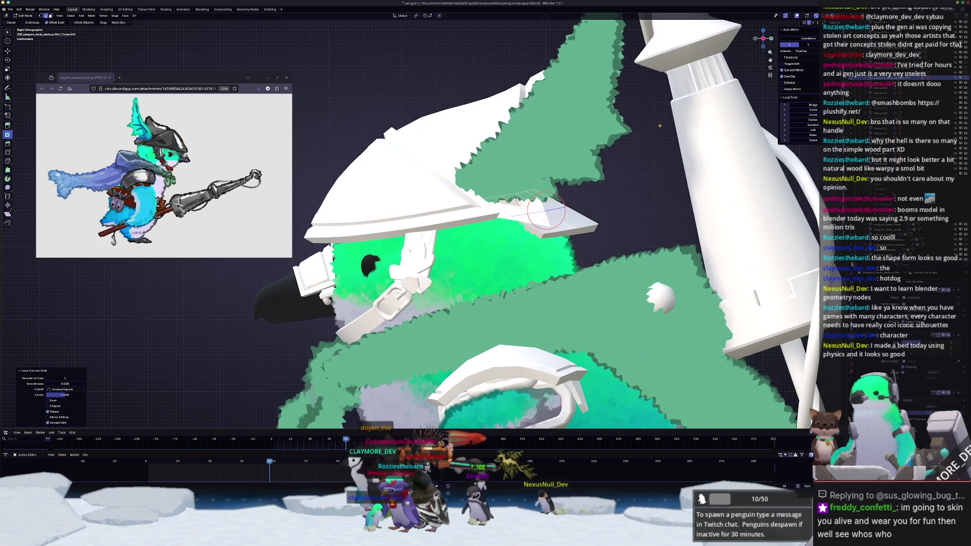
pyautogui.press('g')
pyautogui.click(667, 137)
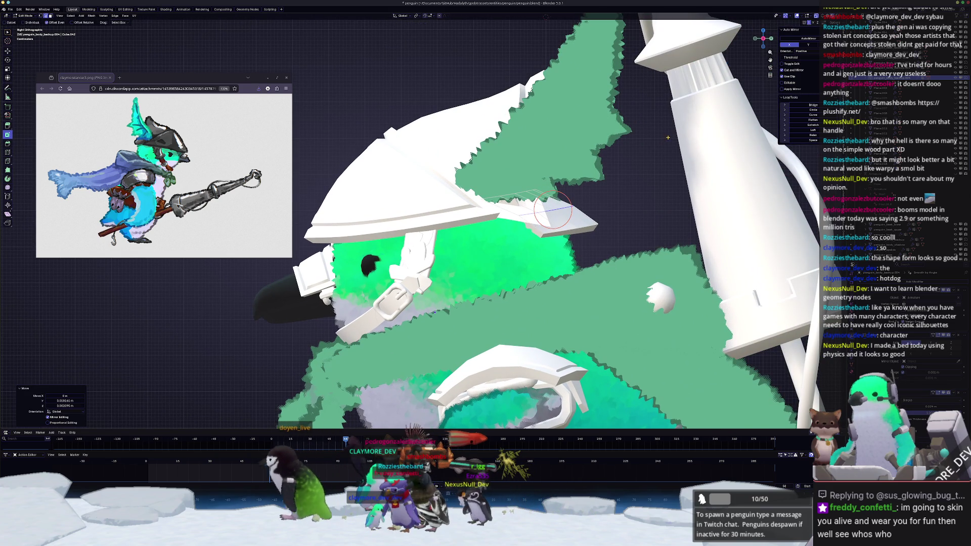
pyautogui.hotkey('ctrl', 'b')
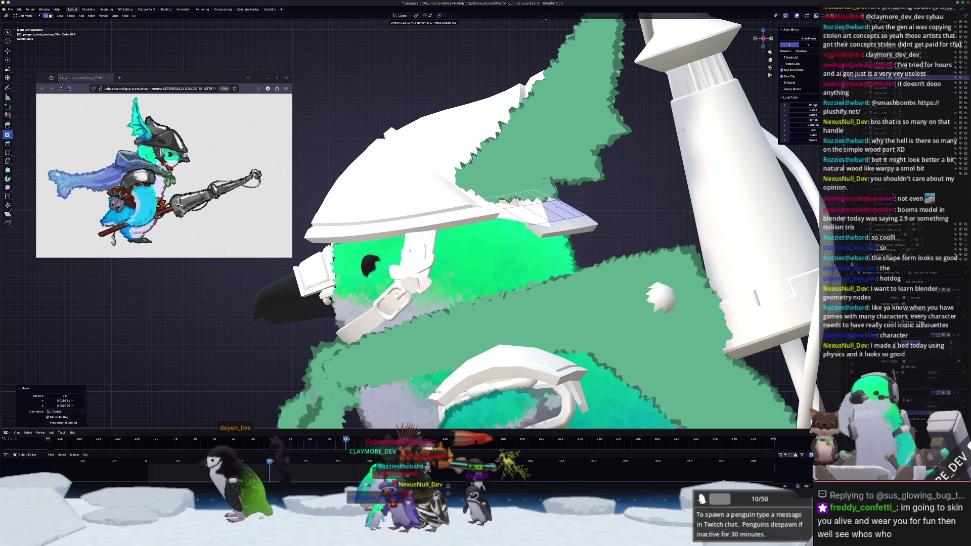
pyautogui.click(681, 130)
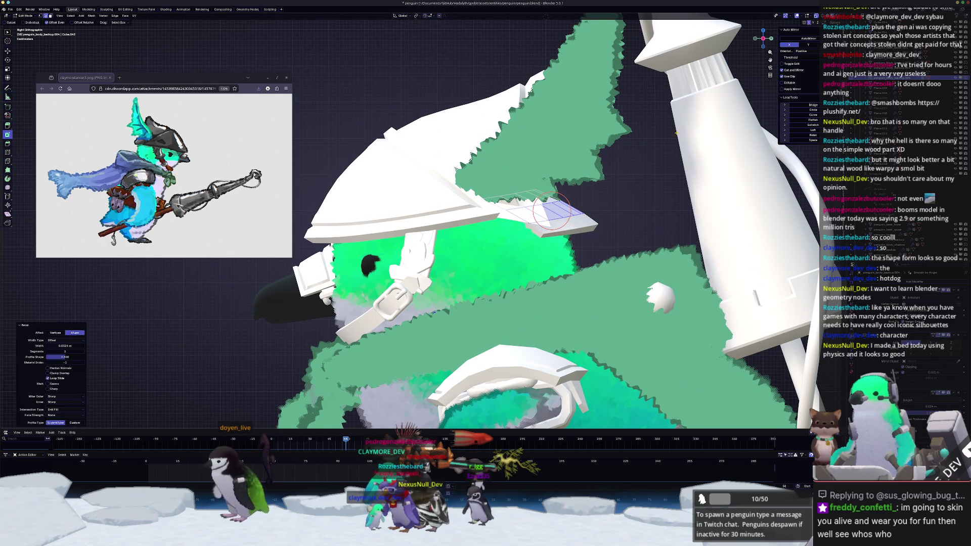
pyautogui.press('Tab')
pyautogui.moveTo(681, 131)
pyautogui.mouseDown(button='middle')
pyautogui.moveTo(539, 201)
pyautogui.moveTo(459, 258)
pyautogui.mouseUp(button='middle')
pyautogui.press('Tab')
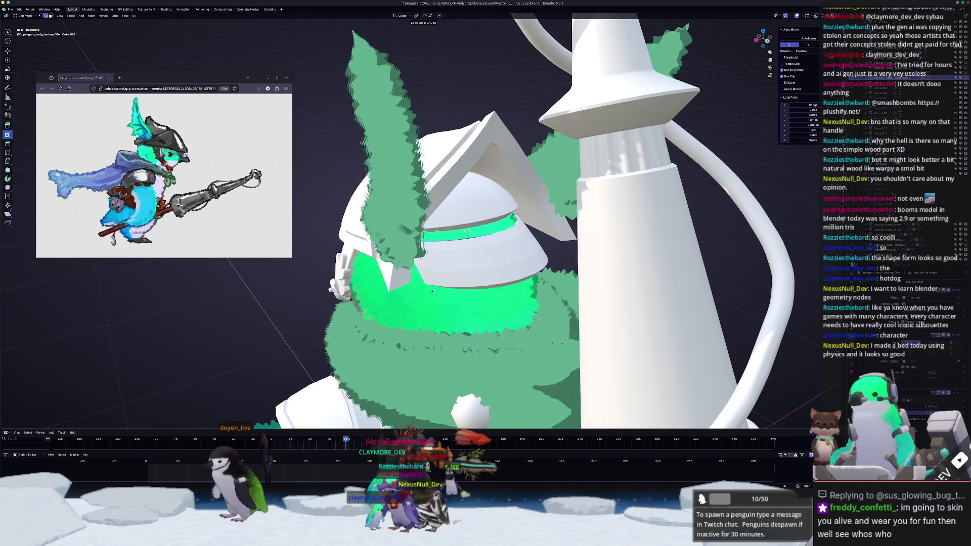
pyautogui.click(463, 226)
# Step: Shift the helmet dome sideways along X, the second time with proportional falloff
pyautogui.press('Tab')
pyautogui.moveTo(462, 226)
pyautogui.mouseDown(button='middle')
pyautogui.moveTo(482, 225)
pyautogui.moveTo(410, 217)
pyautogui.mouseUp(button='middle')
pyautogui.press('Tab')
pyautogui.scroll(5, 410, 216)
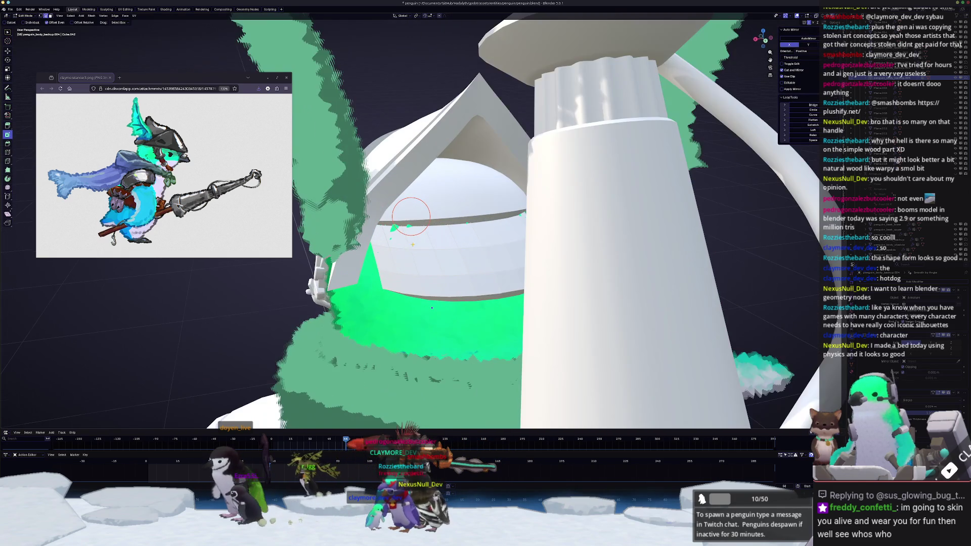
pyautogui.press('g')
pyautogui.press('x')
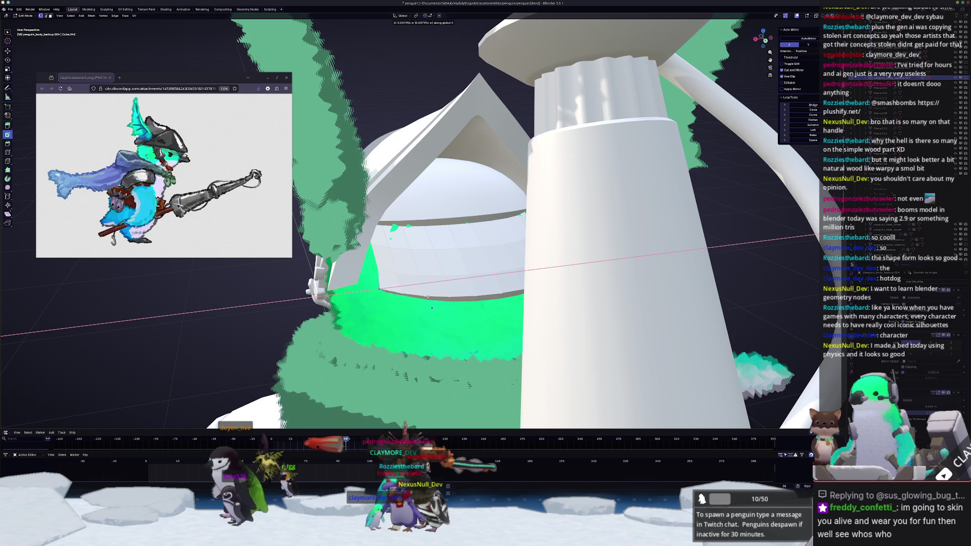
pyautogui.click(422, 297)
pyautogui.press('g')
pyautogui.press('x')
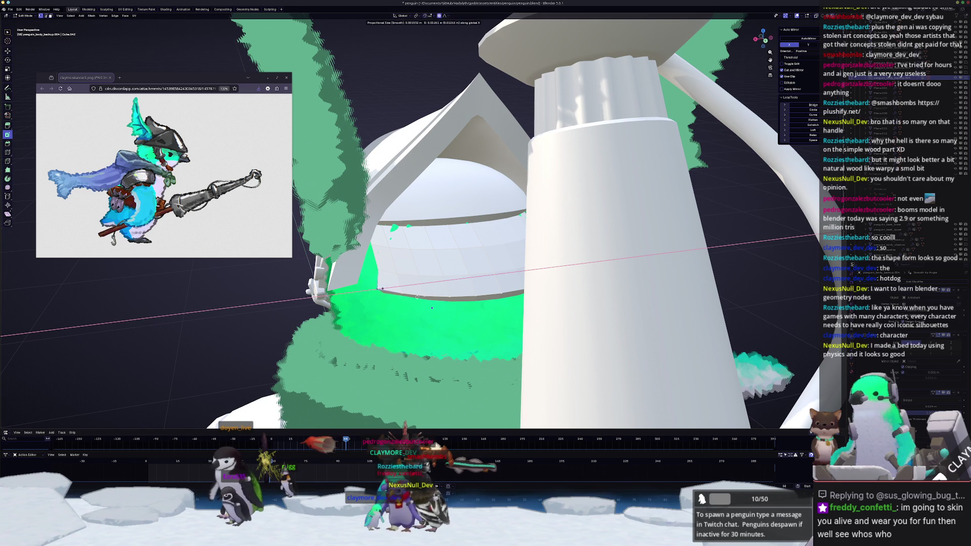
pyautogui.scroll(-13, 407, 295)
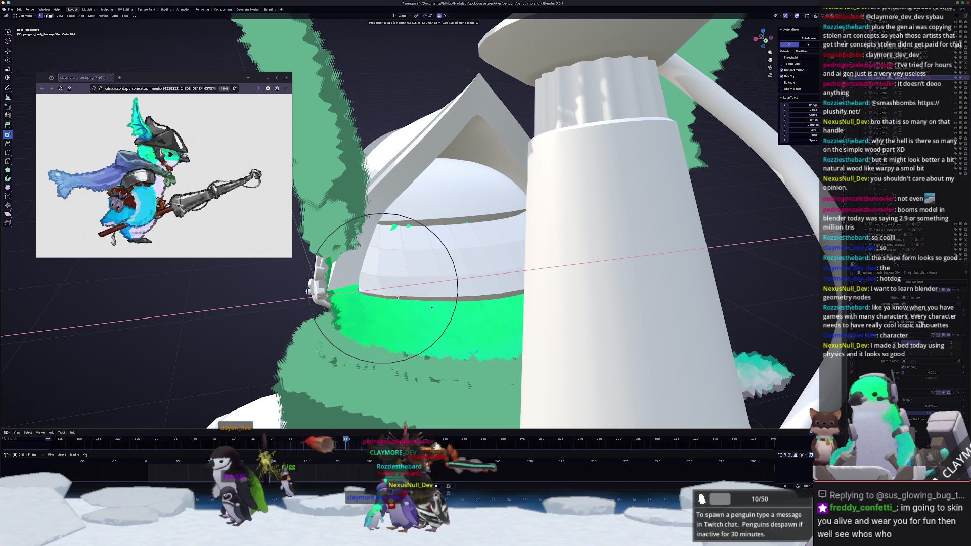
pyautogui.scroll(-3, 397, 297)
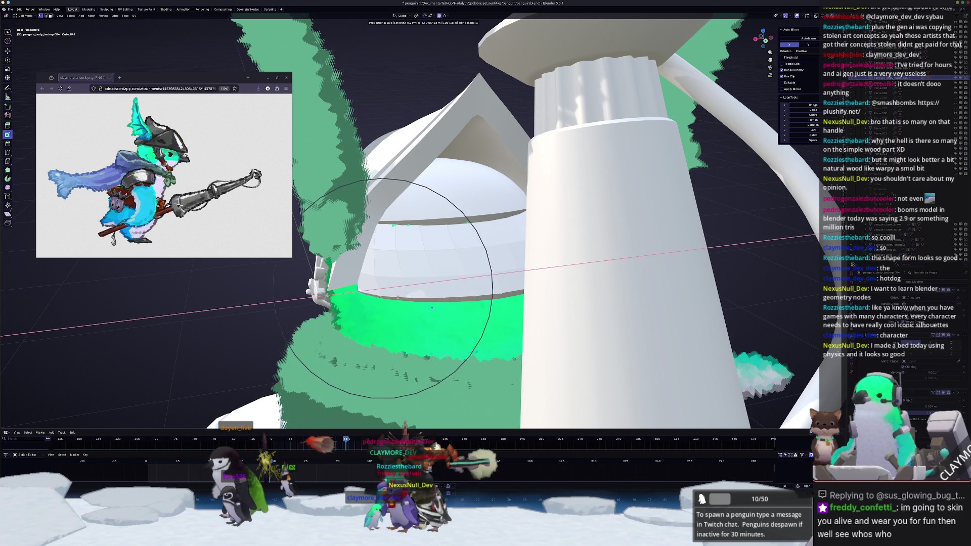
pyautogui.click(399, 297)
# Step: Move the selected helmet vertices freely and return to Object Mode
pyautogui.moveTo(399, 298)
pyautogui.mouseDown(button='middle')
pyautogui.moveTo(430, 278)
pyautogui.moveTo(416, 296)
pyautogui.mouseUp(button='middle')
pyautogui.press('g')
pyautogui.click(430, 279)
pyautogui.press('Tab')
# Step: Give the helmet Shade Smooth and Auto Smooth at 30°
pyautogui.rightClick(458, 216)
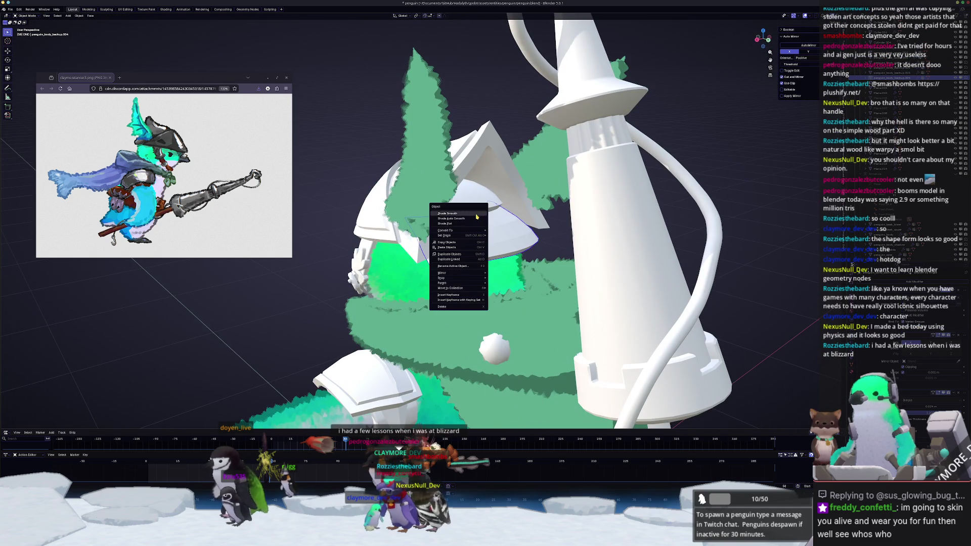
pyautogui.click(457, 216)
pyautogui.moveTo(458, 215); pyautogui.dragTo(499, 231, button='middle')
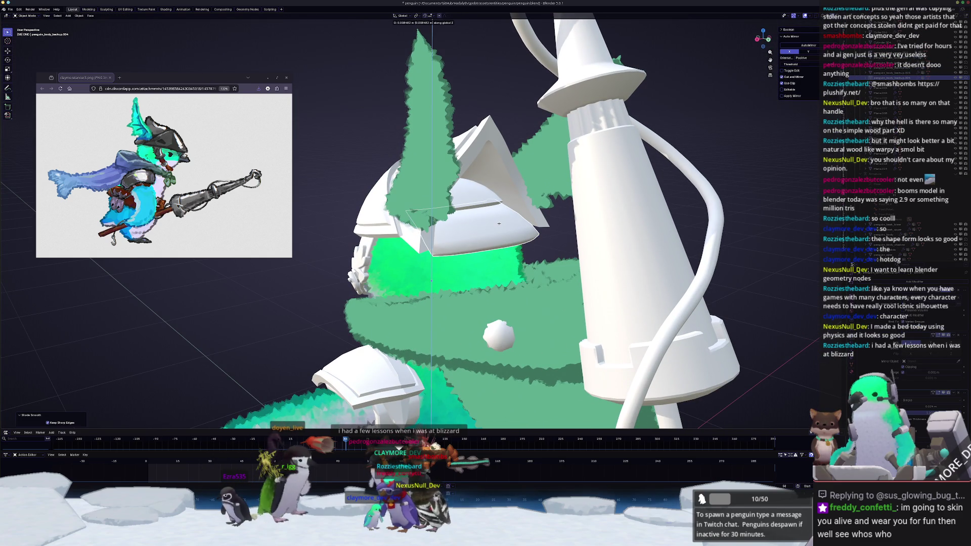
pyautogui.rightClick(499, 223)
pyautogui.click(495, 232)
pyautogui.moveTo(495, 233)
pyautogui.mouseDown(button='middle')
pyautogui.moveTo(523, 240)
pyautogui.moveTo(532, 224)
pyautogui.mouseUp(button='middle')
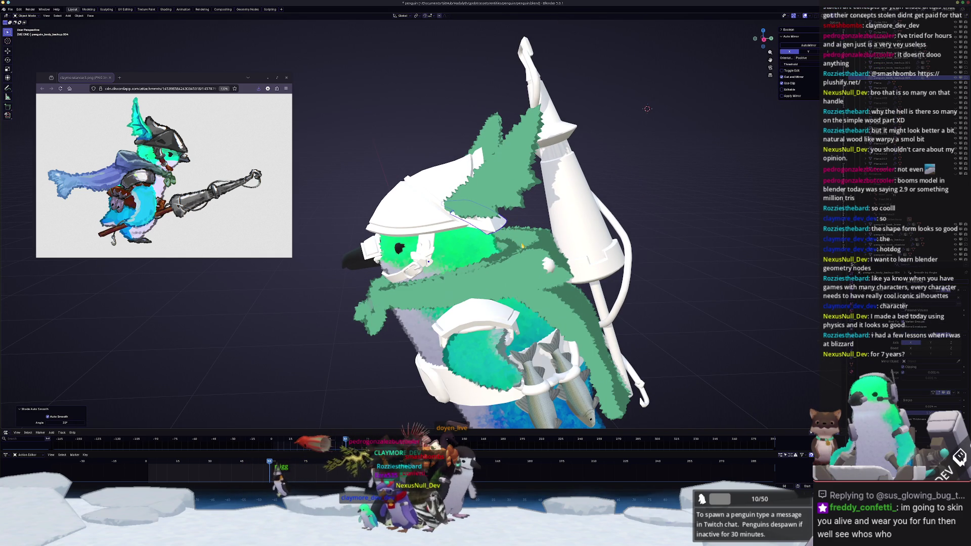
pyautogui.moveTo(522, 247)
pyautogui.mouseDown(button='middle')
pyautogui.moveTo(574, 207)
pyautogui.moveTo(480, 223)
pyautogui.moveTo(556, 217)
pyautogui.mouseUp(button='middle')
# Step: Apply Shade Smooth and Auto Smooth at 30° to the staff cone
pyautogui.press('Tab')
pyautogui.scroll(5, 556, 217)
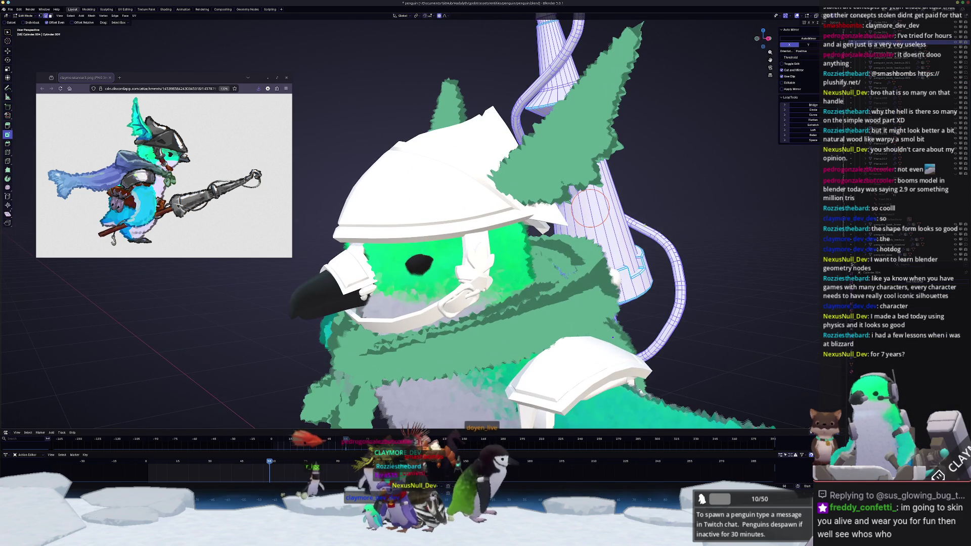
pyautogui.scroll(-4, 590, 207)
pyautogui.press('Tab')
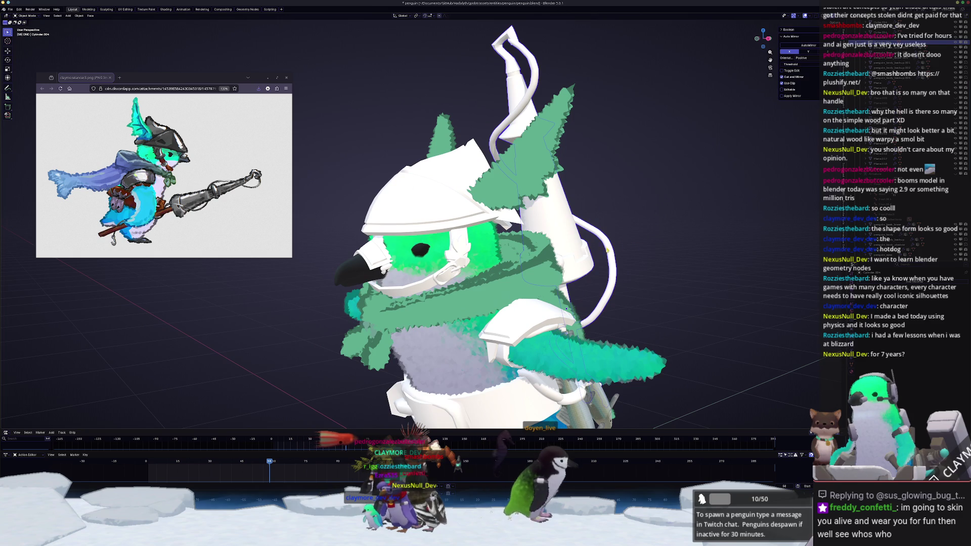
pyautogui.rightClick(608, 250)
pyautogui.click(609, 243)
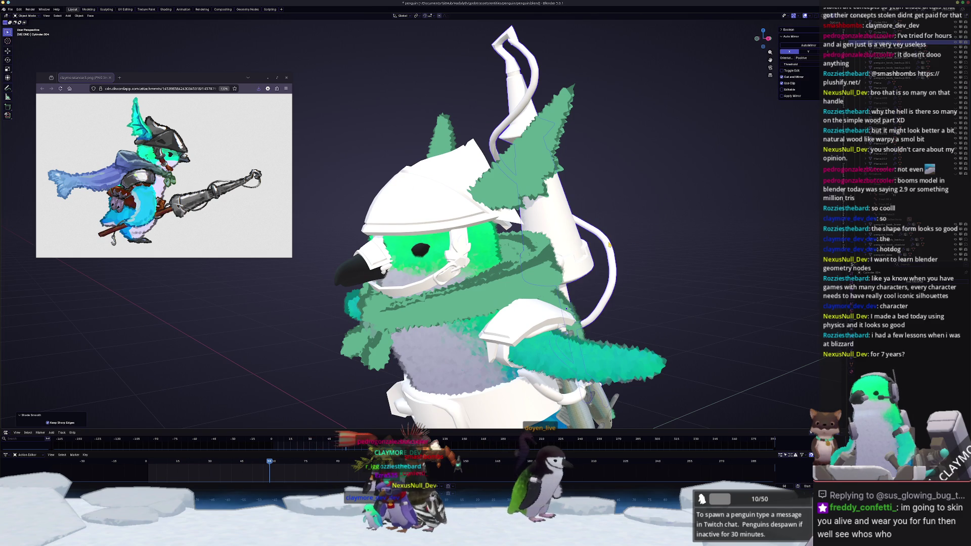
pyautogui.rightClick(606, 249)
pyautogui.click(607, 248)
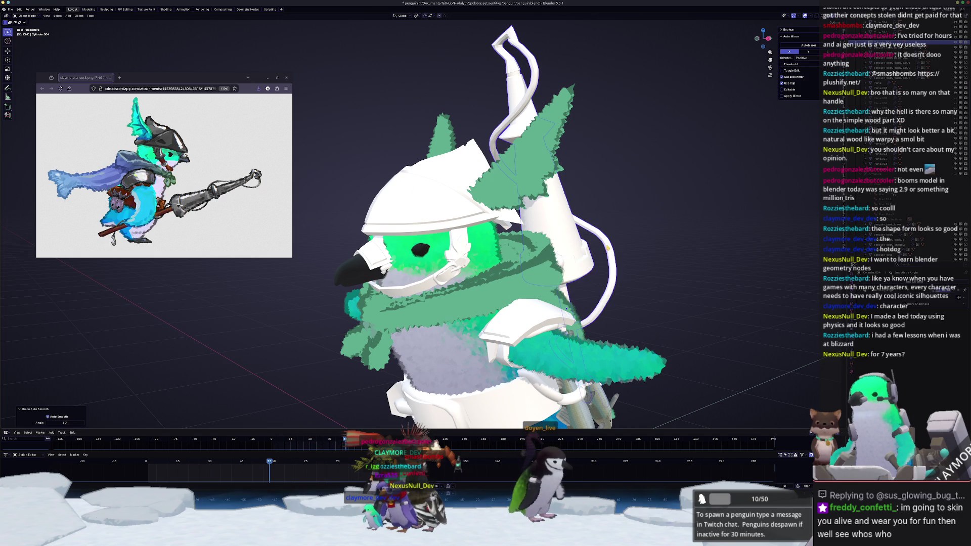
pyautogui.moveTo(601, 248)
pyautogui.mouseDown(button='middle')
pyautogui.moveTo(556, 326)
pyautogui.moveTo(485, 362)
pyautogui.moveTo(494, 336)
pyautogui.mouseUp(button='middle')
pyautogui.scroll(-4, 568, 318)
pyautogui.scroll(1, 566, 330)
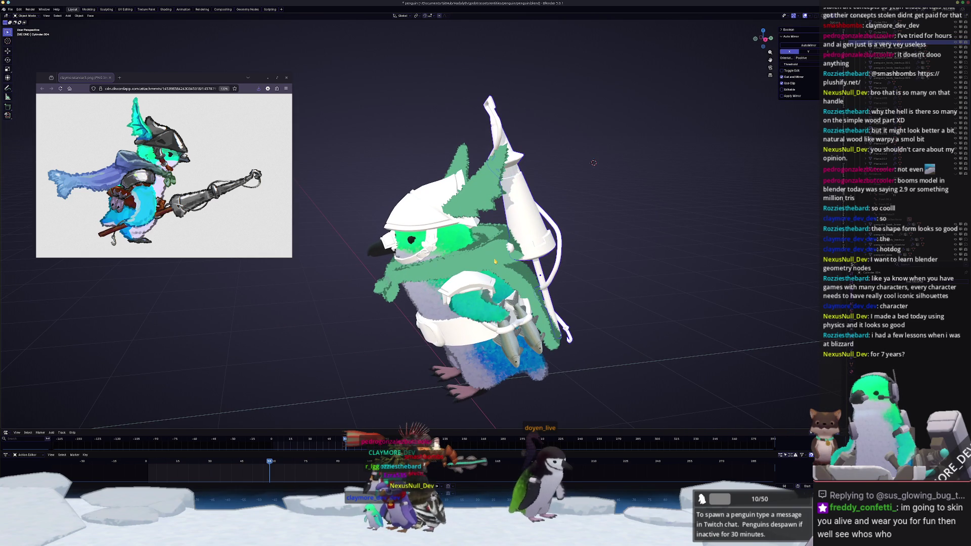
# Step: Select the scarf, scarf tail and ear piece, then try an X-axis move and cancel it
pyautogui.click(475, 263)
pyautogui.scroll(2, 475, 253)
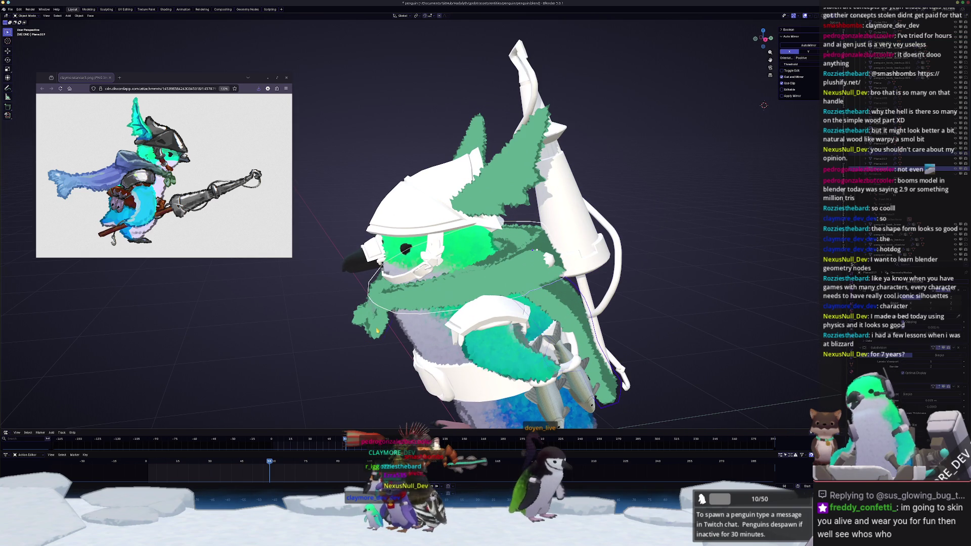
pyautogui.click(359, 317)
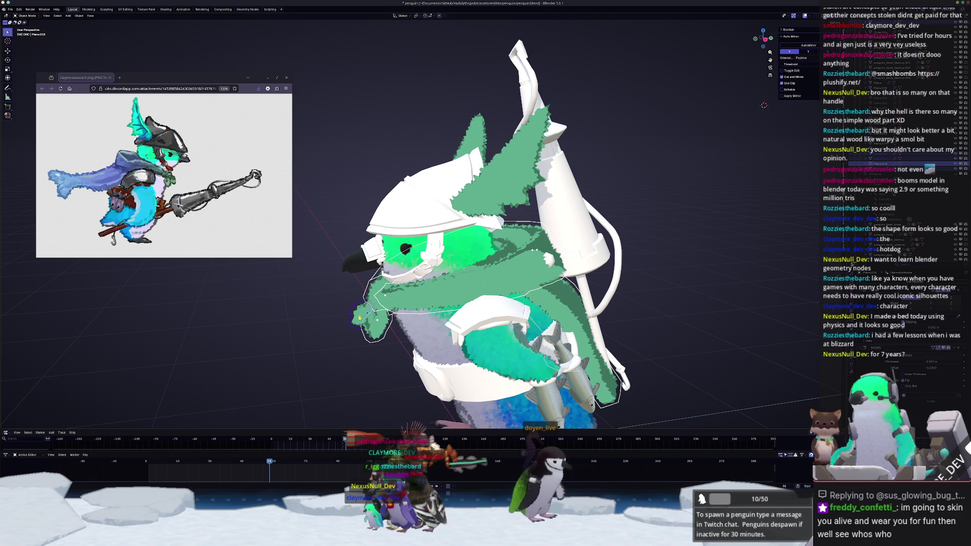
pyautogui.click(507, 163)
pyautogui.moveTo(506, 163)
pyautogui.mouseDown(button='middle')
pyautogui.moveTo(673, 218)
pyautogui.moveTo(631, 225)
pyautogui.mouseUp(button='middle')
pyautogui.press('g')
pyautogui.press('x')
pyautogui.press('Escape')
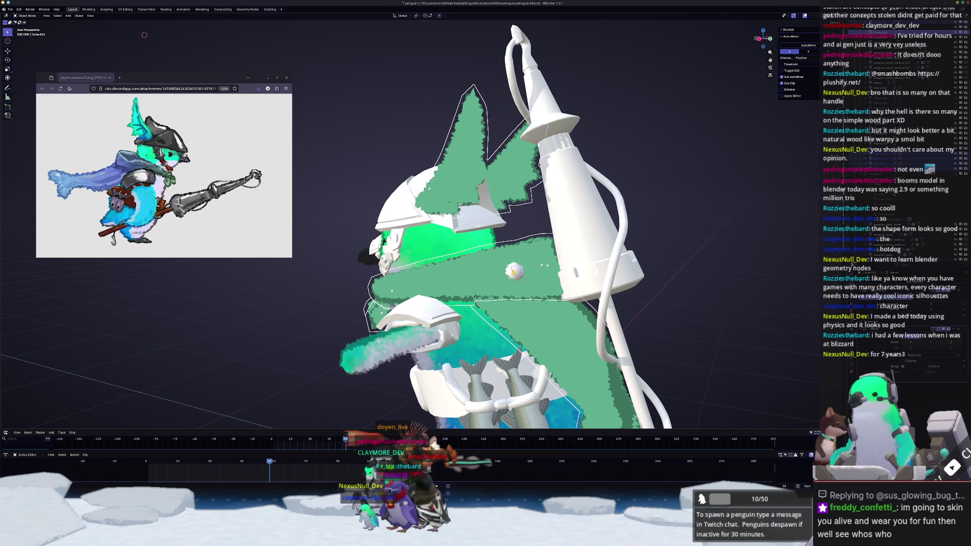
# Step: Convert the selected green fur pieces to mesh from the object context menu
pyautogui.moveTo(513, 272); pyautogui.dragTo(556, 258, button='middle')
pyautogui.rightClick(556, 258)
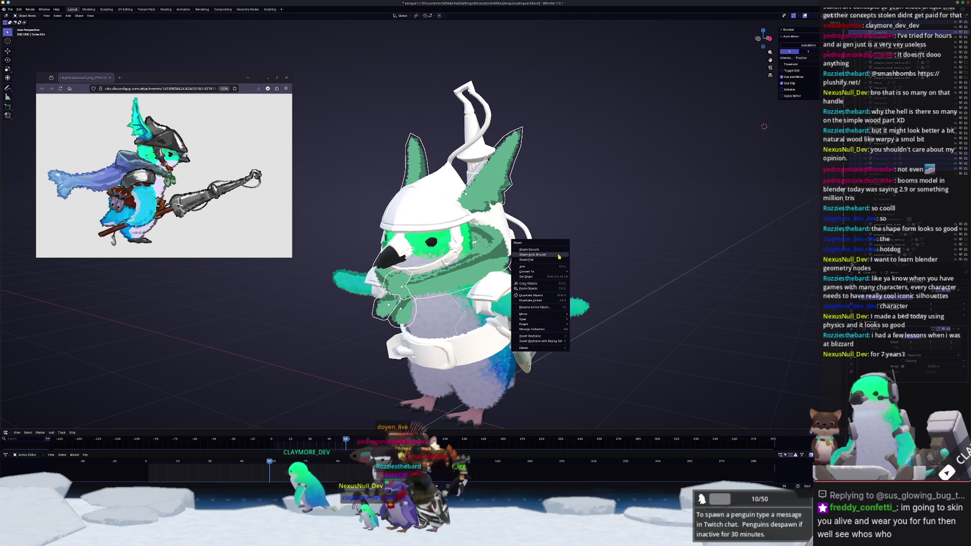
pyautogui.moveTo(554, 271)
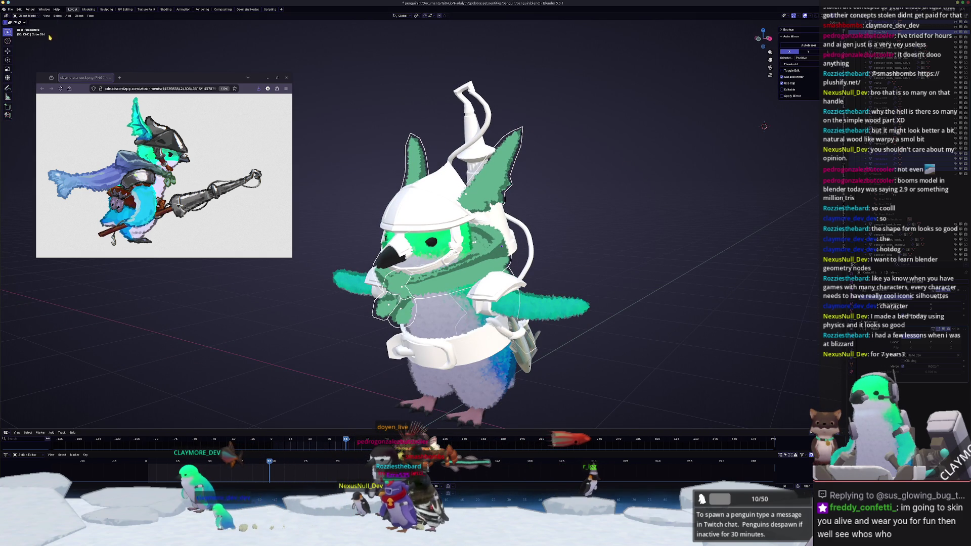
pyautogui.rightClick(569, 258)
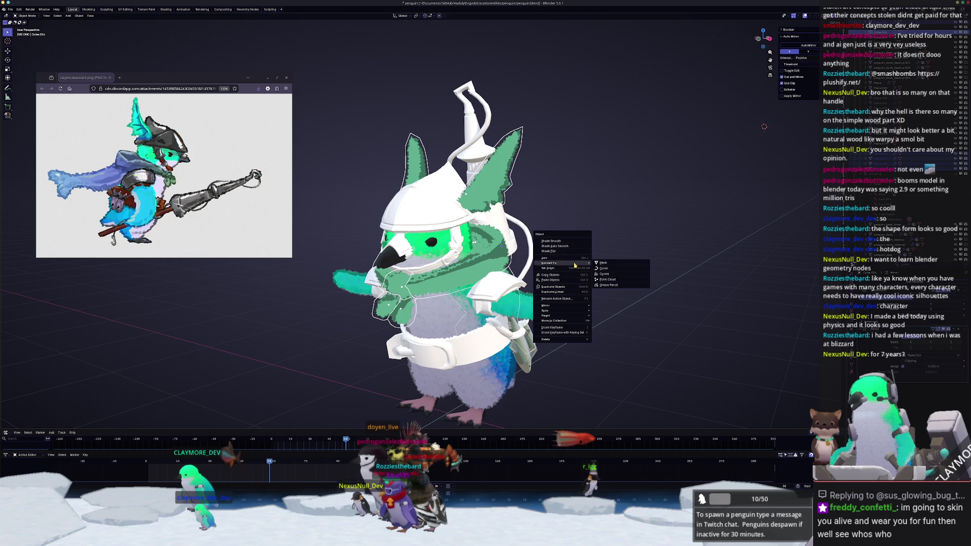
pyautogui.click(603, 263)
pyautogui.moveTo(603, 263); pyautogui.dragTo(667, 245, button='middle')
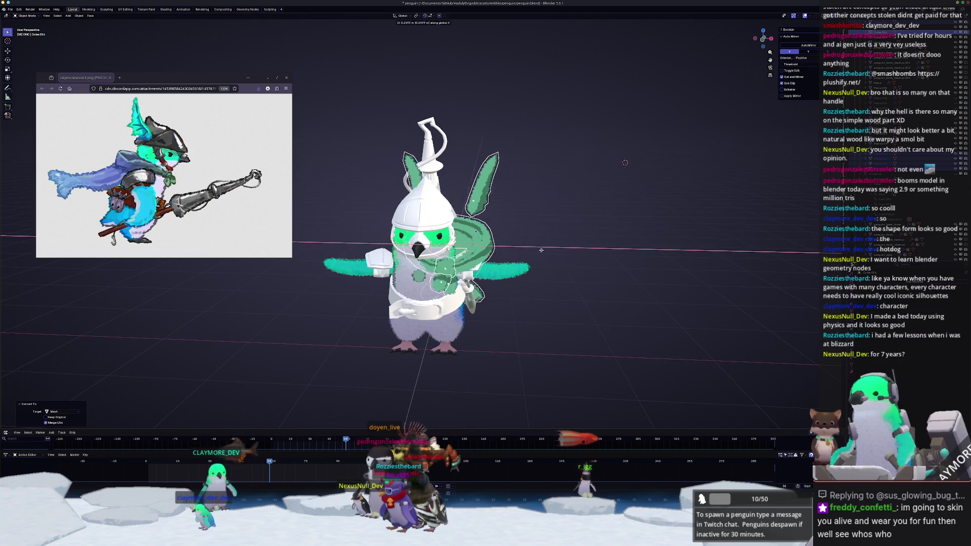
# Step: Try an X-axis move on the ears and hood piece, then cancel it
pyautogui.press('g')
pyautogui.press('x')
pyautogui.press('Escape')
pyautogui.scroll(4, 406, 278)
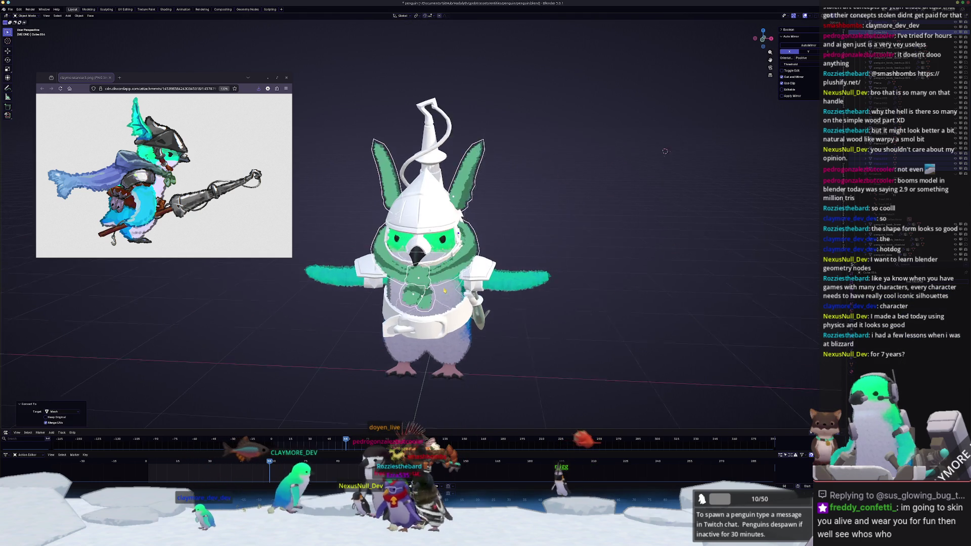
pyautogui.scroll(3, 406, 279)
# Step: Select the chest fur tuft and scarf, and convert the scarf to a mesh
pyautogui.click(382, 342)
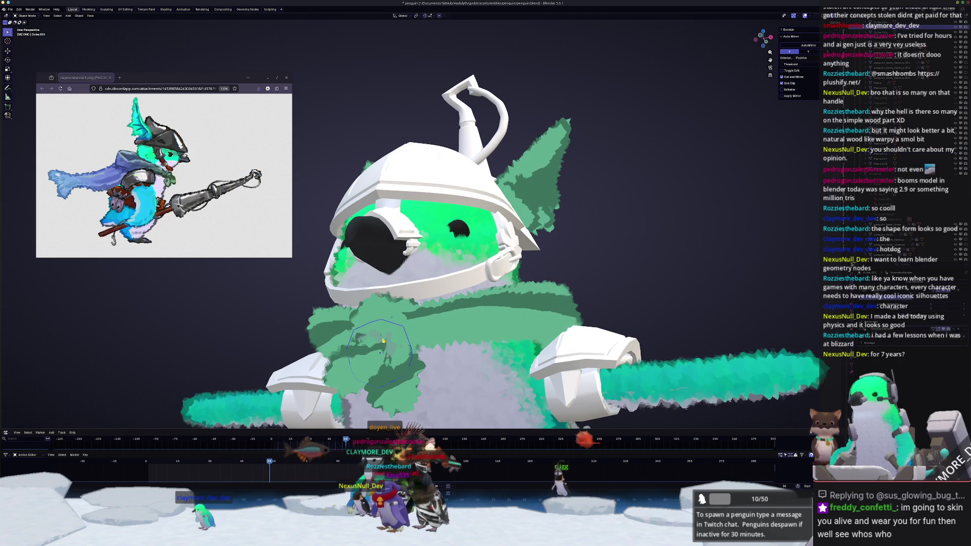
pyautogui.click(460, 322)
pyautogui.rightClick(459, 320)
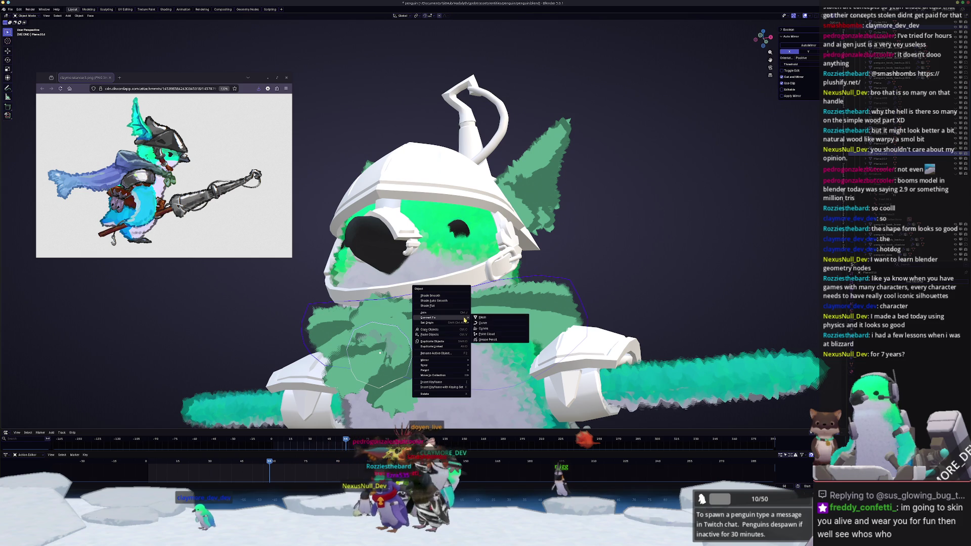
pyautogui.click(489, 319)
pyautogui.scroll(-3, 396, 339)
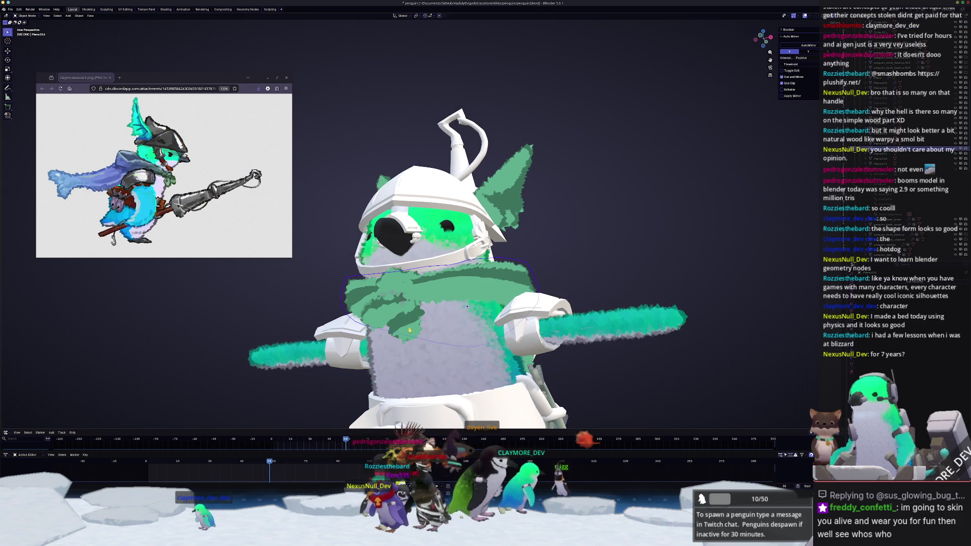
# Step: Select the green scarf piece, then the green ear piece, and bring up the Ctrl+A Apply menu
pyautogui.click(409, 329)
pyautogui.moveTo(409, 330); pyautogui.dragTo(514, 163, button='middle')
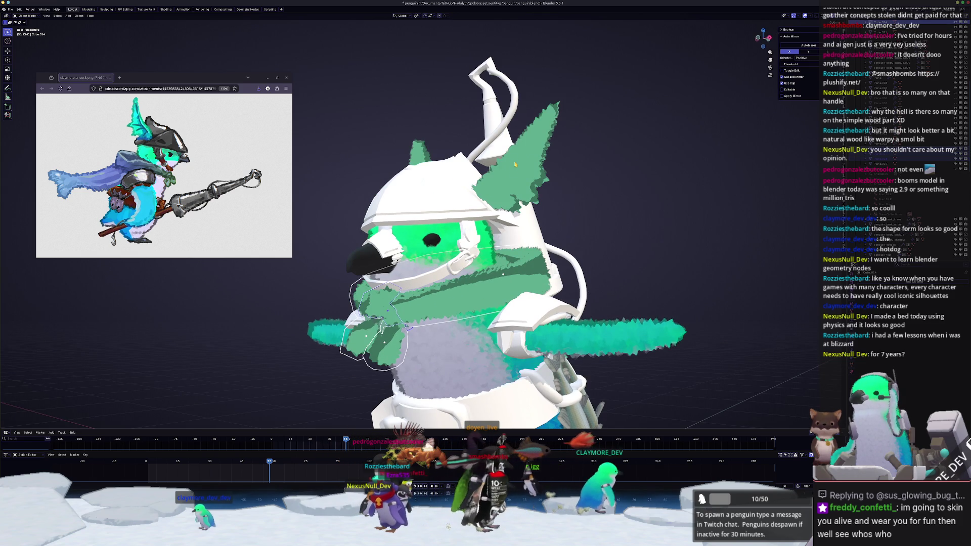
pyautogui.keyDown('shift'); pyautogui.click(513, 168); pyautogui.keyUp('shift')
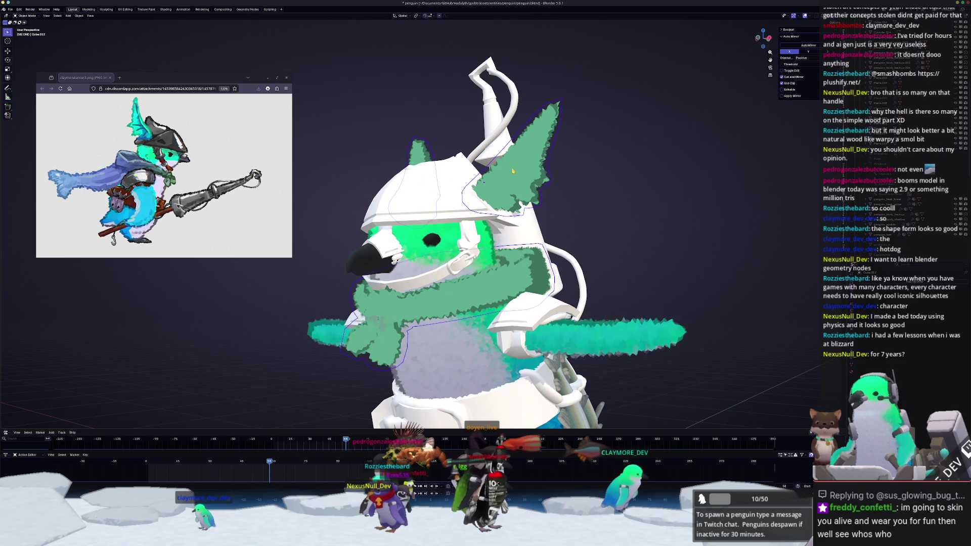
pyautogui.scroll(-2, 533, 183)
pyautogui.hotkey('ctrl', 'a')
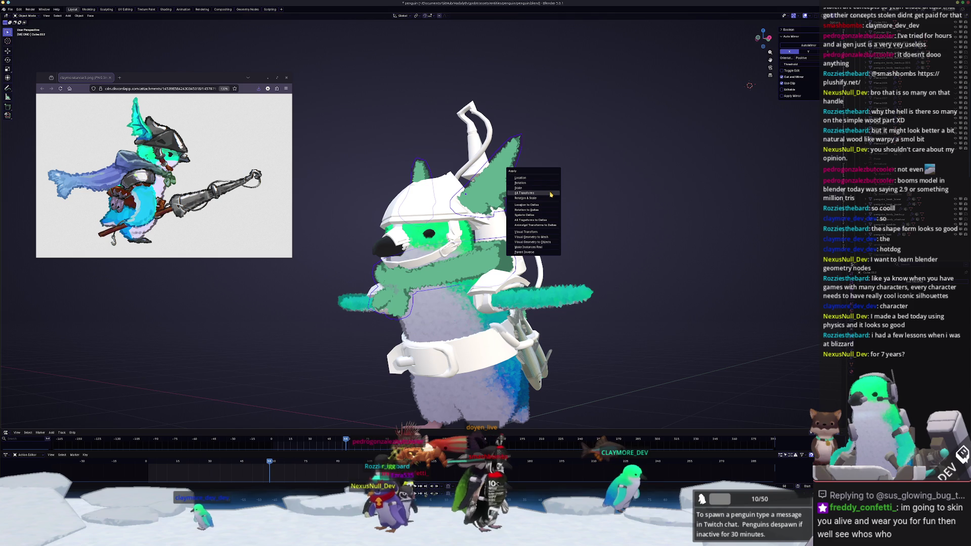
# Step: Apply All Transforms to the green ear piece
pyautogui.click(550, 194)
pyautogui.moveTo(550, 194)
pyautogui.mouseDown(button='middle')
pyautogui.moveTo(438, 293)
pyautogui.moveTo(399, 281)
pyautogui.mouseUp(button='middle')
pyautogui.scroll(5, 397, 280)
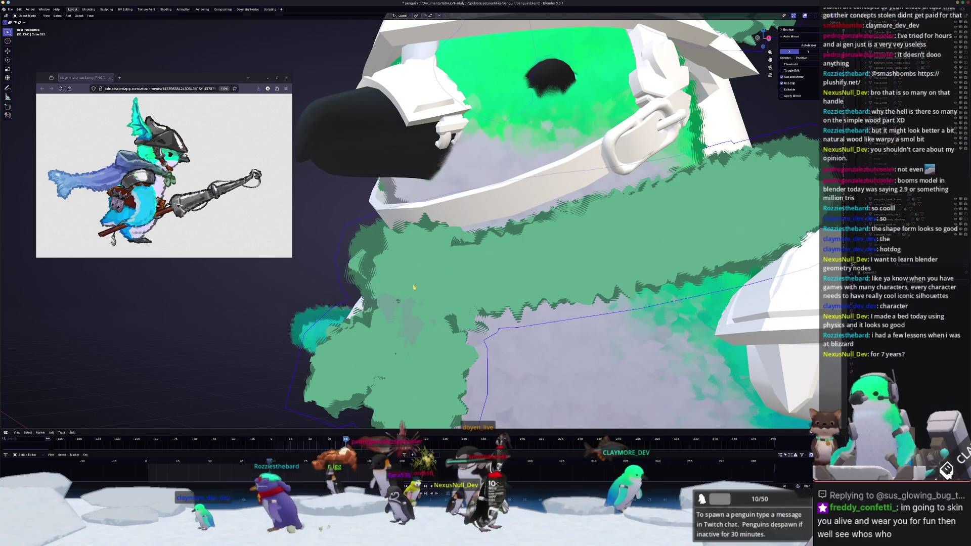
pyautogui.scroll(-10, 413, 287)
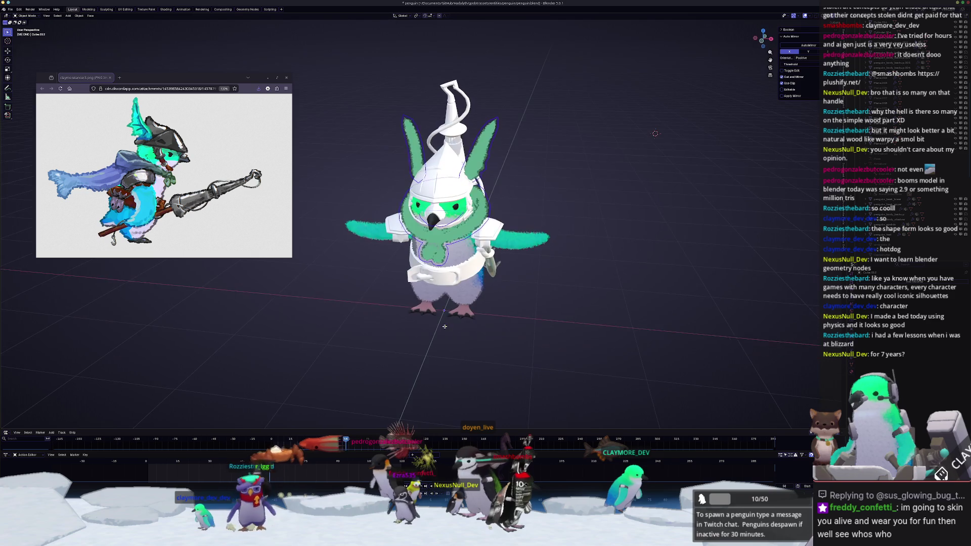
pyautogui.scroll(-2, 444, 327)
pyautogui.moveTo(444, 327); pyautogui.dragTo(414, 283, button='middle')
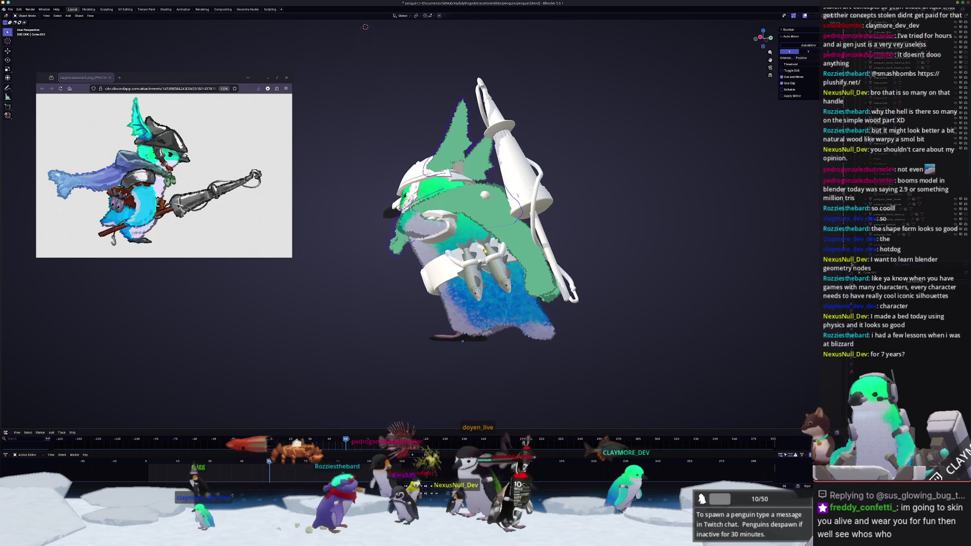
# Step: Convert the green cape to a mesh, then test a 2 m X move and cancel it
pyautogui.click(485, 218)
pyautogui.rightClick(485, 222)
pyautogui.click(531, 225)
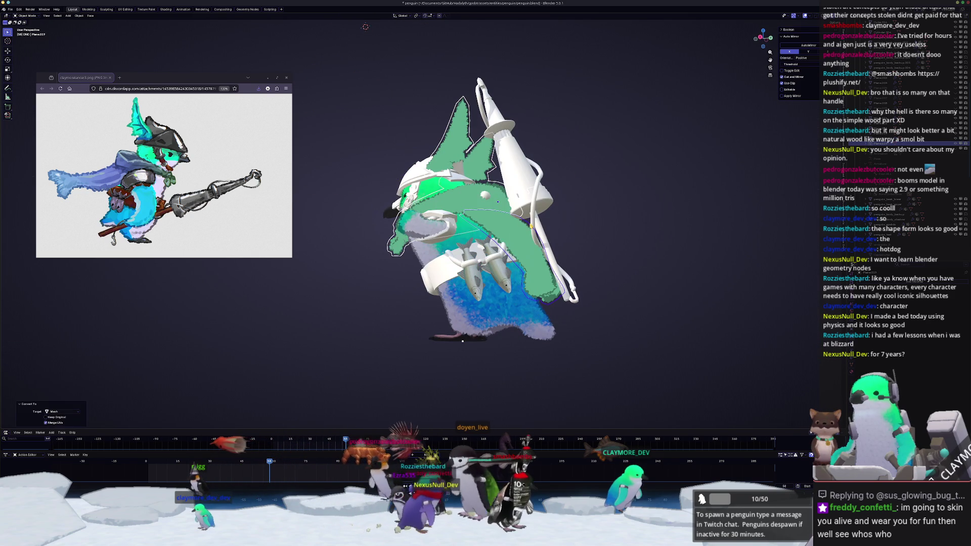
pyautogui.moveTo(485, 218); pyautogui.dragTo(506, 192, button='middle')
pyautogui.press('g')
pyautogui.press('x')
pyautogui.press('2')
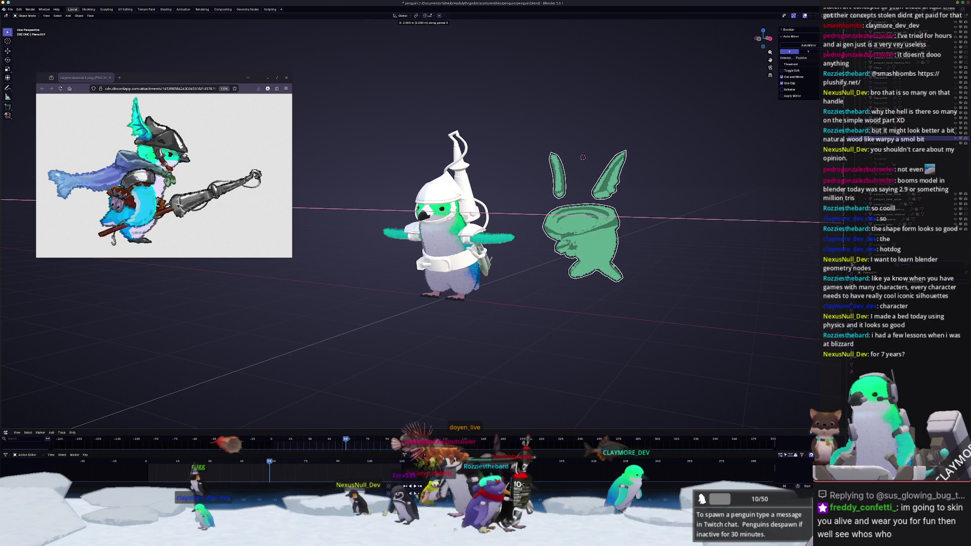
pyautogui.press('Escape')
# Step: Enter Edit Mode on the cape and begin a face selection, then cancel it
pyautogui.press('Tab')
pyautogui.press('KP_Decimal')
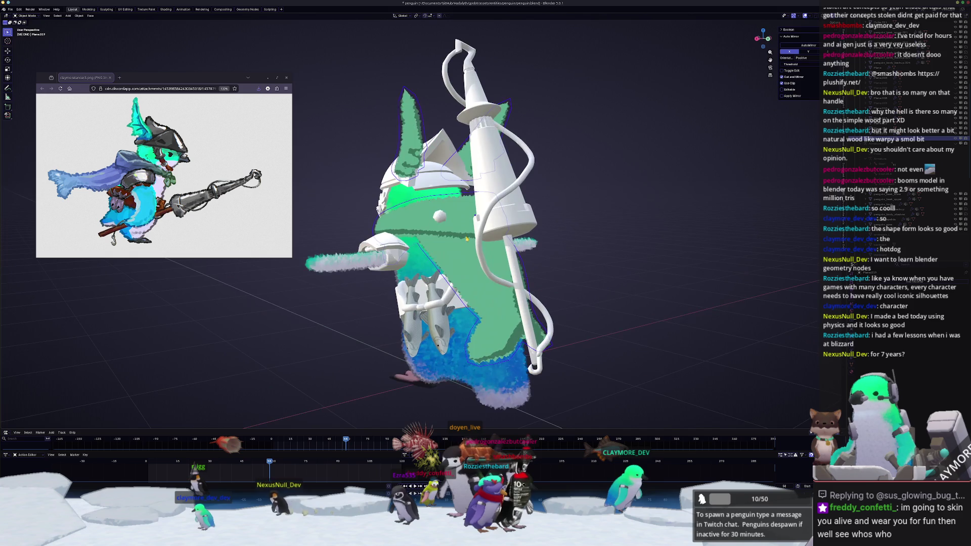
pyautogui.press('Escape')
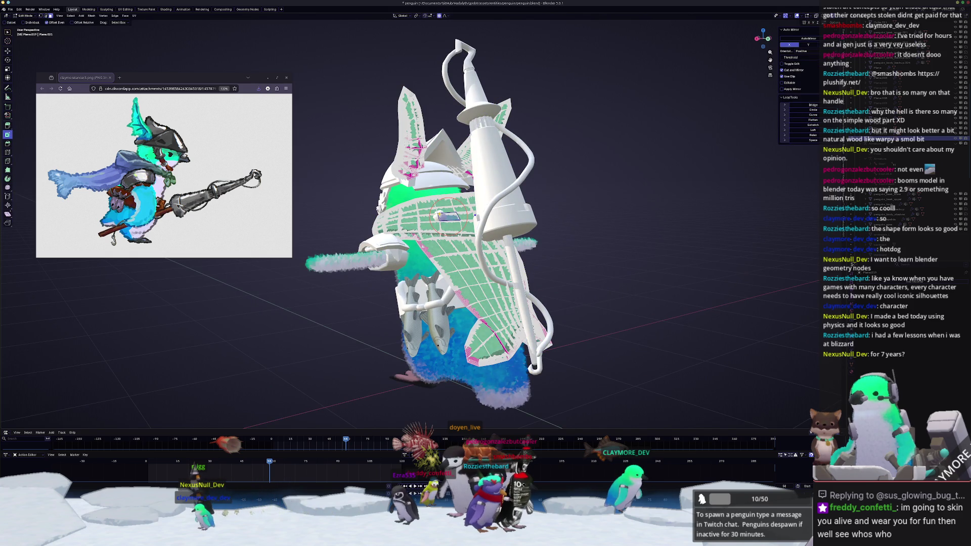
# Step: Return from Edit Mode to Object Mode on the cape
pyautogui.scroll(5, 448, 217)
pyautogui.scroll(-5, 468, 204)
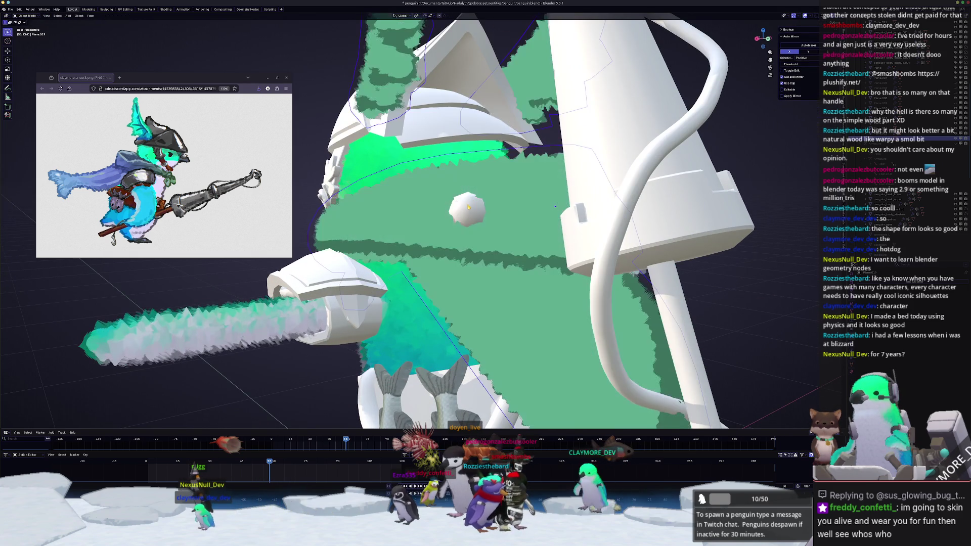
pyautogui.moveTo(468, 205); pyautogui.dragTo(461, 215, button='middle')
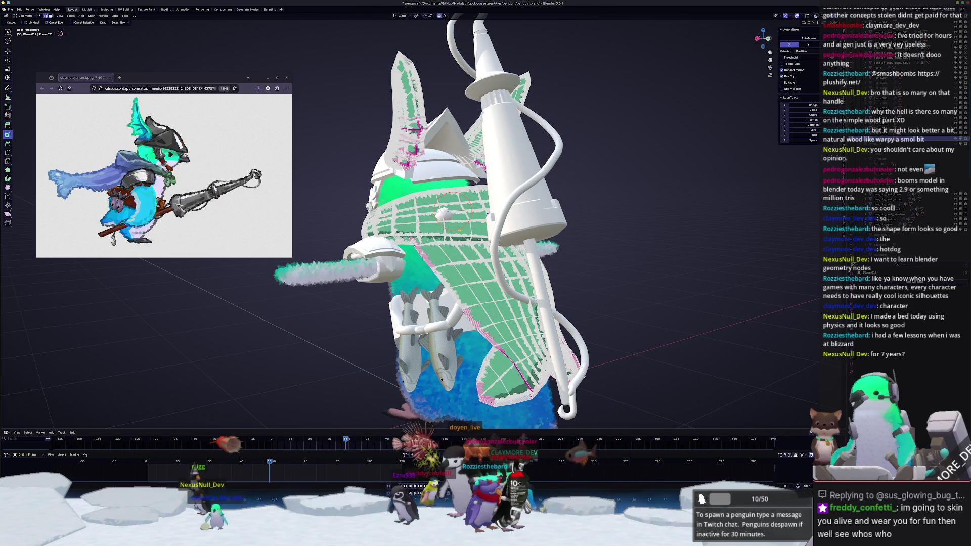
pyautogui.press('Tab')
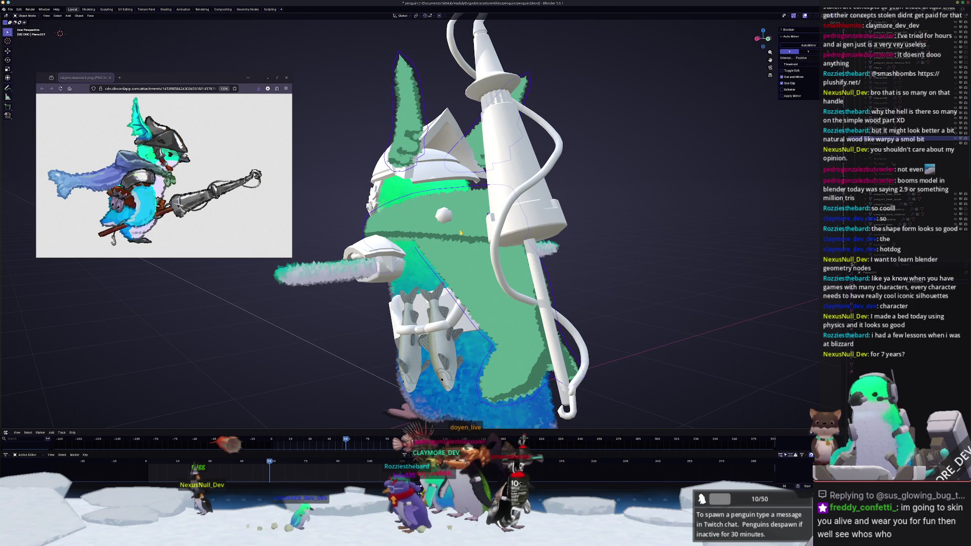
# Step: Select the penguin body, the green scarf plane and the scarf piece Plane.014 in turn
pyautogui.moveTo(479, 231); pyautogui.dragTo(552, 248, button='middle')
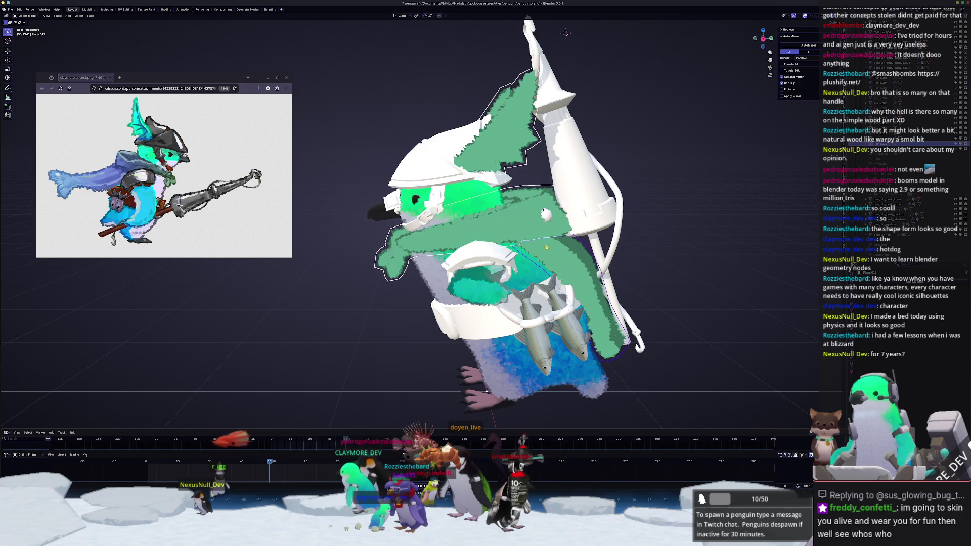
pyautogui.click(552, 248)
pyautogui.click(567, 251)
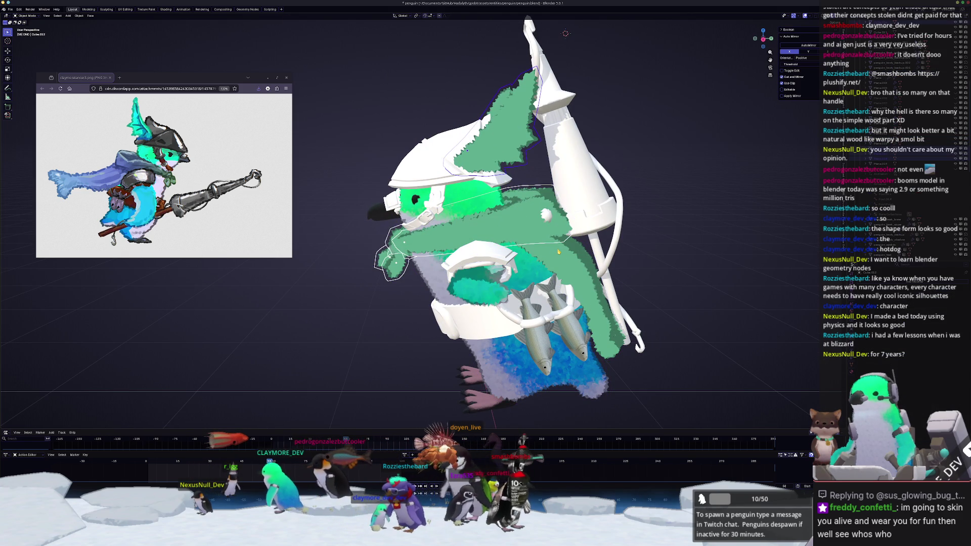
pyautogui.click(594, 263)
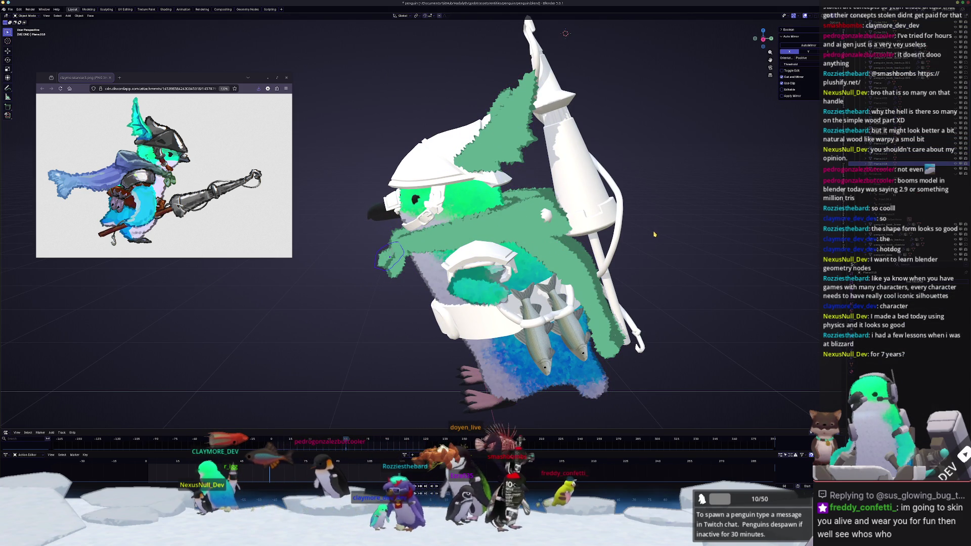
pyautogui.click(506, 263)
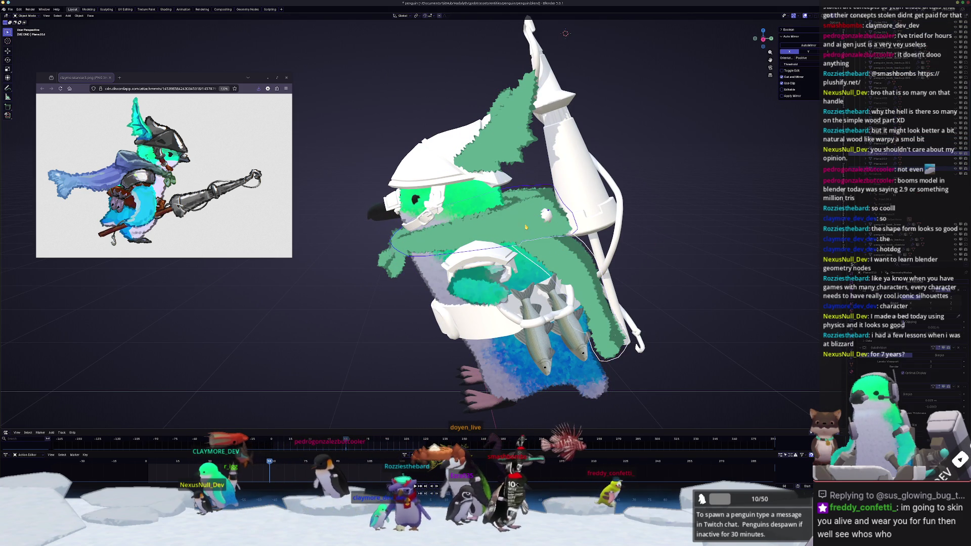
pyautogui.moveTo(505, 263); pyautogui.dragTo(456, 249, button='middle')
pyautogui.scroll(5, 427, 264)
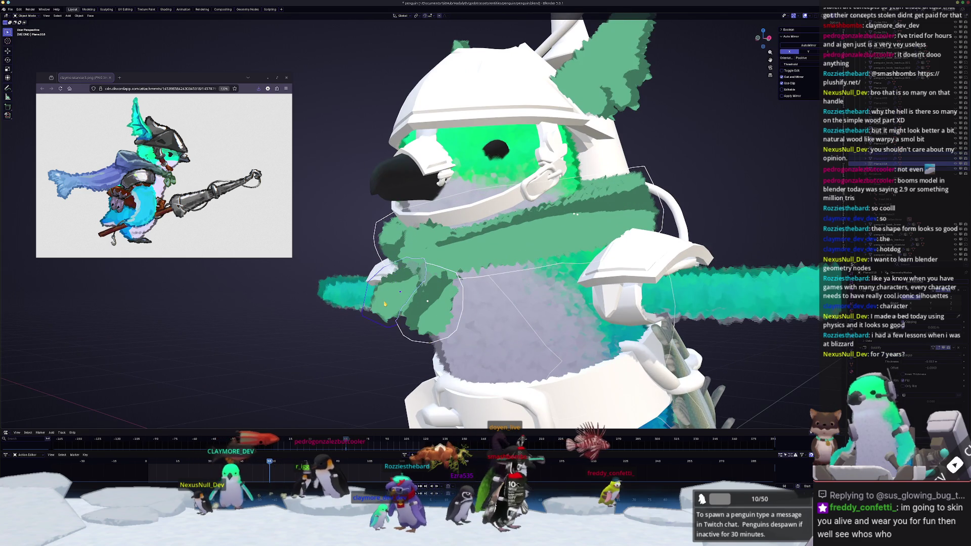
pyautogui.scroll(1, 401, 283)
# Step: Select the chest scarf plane and try an X-axis move, then cancel it
pyautogui.click(401, 283)
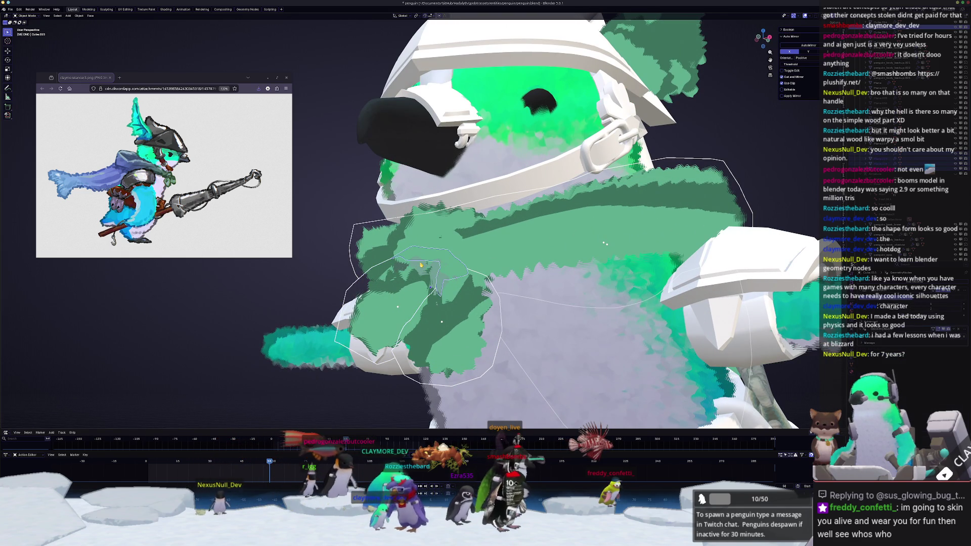
pyautogui.scroll(-5, 417, 266)
pyautogui.press('g')
pyautogui.press('x')
pyautogui.press('Escape')
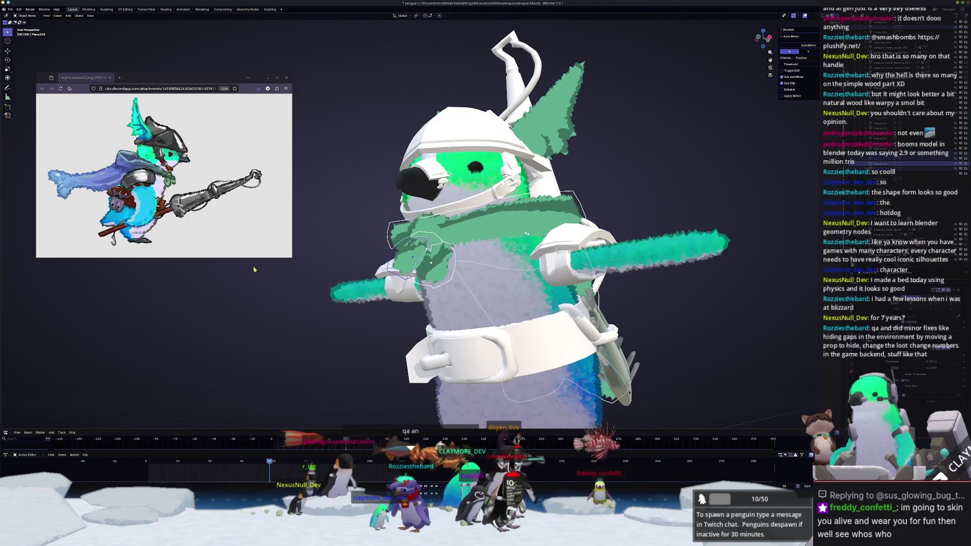
pyautogui.moveTo(634, 251)
pyautogui.mouseDown(button='middle')
pyautogui.moveTo(652, 101)
pyautogui.moveTo(533, 158)
pyautogui.moveTo(526, 172)
pyautogui.moveTo(536, 161)
pyautogui.mouseUp(button='middle')
# Step: Enter and leave Edit Mode on the ear piece, then view the shaded penguin
pyautogui.press('Tab')
pyautogui.scroll(2, 534, 158)
pyautogui.scroll(2, 536, 162)
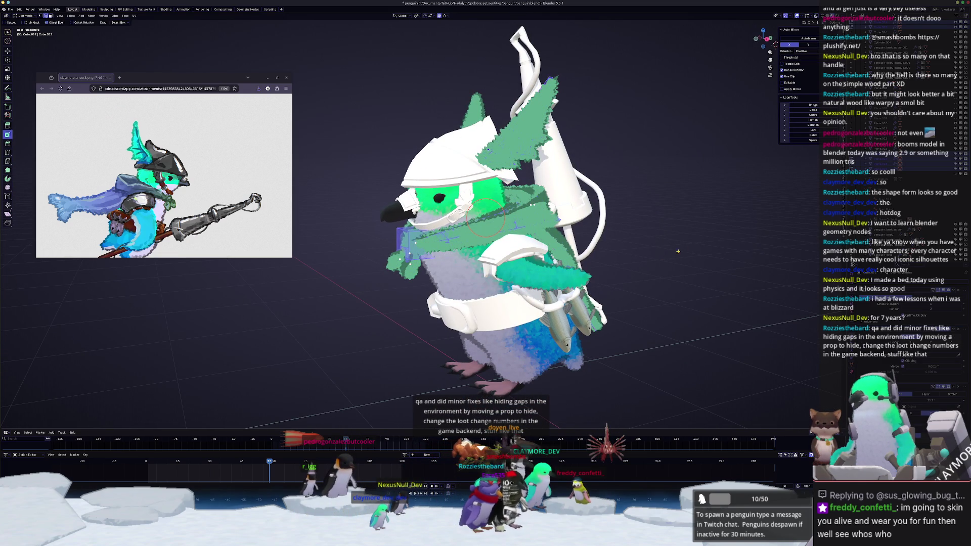
pyautogui.press('Tab')
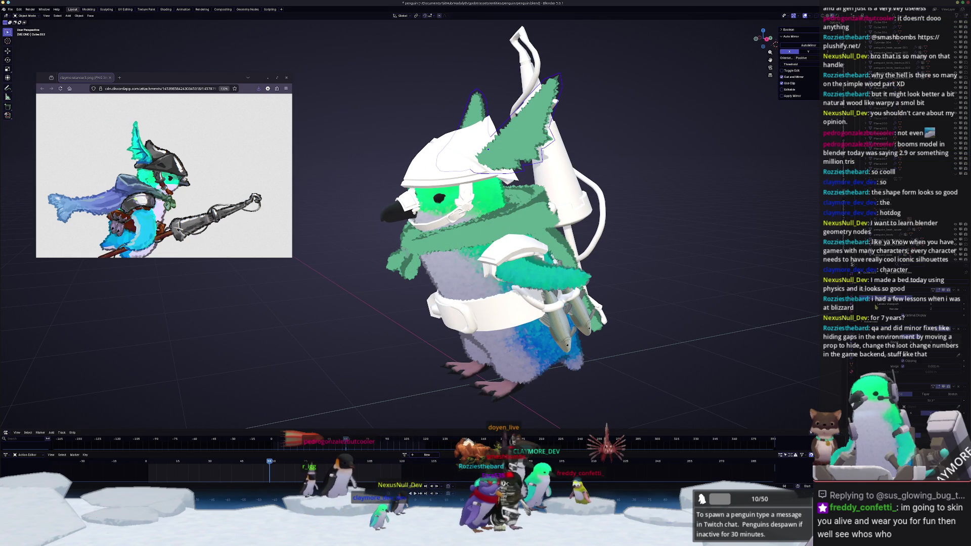
pyautogui.scroll(2, 876, 307)
pyautogui.scroll(-3, 876, 311)
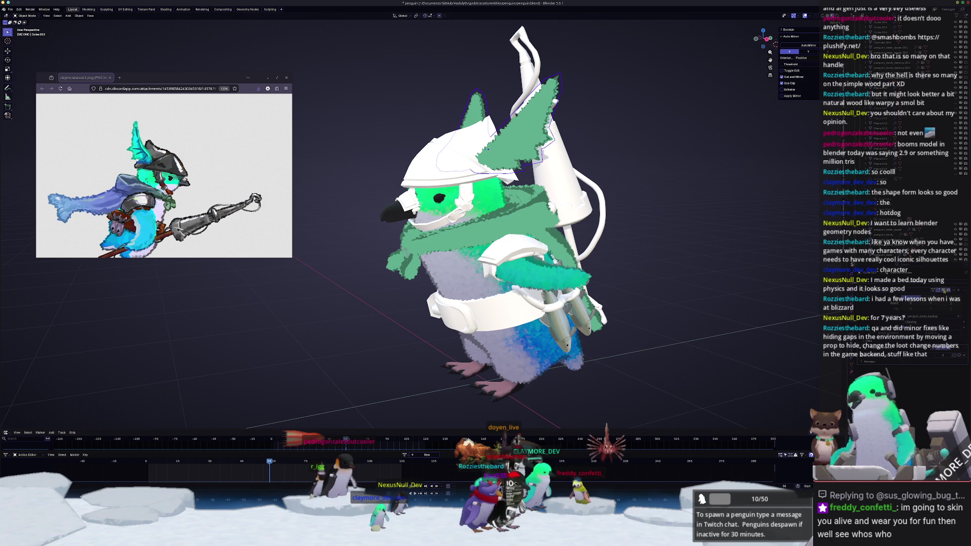
pyautogui.scroll(-2, 872, 306)
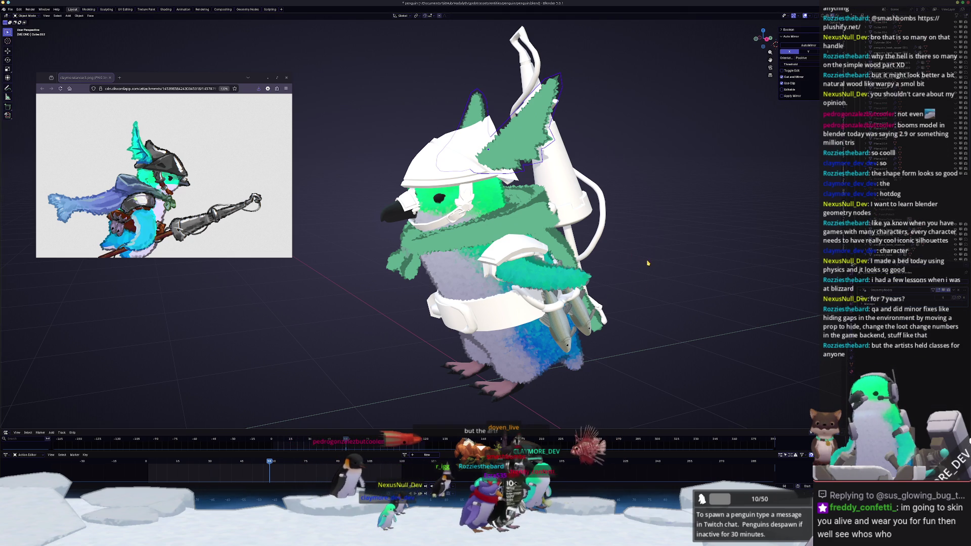
pyautogui.moveTo(647, 263)
pyautogui.mouseDown(button='middle')
pyautogui.moveTo(607, 264)
pyautogui.moveTo(647, 264)
pyautogui.mouseUp(button='middle')
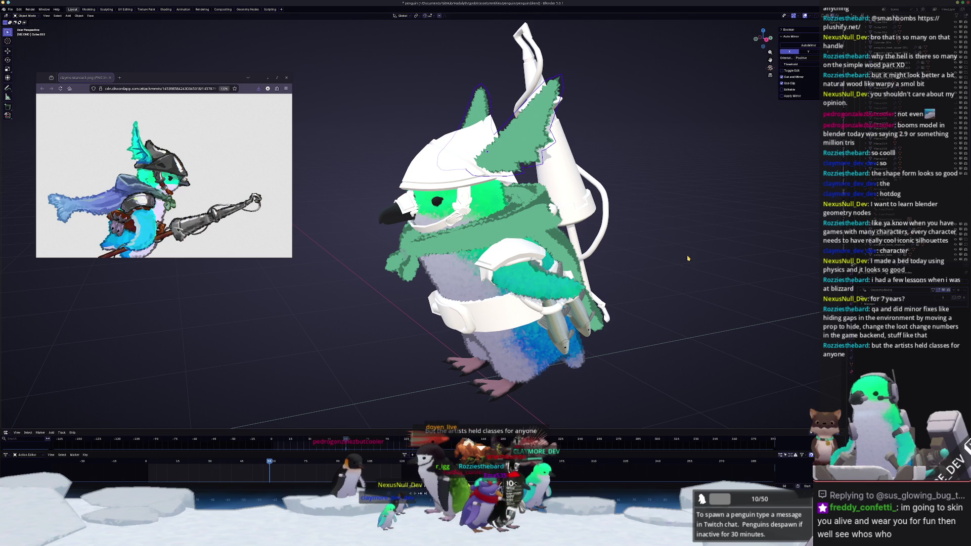
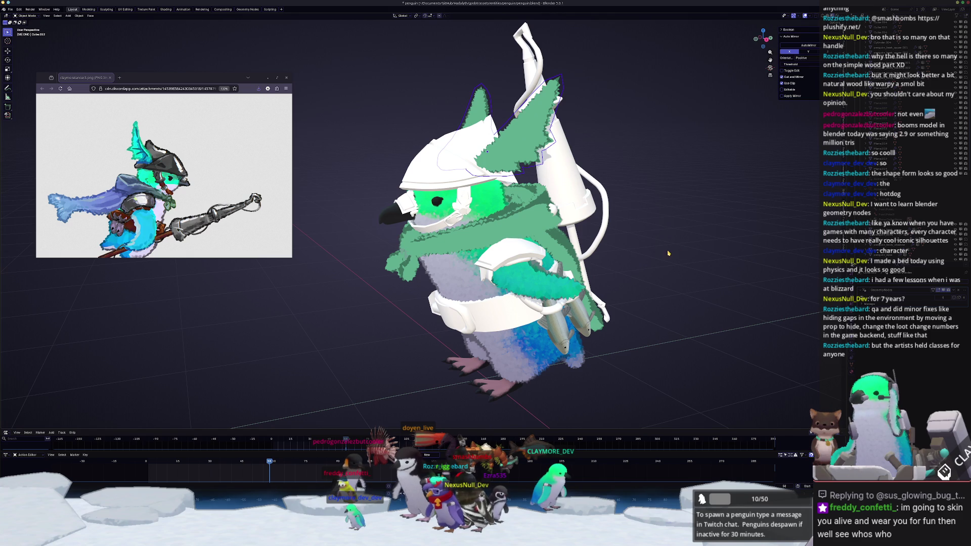
# Step: Select the scarf, Cube.014, Cube.015 and the wing pieces Plane.017 and Plane.018
pyautogui.click(518, 219)
pyautogui.scroll(5, 518, 219)
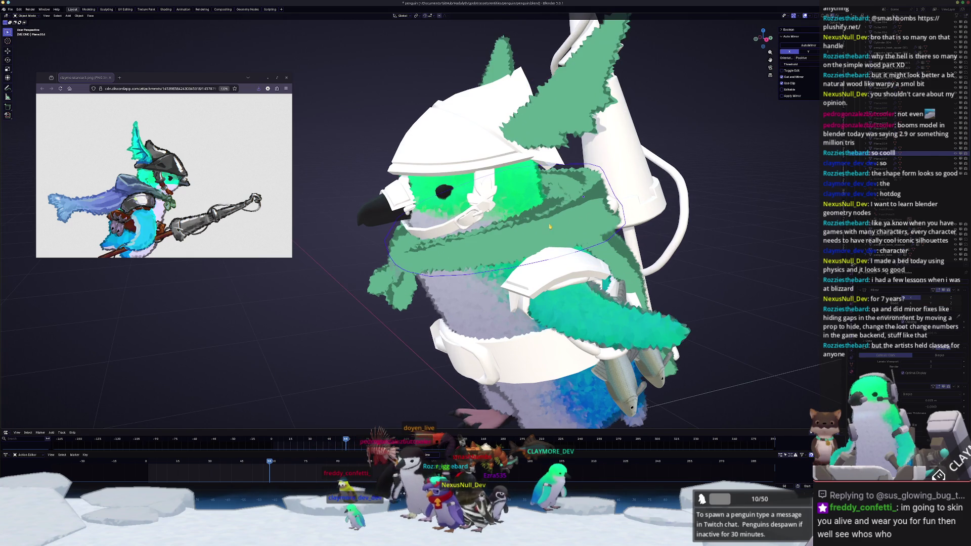
pyautogui.moveTo(518, 219); pyautogui.dragTo(625, 278, button='middle')
pyautogui.scroll(-5, 890, 329)
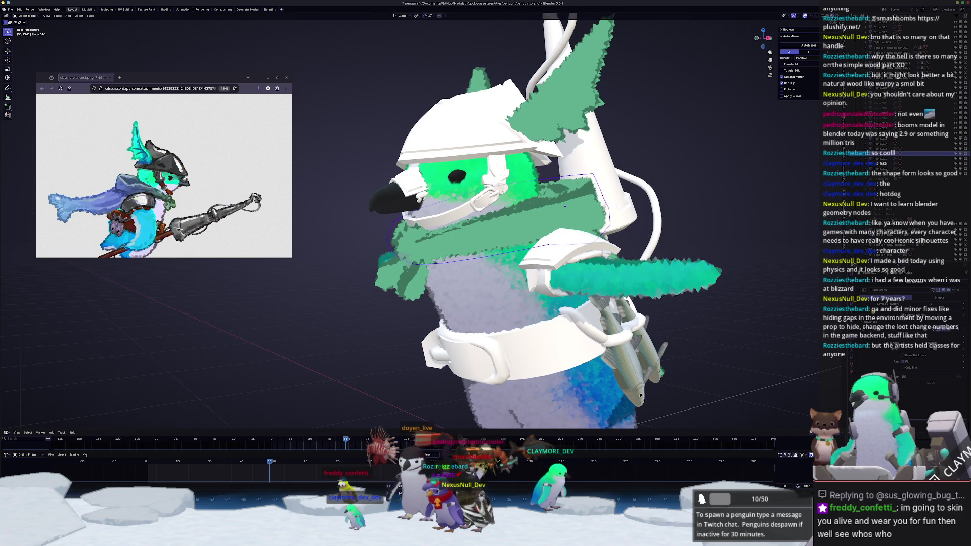
pyautogui.moveTo(503, 267); pyautogui.dragTo(471, 282, button='middle')
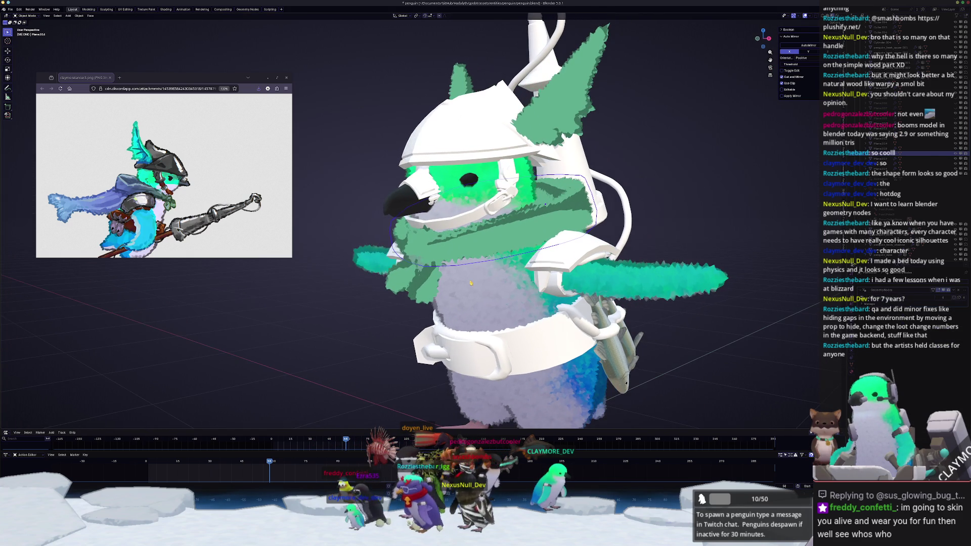
pyautogui.click(423, 249)
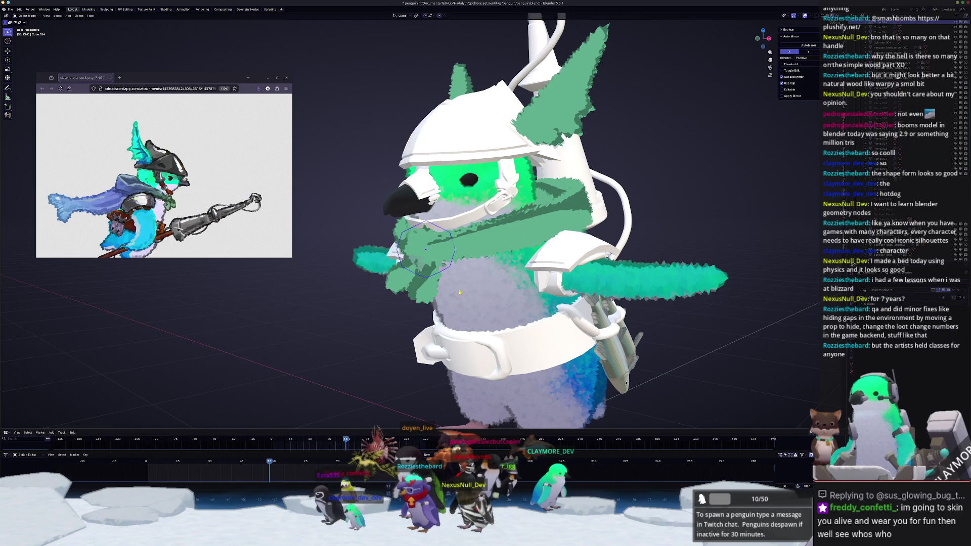
pyautogui.scroll(1, 425, 249)
pyautogui.click(410, 267)
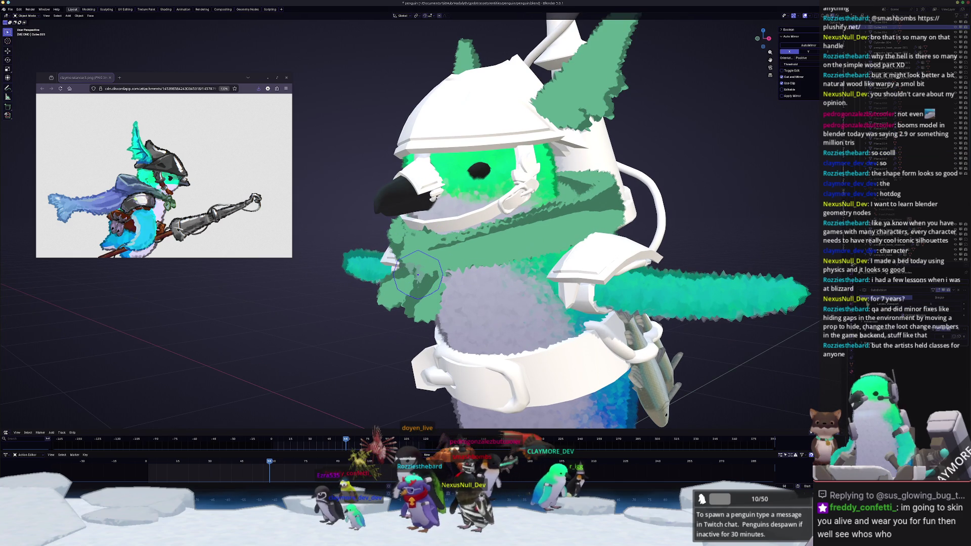
pyautogui.click(419, 318)
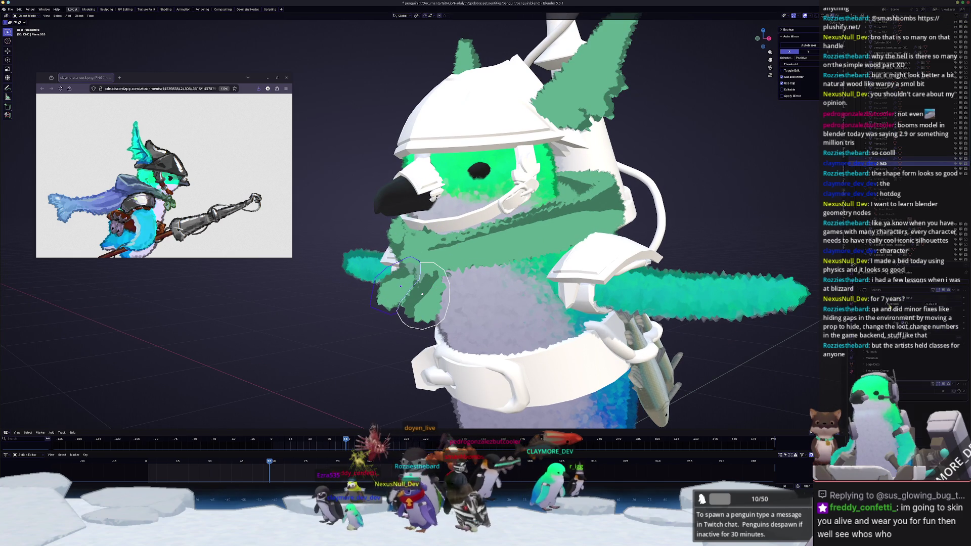
pyautogui.click(417, 318)
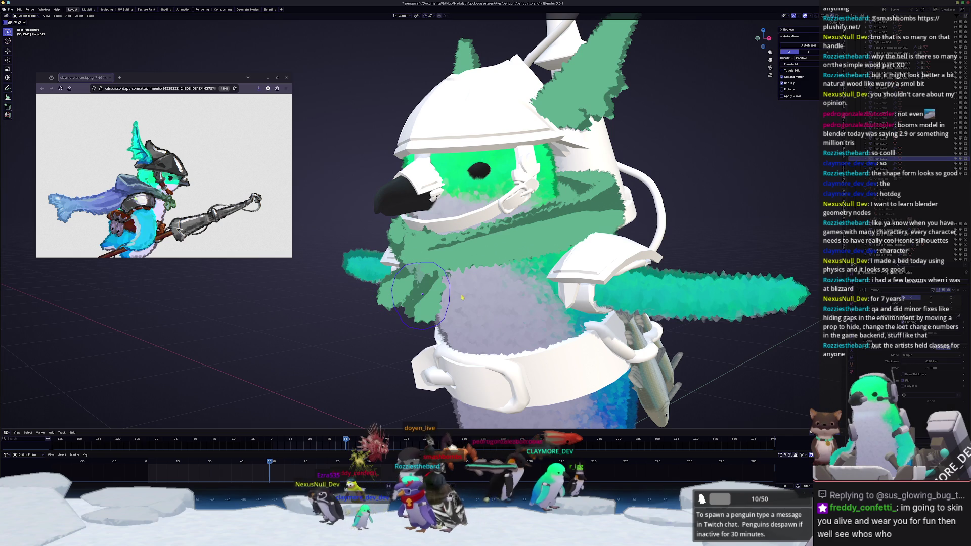
pyautogui.click(388, 294)
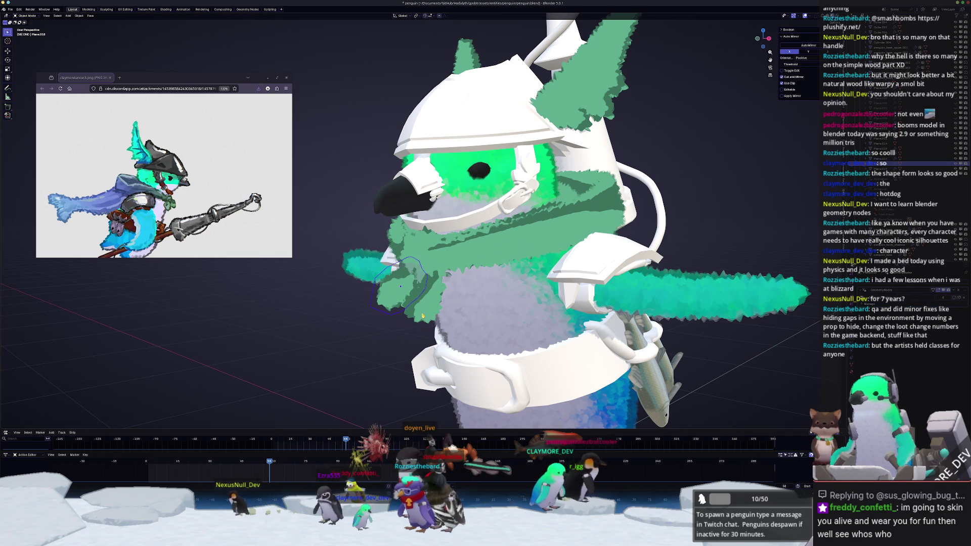
# Step: Add the chest piece, back fin Plane.019, green scarf and left fin to the selection
pyautogui.moveTo(389, 295)
pyautogui.mouseDown(button='middle')
pyautogui.moveTo(543, 247)
pyautogui.moveTo(580, 260)
pyautogui.mouseUp(button='middle')
pyautogui.click(543, 248)
pyautogui.click(595, 299)
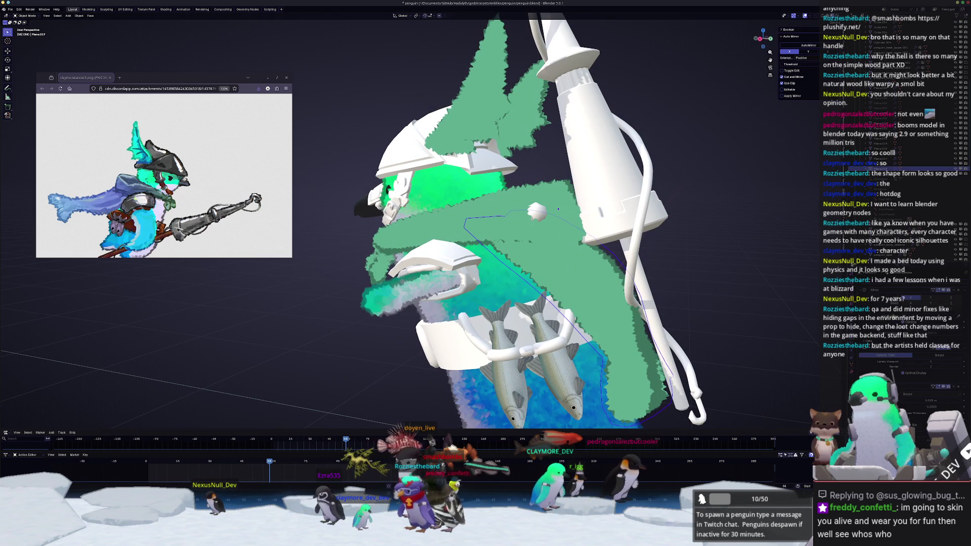
pyautogui.moveTo(558, 208); pyautogui.dragTo(554, 204, button='middle')
pyautogui.click(556, 206)
pyautogui.scroll(2, 433, 226)
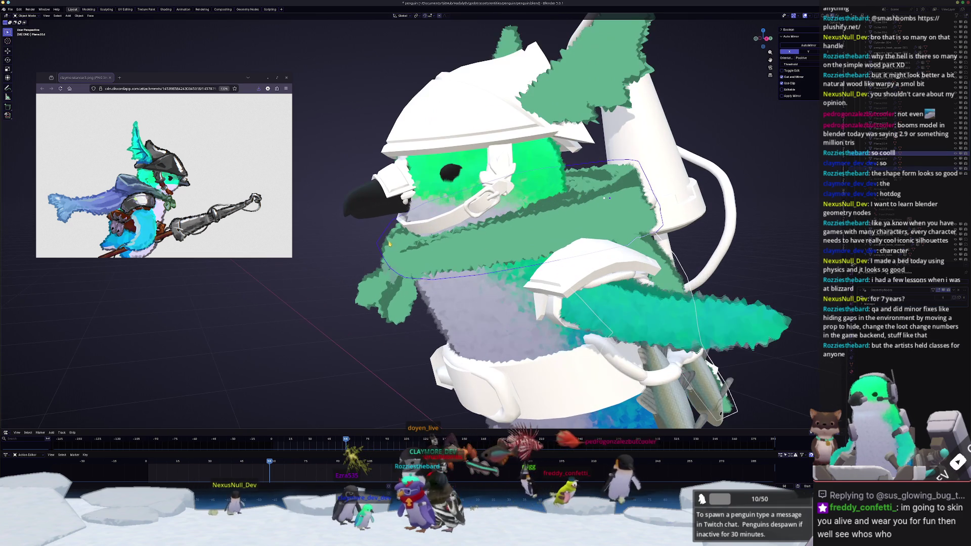
pyautogui.keyDown('shift'); pyautogui.click(377, 292); pyautogui.keyUp('shift')
pyautogui.scroll(-3, 376, 292)
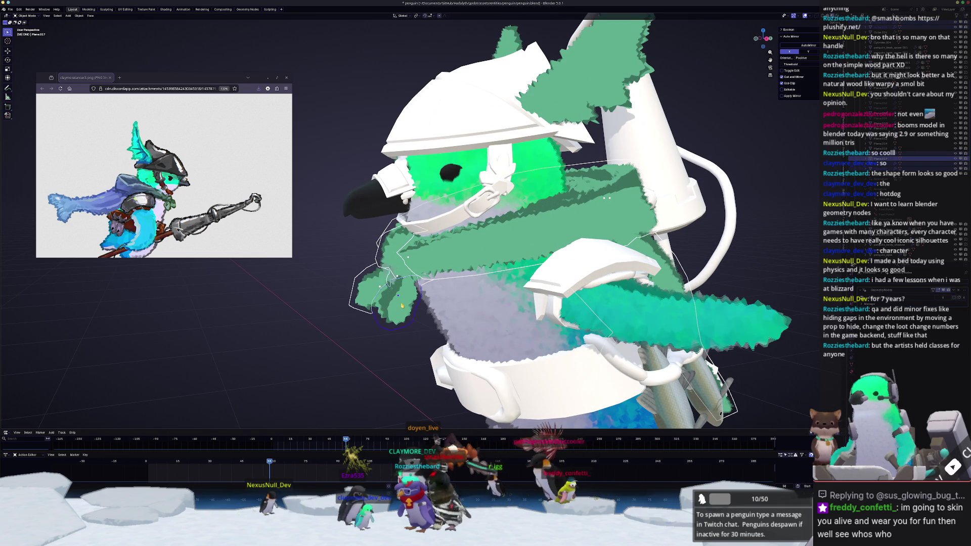
pyautogui.moveTo(376, 292)
pyautogui.mouseDown(button='middle')
pyautogui.moveTo(506, 212)
pyautogui.moveTo(582, 179)
pyautogui.mouseUp(button='middle')
# Step: Move the selected pieces into a new collection named Cloaks
pyautogui.press('m')
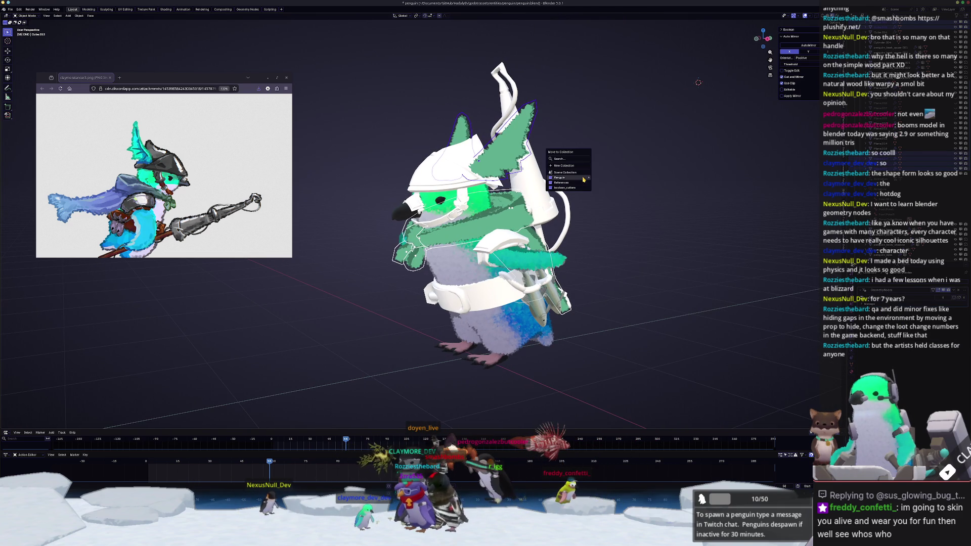
pyautogui.moveTo(580, 179)
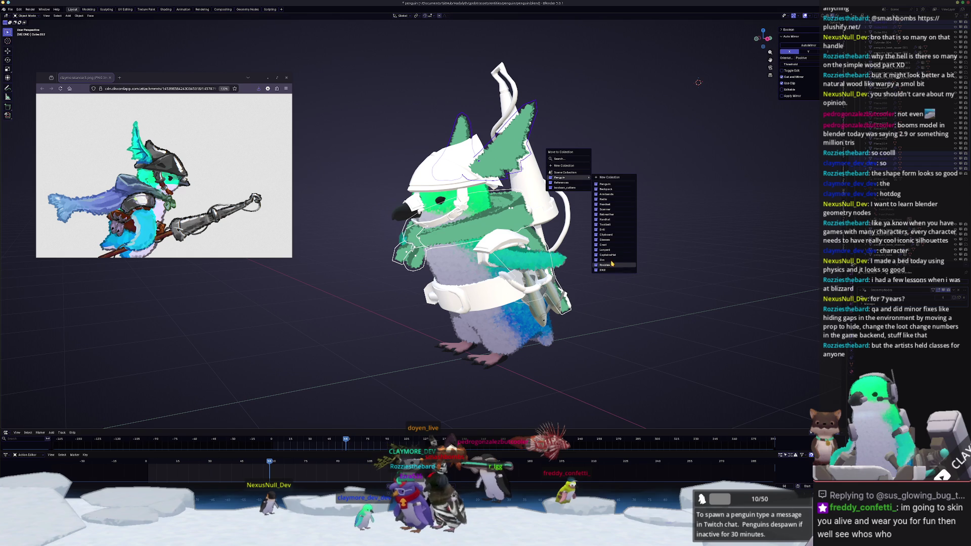
pyautogui.click(614, 178)
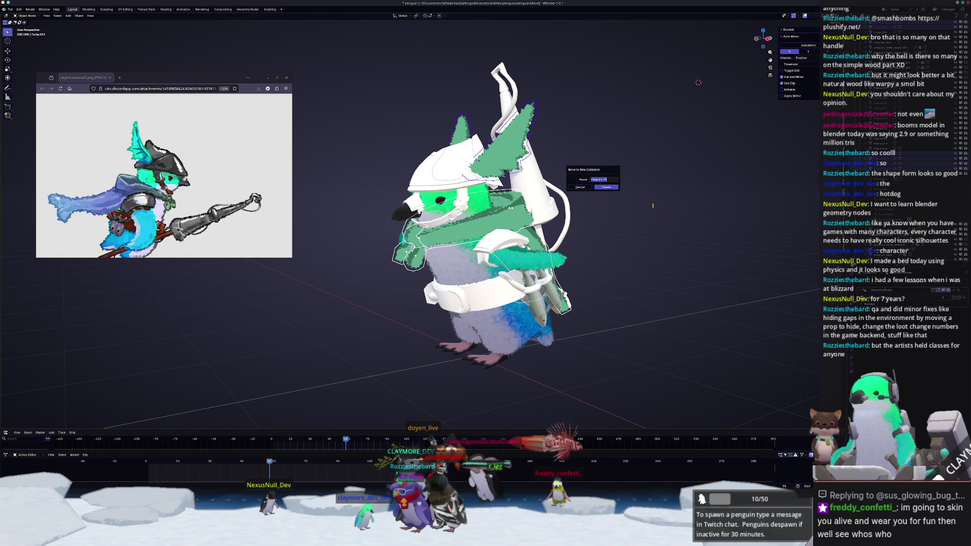
pyautogui.write('Cloaks')
pyautogui.press('Return')
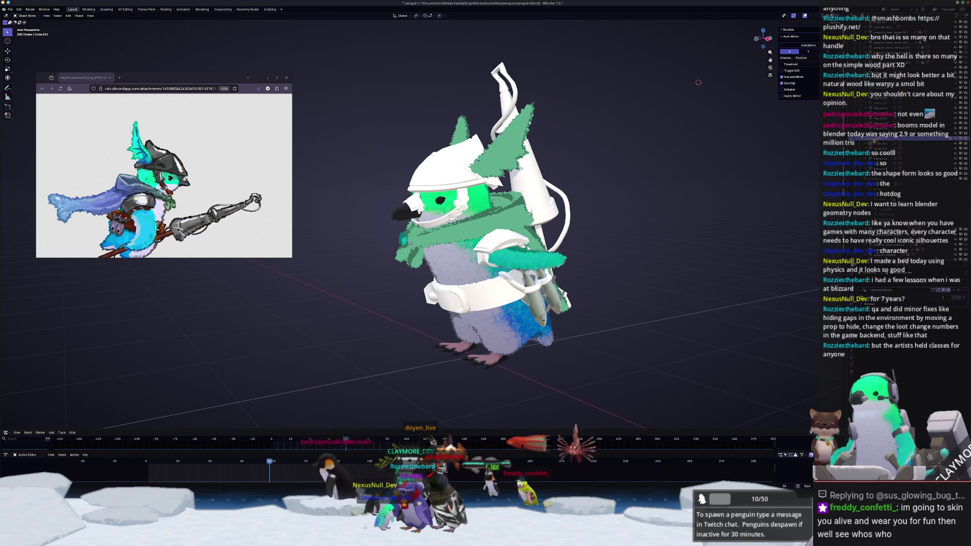
# Step: Put the Cloaks pieces into Edit Mode in the UV Editing workspace
pyautogui.scroll(5, 910, 151)
pyautogui.scroll(2, 900, 151)
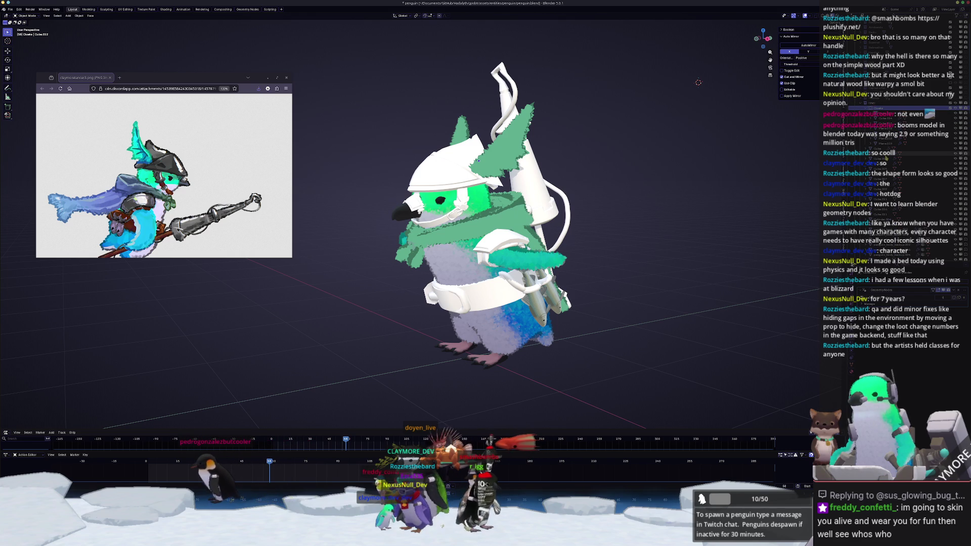
pyautogui.hotkey('ctrl', 'z')
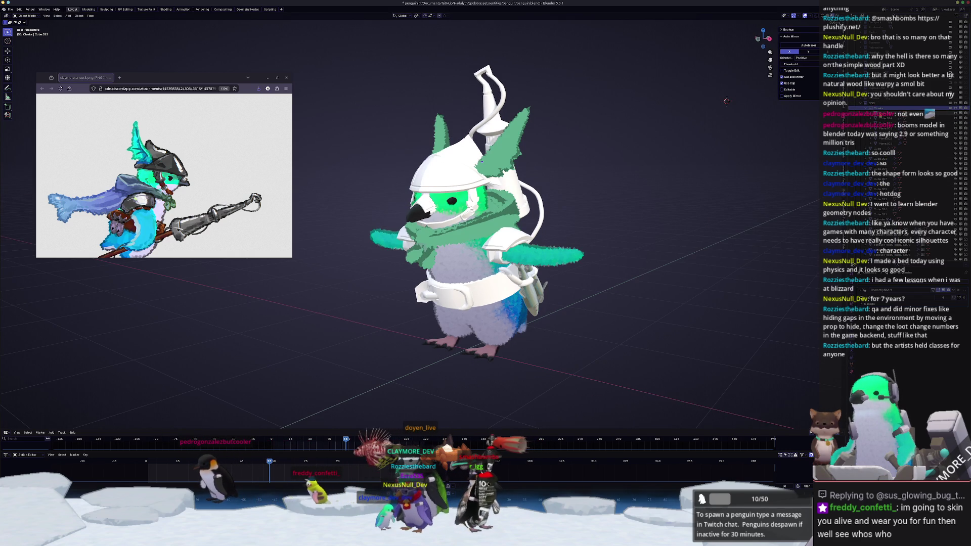
pyautogui.hotkey('ctrl', 'shift', 'z')
pyautogui.hotkey('ctrl', 'shift', 'z')
pyautogui.hotkey('ctrl', 'shift', 'z')
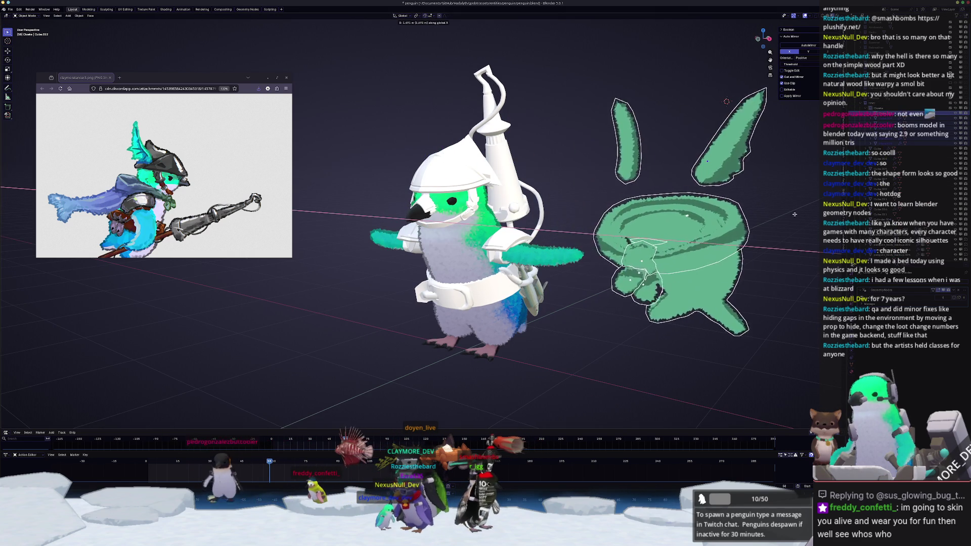
pyautogui.hotkey('ctrl', 'shift', 'z')
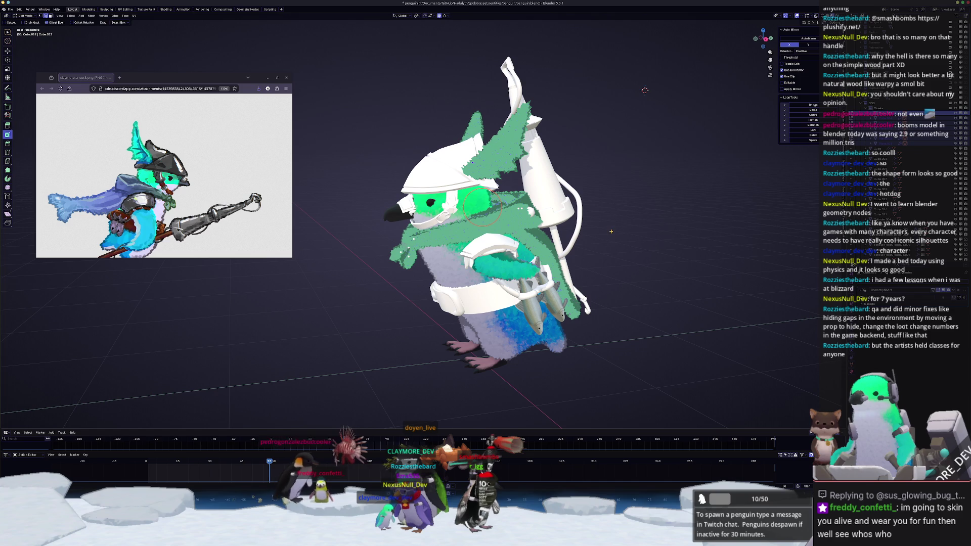
pyautogui.click(125, 9)
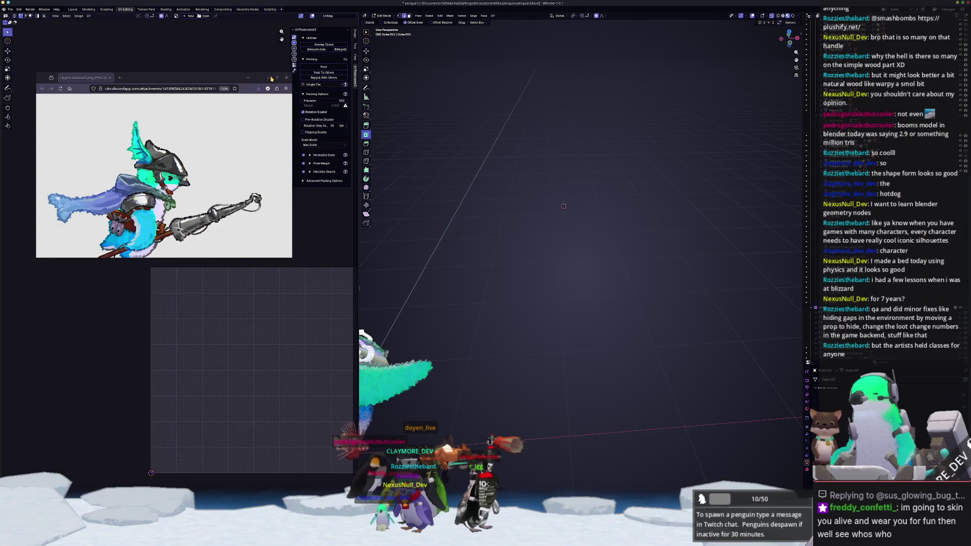
# Step: Unwrap the cloak pieces with Smart UV Project, rerunning it with adjusted settings
pyautogui.press('Home')
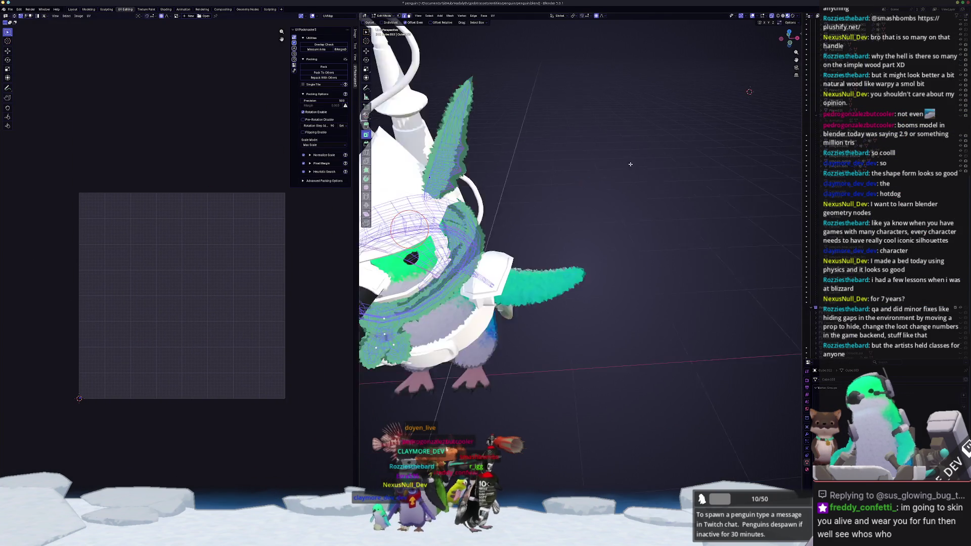
pyautogui.press('Home')
pyautogui.scroll(4, 506, 228)
pyautogui.moveTo(505, 228)
pyautogui.mouseDown(button='middle')
pyautogui.moveTo(481, 219)
pyautogui.moveTo(500, 167)
pyautogui.moveTo(529, 140)
pyautogui.moveTo(520, 101)
pyautogui.mouseUp(button='middle')
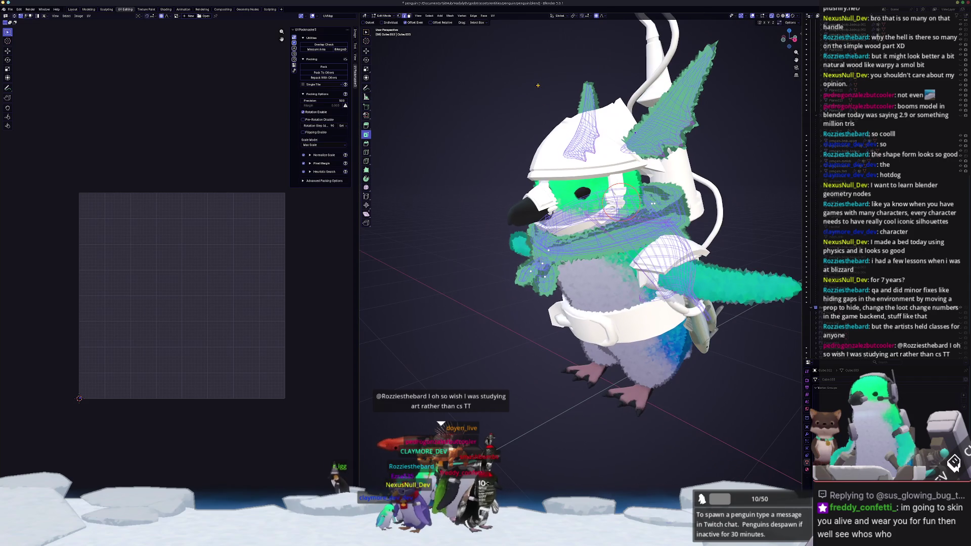
pyautogui.click(493, 15)
pyautogui.click(508, 39)
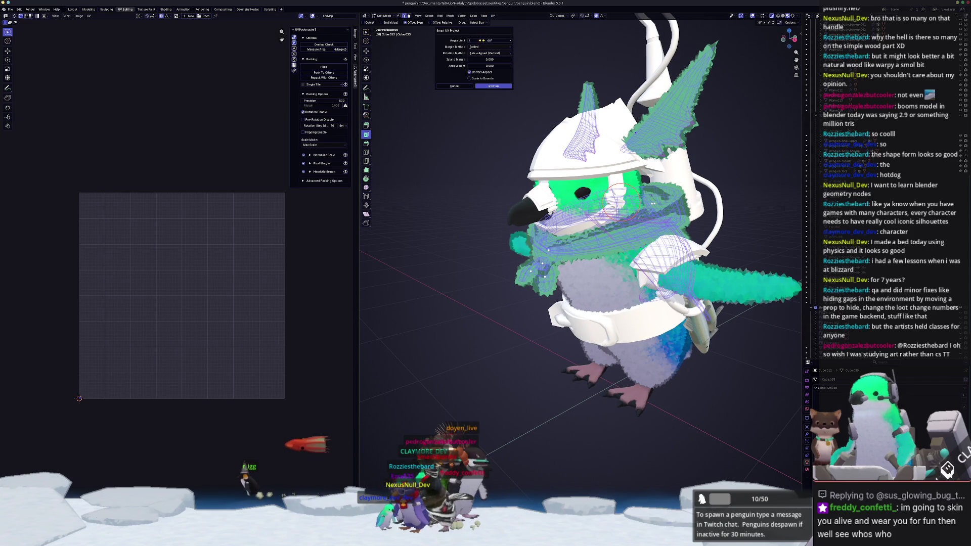
pyautogui.press('Return')
pyautogui.press('Return')
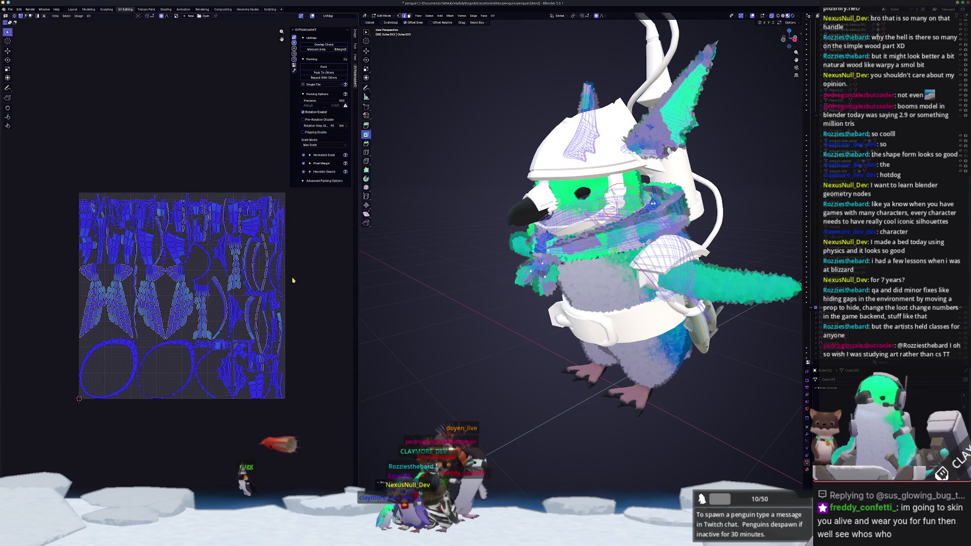
pyautogui.scroll(1, 246, 319)
pyautogui.click(492, 16)
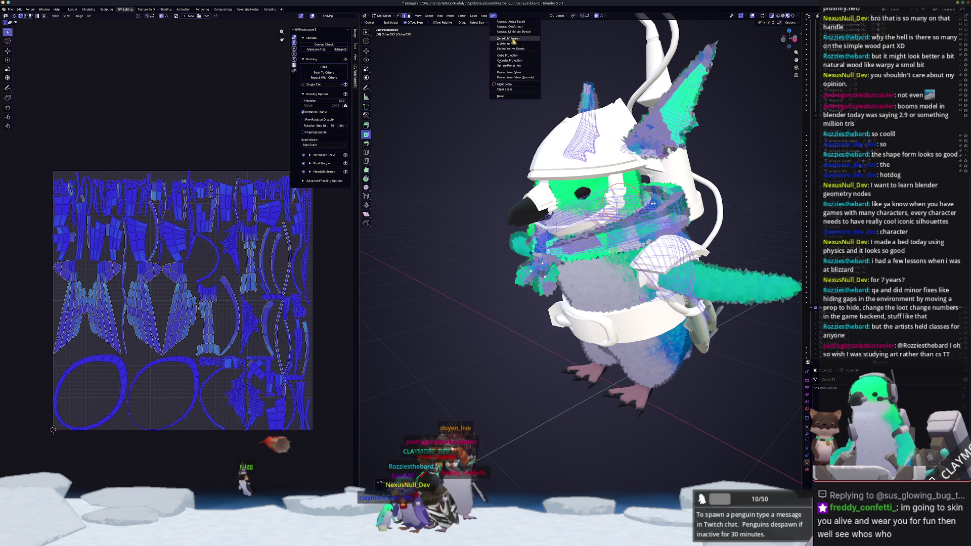
pyautogui.click(513, 39)
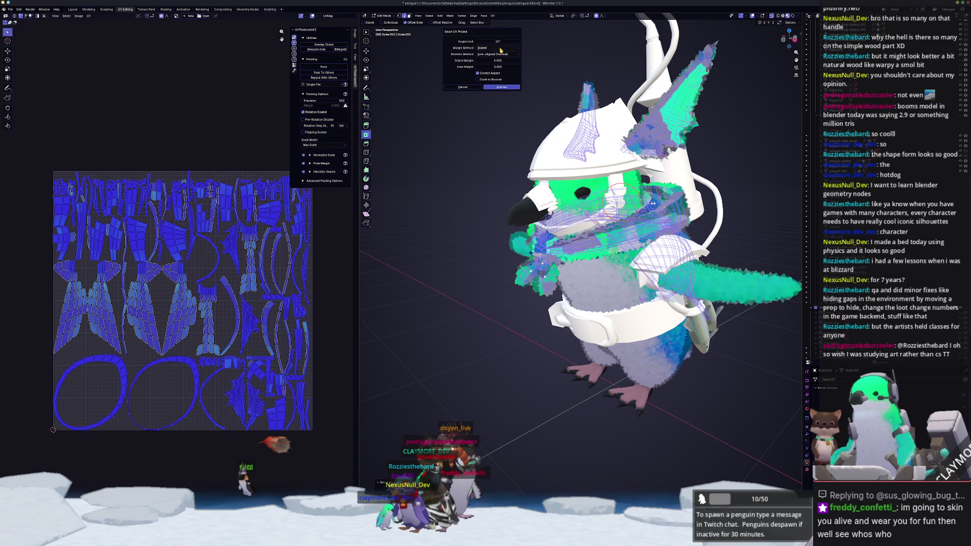
pyautogui.press('Return')
# Step: Pack the UV islands densely with Repack With Others and Pack To Others, then return to Object Mode
pyautogui.scroll(3, 273, 311)
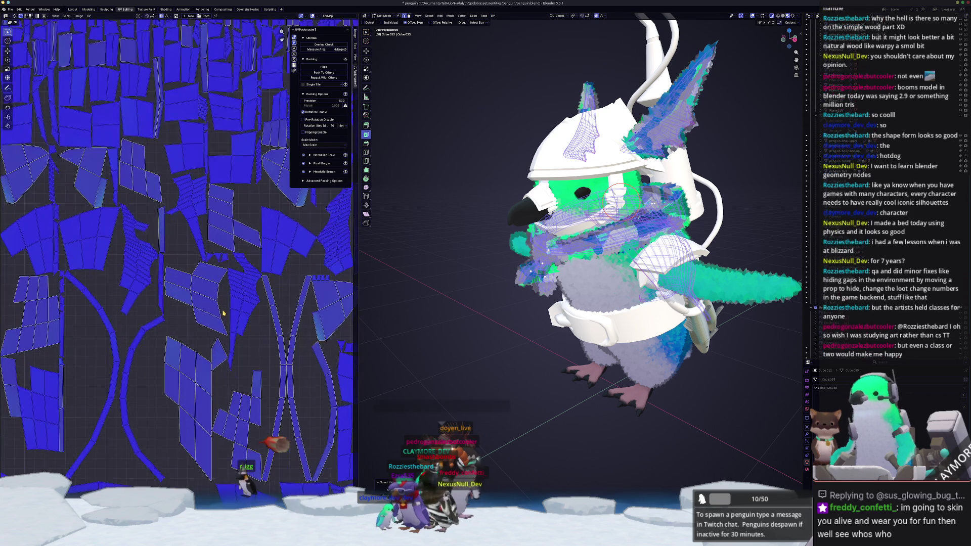
pyautogui.scroll(-2, 224, 309)
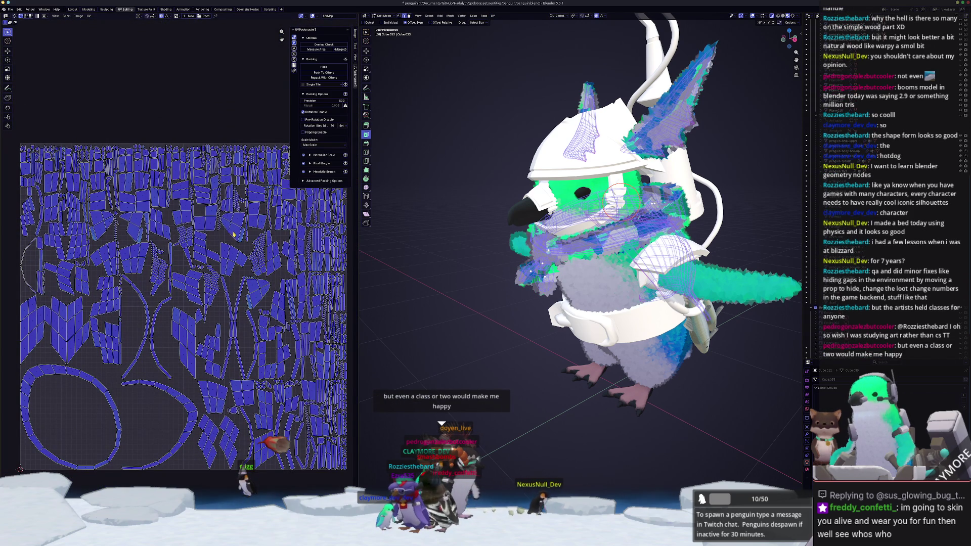
pyautogui.moveTo(472, 347)
pyautogui.mouseDown(button='middle')
pyautogui.moveTo(397, 329)
pyautogui.moveTo(312, 77)
pyautogui.mouseUp(button='middle')
pyautogui.click(312, 78)
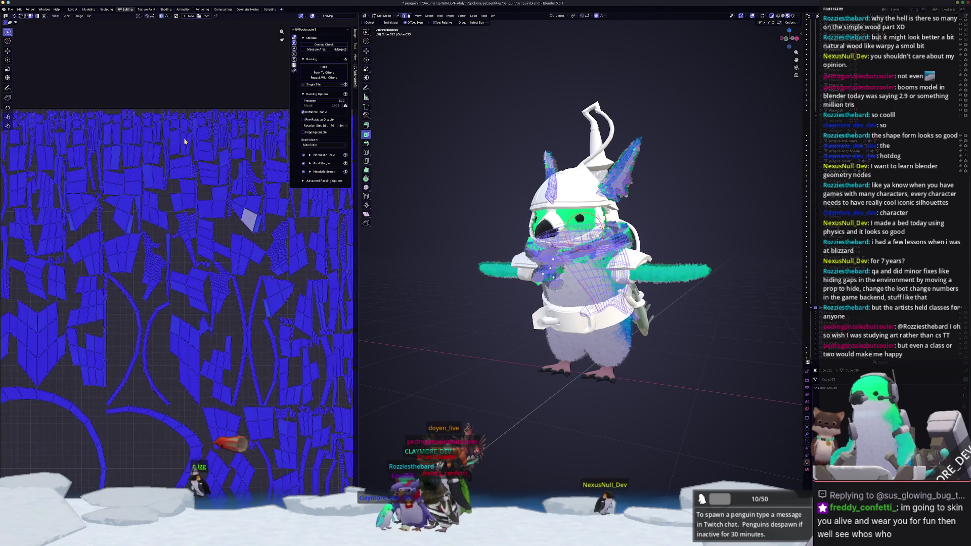
pyautogui.scroll(-1, 172, 87)
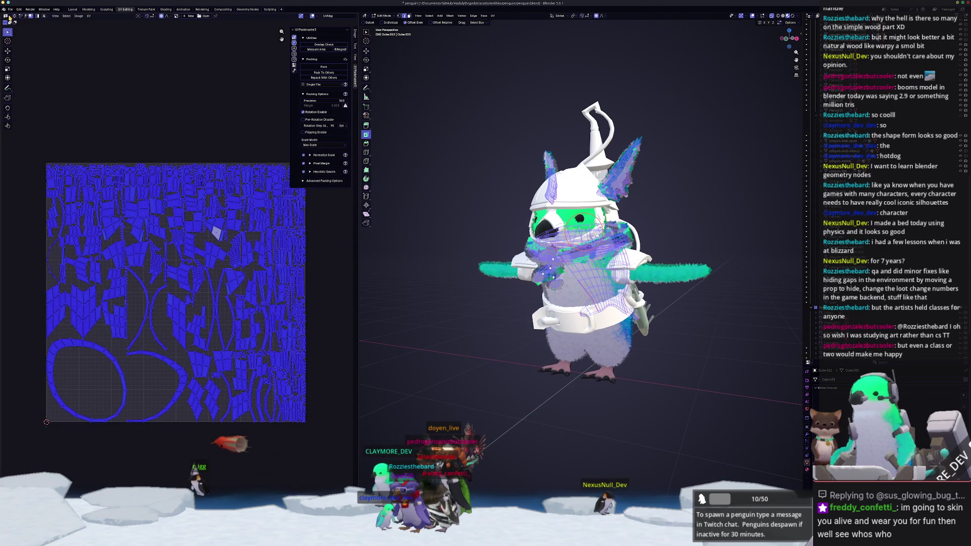
pyautogui.click(324, 73)
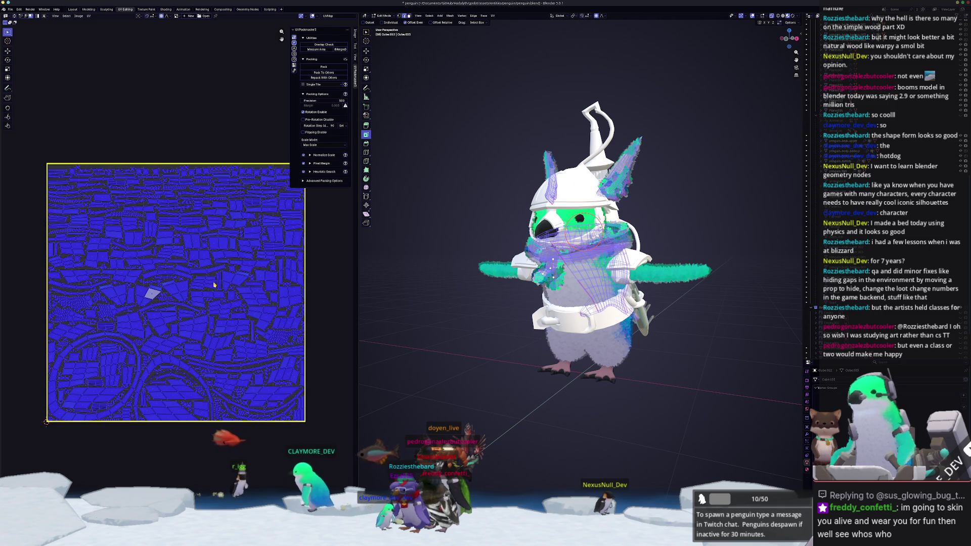
pyautogui.scroll(1, 195, 309)
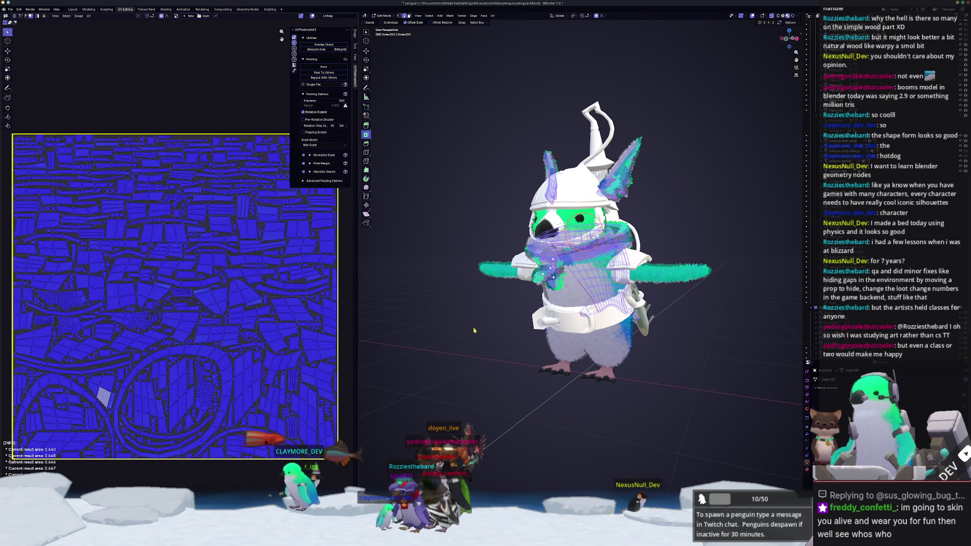
pyautogui.scroll(1, 462, 339)
pyautogui.scroll(1, 462, 338)
pyautogui.scroll(-1, 462, 333)
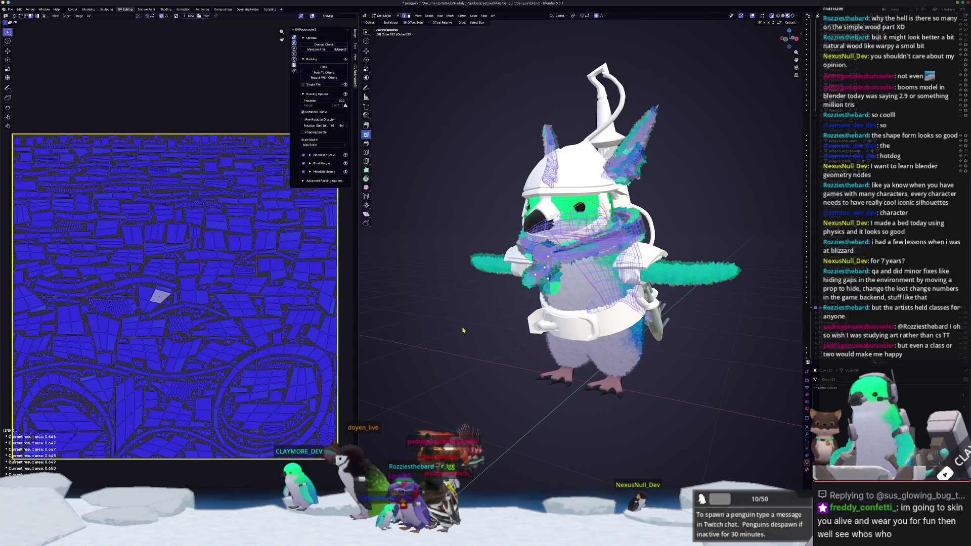
pyautogui.press('Tab')
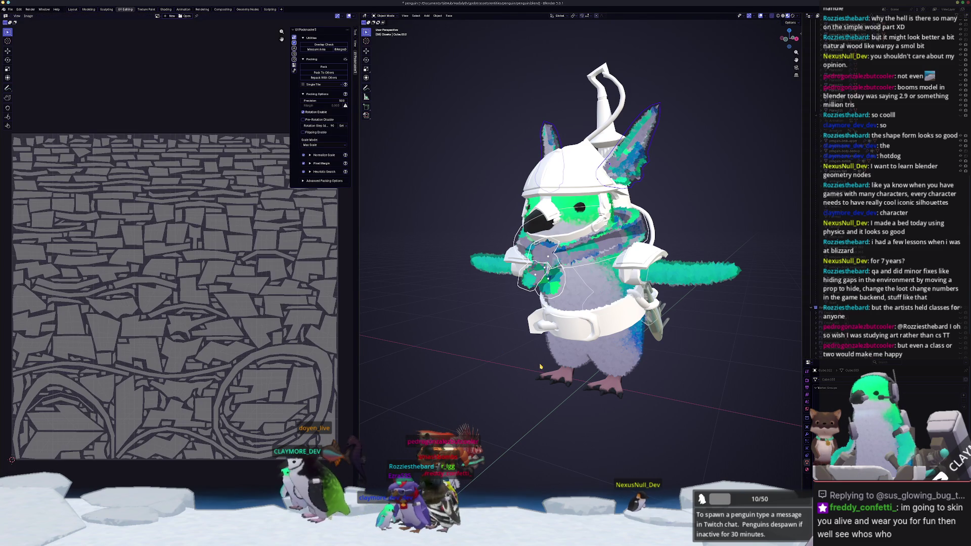
# Step: In Edit Mode, mark the chosen neck-ring edges as a UV seam
pyautogui.moveTo(724, 312); pyautogui.dragTo(716, 333, button='middle')
pyautogui.press('Tab')
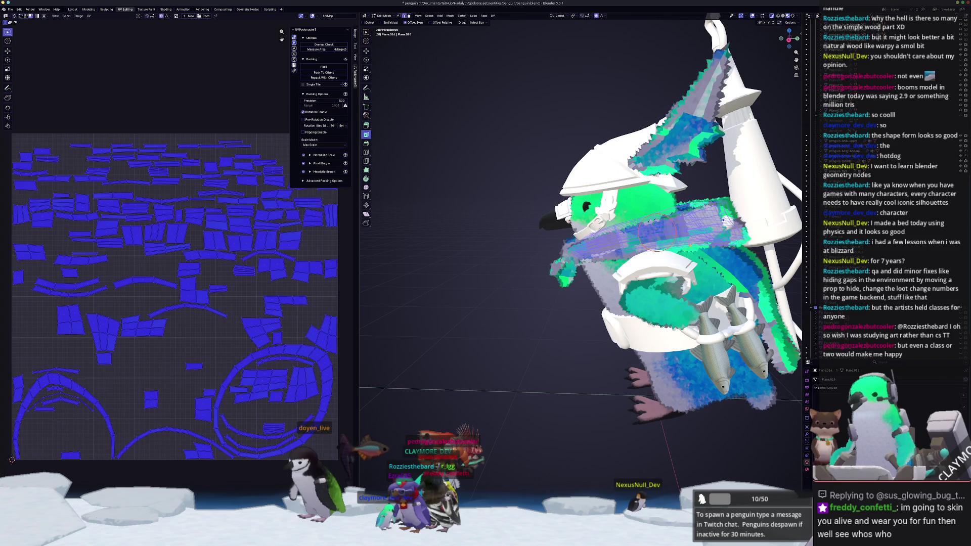
pyautogui.moveTo(696, 242); pyautogui.dragTo(684, 243, button='middle')
pyautogui.click(770, 243)
pyautogui.moveTo(771, 243)
pyautogui.mouseDown(button='middle')
pyautogui.moveTo(742, 255)
pyautogui.moveTo(738, 284)
pyautogui.moveTo(736, 274)
pyautogui.moveTo(711, 281)
pyautogui.mouseUp(button='middle')
pyautogui.scroll(5, 629, 252)
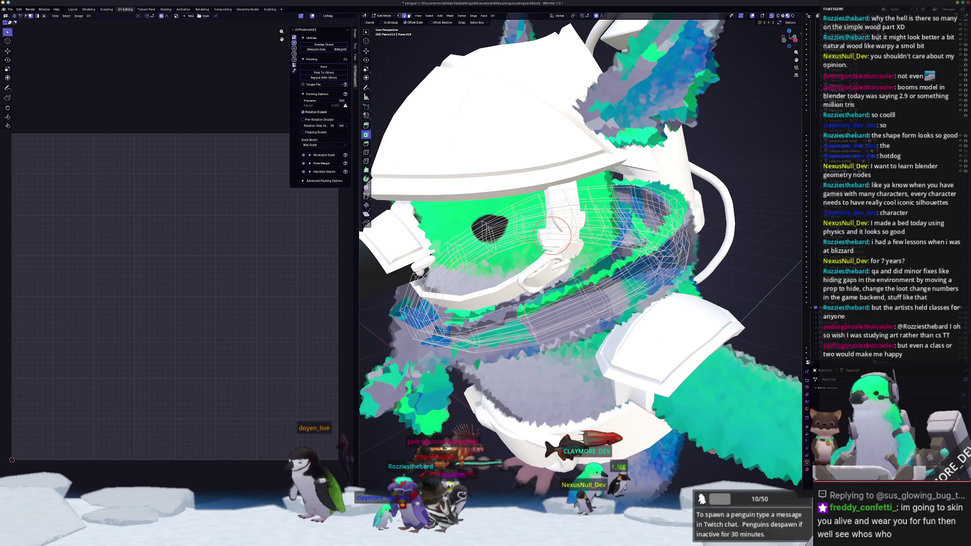
pyautogui.moveTo(711, 281); pyautogui.dragTo(693, 284, button='middle')
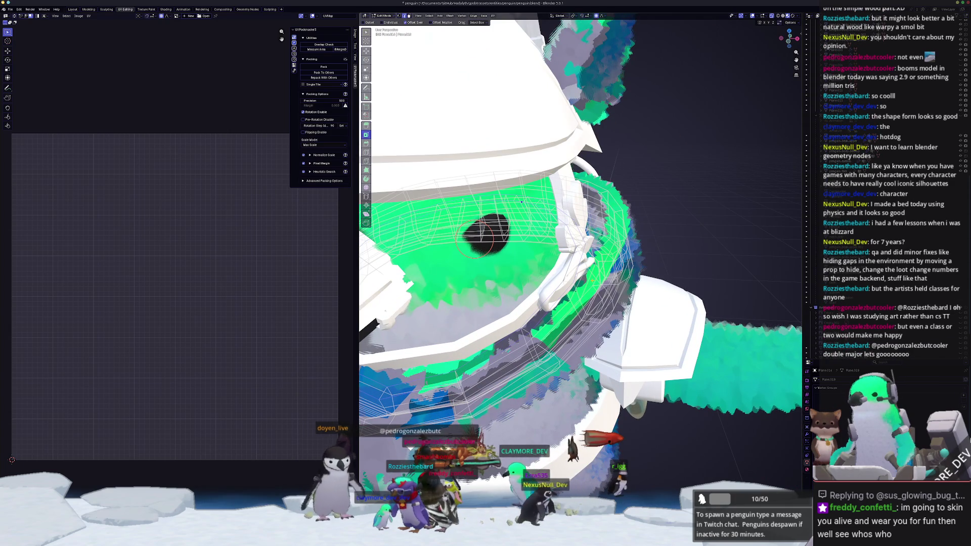
pyautogui.moveTo(592, 280)
pyautogui.mouseDown(button='middle')
pyautogui.moveTo(631, 300)
pyautogui.moveTo(616, 301)
pyautogui.mouseUp(button='middle')
pyautogui.rightClick(617, 301)
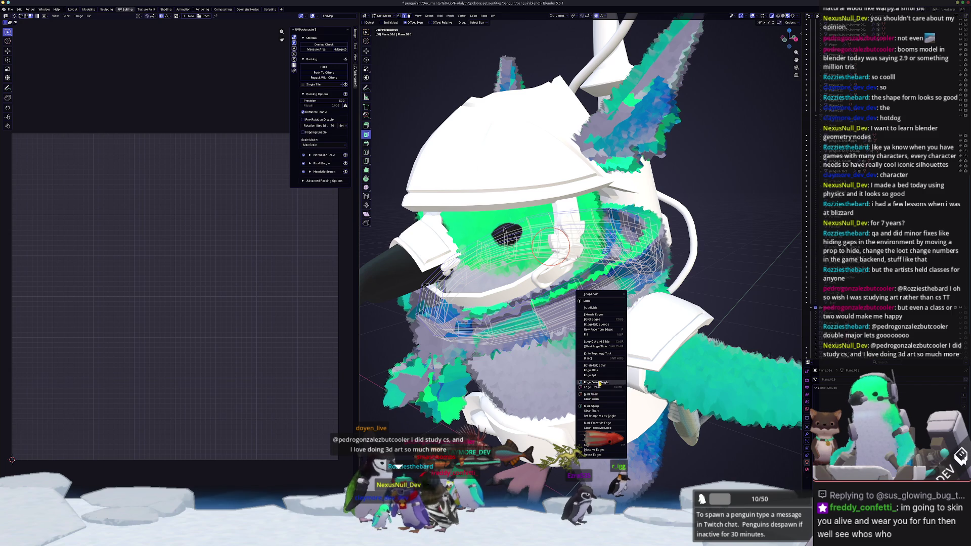
pyautogui.click(592, 394)
# Step: Select the whole neck ring and unwrap it along the new seams into long strips
pyautogui.moveTo(592, 394); pyautogui.dragTo(566, 379, button='middle')
pyautogui.moveTo(667, 301)
pyautogui.mouseDown(button='middle')
pyautogui.moveTo(677, 295)
pyautogui.moveTo(642, 278)
pyautogui.mouseUp(button='middle')
pyautogui.press('a')
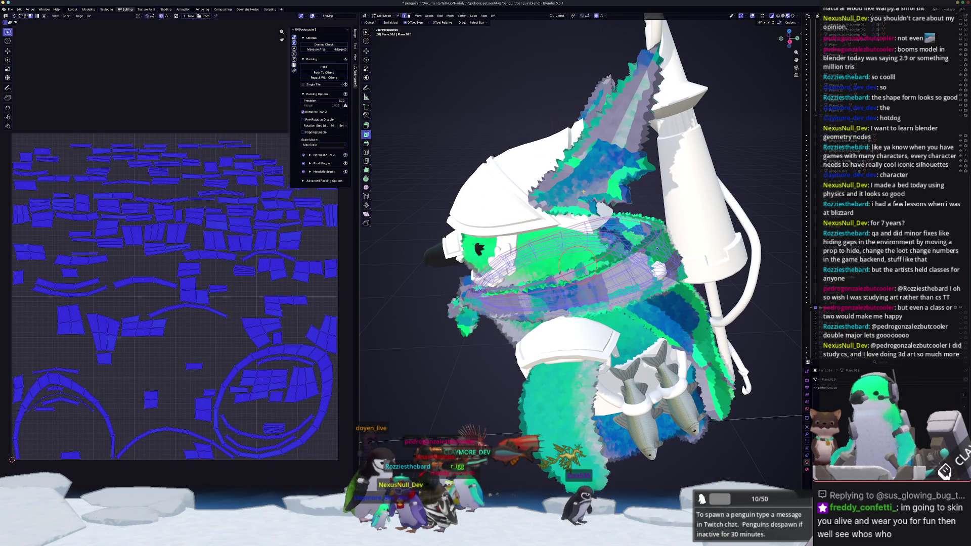
pyautogui.click(493, 16)
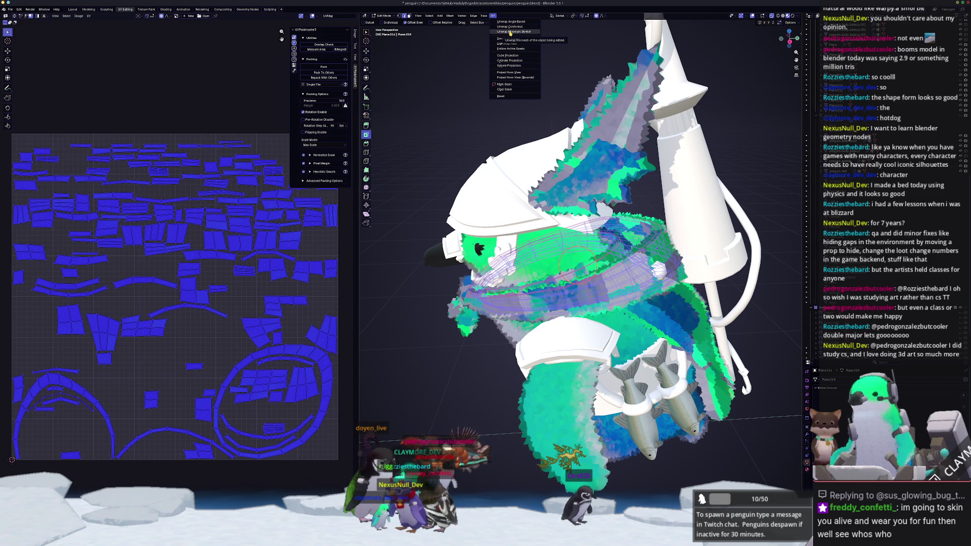
pyautogui.click(508, 38)
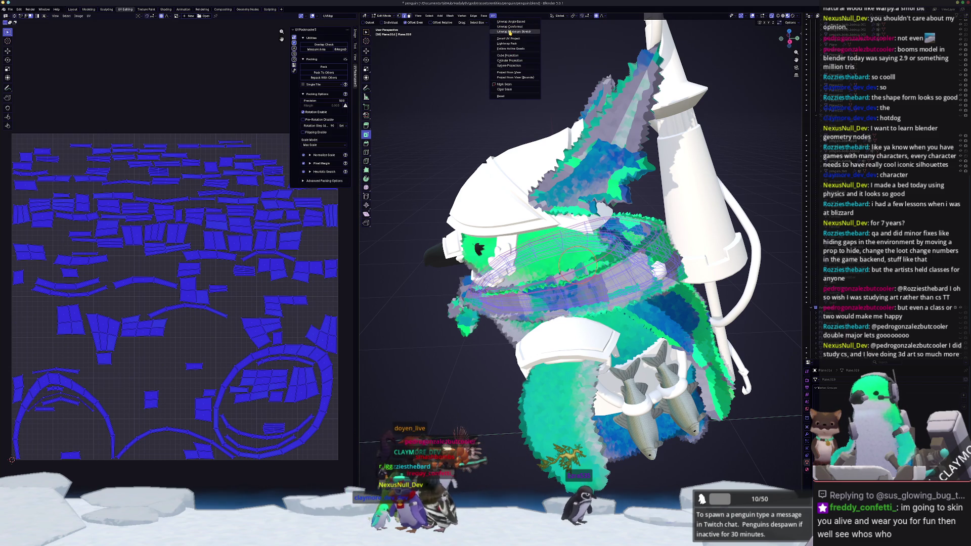
pyautogui.moveTo(482, 240)
pyautogui.mouseDown(button='middle')
pyautogui.moveTo(440, 329)
pyautogui.moveTo(505, 303)
pyautogui.mouseUp(button='middle')
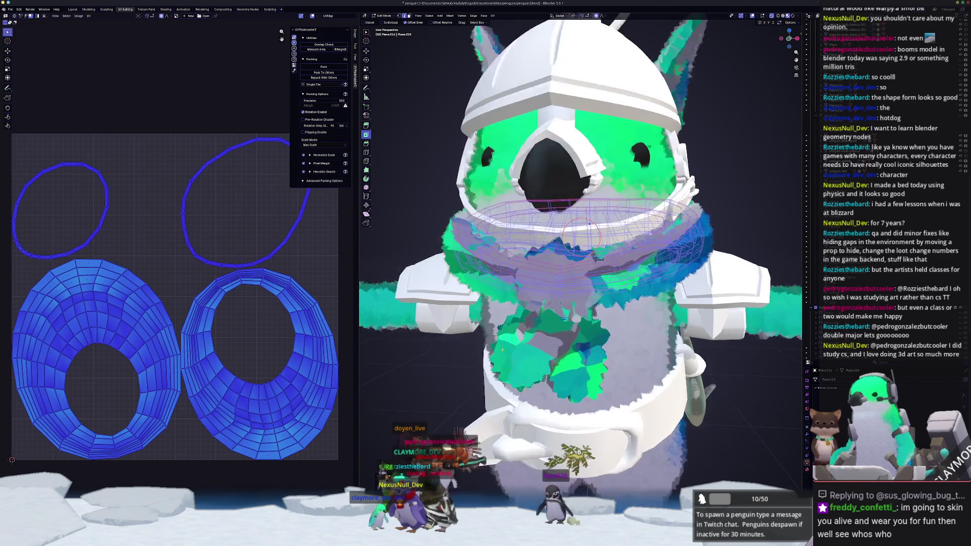
pyautogui.scroll(3, 505, 304)
pyautogui.hotkey('alt', 'a')
pyautogui.rightClick(551, 272)
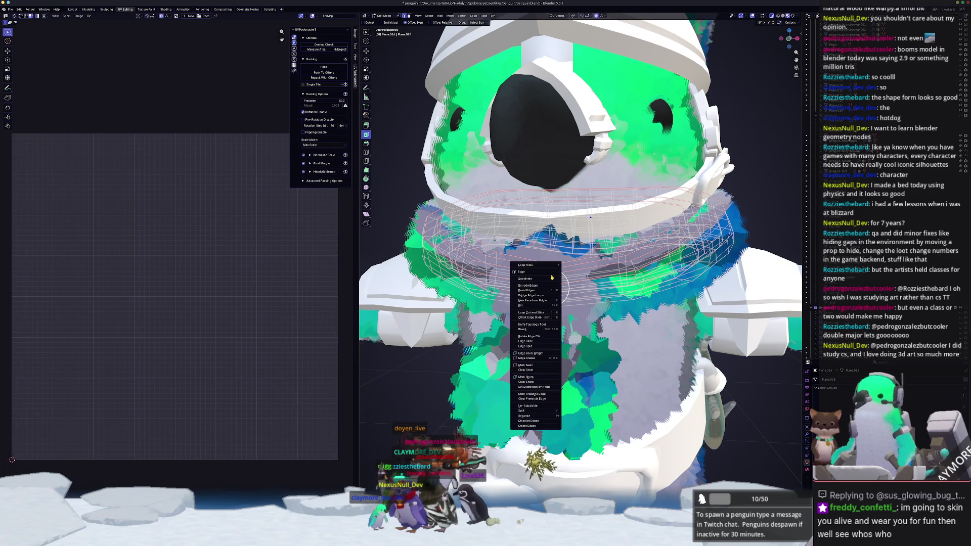
pyautogui.press('Home')
pyautogui.press('a')
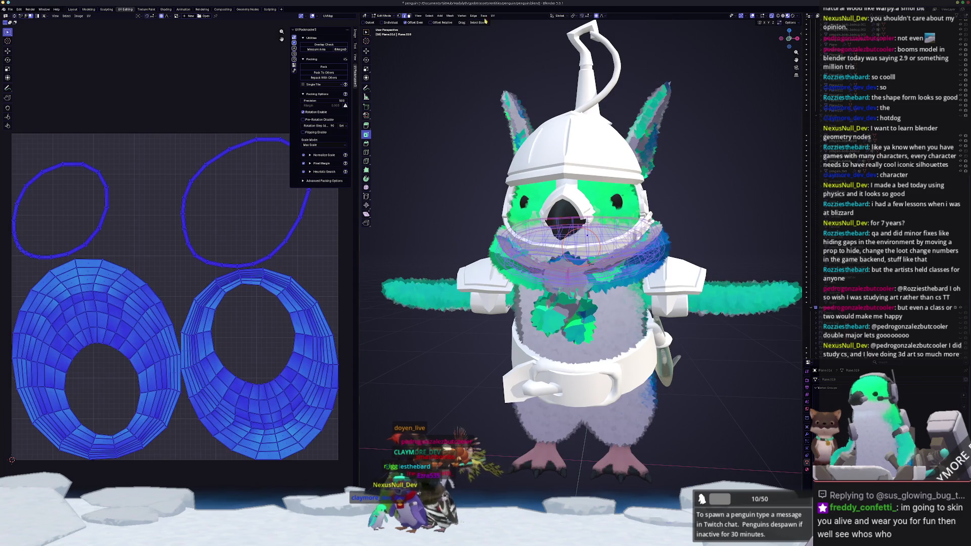
pyautogui.click(493, 15)
pyautogui.click(505, 32)
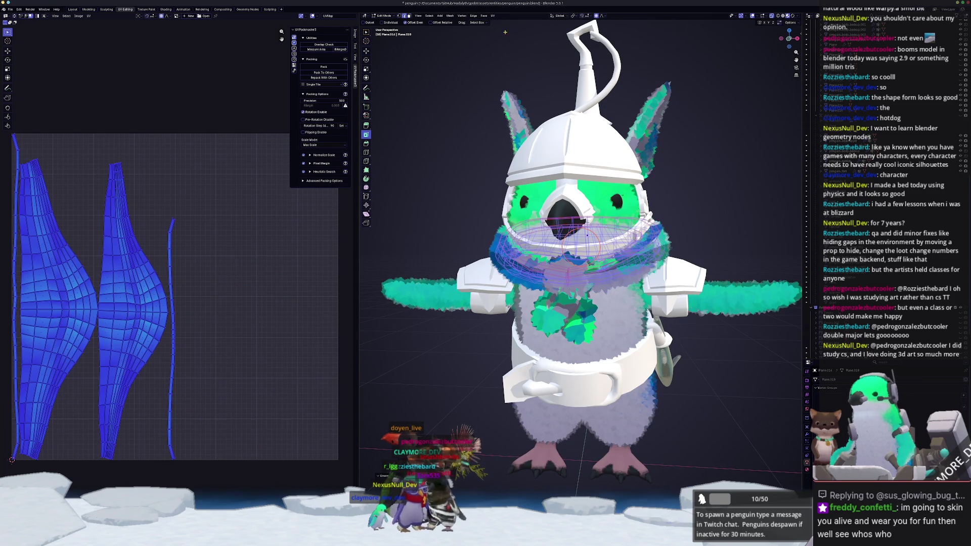
# Step: Mark additional seam edges on the neck ring, including near the head
pyautogui.press('a')
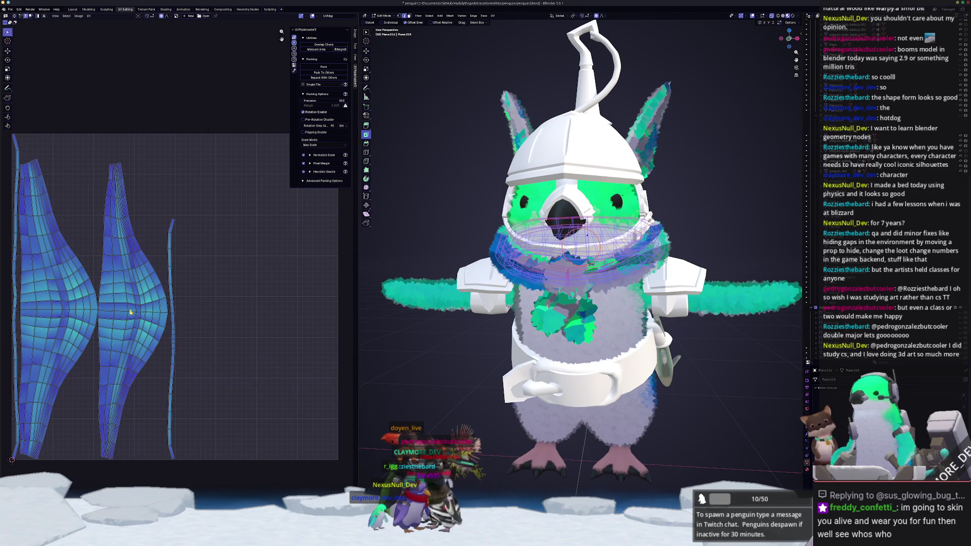
pyautogui.rightClick(79, 312)
pyautogui.rightClick(412, 267)
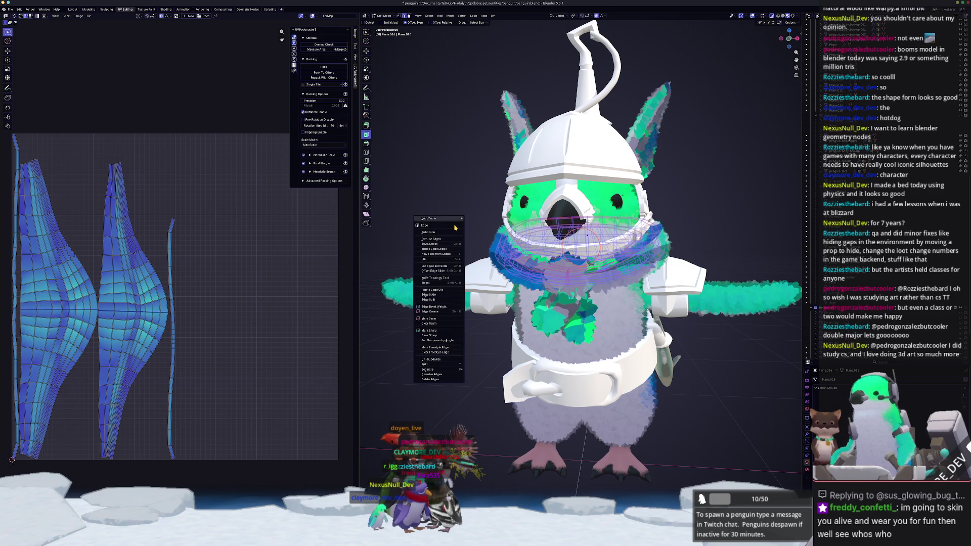
pyautogui.click(433, 320)
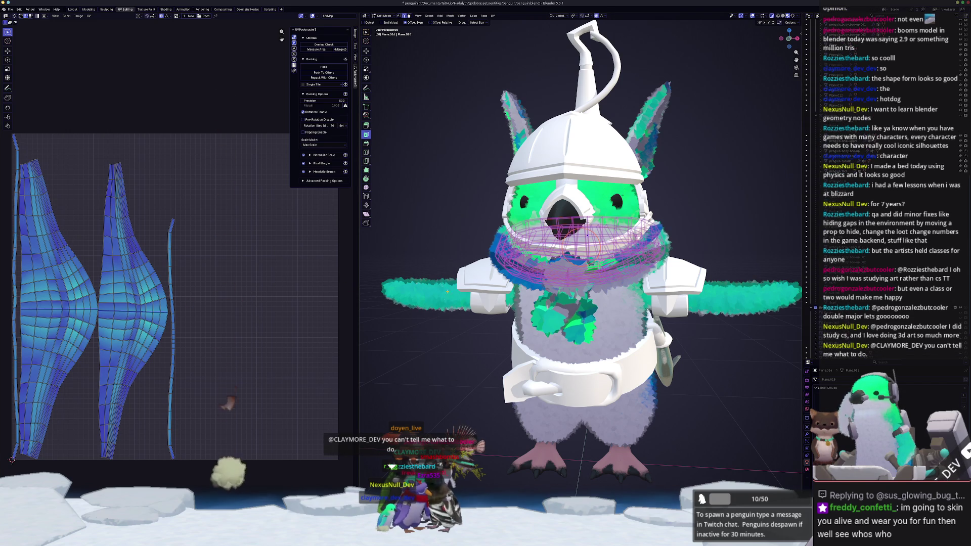
pyautogui.scroll(3, 577, 253)
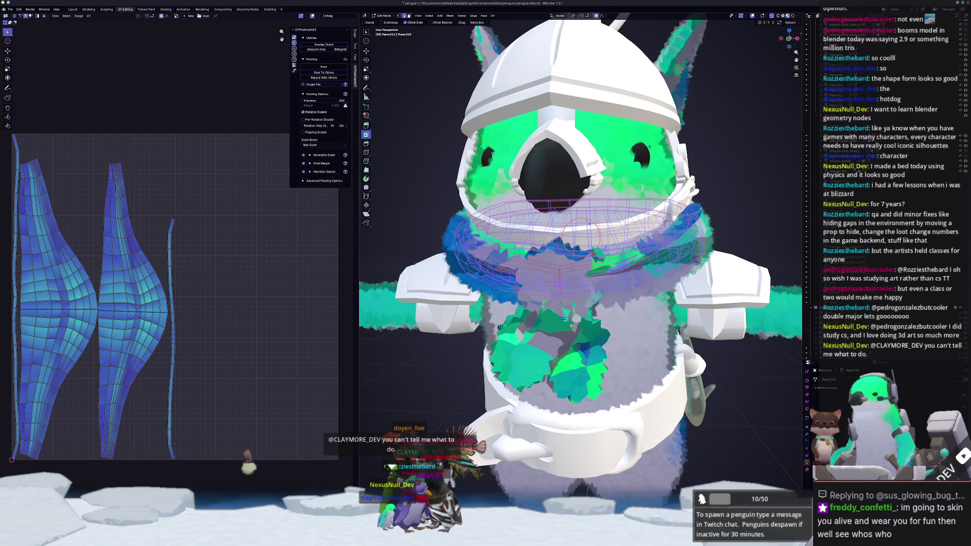
pyautogui.hotkey('alt', 'a')
pyautogui.moveTo(581, 232); pyautogui.dragTo(581, 257, button='middle')
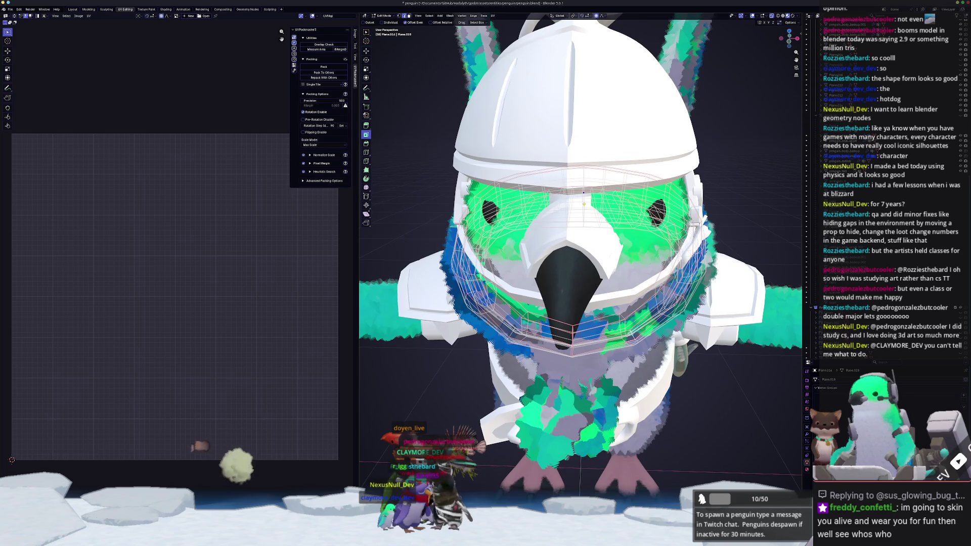
pyautogui.rightClick(583, 174)
pyautogui.click(584, 174)
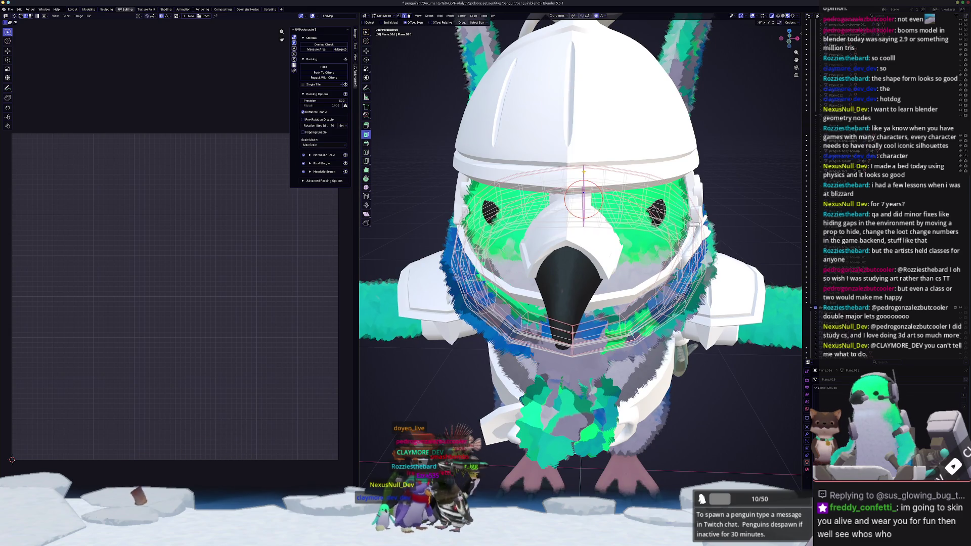
# Step: Unwrap the full mesh again with the added seams and return to Object Mode
pyautogui.press('a')
pyautogui.scroll(-5, 582, 253)
pyautogui.click(493, 17)
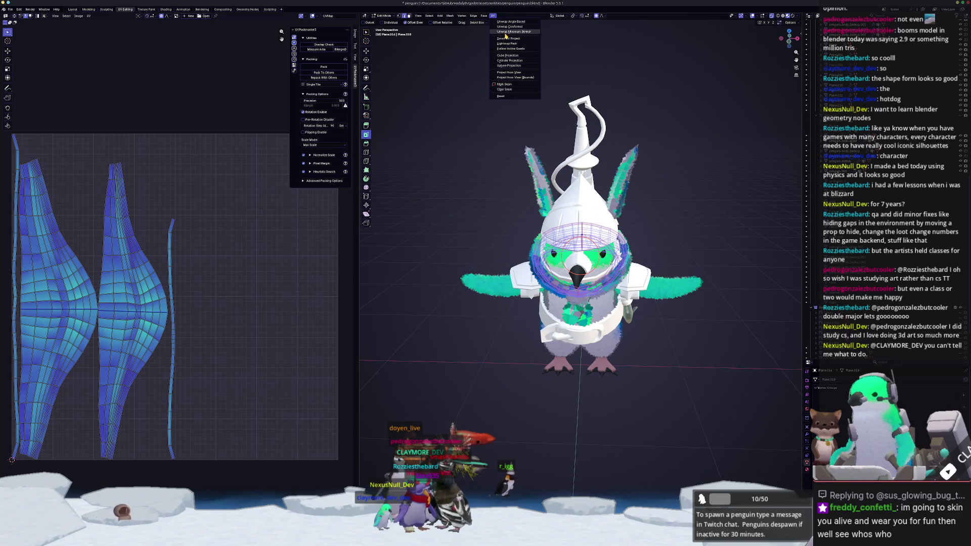
pyautogui.click(505, 23)
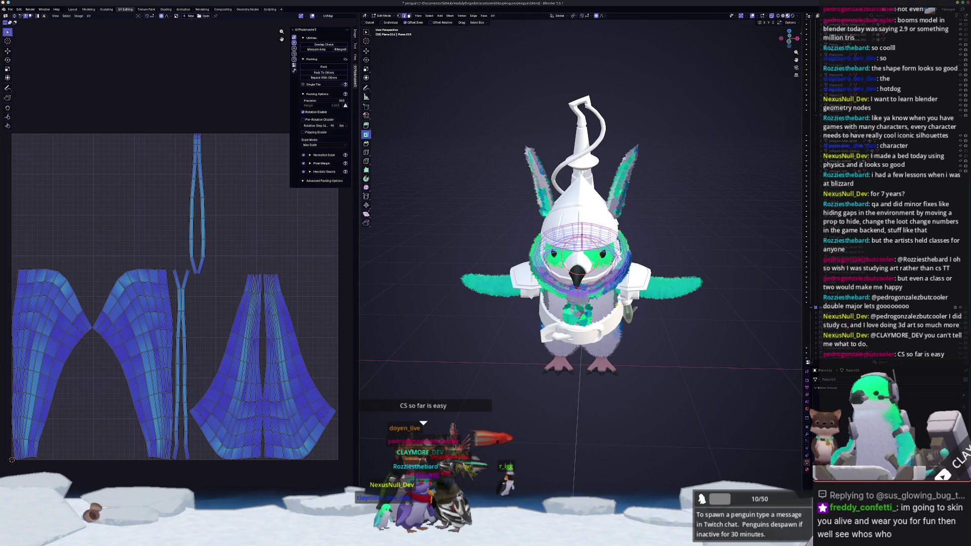
pyautogui.moveTo(581, 253)
pyautogui.mouseDown(button='middle')
pyautogui.moveTo(622, 257)
pyautogui.moveTo(591, 253)
pyautogui.moveTo(611, 255)
pyautogui.mouseUp(button='middle')
pyautogui.press('Tab')
pyautogui.click(607, 263)
# Step: Enter Edit Mode on the cloak and clear its selection to pick seam edges
pyautogui.press('Tab')
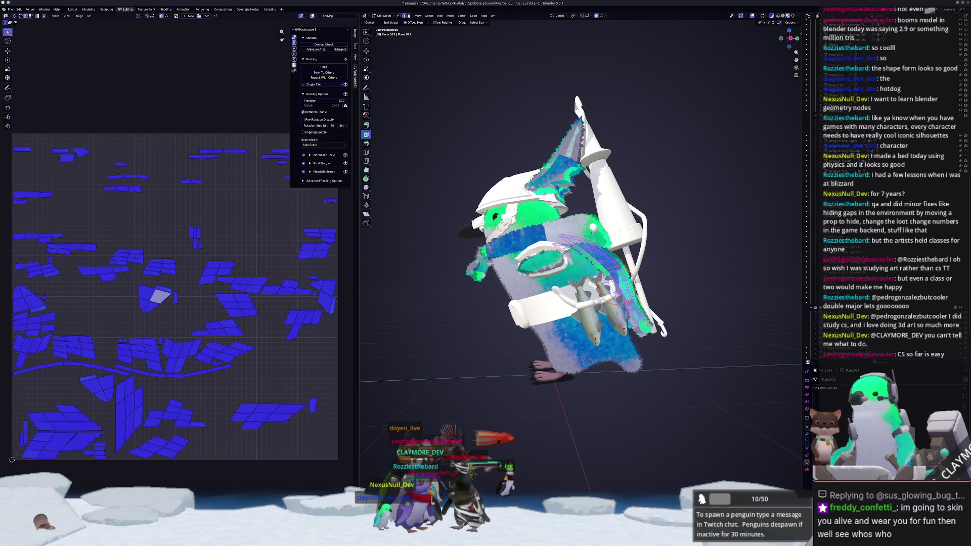
pyautogui.scroll(3, 582, 253)
pyautogui.moveTo(643, 326); pyautogui.dragTo(708, 222, button='middle')
pyautogui.click(709, 222)
pyautogui.scroll(5, 708, 222)
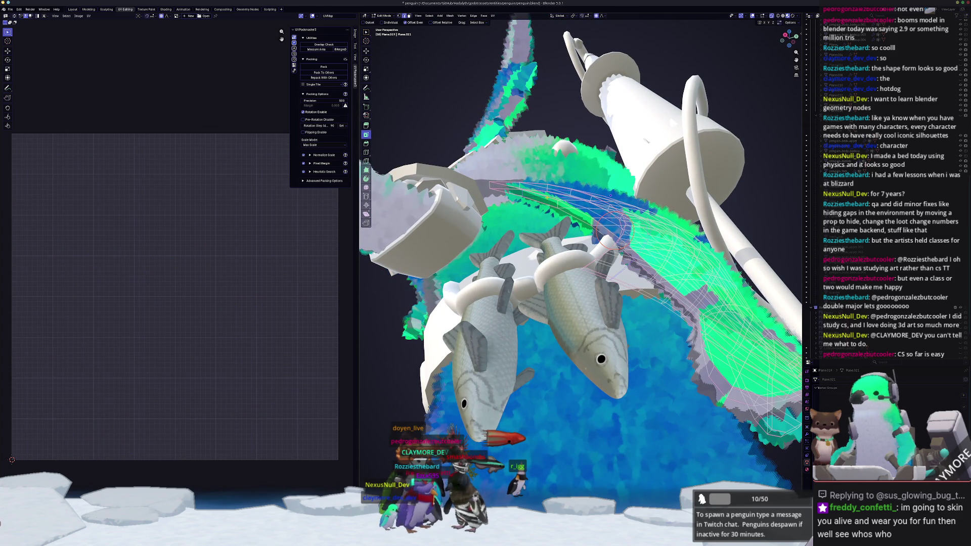
pyautogui.moveTo(613, 230); pyautogui.dragTo(627, 213, button='middle')
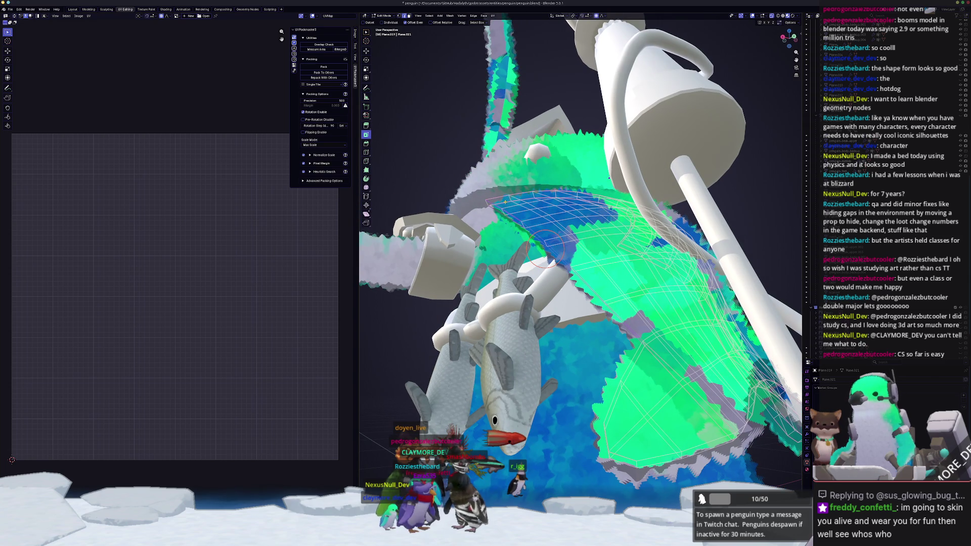
pyautogui.moveTo(583, 229); pyautogui.dragTo(575, 226, button='middle')
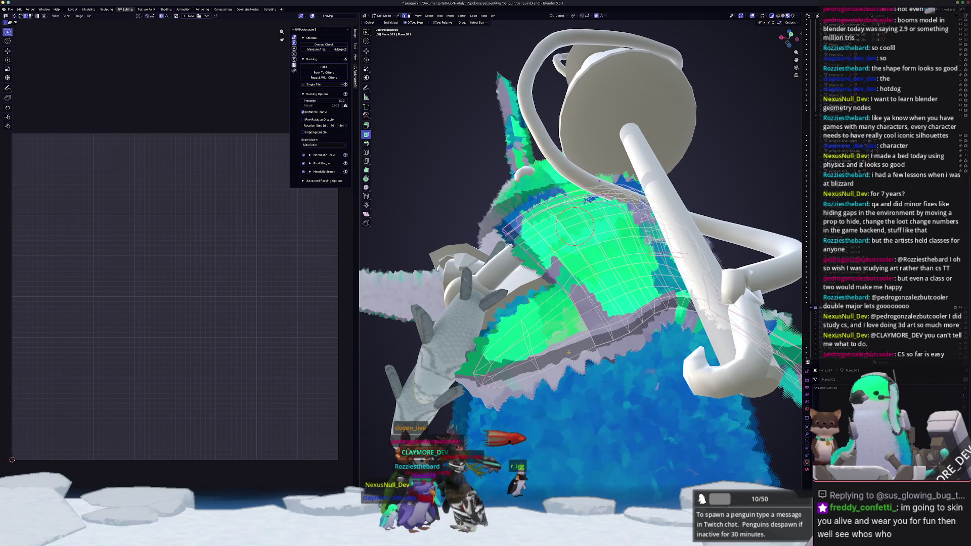
pyautogui.moveTo(607, 257)
pyautogui.mouseDown(button='middle')
pyautogui.moveTo(630, 276)
pyautogui.moveTo(619, 268)
pyautogui.moveTo(568, 288)
pyautogui.moveTo(537, 278)
pyautogui.mouseUp(button='middle')
pyautogui.scroll(2, 567, 287)
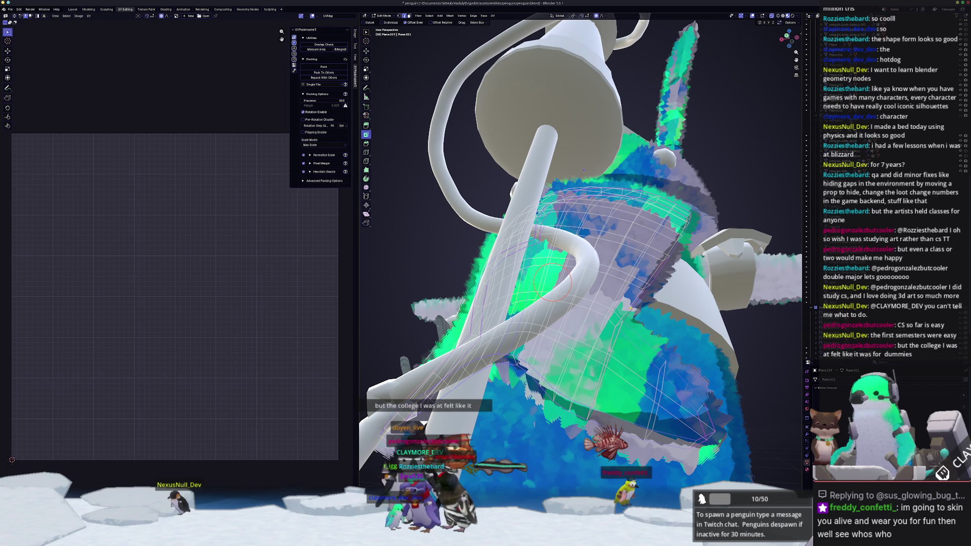
pyautogui.moveTo(583, 169); pyautogui.dragTo(581, 197, button='middle')
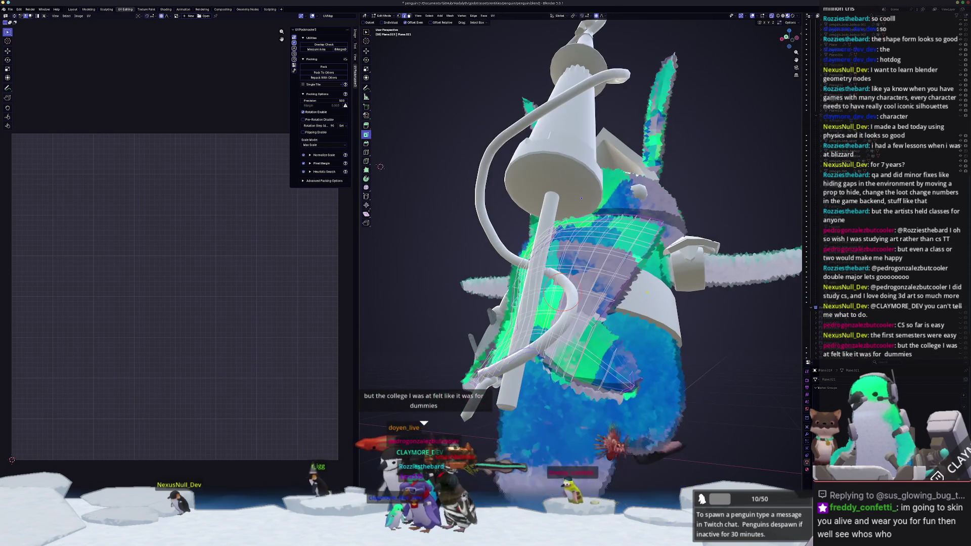
# Step: Mark the chosen cloak edges as seams, unwrap the cloak, and deselect the UV islands
pyautogui.rightClick(638, 401)
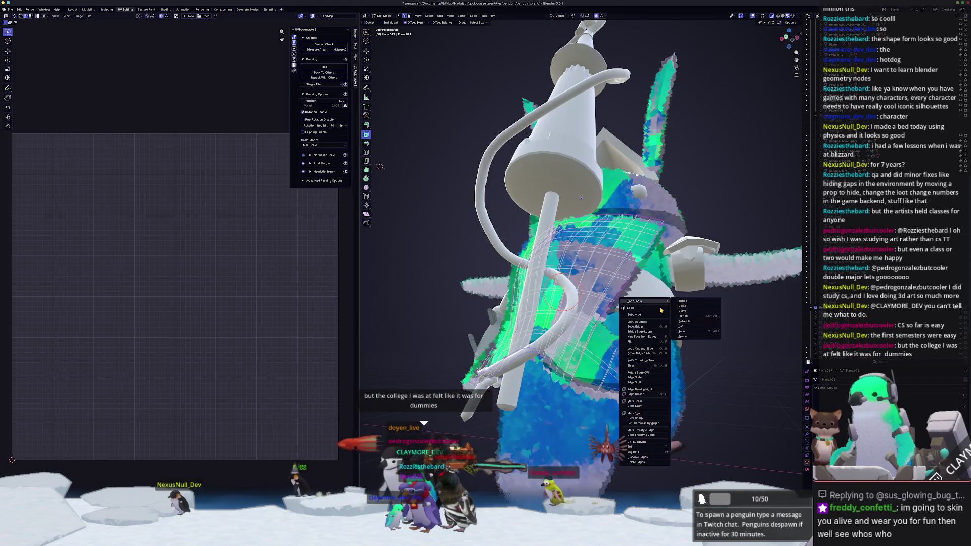
pyautogui.click(639, 401)
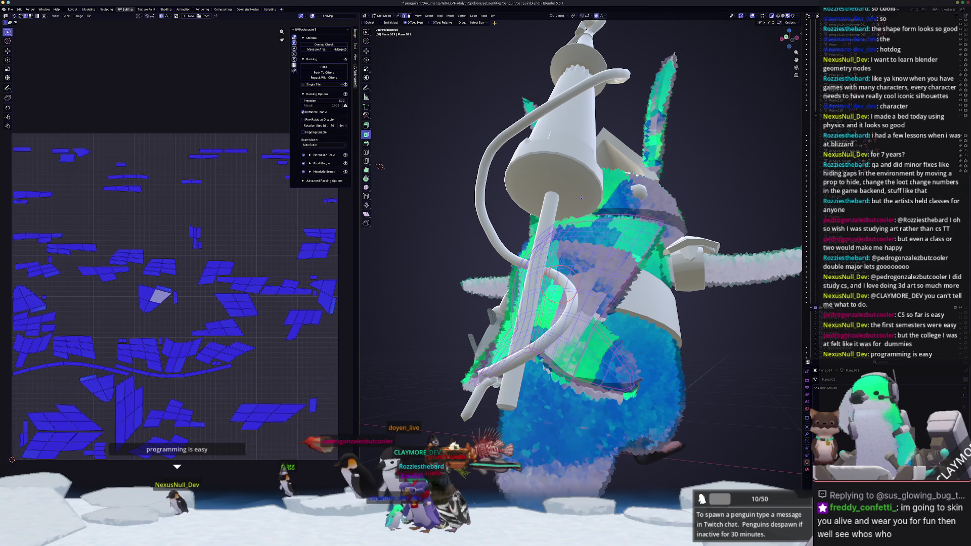
pyautogui.press('u')
pyautogui.click(220, 304)
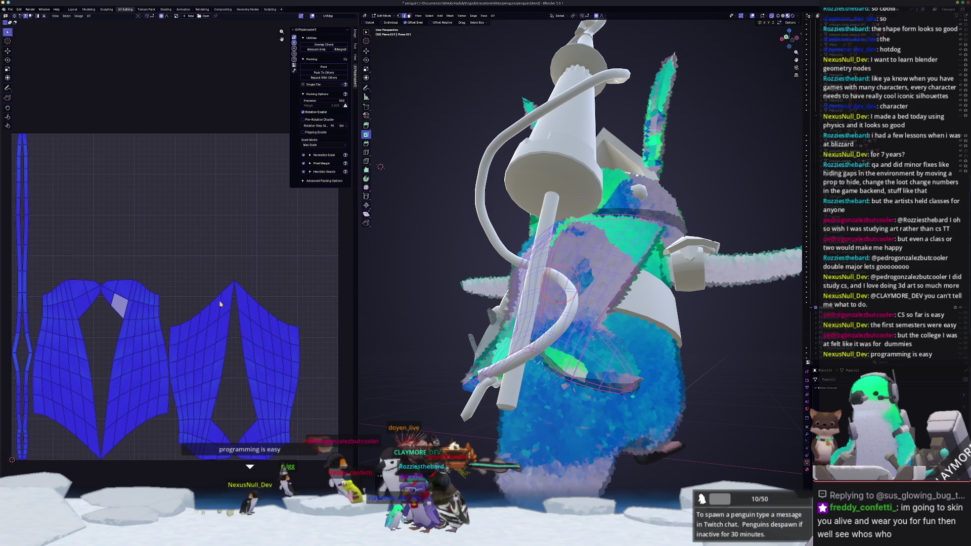
pyautogui.click(290, 283)
# Step: Switch to the helmet fin object in Edit Mode and select part of the upper fin
pyautogui.moveTo(581, 253)
pyautogui.mouseDown(button='middle')
pyautogui.moveTo(602, 263)
pyautogui.moveTo(582, 253)
pyautogui.moveTo(601, 263)
pyautogui.moveTo(591, 273)
pyautogui.moveTo(510, 152)
pyautogui.moveTo(634, 199)
pyautogui.moveTo(626, 244)
pyautogui.moveTo(608, 173)
pyautogui.mouseUp(button='middle')
pyautogui.press('Tab')
pyautogui.click(509, 150)
pyautogui.press('Tab')
pyautogui.scroll(4, 634, 200)
pyautogui.scroll(-5, 634, 199)
pyautogui.scroll(2, 608, 174)
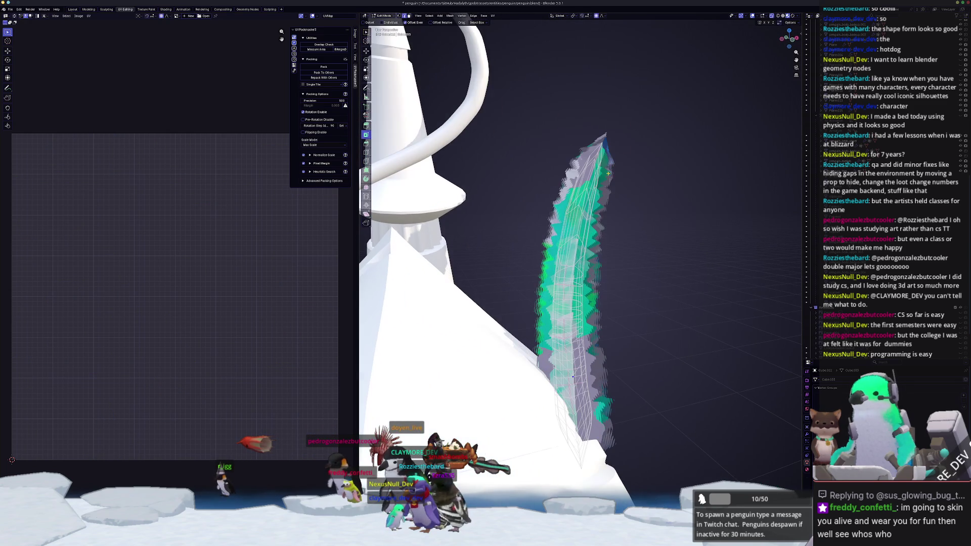
pyautogui.click(592, 177)
pyautogui.moveTo(625, 238); pyautogui.dragTo(386, 241, button='middle')
pyautogui.scroll(5, 458, 227)
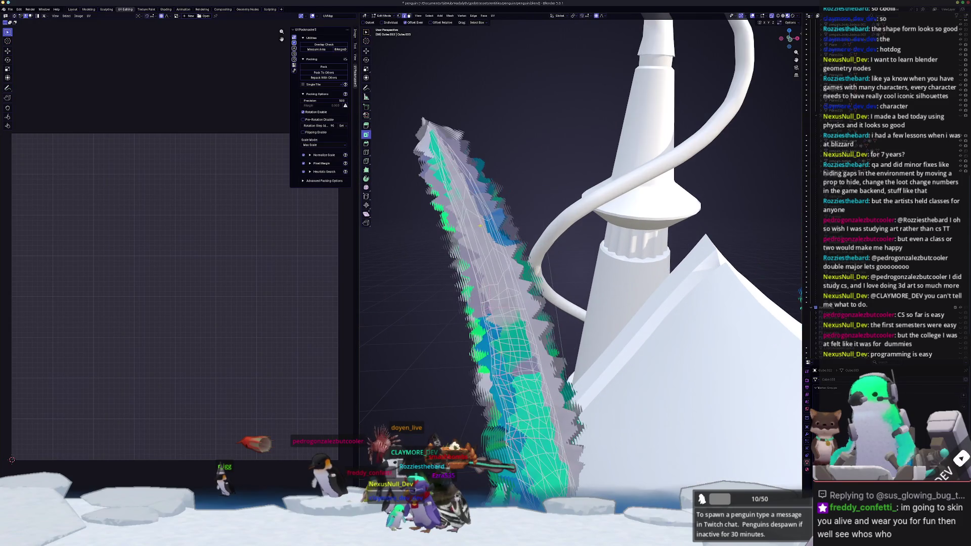
pyautogui.moveTo(458, 227); pyautogui.dragTo(475, 223, button='middle')
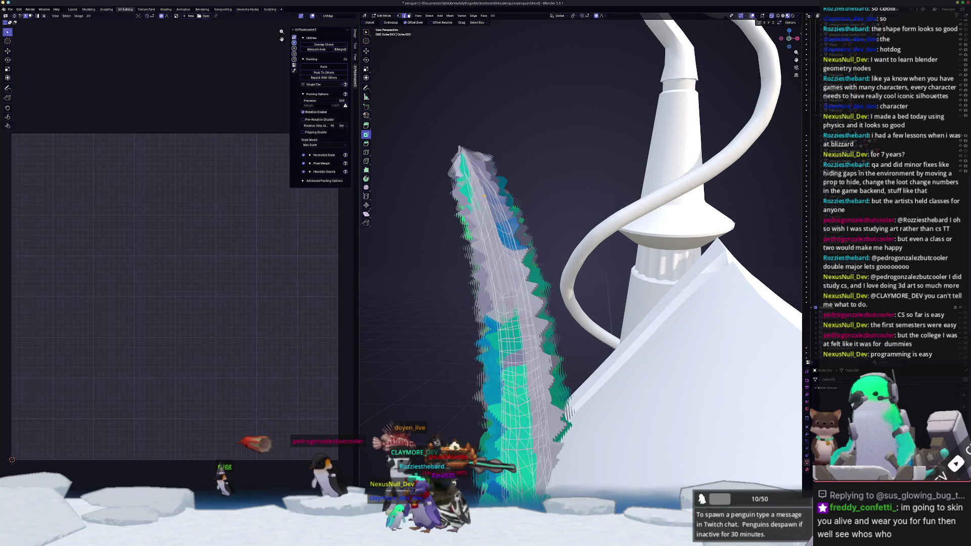
# Step: Select all the fin geometry and unwrap it with Minimum Stretch
pyautogui.press('KP_1')
pyautogui.scroll(3, 487, 228)
pyautogui.moveTo(488, 227); pyautogui.dragTo(499, 275, button='middle')
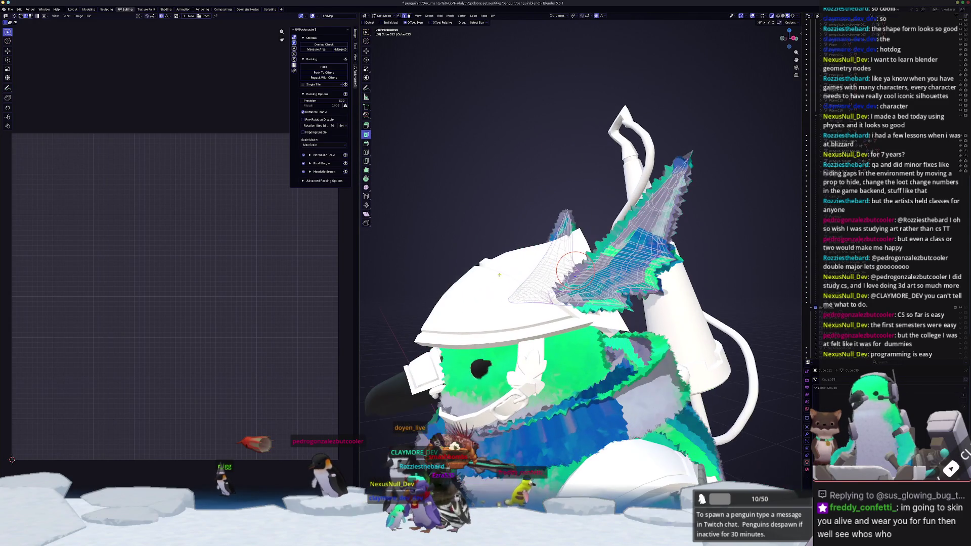
pyautogui.rightClick(499, 275)
pyautogui.press('Escape')
pyautogui.scroll(2, 479, 332)
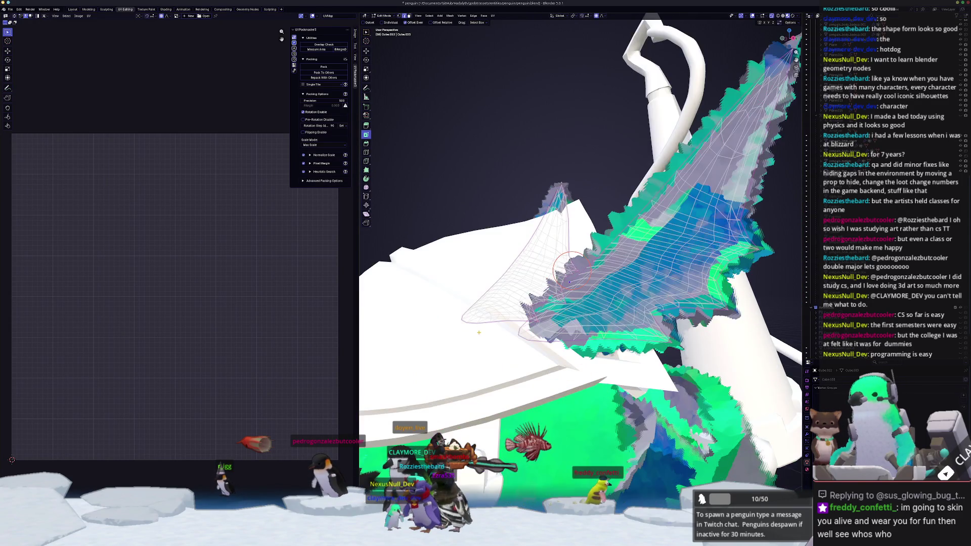
pyautogui.moveTo(478, 332)
pyautogui.mouseDown(button='middle')
pyautogui.moveTo(489, 343)
pyautogui.moveTo(524, 332)
pyautogui.mouseUp(button='middle')
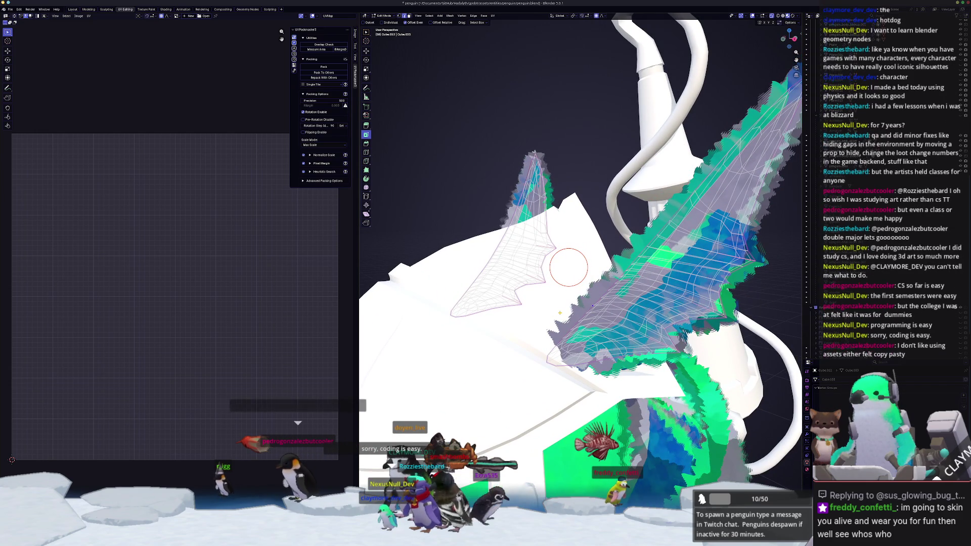
pyautogui.press('a')
pyautogui.scroll(-4, 559, 304)
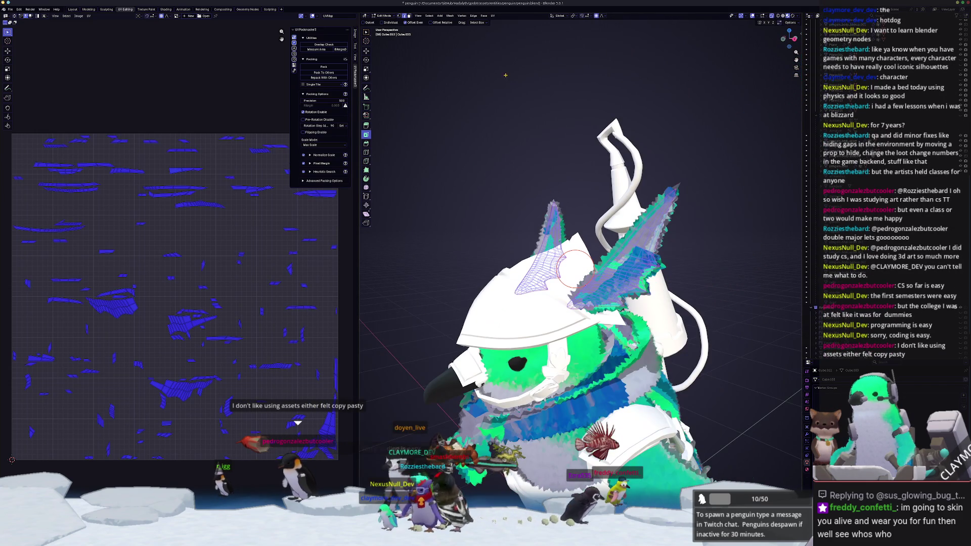
pyautogui.click(491, 17)
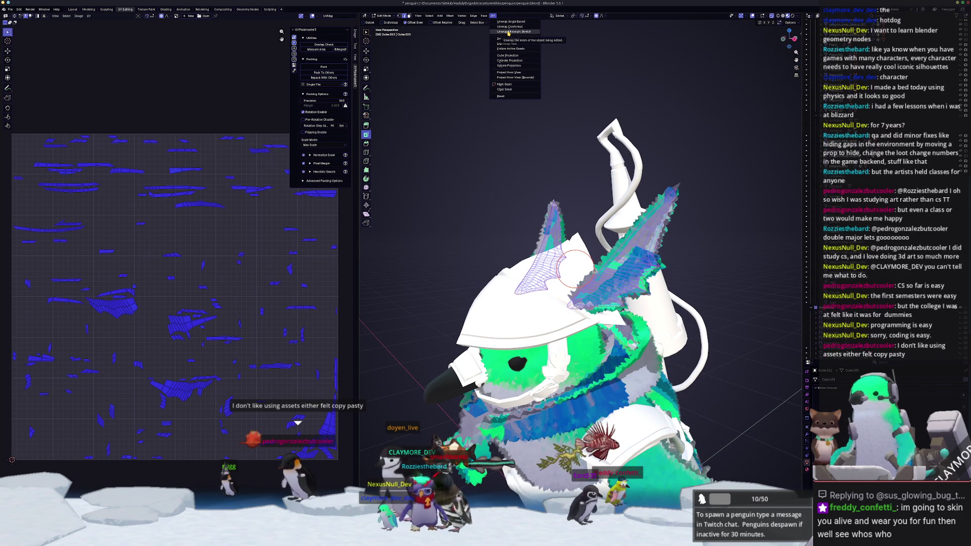
pyautogui.click(508, 31)
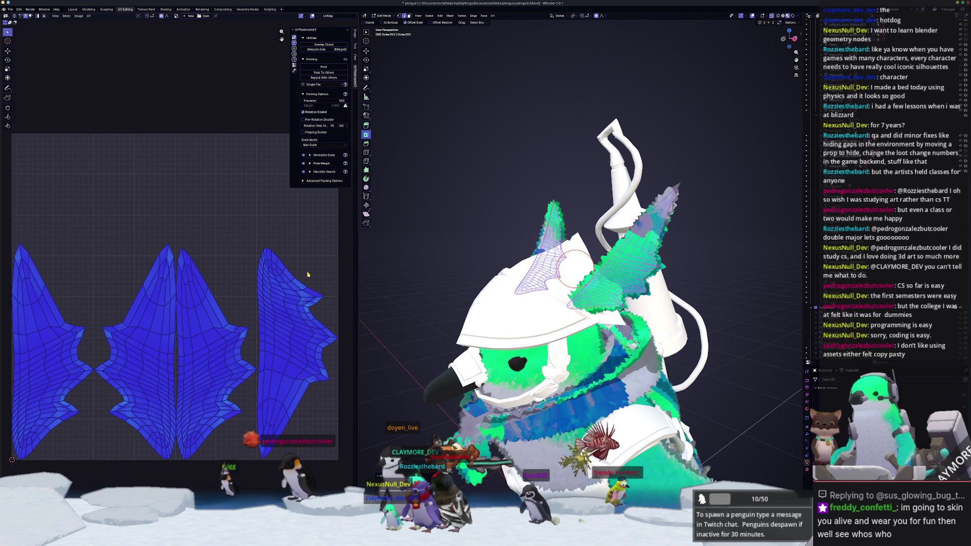
pyautogui.moveTo(632, 253); pyautogui.dragTo(756, 180, button='middle')
# Step: Select the chest object, enter Edit Mode, frame it and clear the mesh selection
pyautogui.press('Tab')
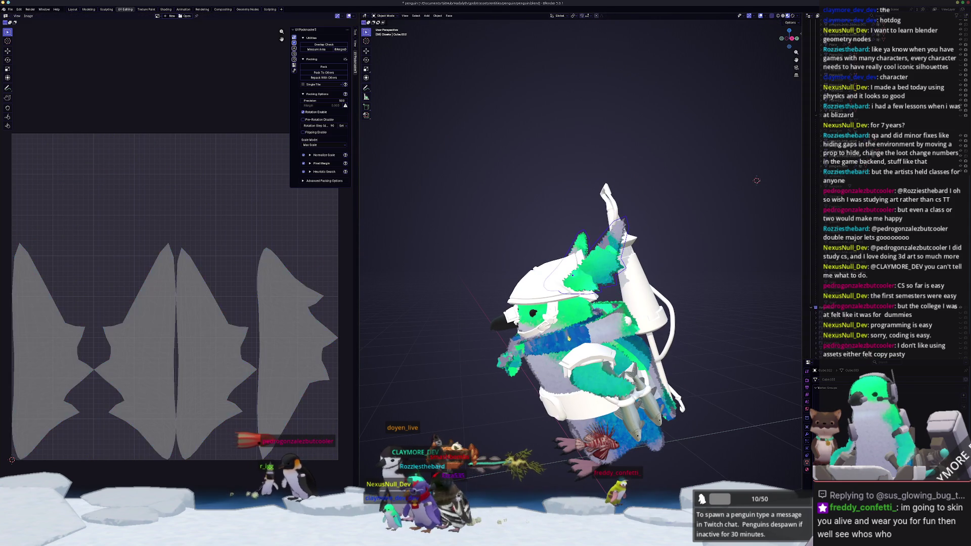
pyautogui.click(567, 333)
pyautogui.moveTo(566, 334)
pyautogui.mouseDown(button='middle')
pyautogui.moveTo(556, 228)
pyautogui.moveTo(589, 340)
pyautogui.mouseUp(button='middle')
pyautogui.click(523, 398)
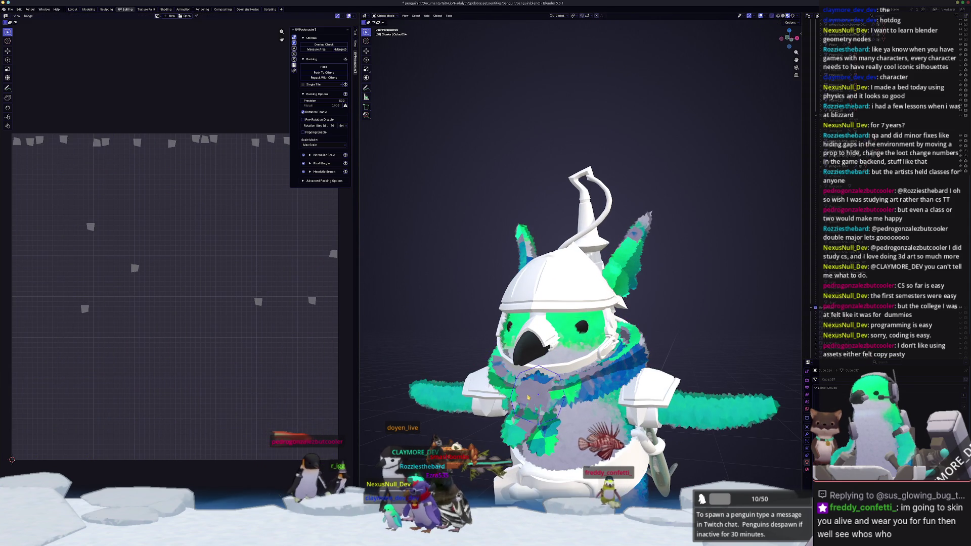
pyautogui.press('Tab')
pyautogui.press('KP_Decimal')
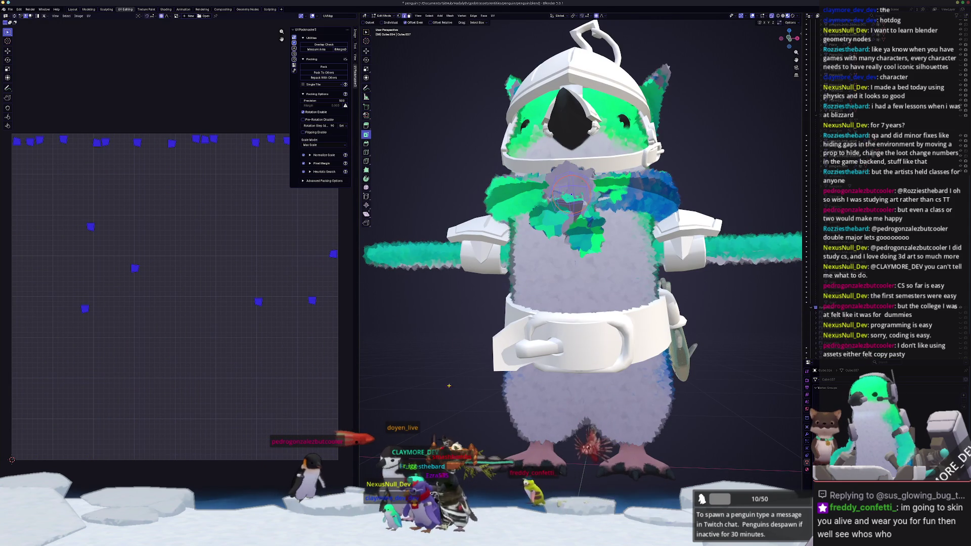
pyautogui.click(424, 194)
# Step: Select the connected fur faces on the chest, then return to Object Mode
pyautogui.scroll(3, 581, 252)
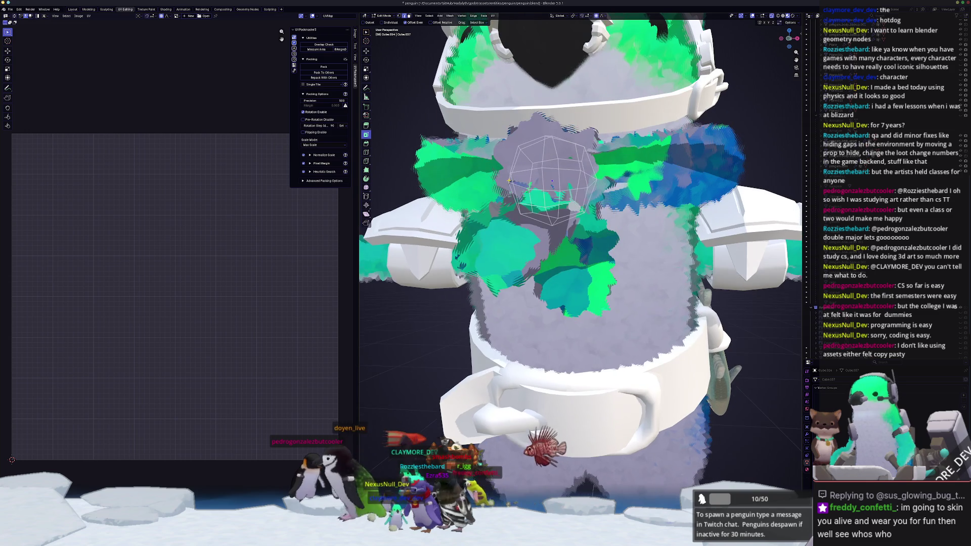
pyautogui.rightClick(544, 180)
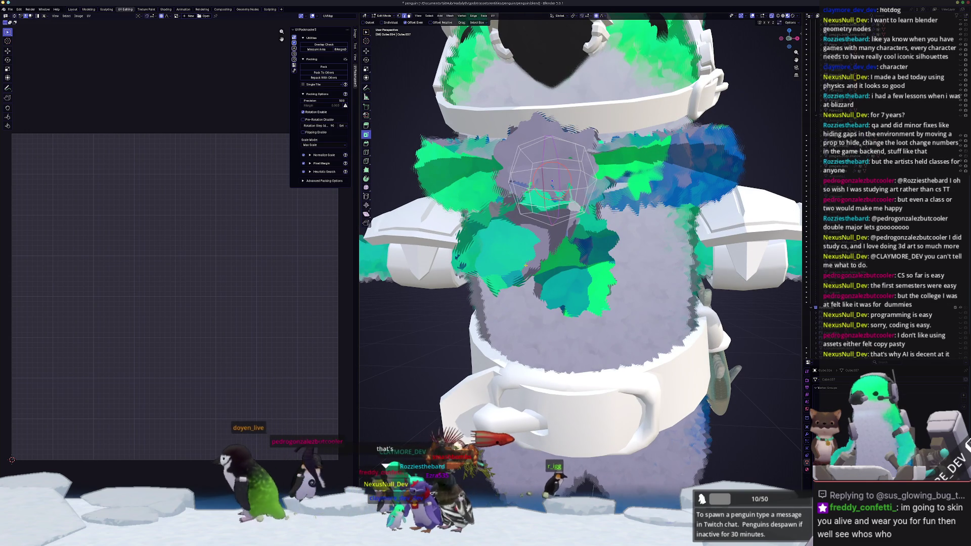
pyautogui.moveTo(545, 212); pyautogui.dragTo(554, 232, button='middle')
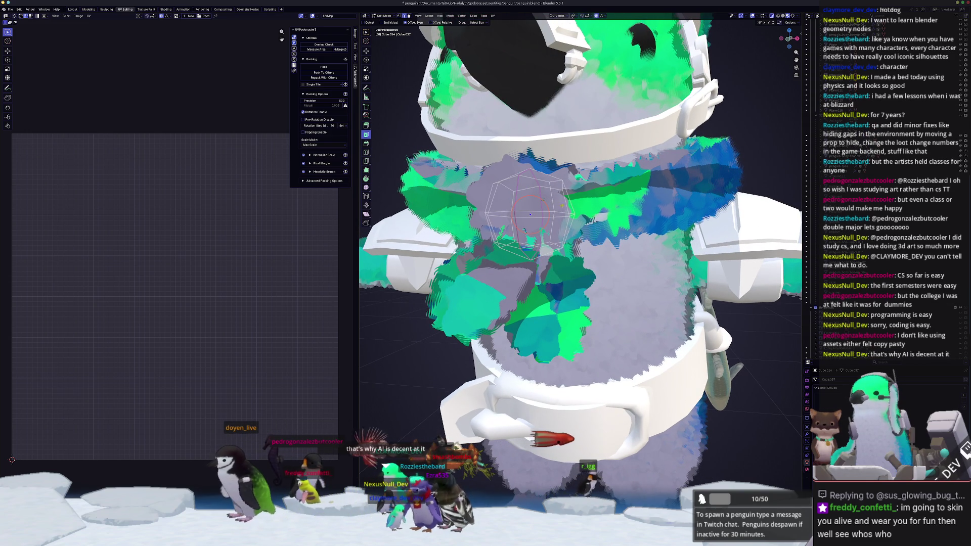
pyautogui.rightClick(552, 230)
pyautogui.moveTo(552, 230)
pyautogui.mouseDown(button='middle')
pyautogui.moveTo(560, 226)
pyautogui.moveTo(486, 301)
pyautogui.mouseUp(button='middle')
pyautogui.press('l')
pyautogui.press('Tab')
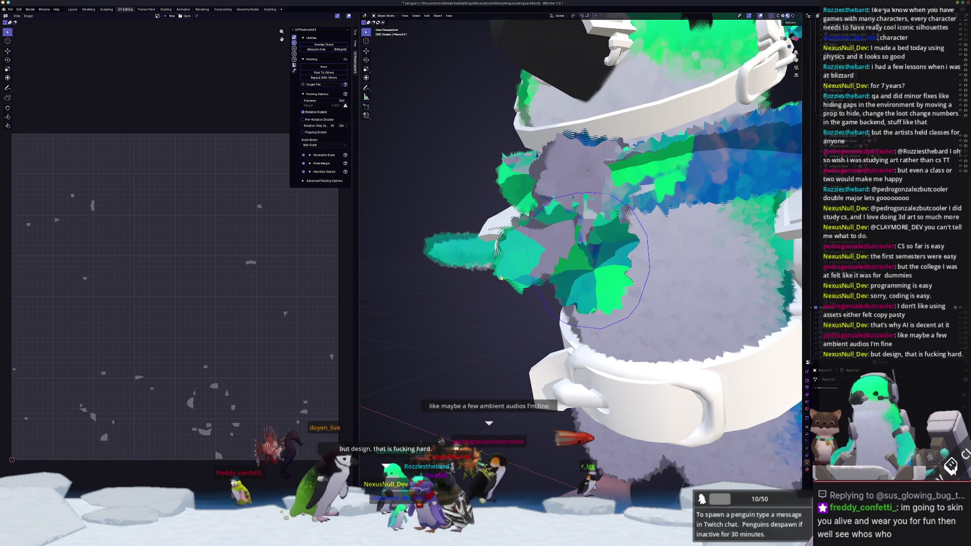
# Step: Select the scarf knot on the chest and open it in Edit Mode
pyautogui.click(586, 257)
pyautogui.moveTo(568, 282); pyautogui.dragTo(531, 282, button='middle')
pyautogui.press('Tab')
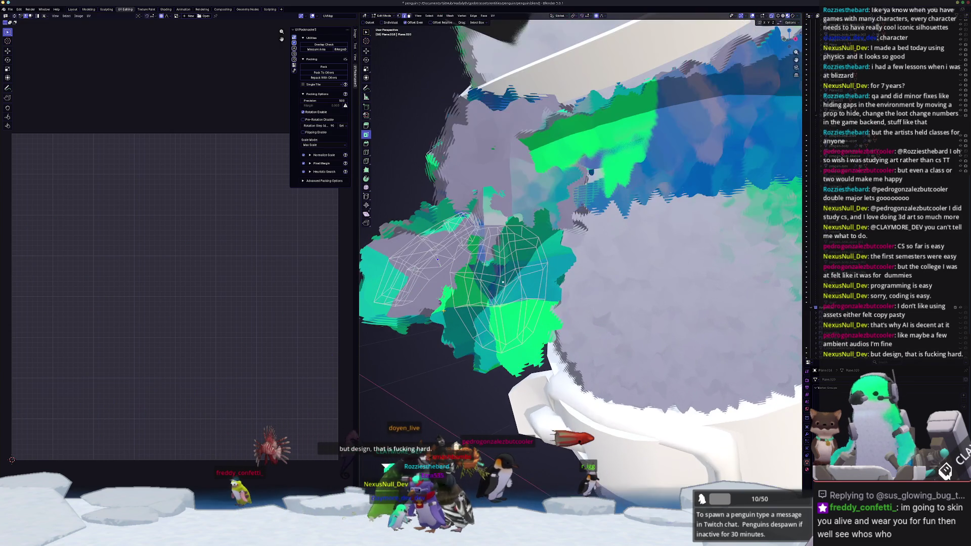
pyautogui.moveTo(443, 309)
pyautogui.mouseDown(button='middle')
pyautogui.moveTo(562, 247)
pyautogui.moveTo(607, 260)
pyautogui.moveTo(566, 273)
pyautogui.moveTo(597, 294)
pyautogui.moveTo(540, 139)
pyautogui.moveTo(543, 197)
pyautogui.mouseUp(button='middle')
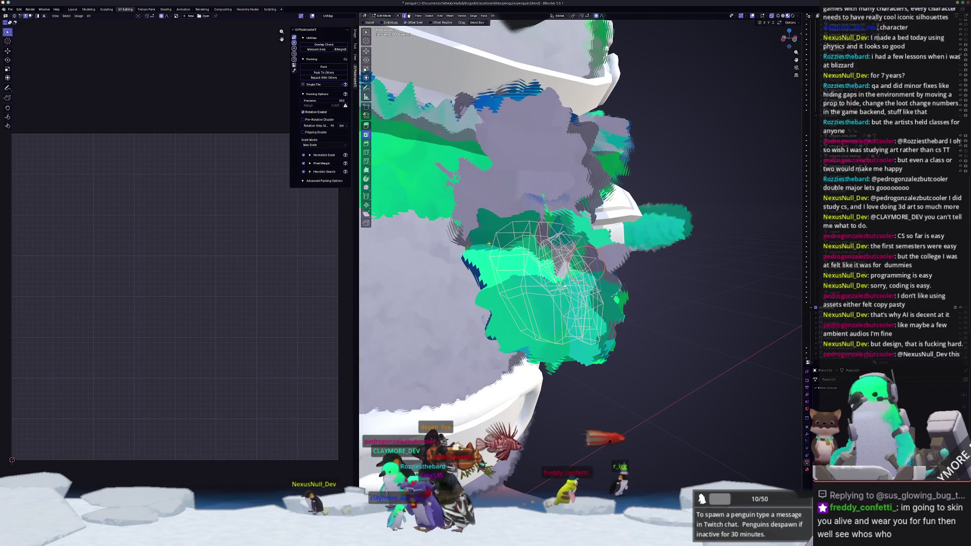
pyautogui.moveTo(502, 244)
pyautogui.mouseDown(button='middle')
pyautogui.moveTo(498, 313)
pyautogui.moveTo(551, 320)
pyautogui.mouseUp(button='middle')
pyautogui.moveTo(597, 281); pyautogui.dragTo(603, 282, button='middle')
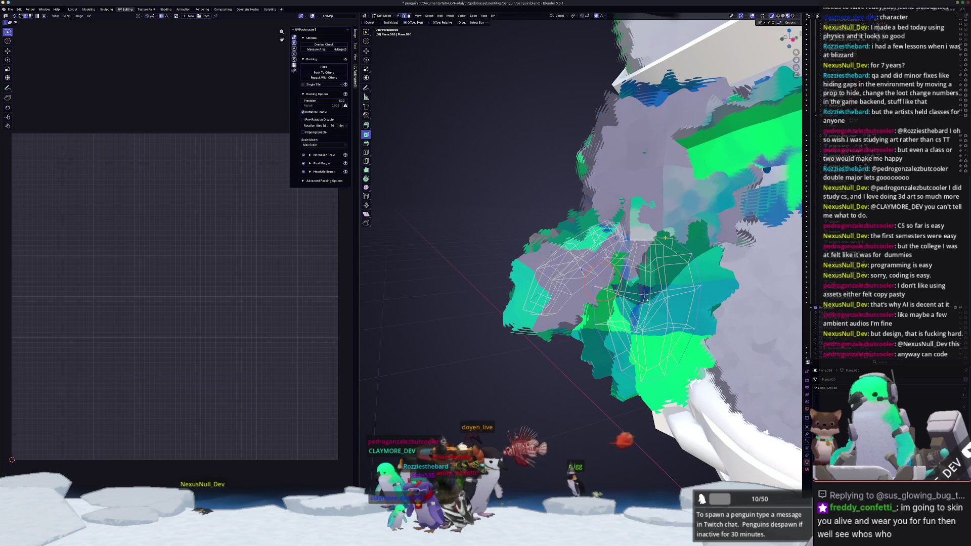
pyautogui.moveTo(663, 238); pyautogui.dragTo(631, 264, button='middle')
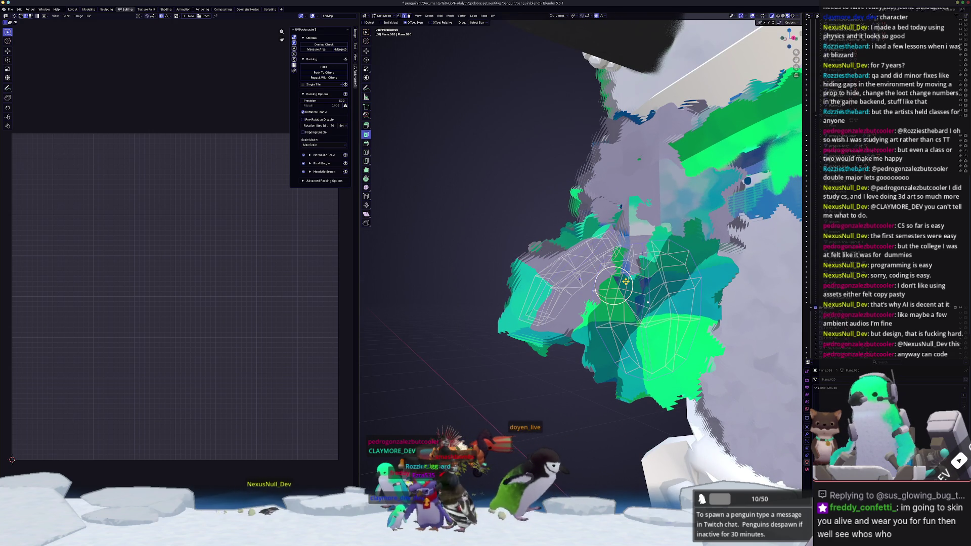
# Step: Mark the chosen scarf knot edges as UV seams
pyautogui.press('KP_1')
pyautogui.moveTo(599, 277); pyautogui.dragTo(583, 279, button='middle')
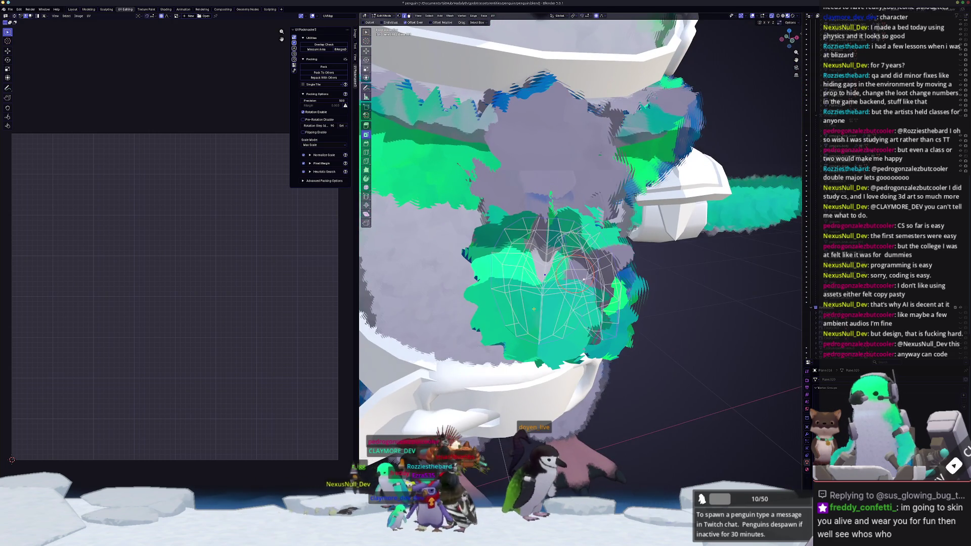
pyautogui.press('KP_1')
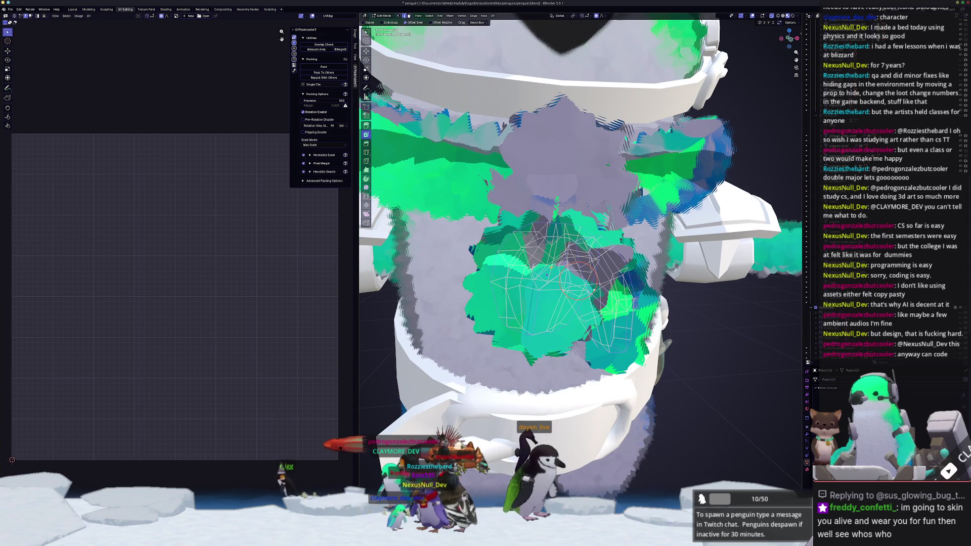
pyautogui.moveTo(525, 273); pyautogui.dragTo(549, 273, button='middle')
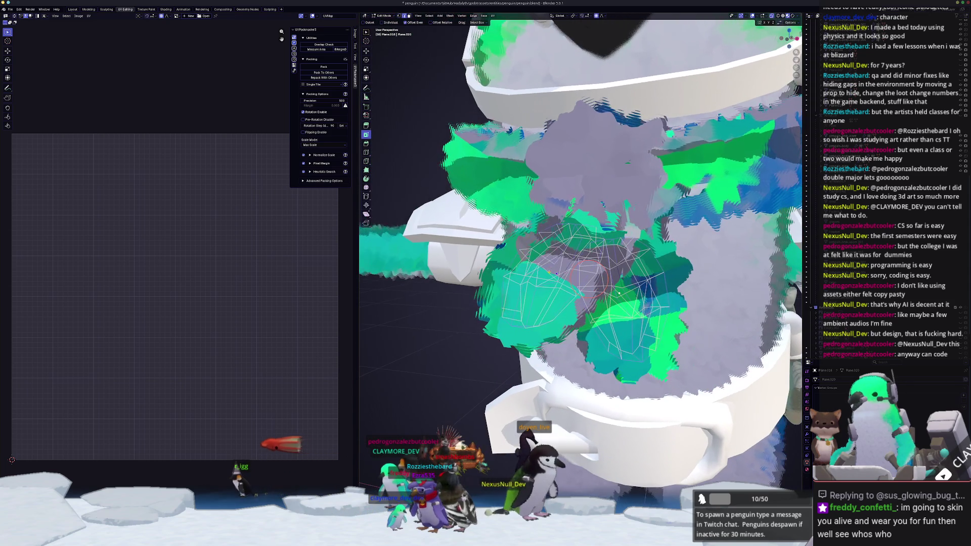
pyautogui.hotkey('ctrl', 'e')
pyautogui.click(549, 274)
pyautogui.press('KP_1')
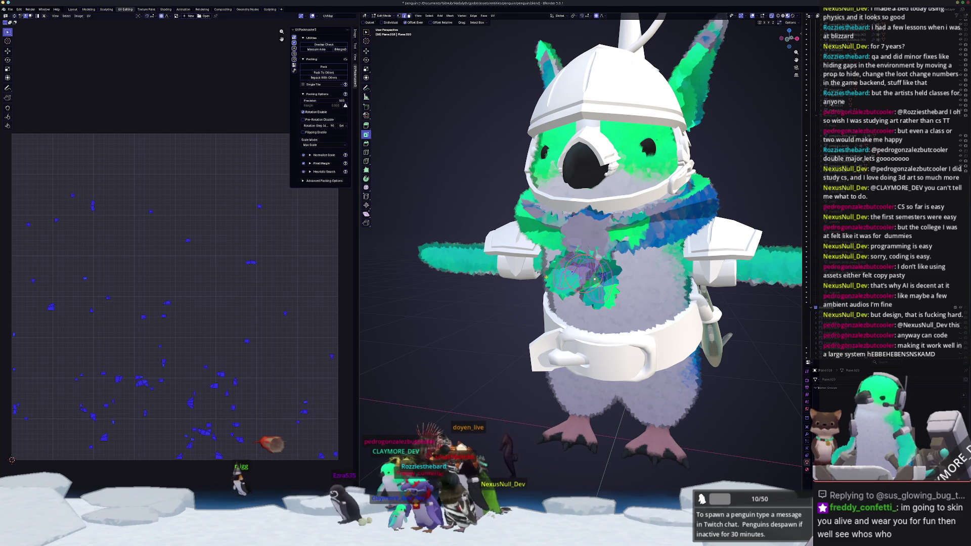
# Step: Unwrap the piece with Minimum Stretch and pack its islands with UVPackmaster
pyautogui.click(493, 16)
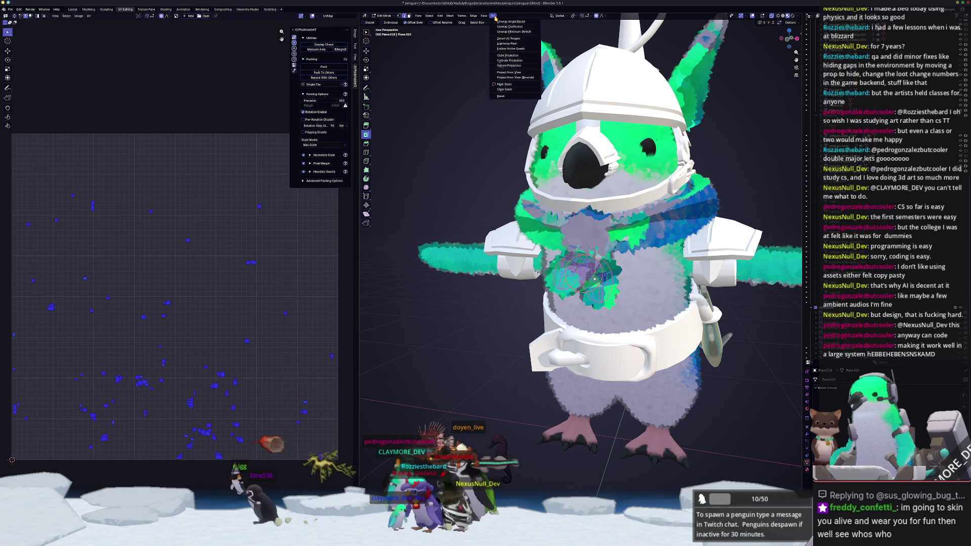
pyautogui.press('s')
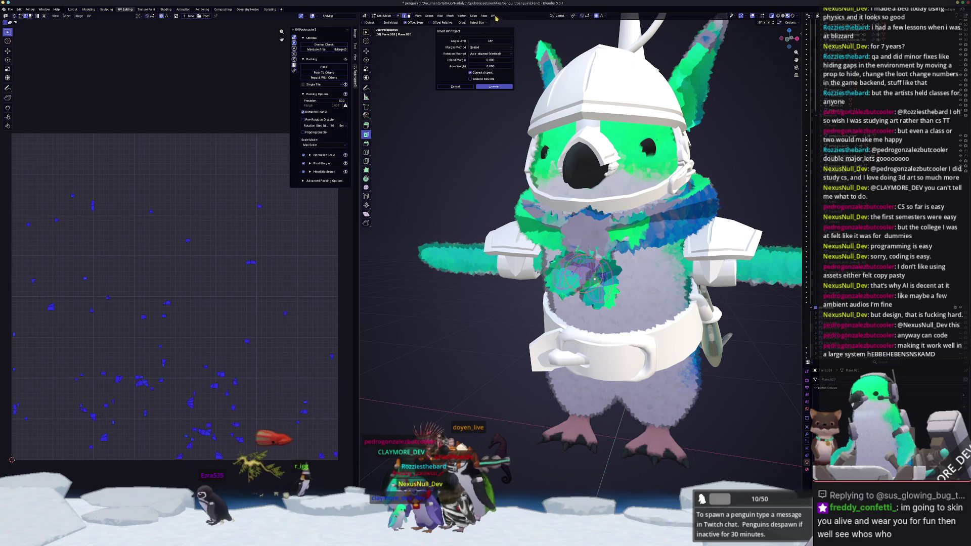
pyautogui.click(493, 16)
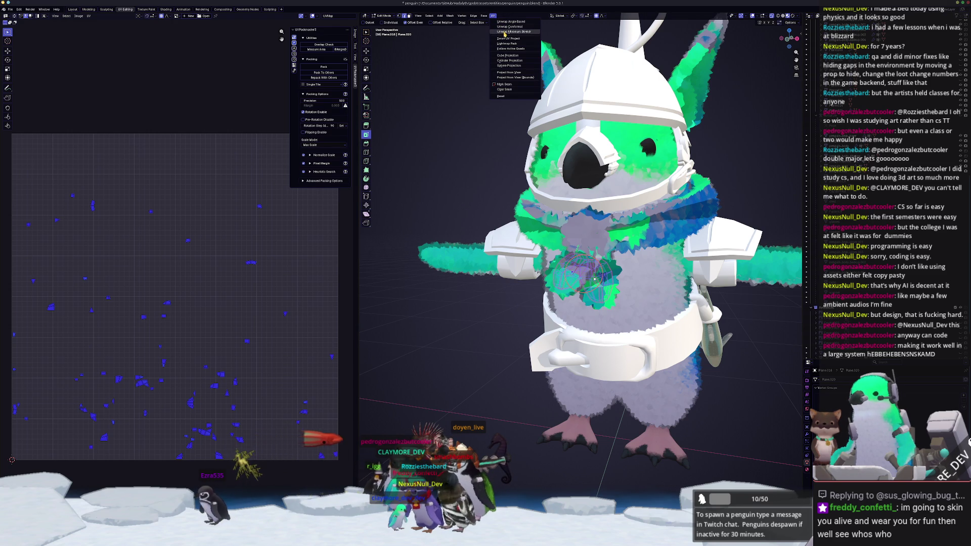
pyautogui.click(504, 32)
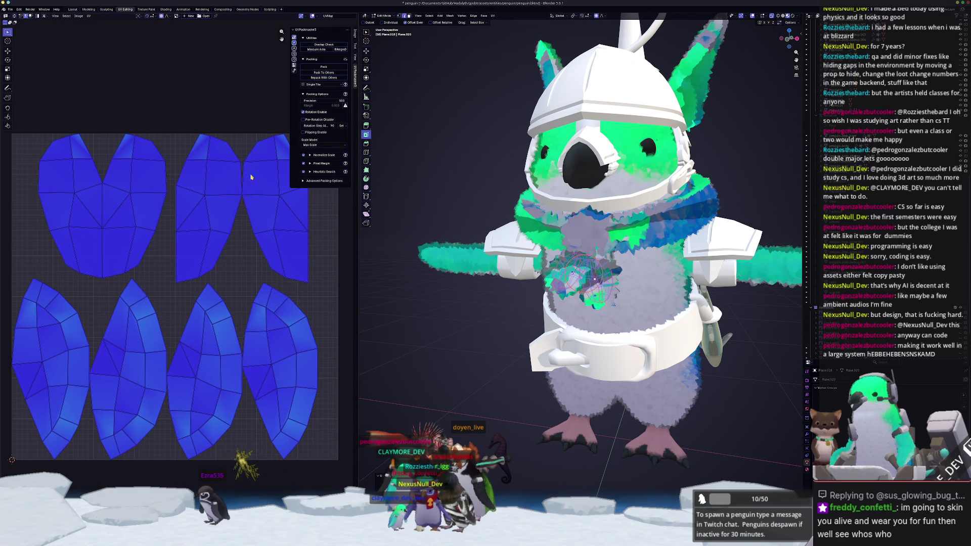
pyautogui.click(331, 66)
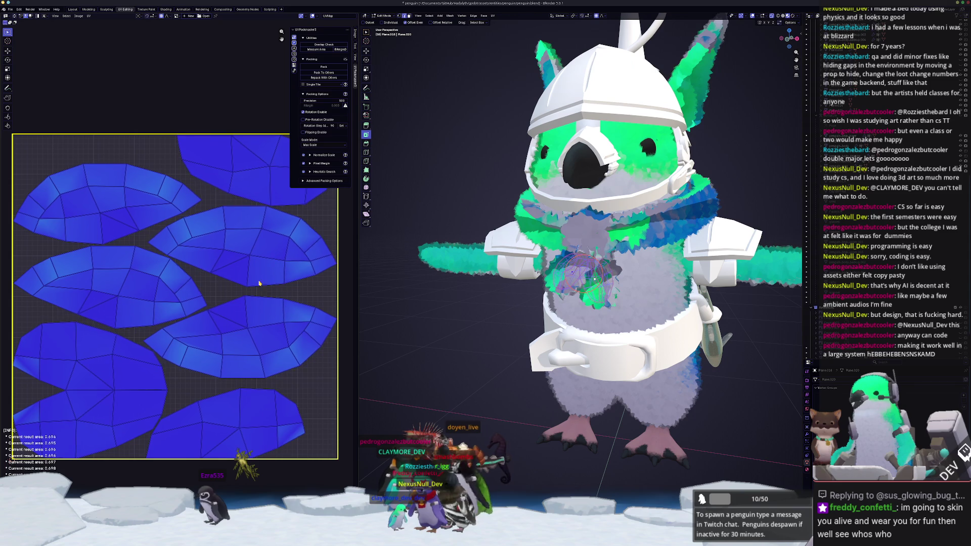
# Step: Mark the chosen chest fur edges as a UV seam, then select the fur plane piece
pyautogui.click(591, 244)
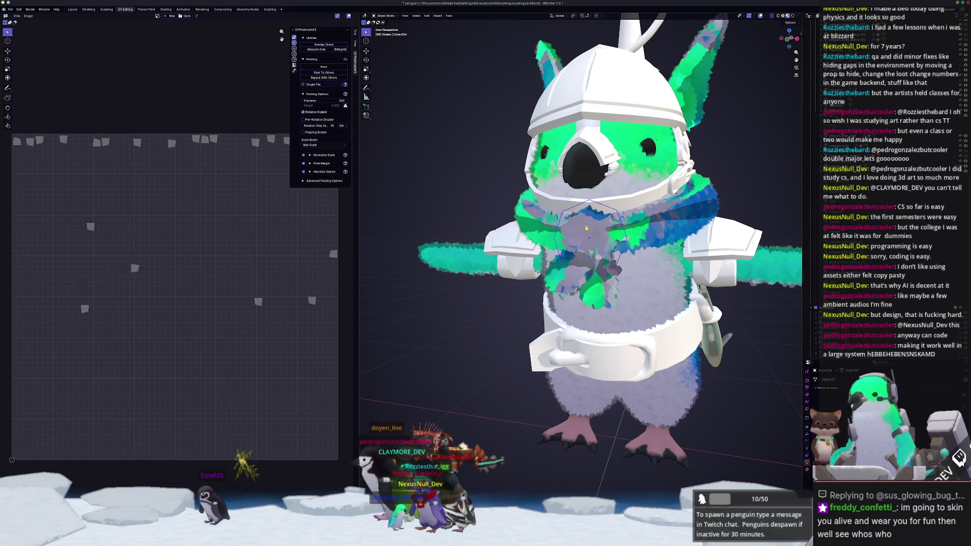
pyautogui.scroll(2, 591, 245)
pyautogui.press('Tab')
pyautogui.press('KP_Decimal')
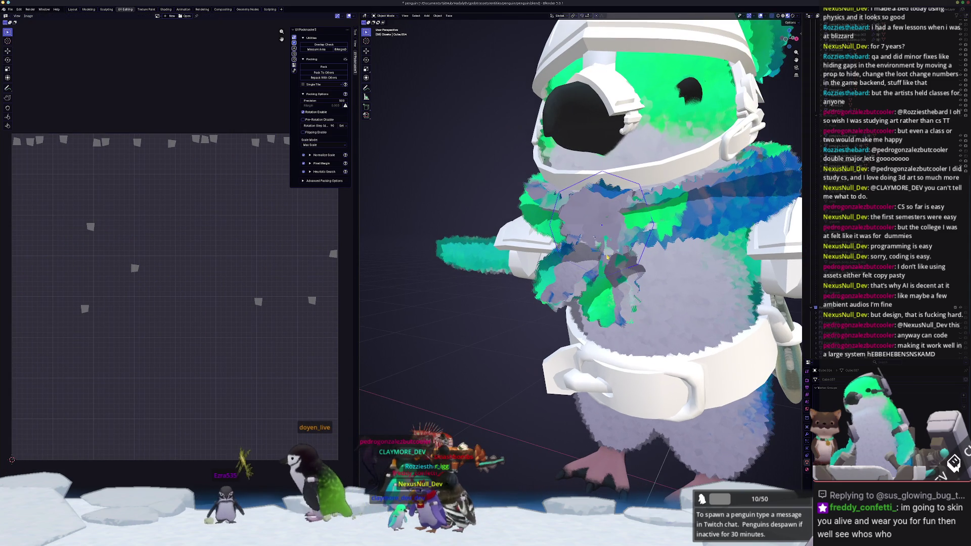
pyautogui.press('Tab')
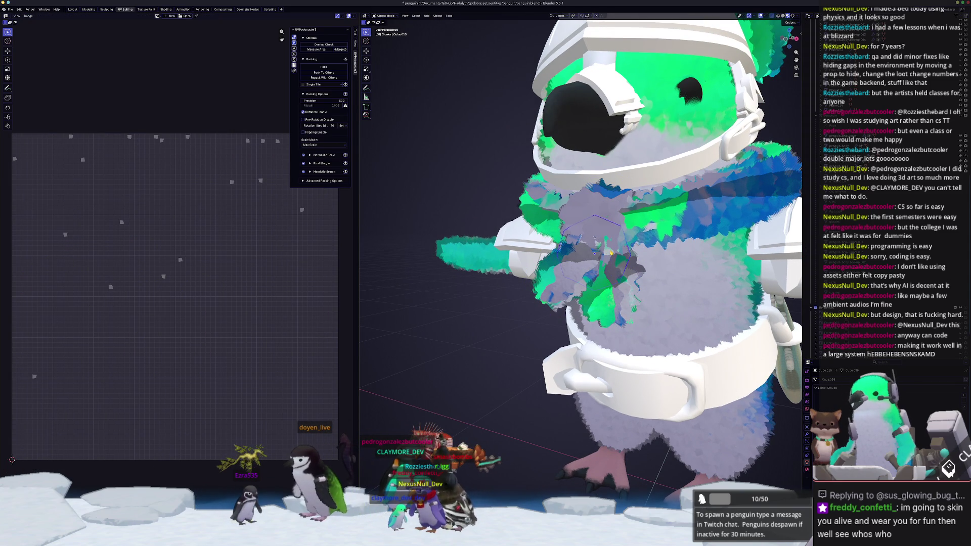
pyautogui.moveTo(611, 250); pyautogui.dragTo(472, 333, button='middle')
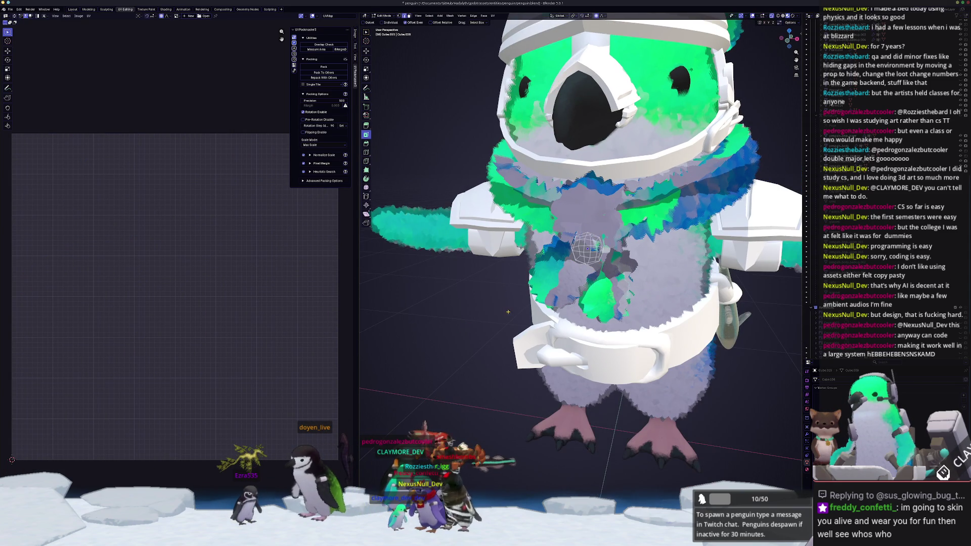
pyautogui.scroll(3, 590, 223)
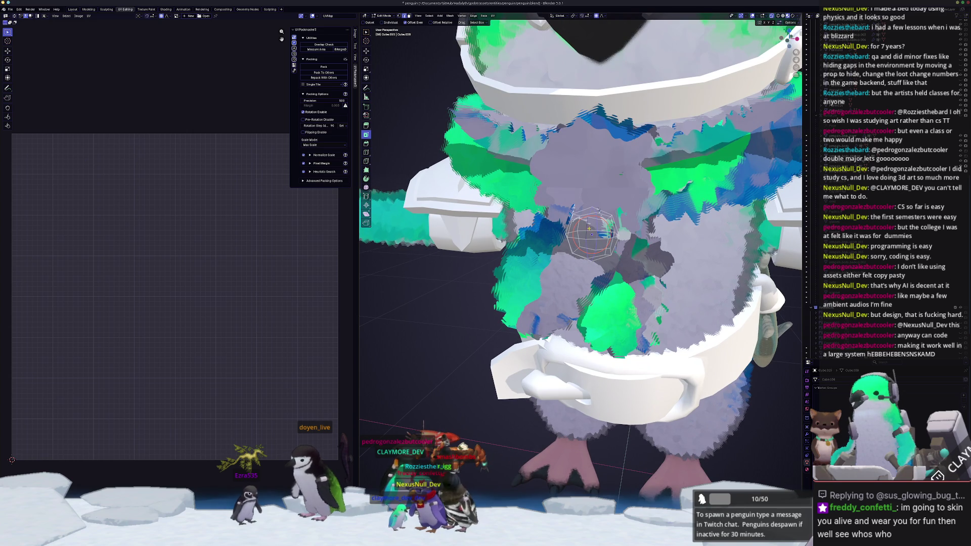
pyautogui.hotkey('ctrl', 'e')
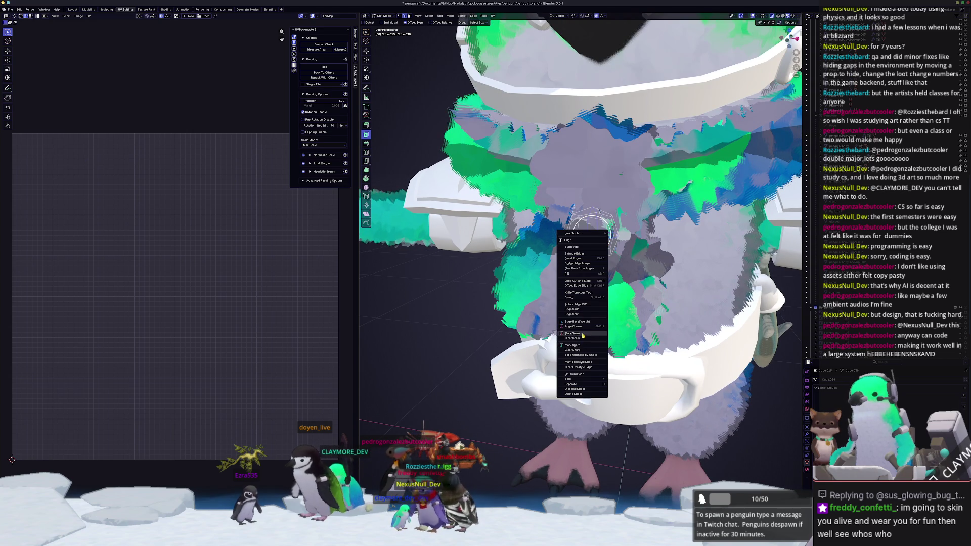
pyautogui.click(583, 334)
pyautogui.press('Tab')
pyautogui.click(602, 149)
pyautogui.scroll(-3, 602, 150)
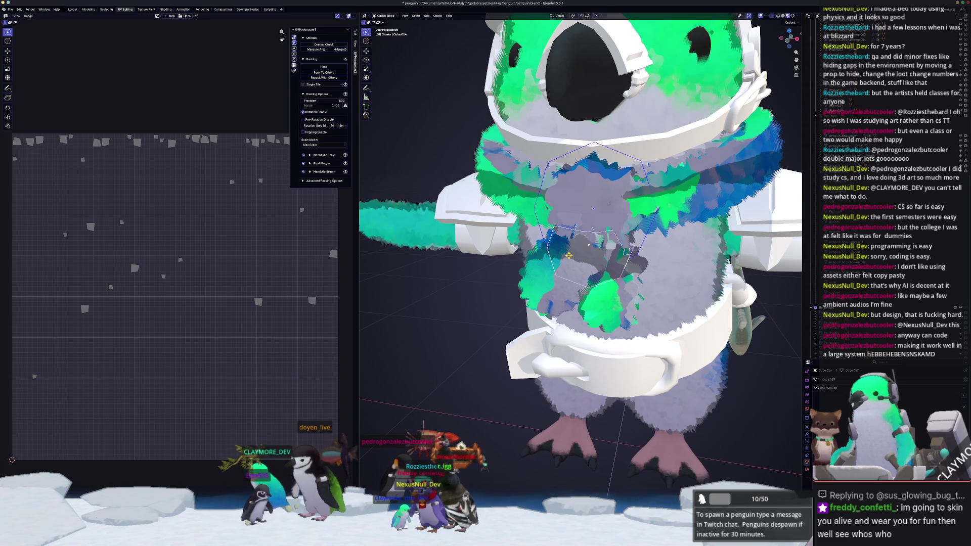
# Step: Unwrap the first selected cloak pieces with Minimum Stretch
pyautogui.scroll(-2, 677, 195)
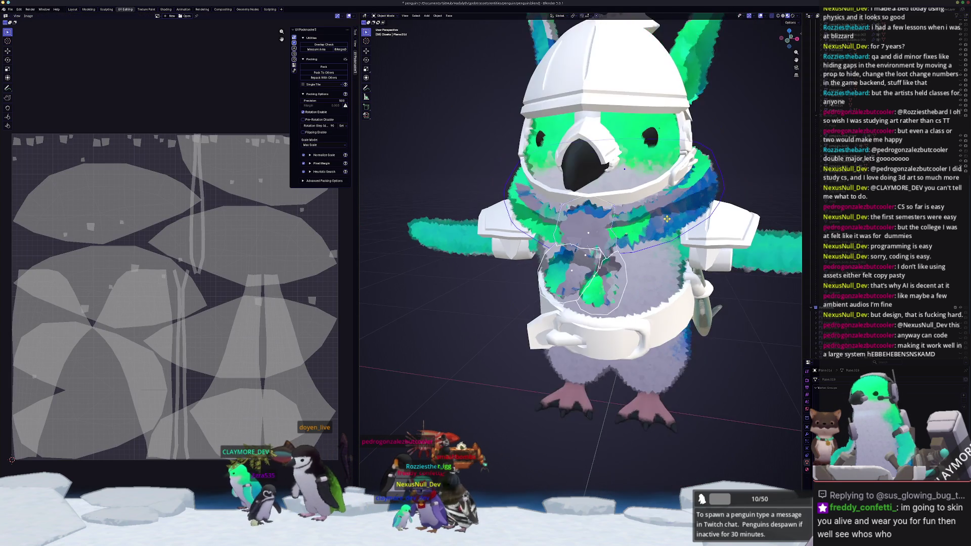
pyautogui.moveTo(677, 195)
pyautogui.mouseDown(button='middle')
pyautogui.moveTo(637, 241)
pyautogui.moveTo(556, 151)
pyautogui.mouseUp(button='middle')
pyautogui.press('a')
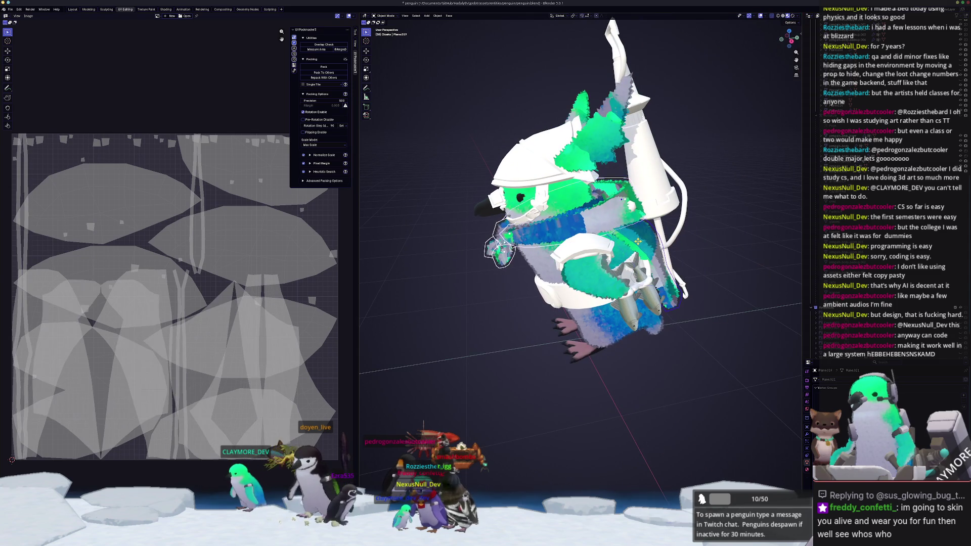
pyautogui.press('Tab')
pyautogui.scroll(2, 556, 151)
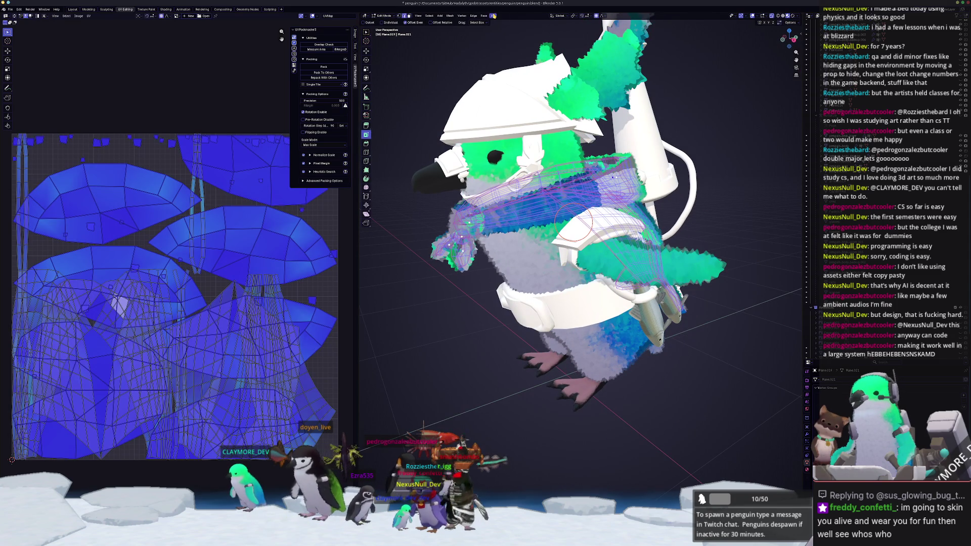
pyautogui.click(494, 15)
pyautogui.click(510, 32)
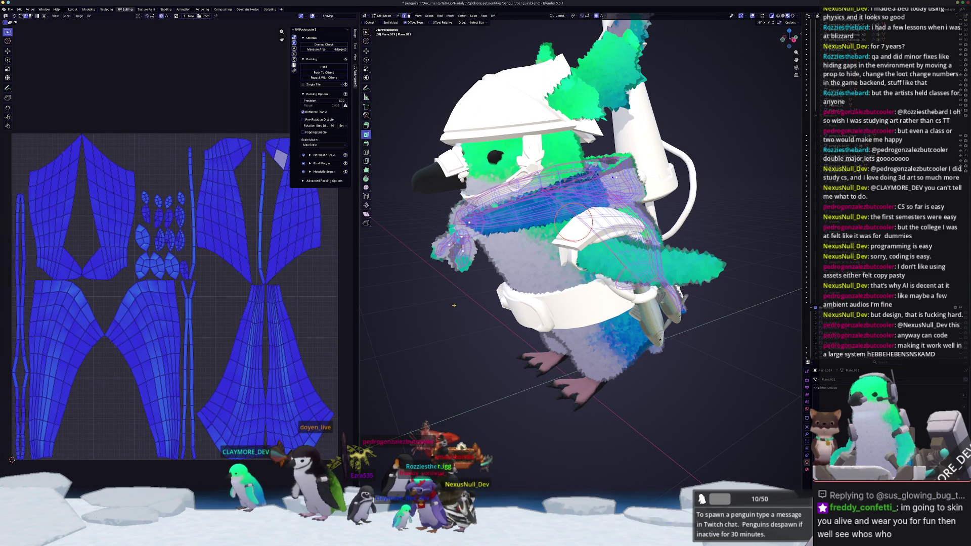
pyautogui.press('Tab')
# Step: Add Plane.019 and re-unwrap all cloak faces together with Minimum Stretch
pyautogui.click(603, 94)
pyautogui.scroll(-2, 596, 150)
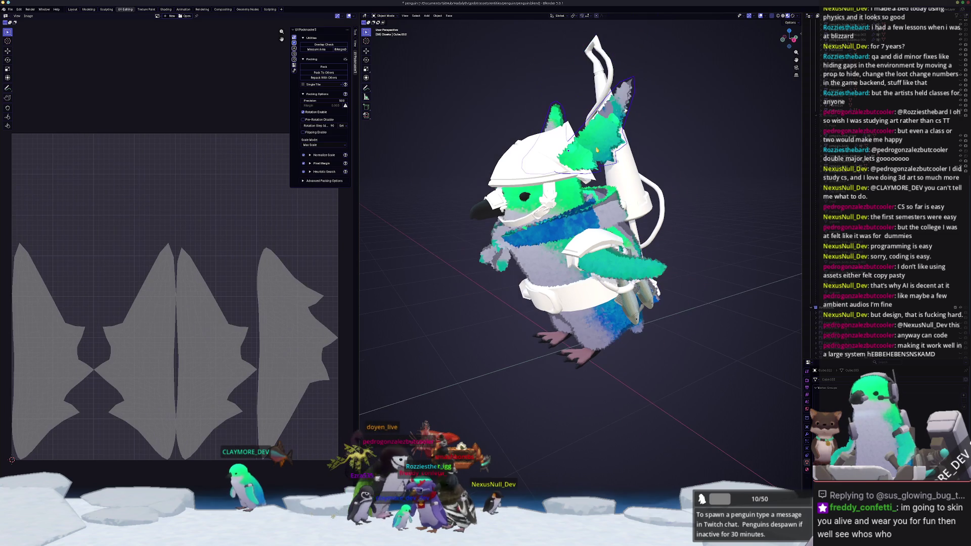
pyautogui.click(447, 281)
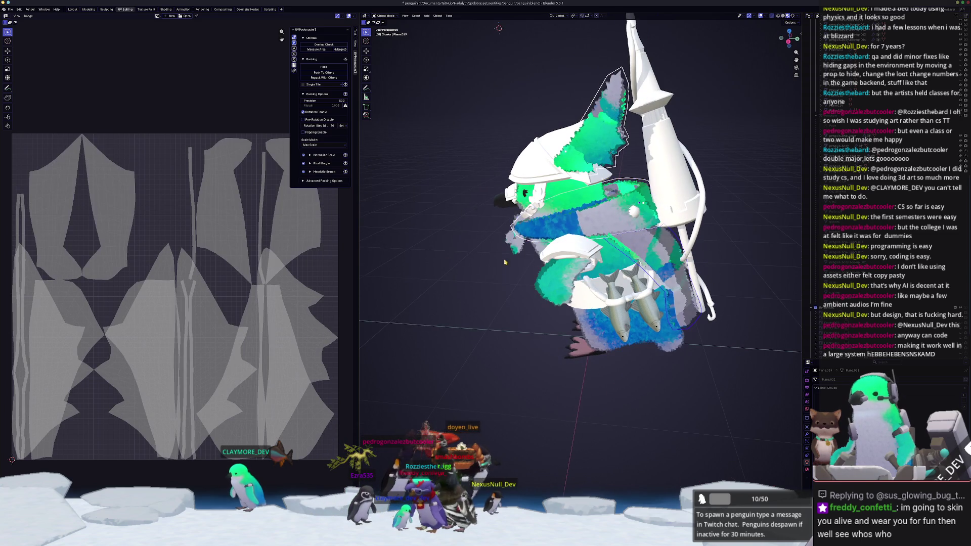
pyautogui.scroll(3, 447, 281)
pyautogui.moveTo(447, 280); pyautogui.dragTo(485, 278, button='middle')
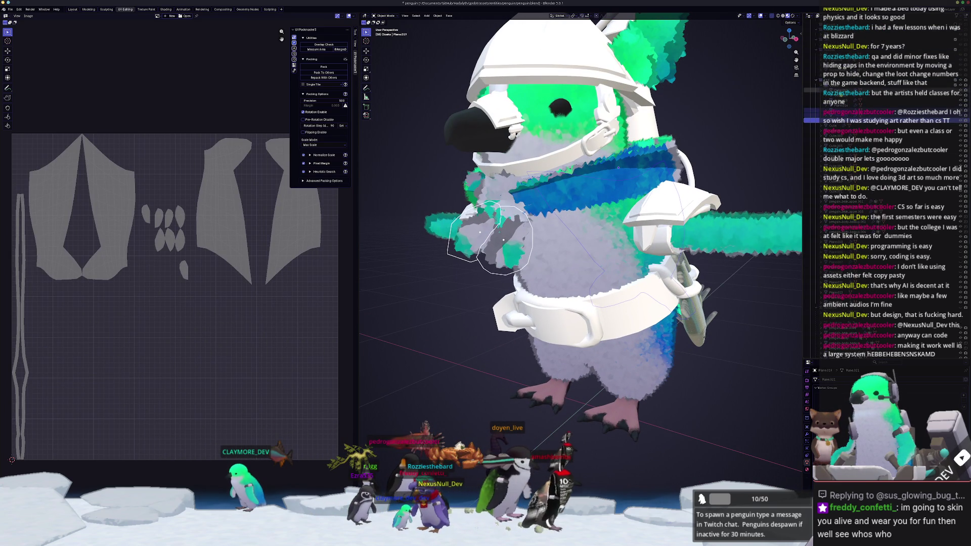
pyautogui.press('Tab')
pyautogui.press('a')
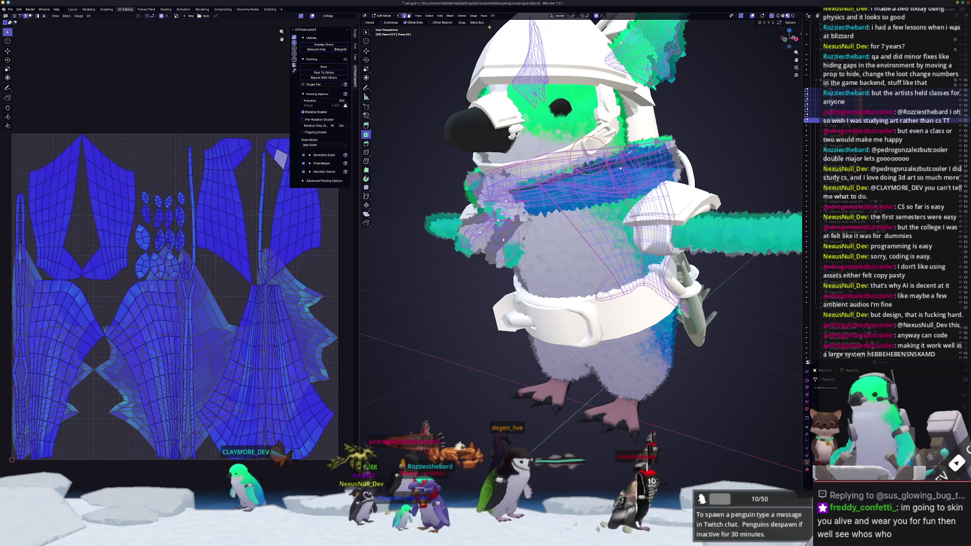
pyautogui.click(493, 16)
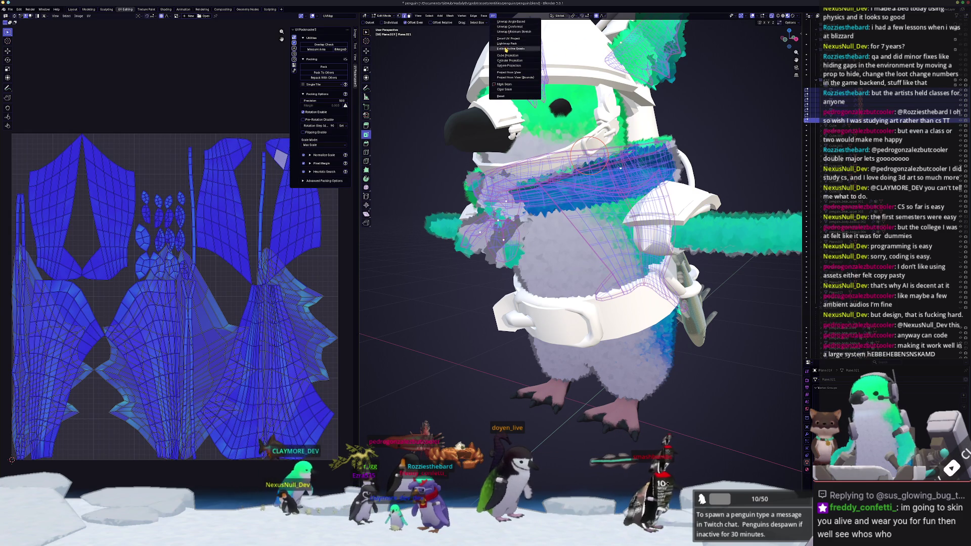
pyautogui.click(509, 32)
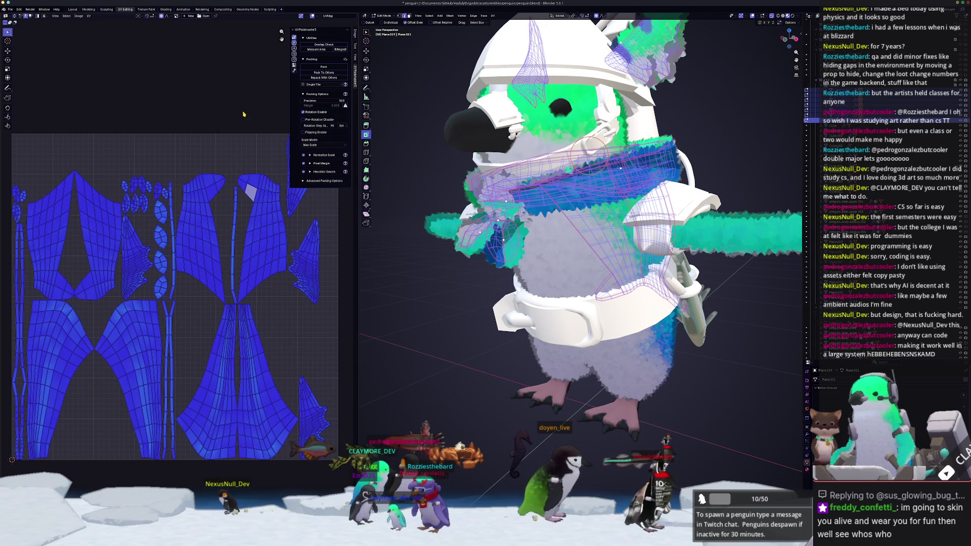
# Step: Pack the cloak islands tightly with UVPackmaster and return to Object Mode
pyautogui.click(323, 66)
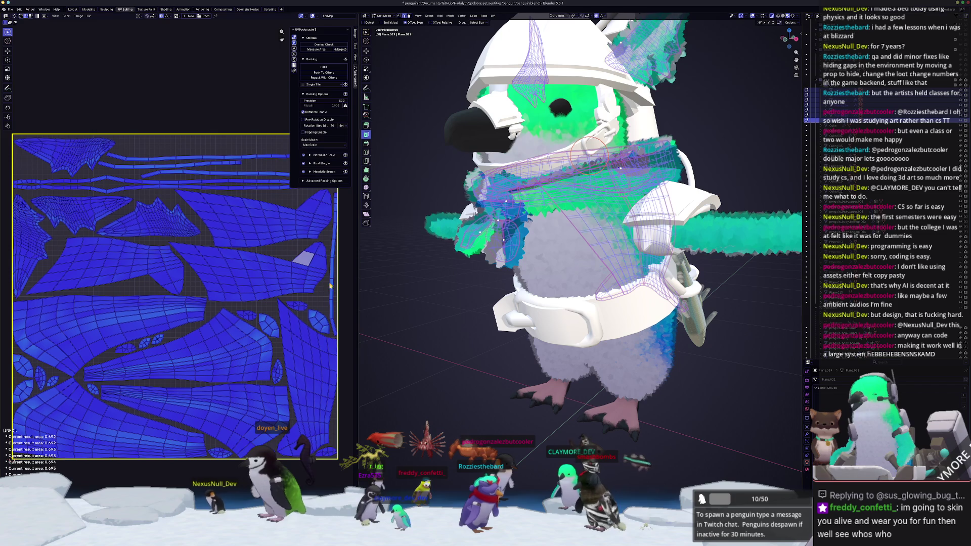
pyautogui.press('Tab')
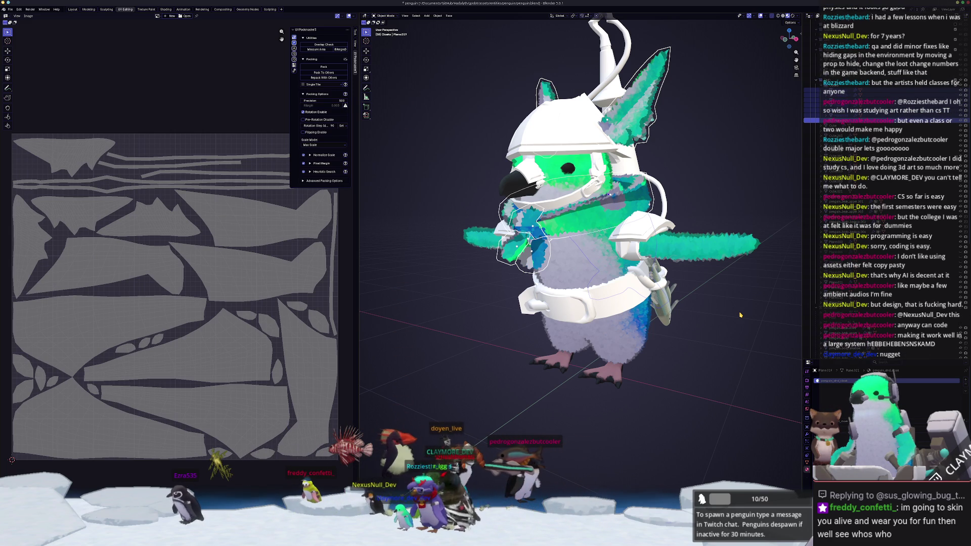
# Step: Inspect the packed cloak UVs in Edit Mode, then return to Object Mode
pyautogui.press('Tab')
pyautogui.scroll(-3, 708, 288)
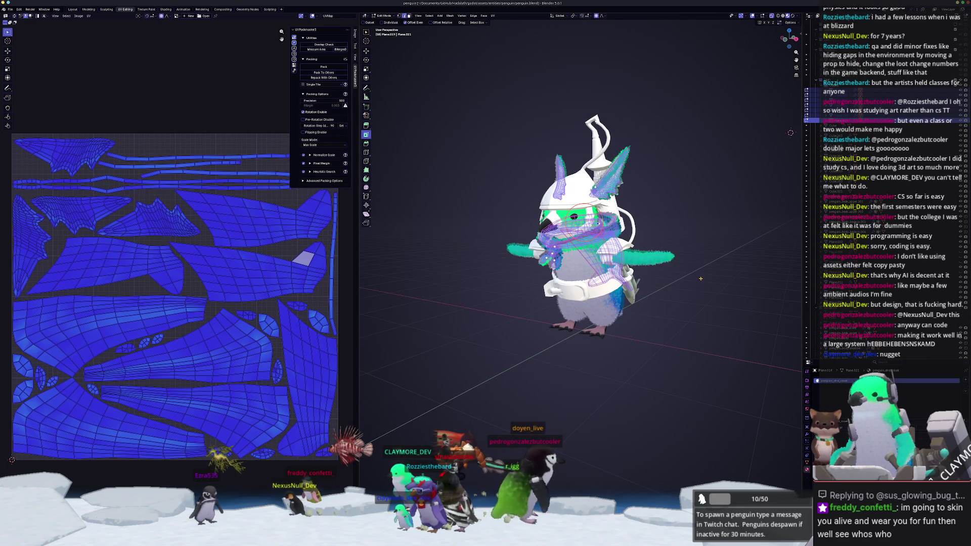
pyautogui.scroll(2, 700, 278)
pyautogui.press('Tab')
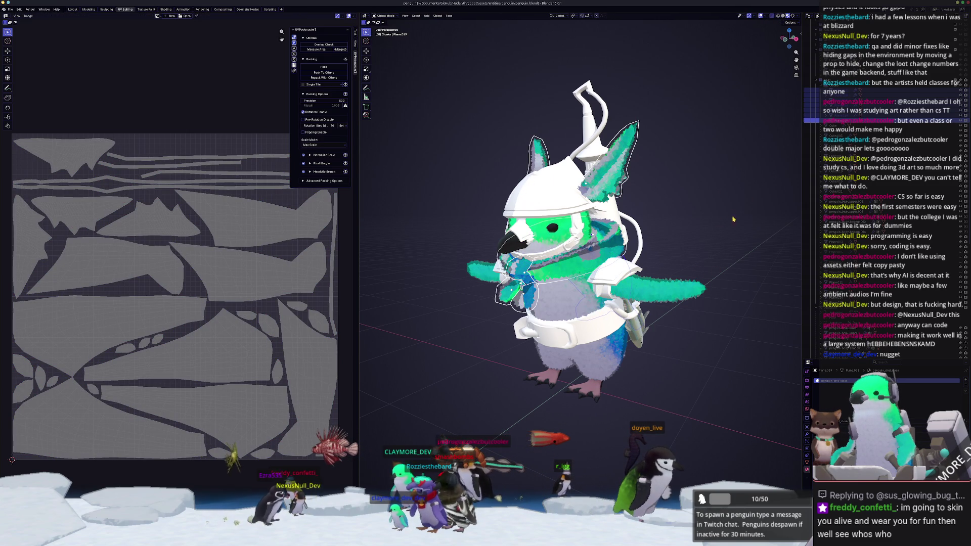
# Step: Rename the joined cloak object to penguin_cloaks and filter the outliner by 'penguin_cloaks'
pyautogui.hotkey('ctrl', 'z')
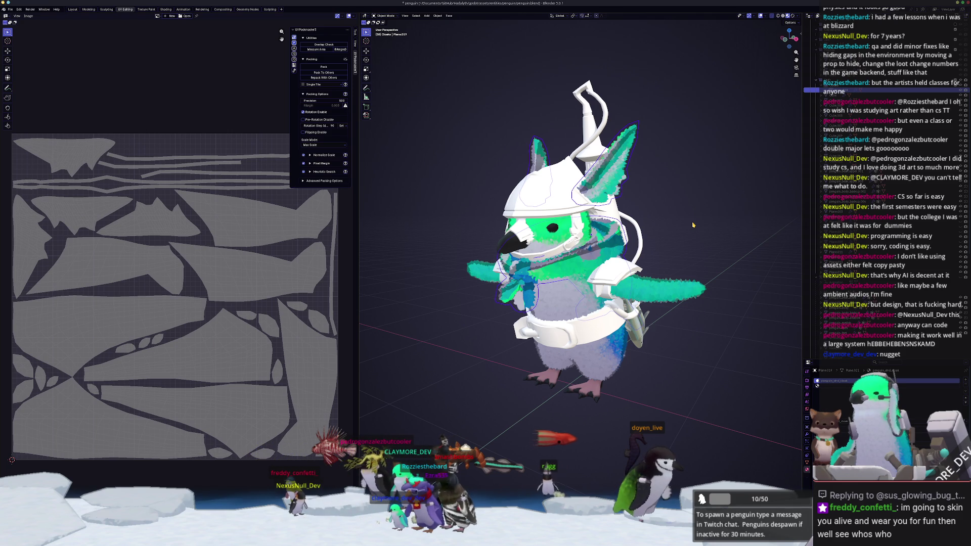
pyautogui.press('F2')
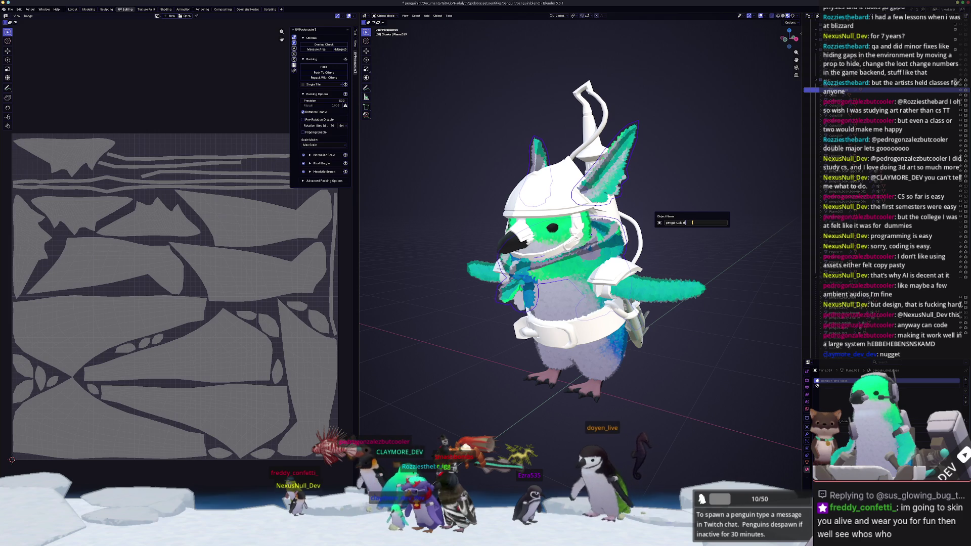
pyautogui.press('Return')
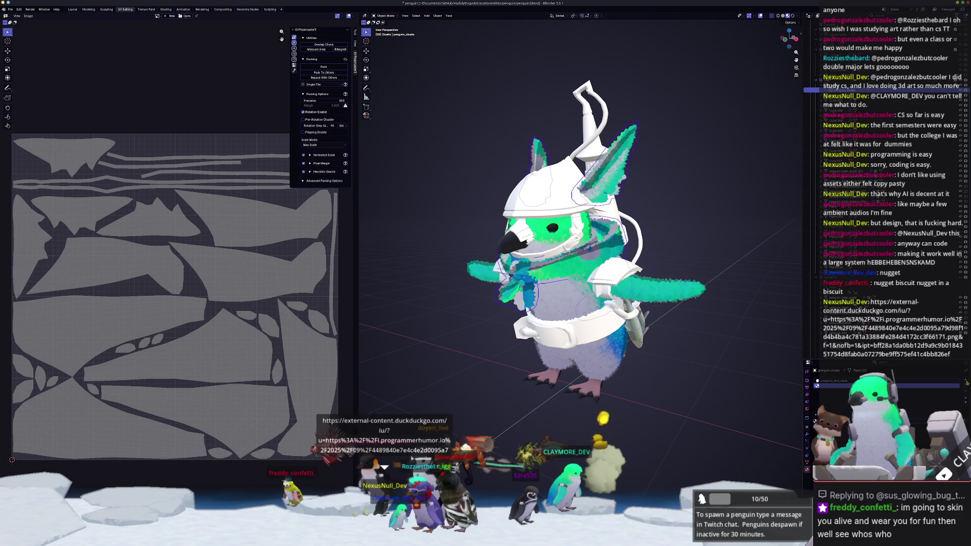
pyautogui.press('Tab')
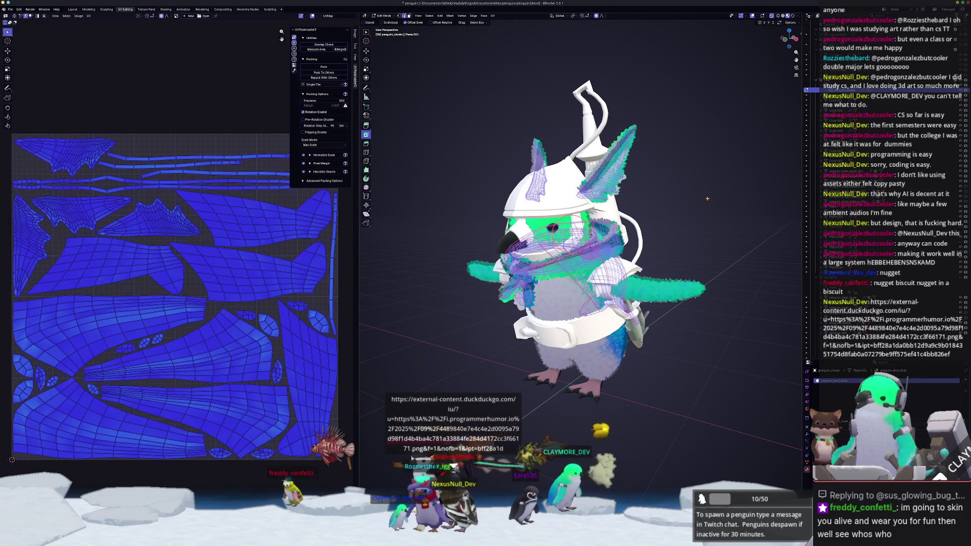
pyautogui.press('Tab')
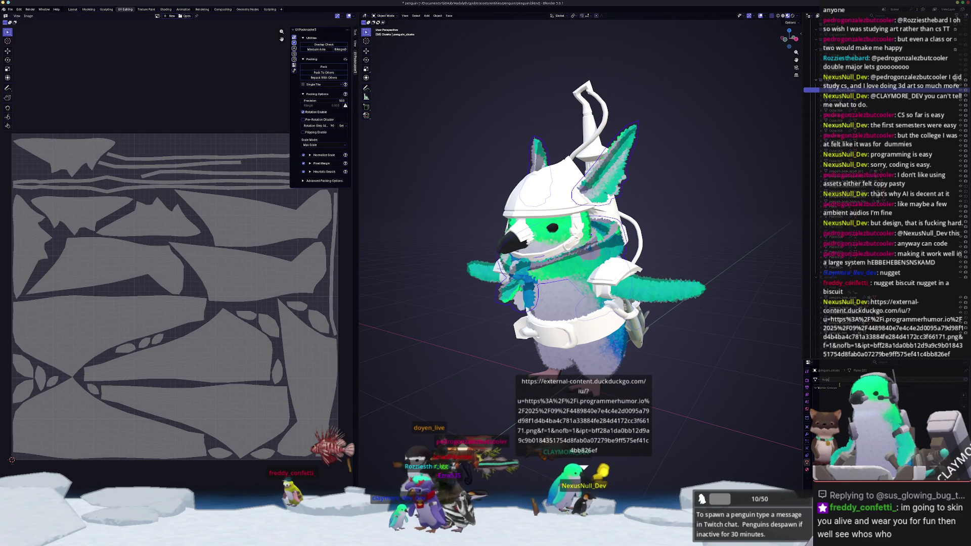
pyautogui.write('penguin_cloaks')
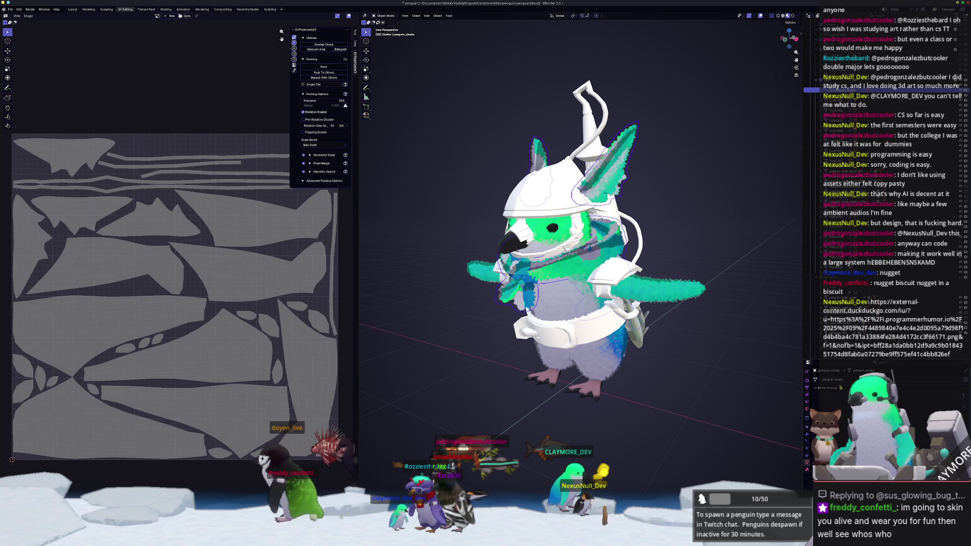
# Step: Save the blend file, look over the meme image, and close the browser window
pyautogui.hotkey('ctrl', 's')
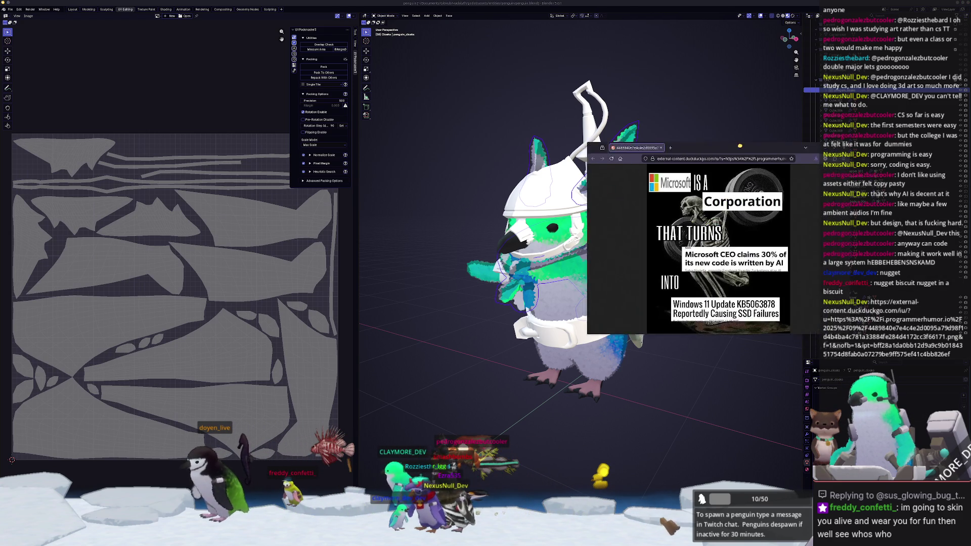
pyautogui.scroll(-2, 695, 279)
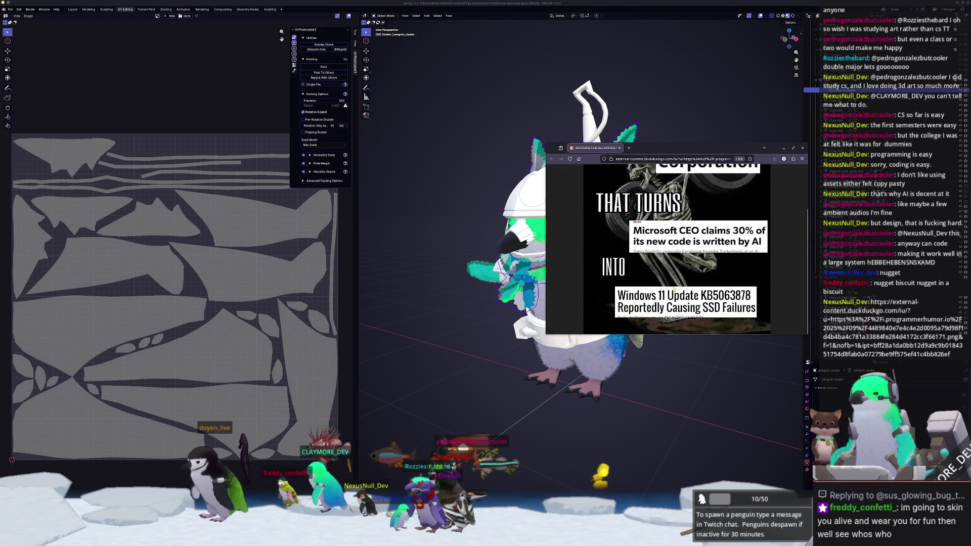
pyautogui.scroll(2, 703, 284)
pyautogui.scroll(-2, 708, 289)
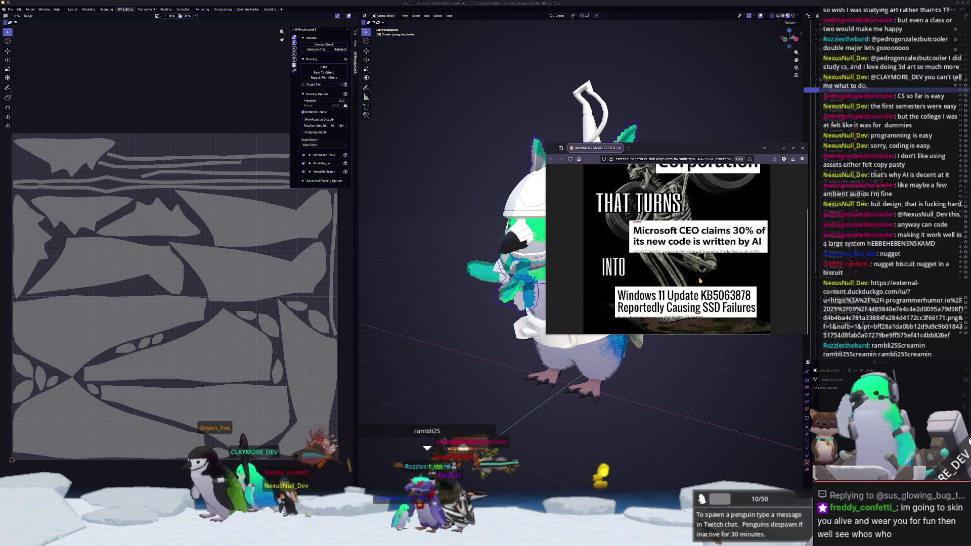
pyautogui.keyDown('ctrl'); pyautogui.scroll(1, 699, 276); pyautogui.keyUp('ctrl')
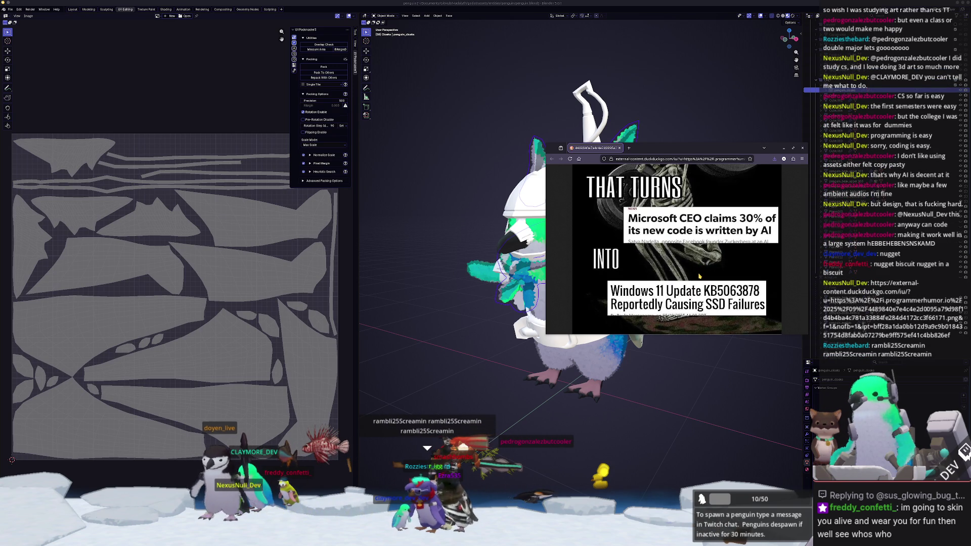
pyautogui.hotkey('ctrl', 'w')
pyautogui.click(516, 376)
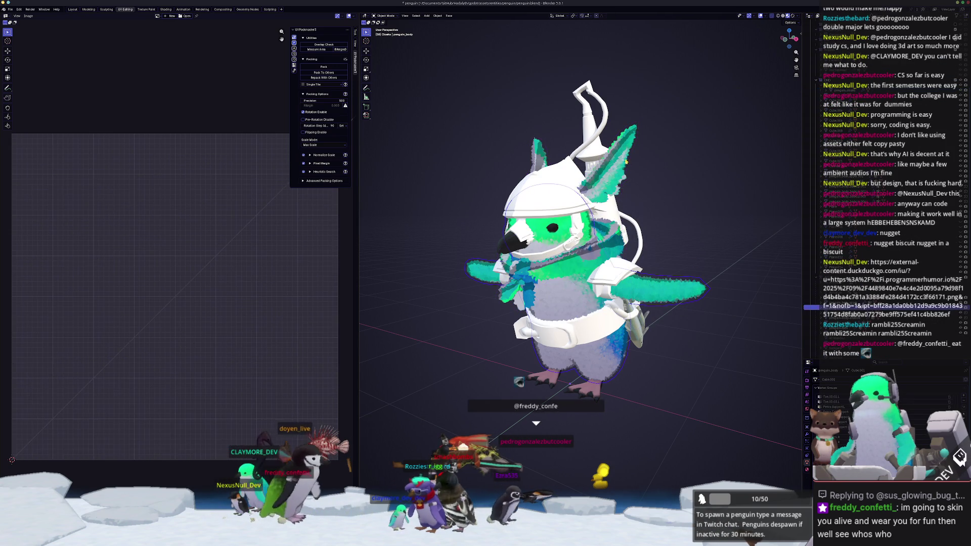
# Step: Check the UV islands of the penguin body and penguin_cloaks meshes
pyautogui.press('Tab')
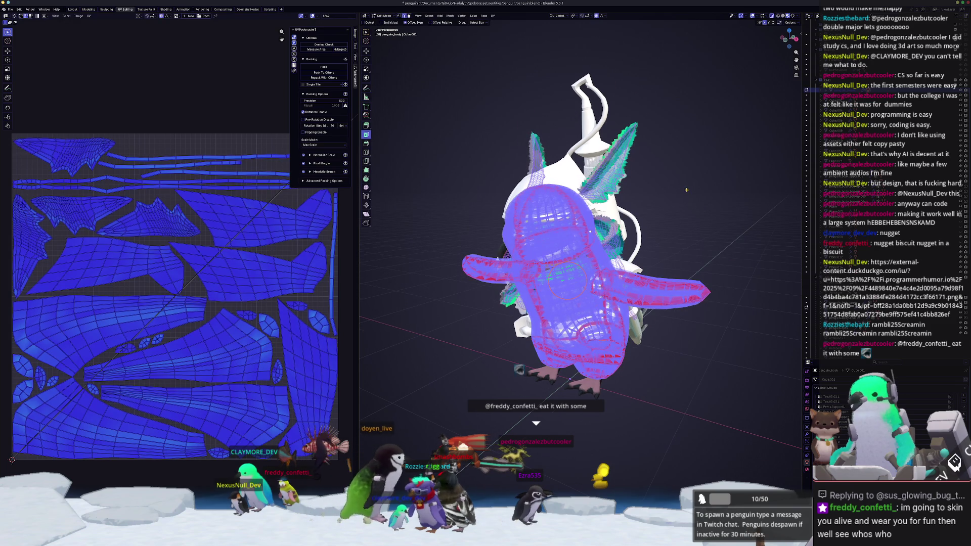
pyautogui.press('Tab')
pyautogui.click(518, 358)
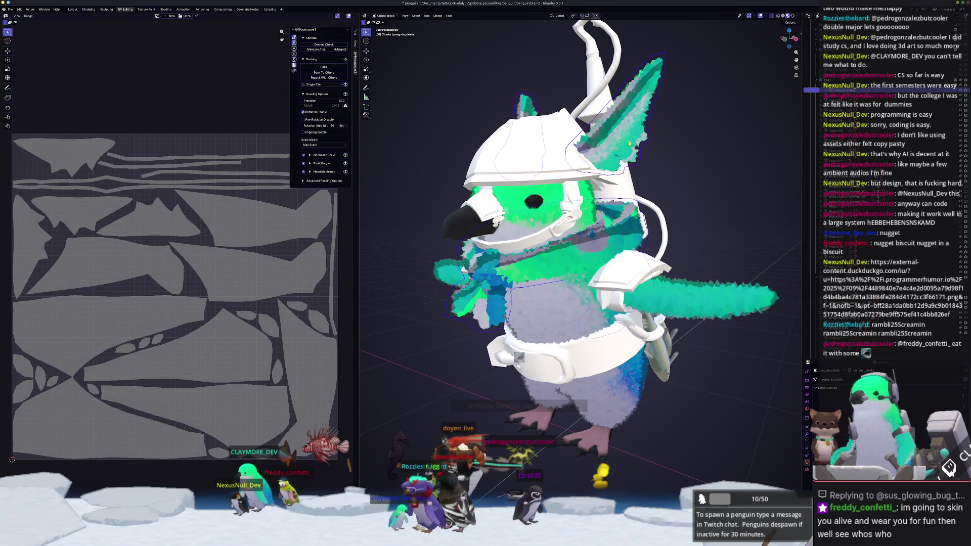
pyautogui.press('Tab')
pyautogui.press('Tab')
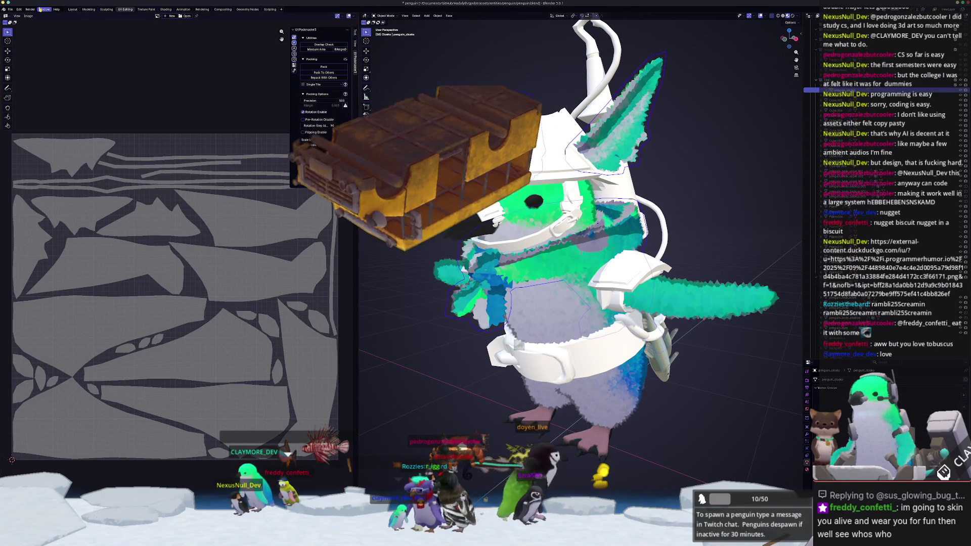
# Step: Export penguin_cloaks as FBX over the existing penguin file in the exports folder
pyautogui.click(11, 9)
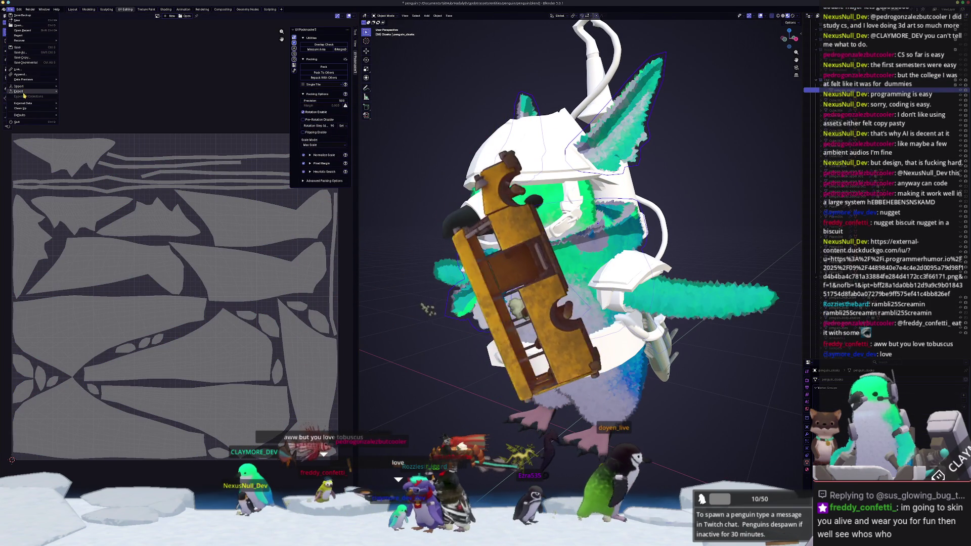
pyautogui.moveTo(19, 91)
pyautogui.click(71, 132)
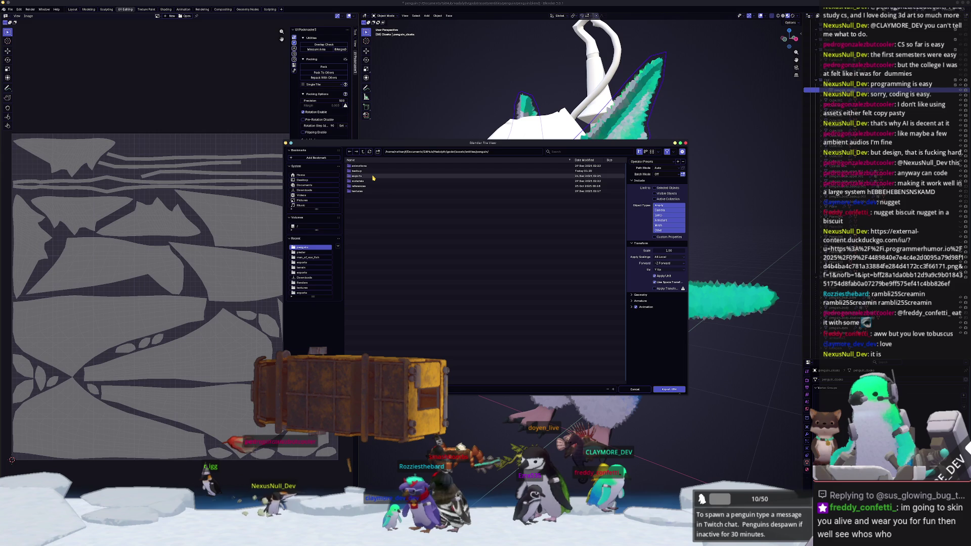
pyautogui.doubleClick(356, 175)
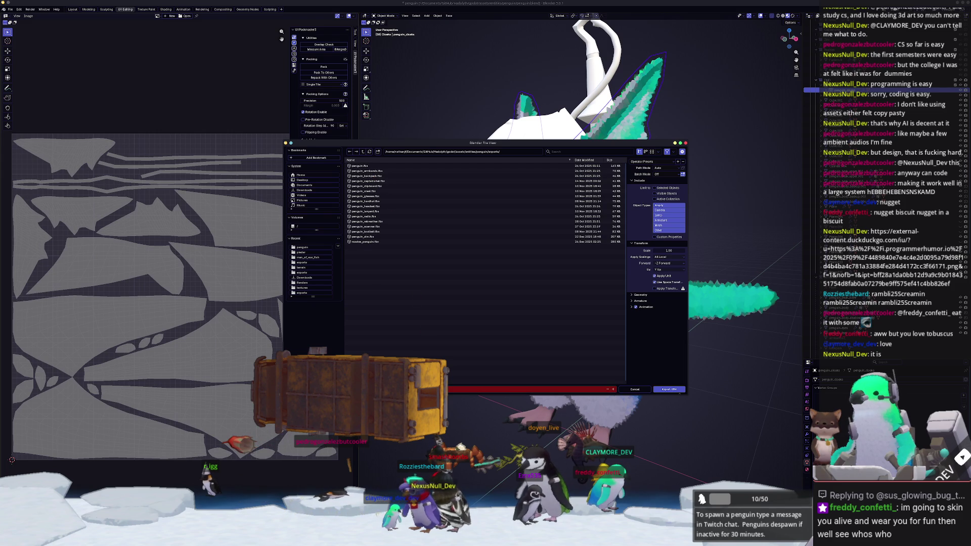
pyautogui.click(365, 221)
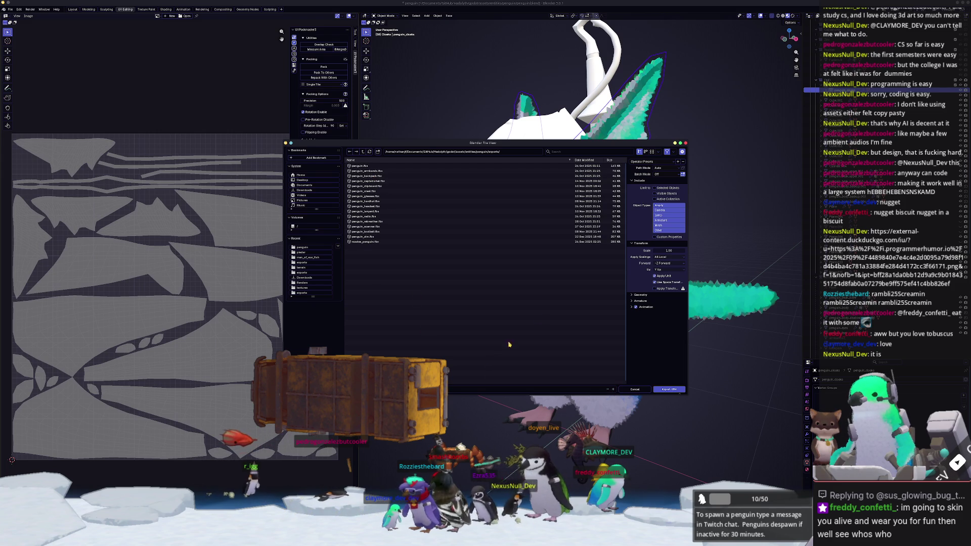
pyautogui.click(670, 389)
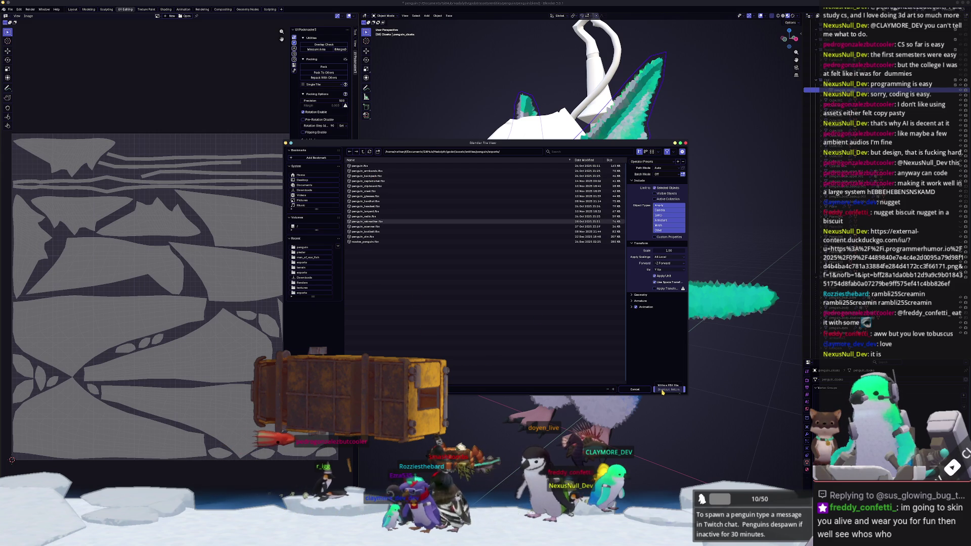
pyautogui.press('KP_7')
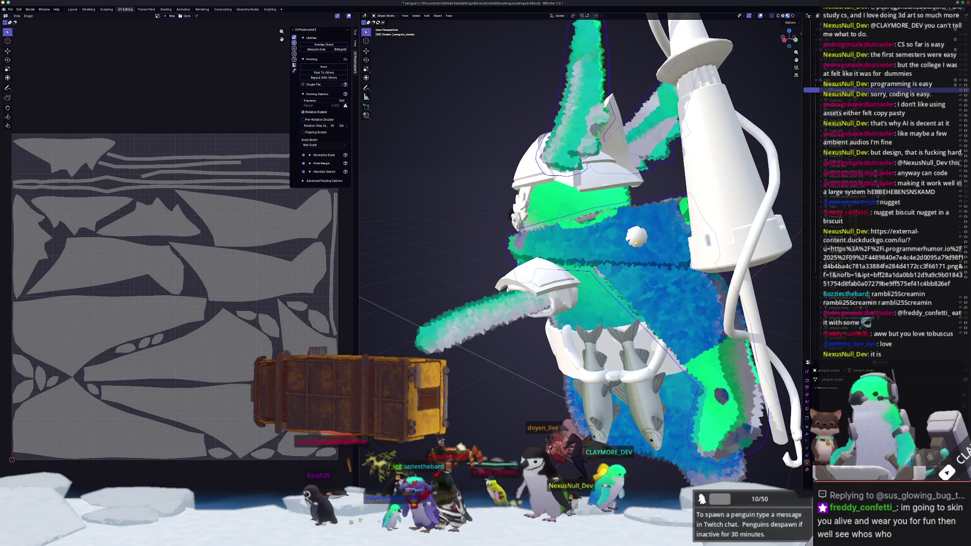
# Step: Select Cube.016 and zoom out to view the whole penguin from the side
pyautogui.click(672, 228)
pyautogui.moveTo(673, 228); pyautogui.dragTo(659, 250, button='middle')
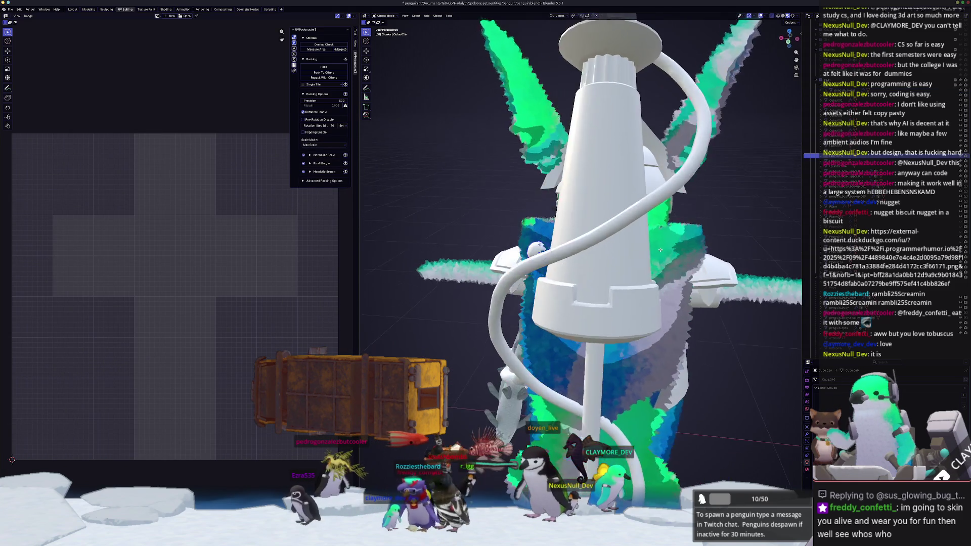
pyautogui.scroll(-3, 659, 249)
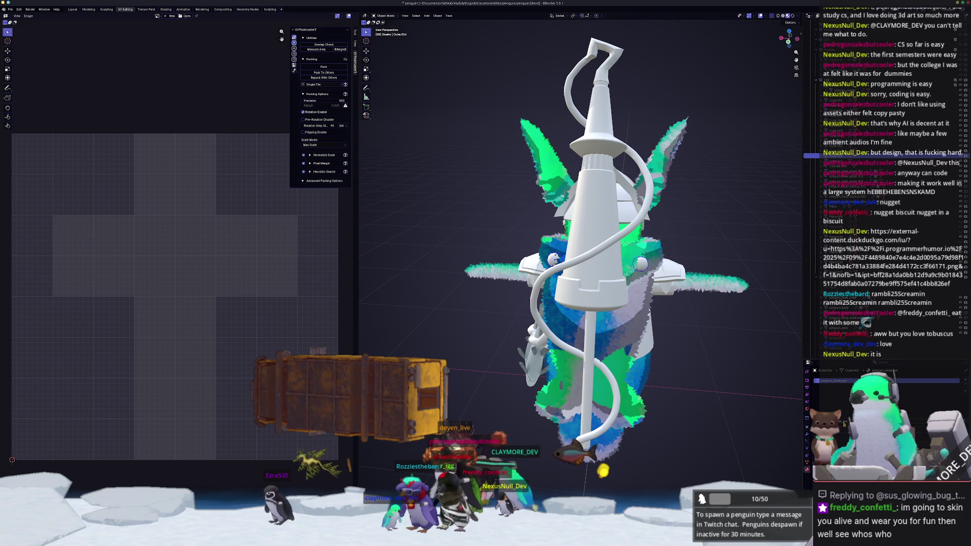
# Step: Move Cube.016 into the Penguin collection and rename it penguin_cloak_eye
pyautogui.press('m')
pyautogui.moveTo(741, 348)
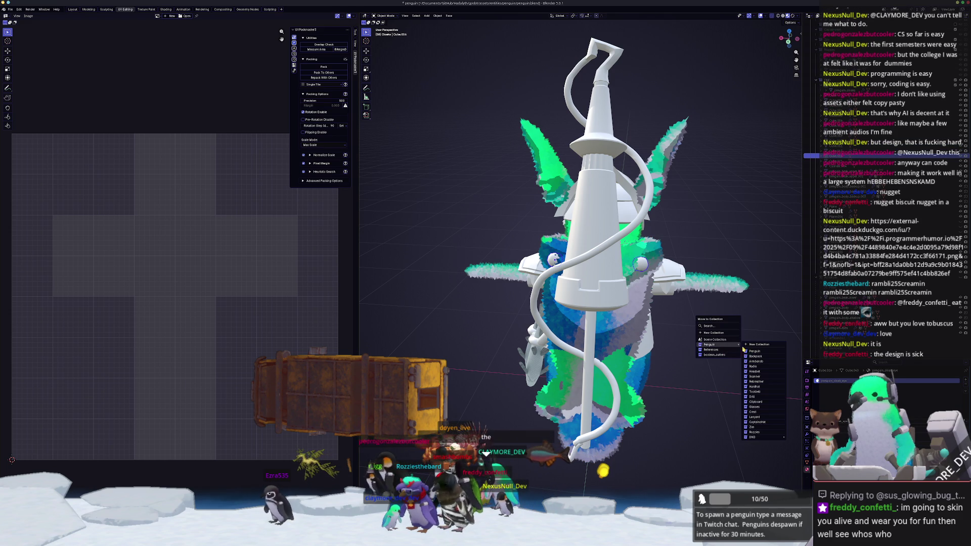
pyautogui.click(800, 448)
pyautogui.moveTo(758, 349); pyautogui.dragTo(736, 332, button='middle')
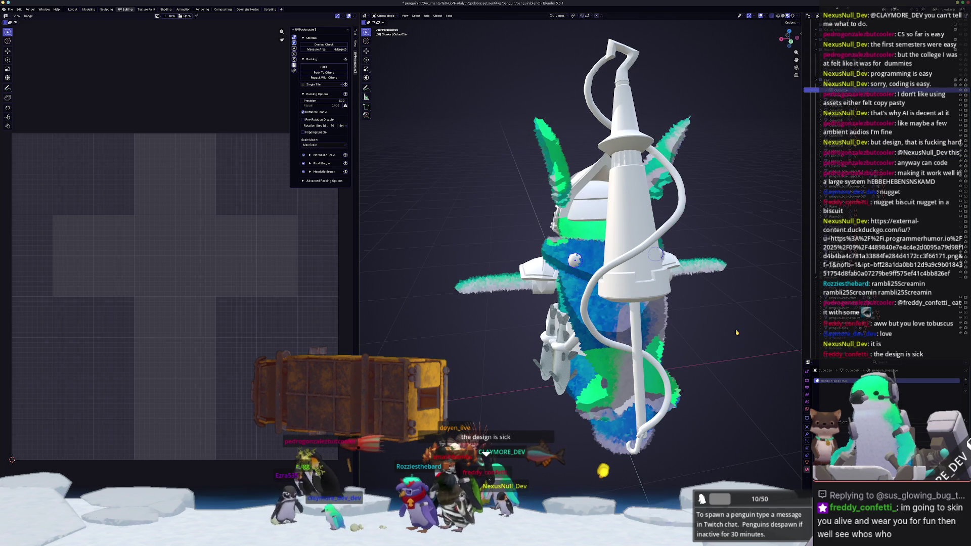
pyautogui.press('F2')
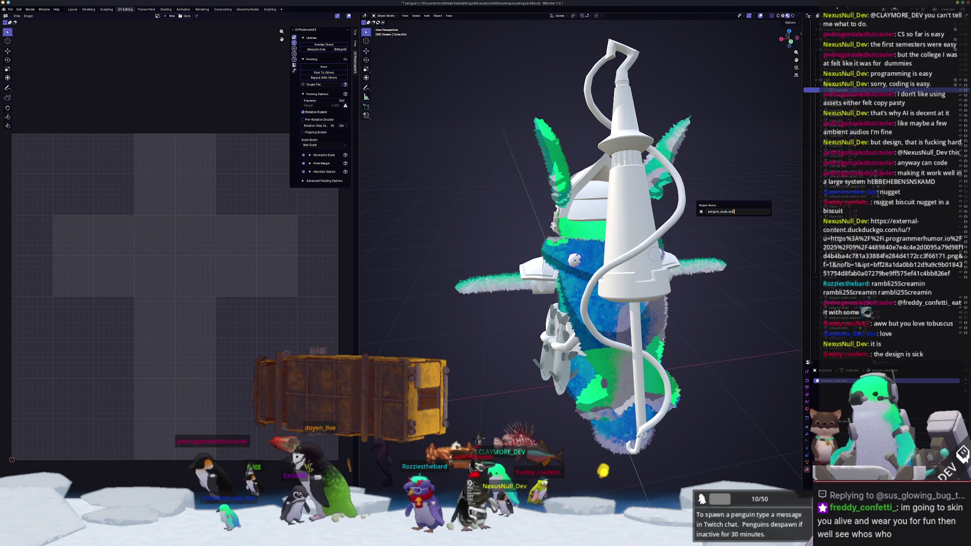
pyautogui.press('Return')
# Step: Add the penguin object to the selection and open both meshes in Edit Mode
pyautogui.moveTo(723, 201); pyautogui.dragTo(714, 218, button='middle')
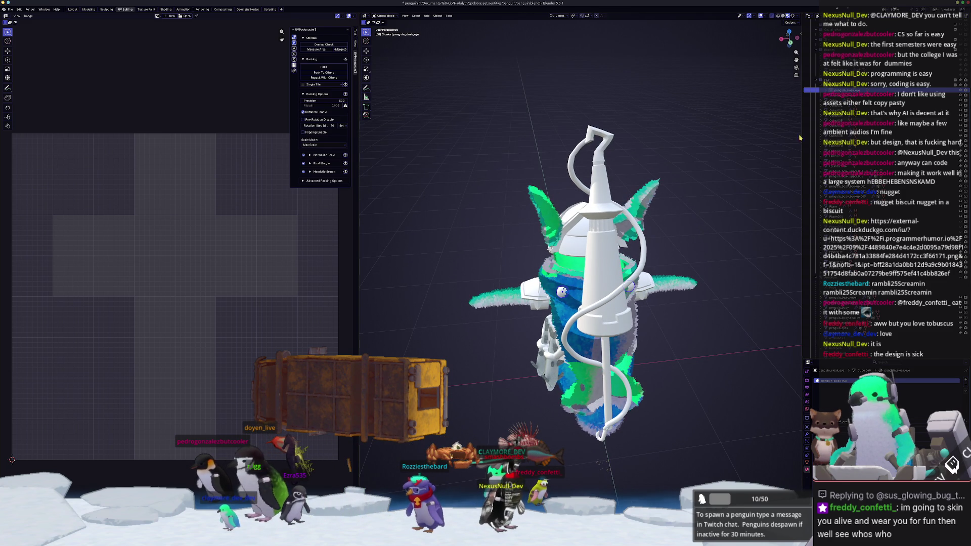
pyautogui.click(829, 90)
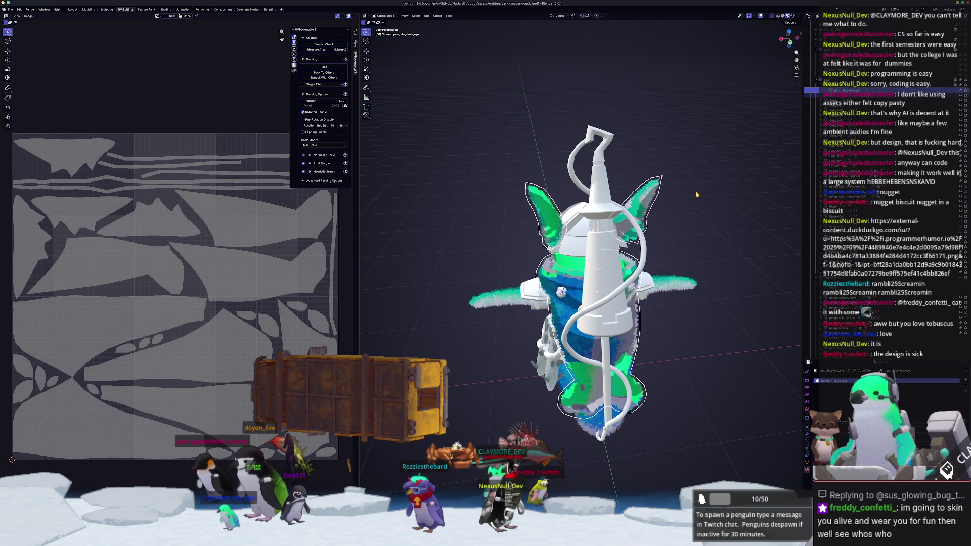
pyautogui.moveTo(696, 195); pyautogui.dragTo(642, 198, button='middle')
pyautogui.press('Tab')
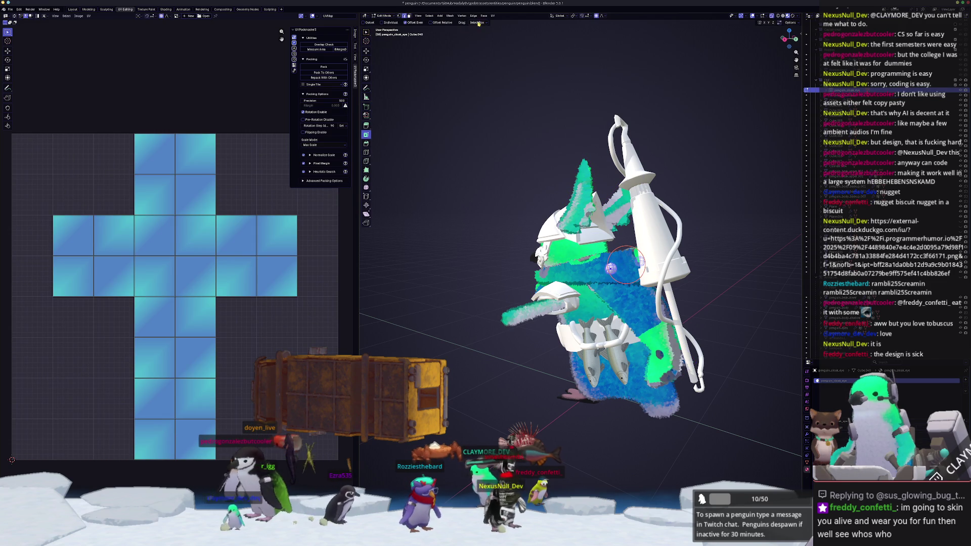
# Step: Smart UV Project penguin_cloak_eye and pack its islands around the existing UVs
pyautogui.click(493, 16)
pyautogui.click(508, 38)
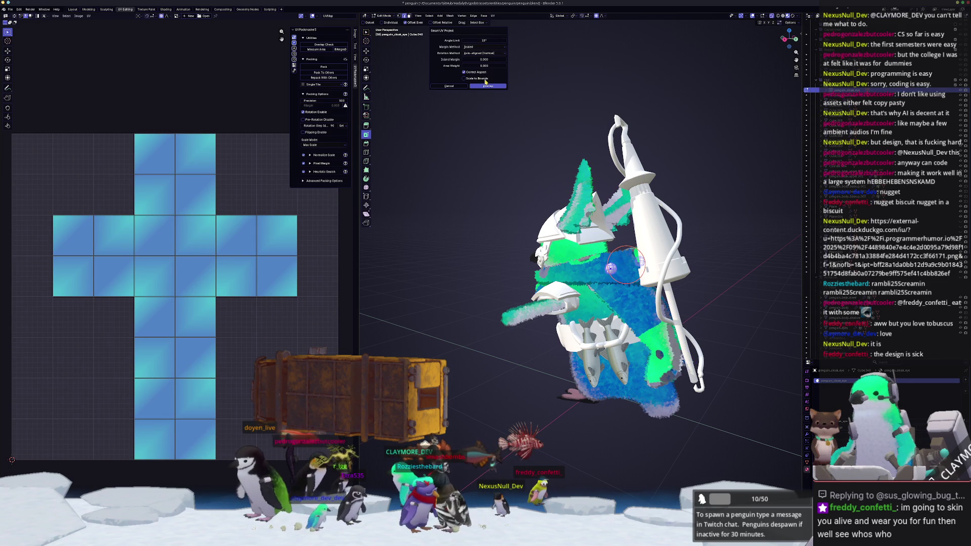
pyautogui.click(487, 87)
pyautogui.click(314, 73)
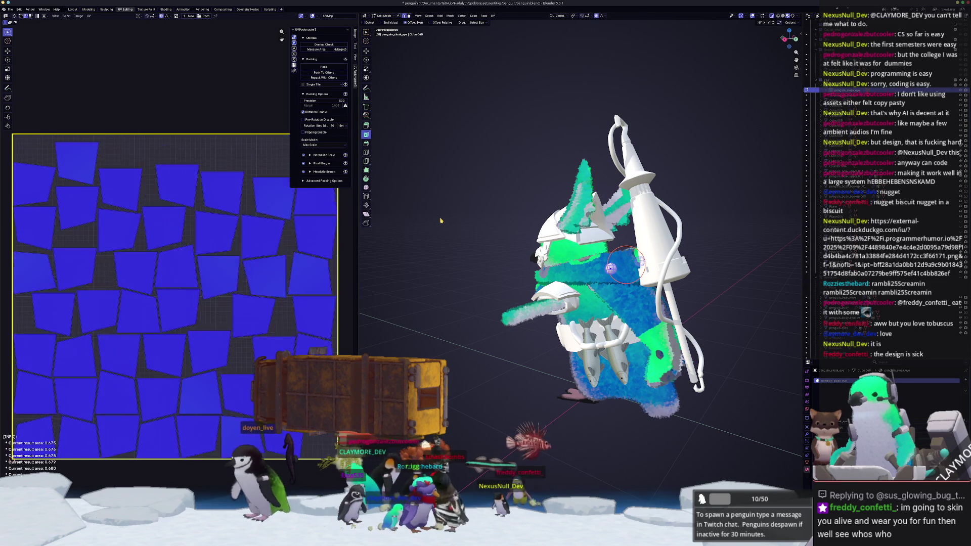
# Step: Return to Object Mode and select the cloak object for export
pyautogui.press('Tab')
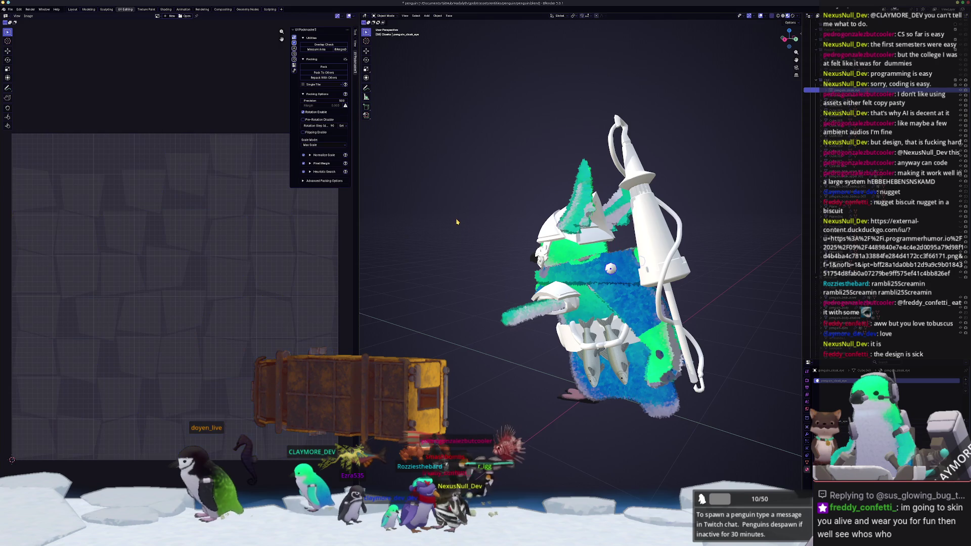
pyautogui.scroll(3, 598, 279)
pyautogui.click(597, 278)
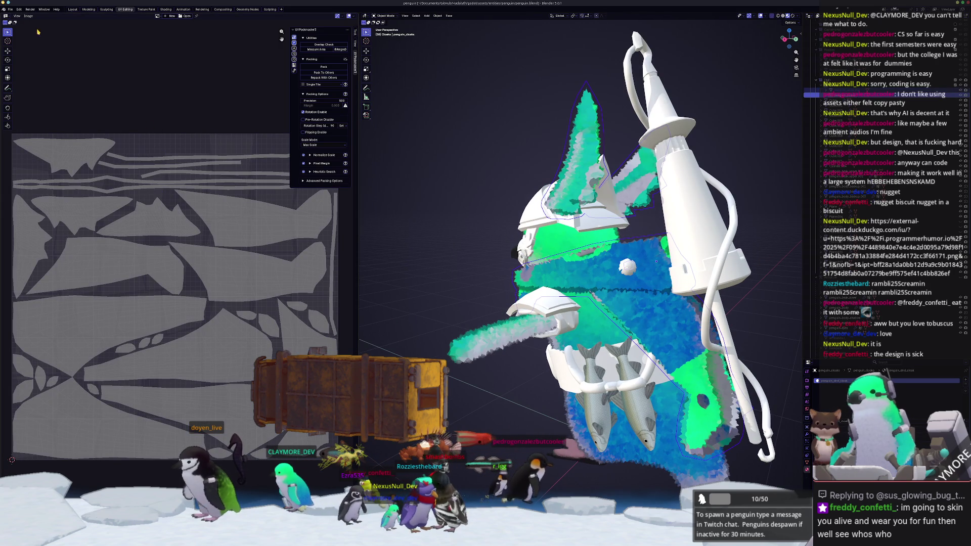
pyautogui.click(11, 9)
# Step: Export the penguin cloak model from Blender as a glTF 2.0 file
pyautogui.moveTo(20, 91)
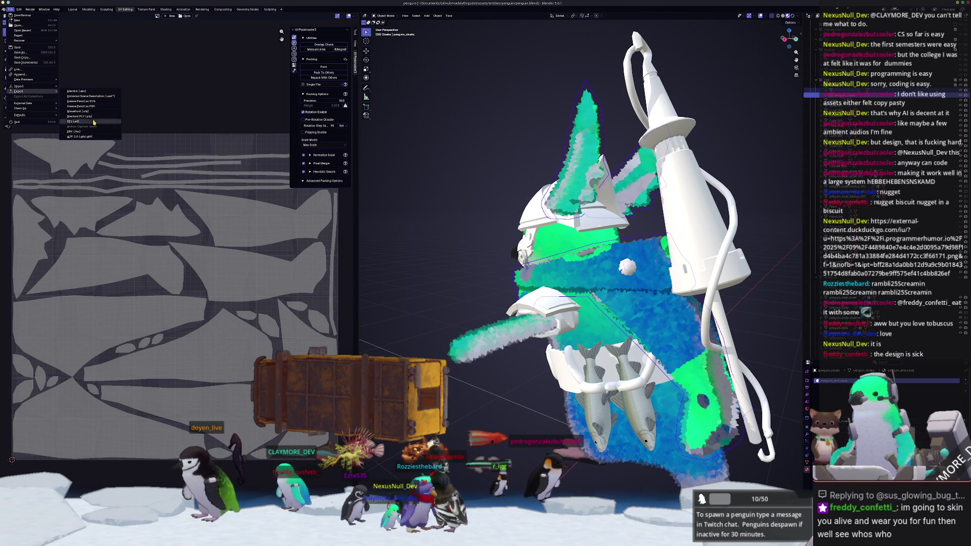
pyautogui.click(92, 136)
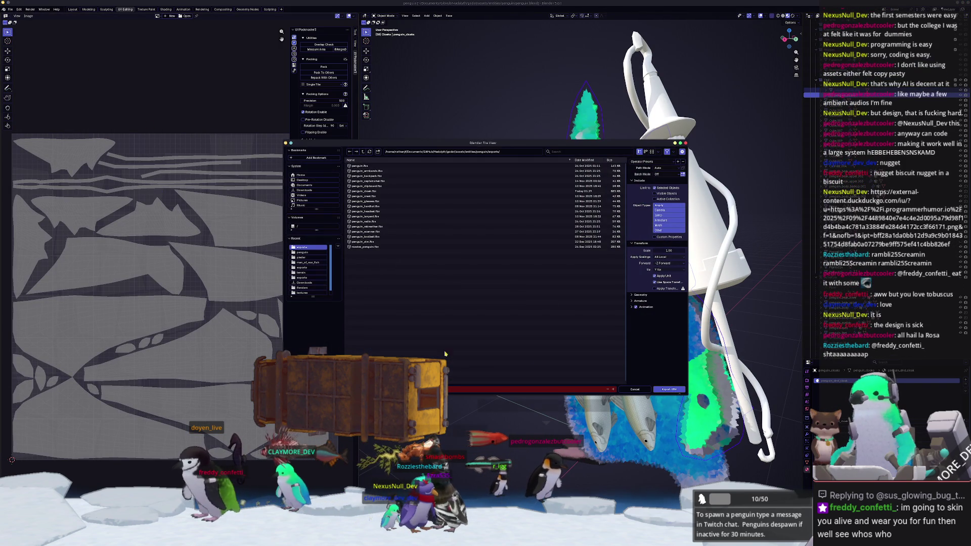
pyautogui.click(669, 391)
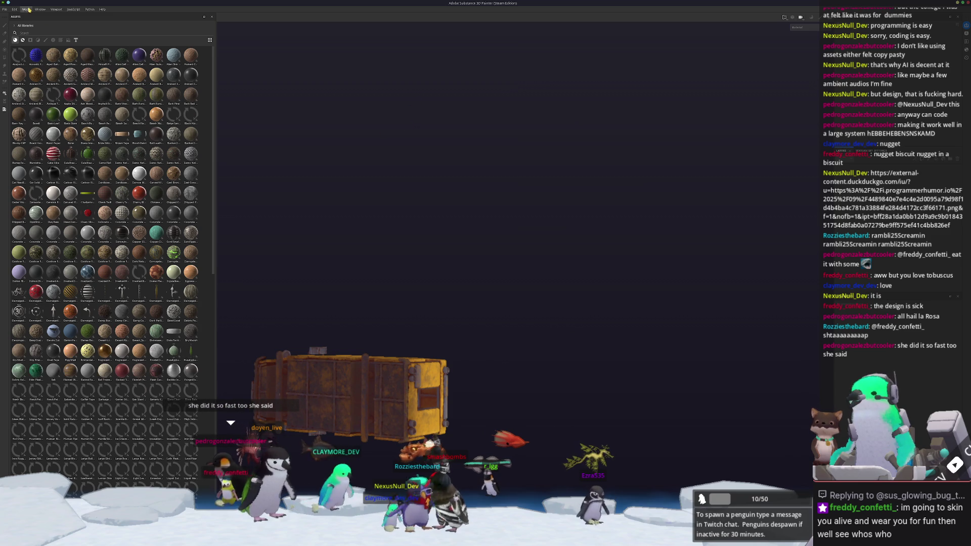
# Step: Start a new Painter project and browse up to the entities folder for its mesh
pyautogui.hotkey('ctrl', 'n')
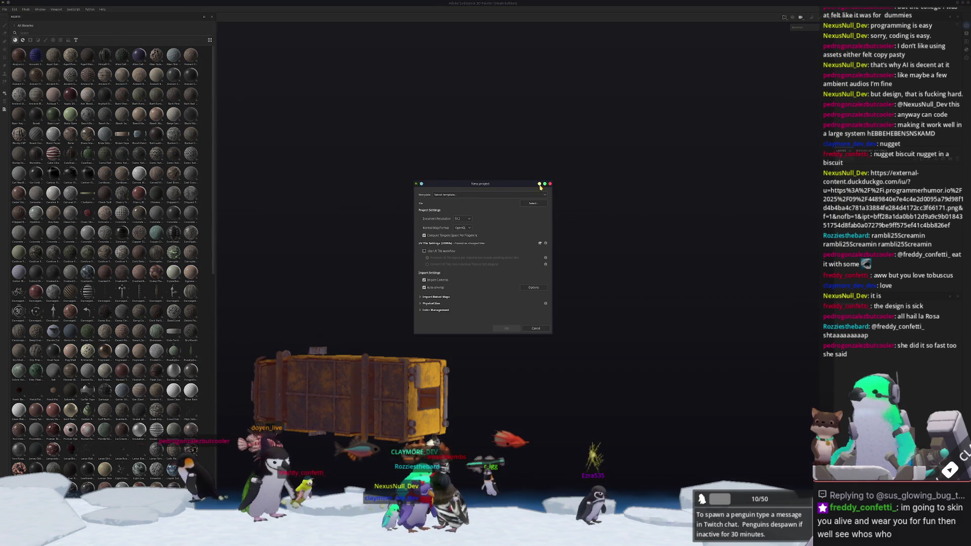
pyautogui.click(533, 207)
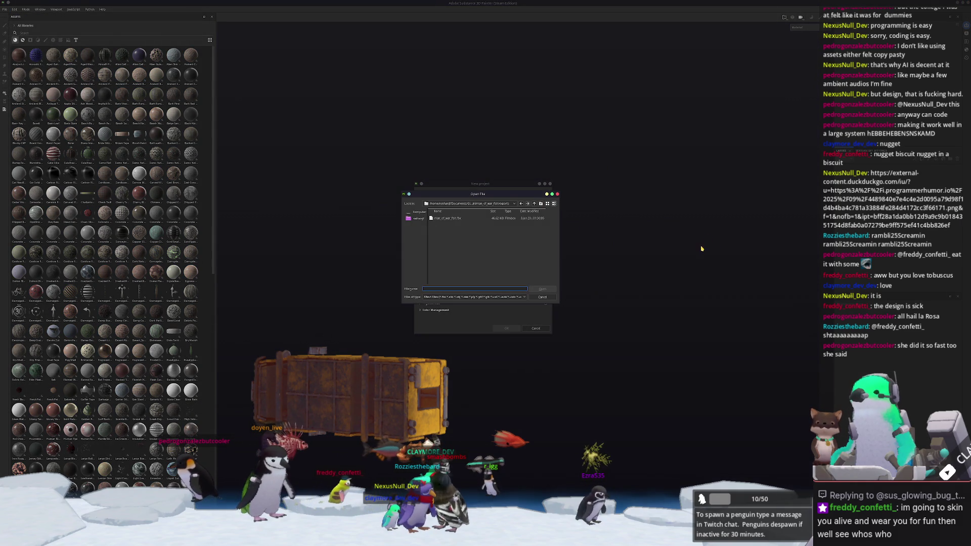
pyautogui.click(535, 204)
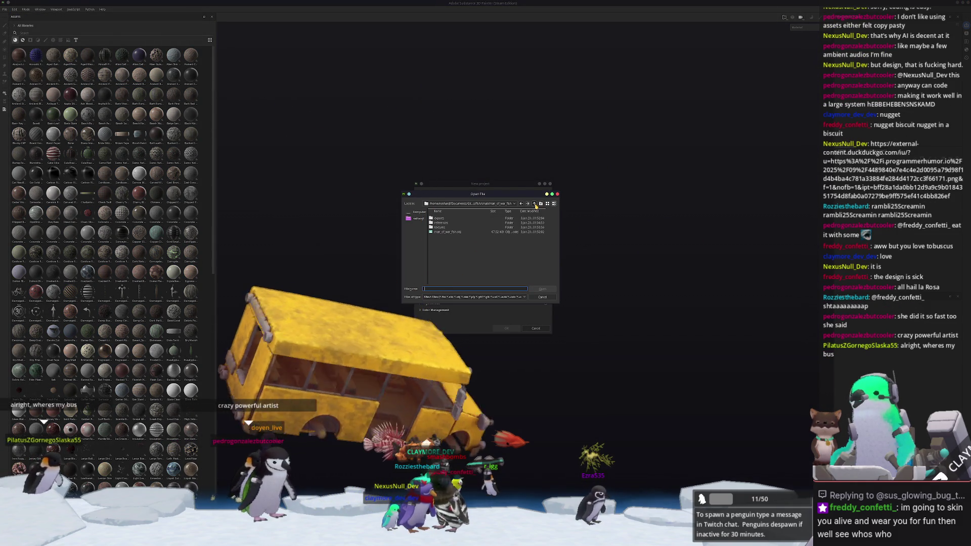
pyautogui.click(534, 204)
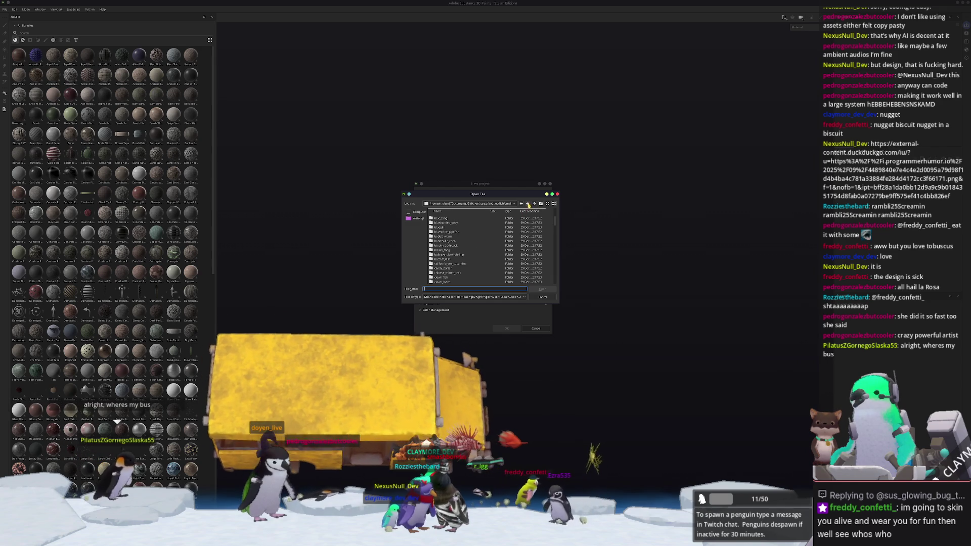
pyautogui.click(534, 204)
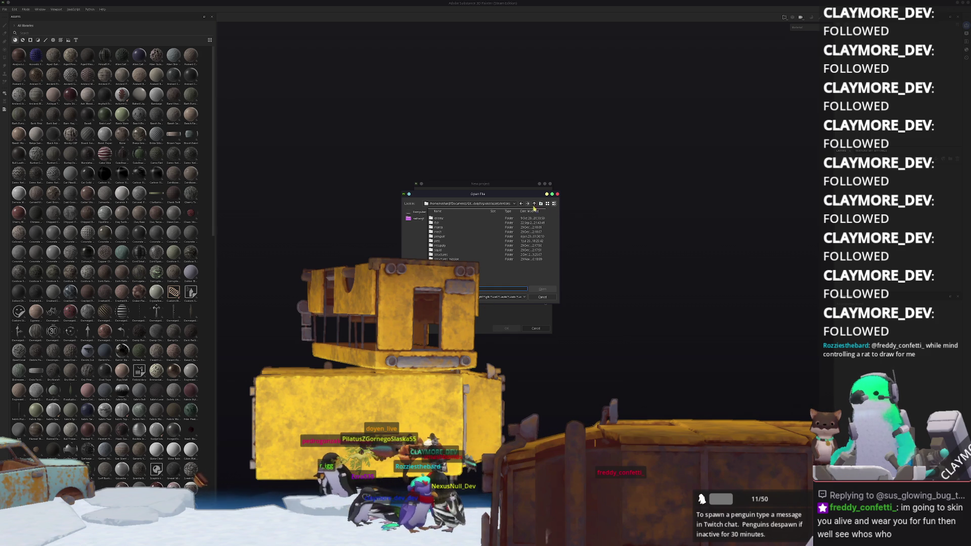
# Step: Pick penguin_cloak.fbx from penguin > exports as the mesh and open the Document Resolution choices
pyautogui.doubleClick(443, 236)
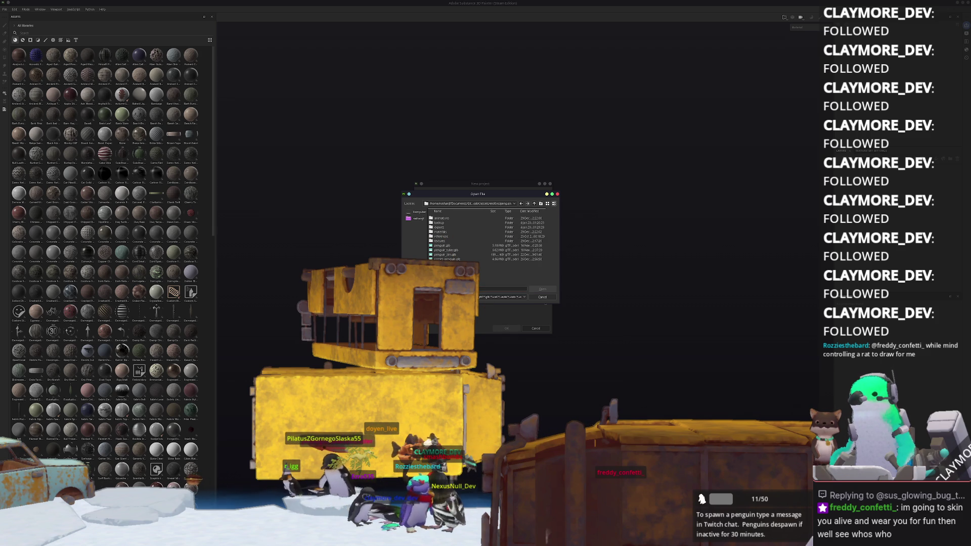
pyautogui.doubleClick(443, 228)
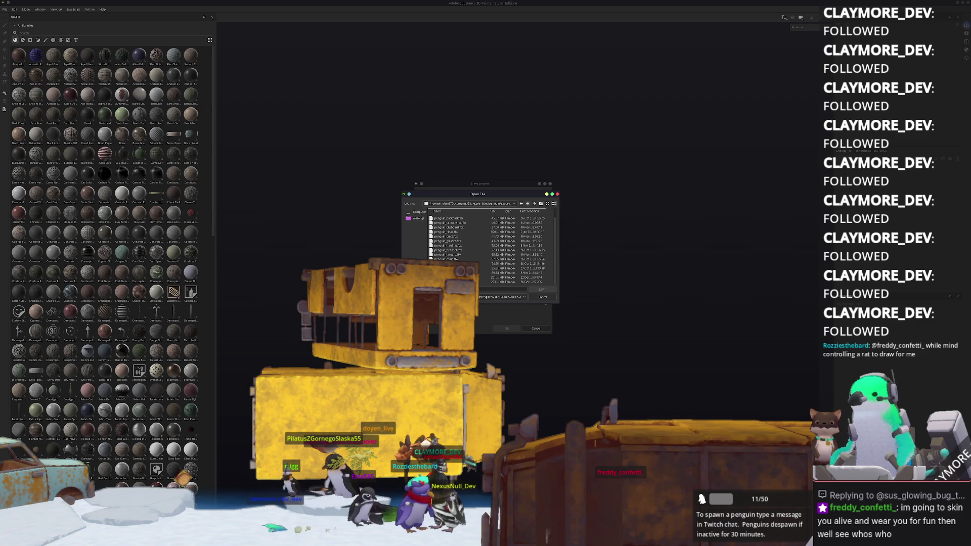
pyautogui.doubleClick(452, 242)
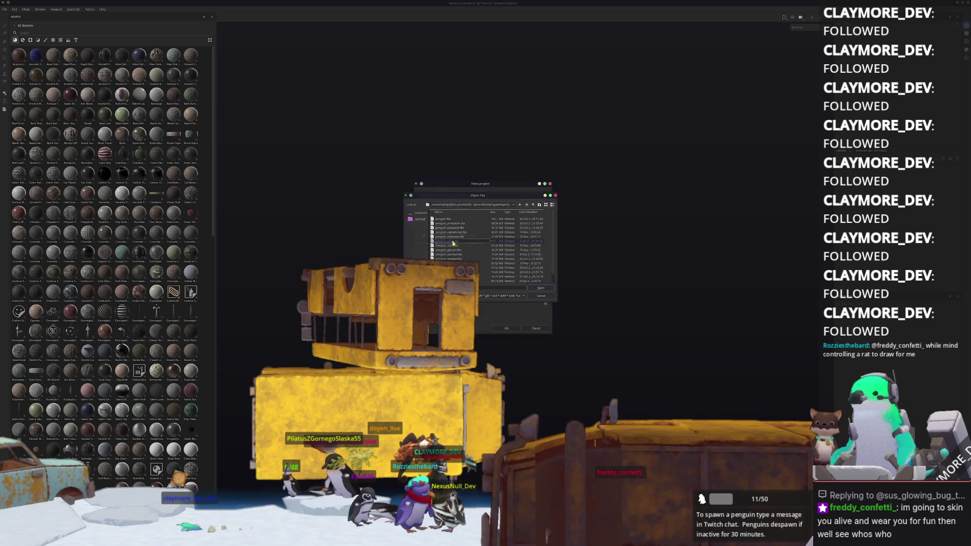
pyautogui.click(462, 218)
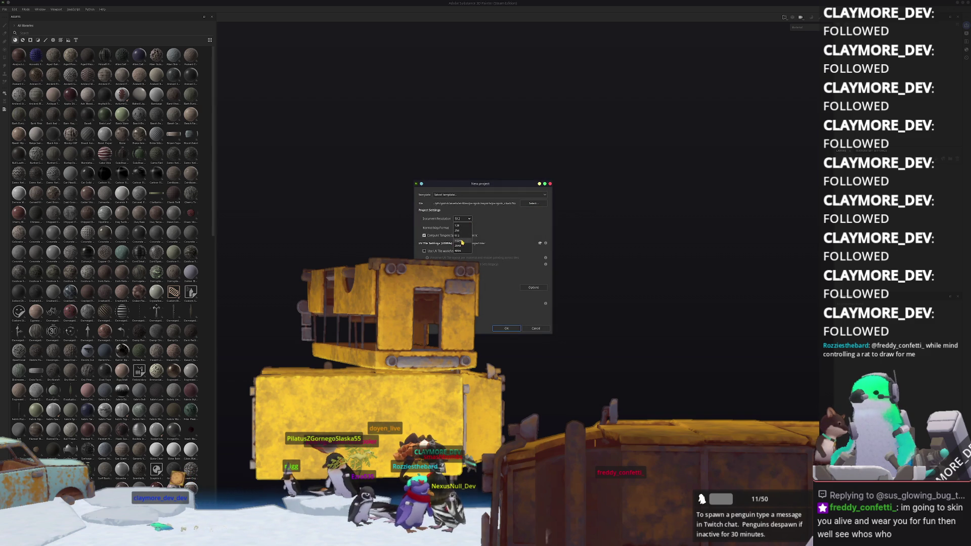
# Step: Create the project with the cloak mesh and inspect it in baking mode
pyautogui.click(500, 328)
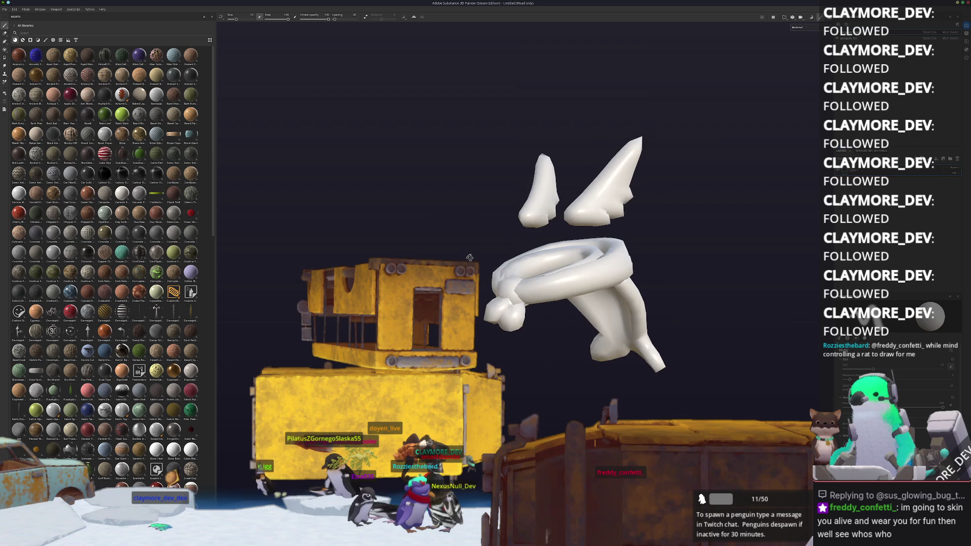
pyautogui.hotkey('ctrl', 'shift', 'b')
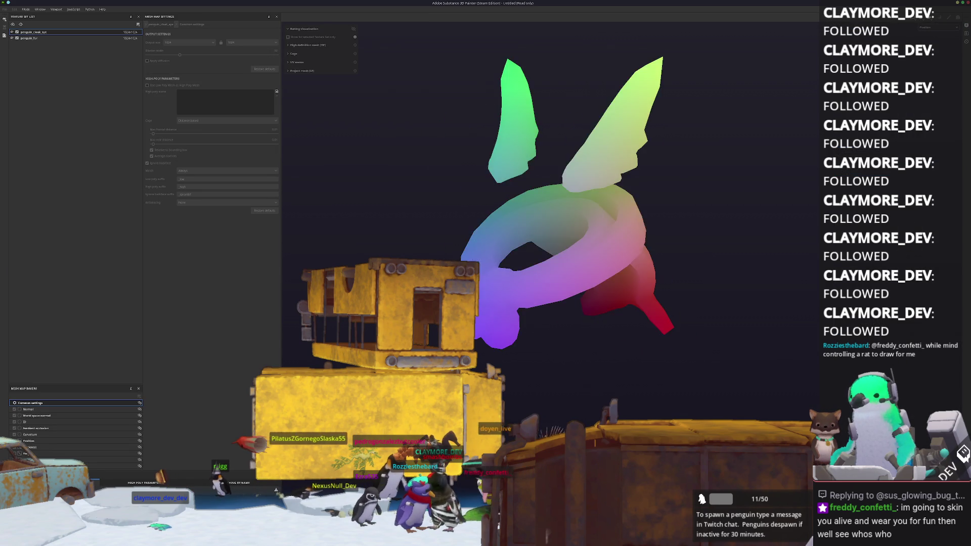
pyautogui.scroll(5, 521, 388)
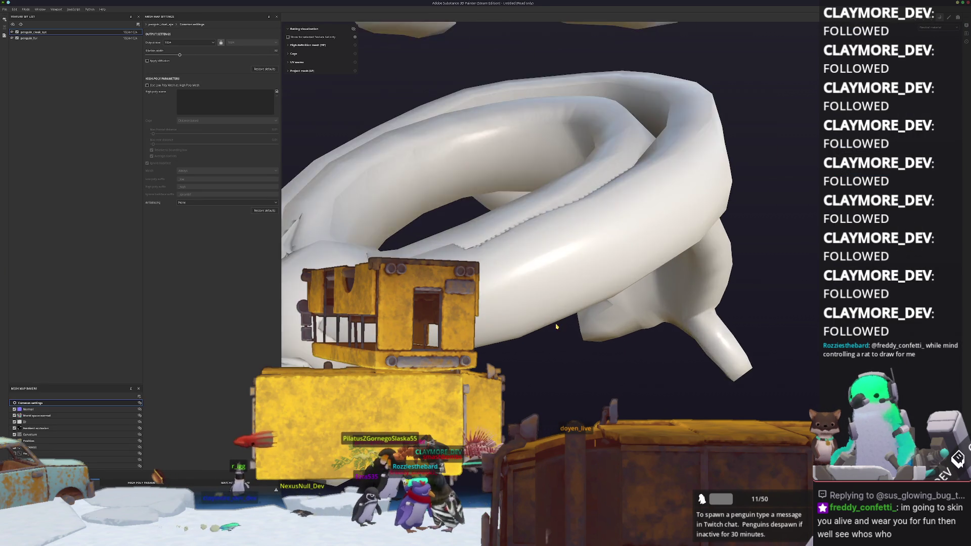
# Step: Re-export the cloak from Blender as penguin_cloak.fbx, with Armature and Geometry options expanded
pyautogui.hotkey('alt', 'Tab')
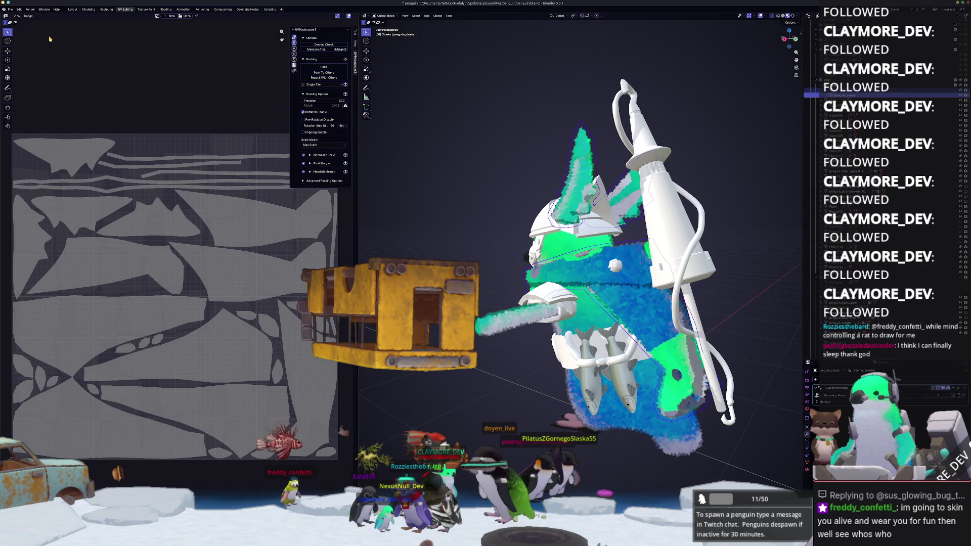
pyautogui.click(10, 11)
pyautogui.moveTo(20, 91)
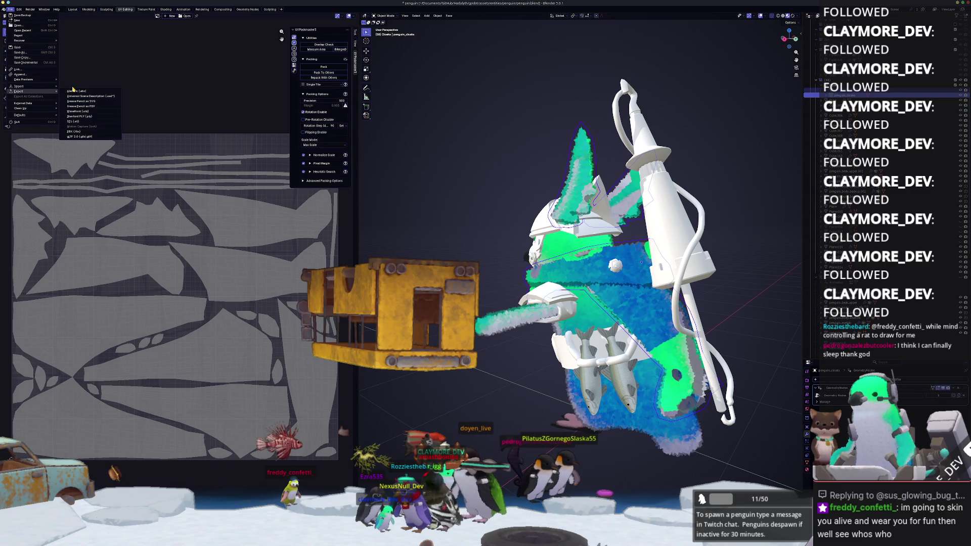
pyautogui.click(76, 128)
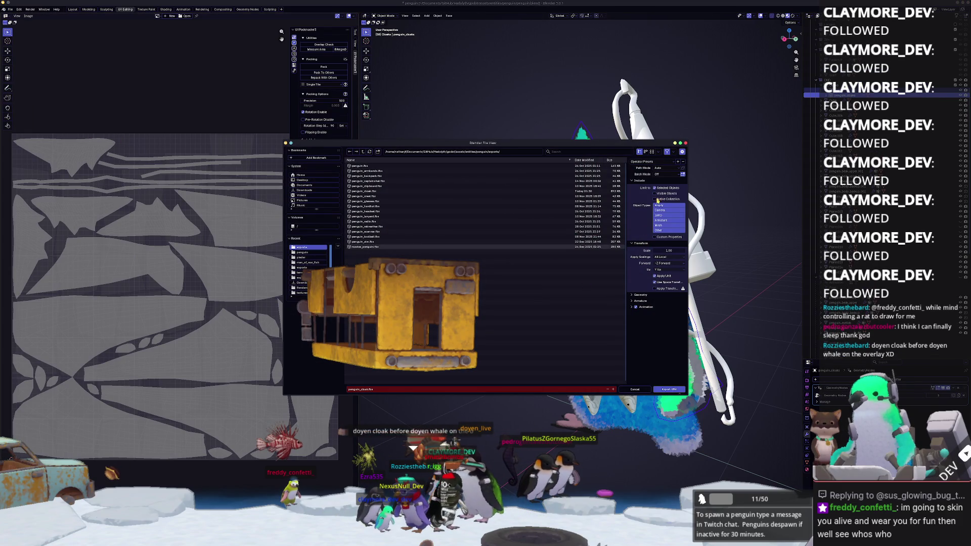
pyautogui.click(640, 301)
pyautogui.click(640, 295)
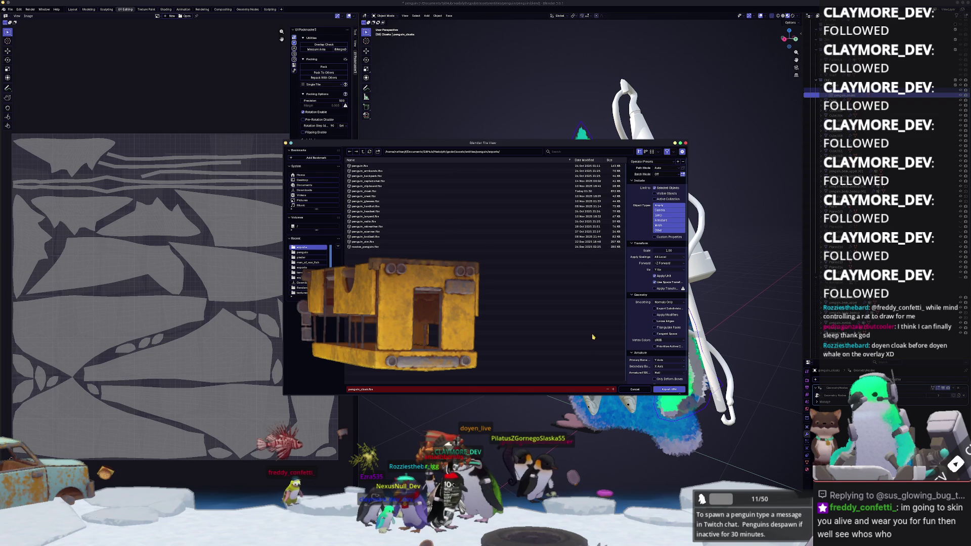
pyautogui.click(669, 390)
# Step: Orbit the untextured cloak mesh from several sides, toggling into baking mode and back
pyautogui.hotkey('alt', 'Tab')
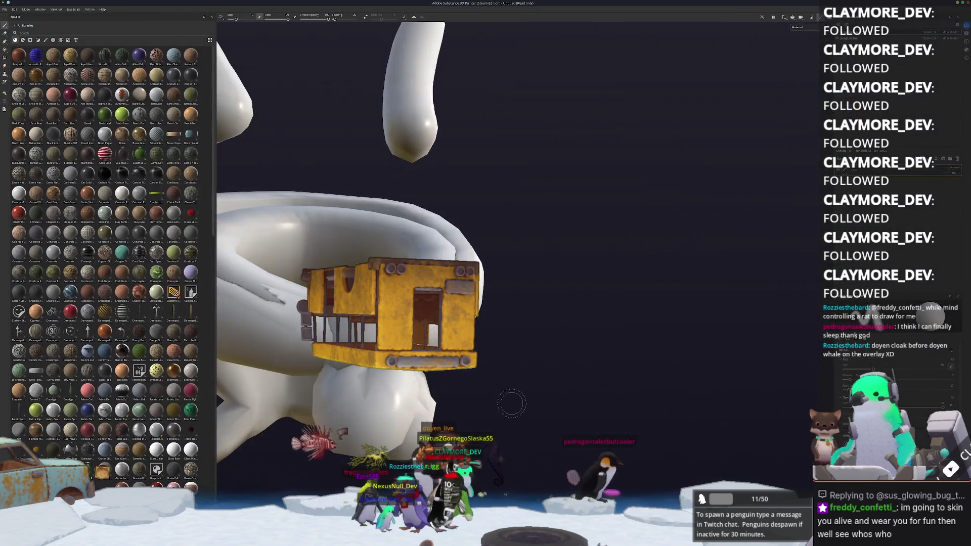
pyautogui.moveTo(504, 403)
pyautogui.keyDown('alt'); pyautogui.mouseDown()
pyautogui.moveTo(531, 390)
pyautogui.moveTo(408, 410)
pyautogui.mouseUp(); pyautogui.keyUp('alt')
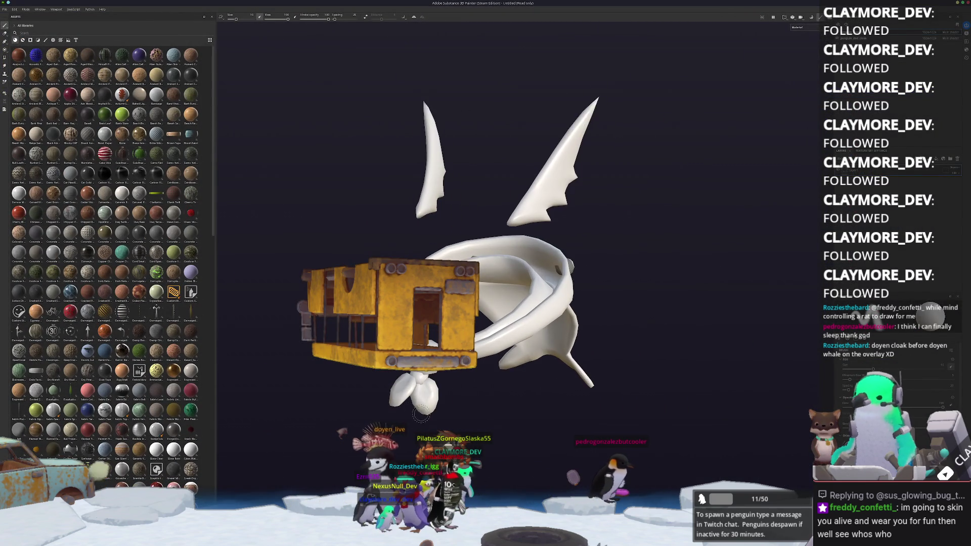
pyautogui.hotkey('ctrl', 'shift', 'b')
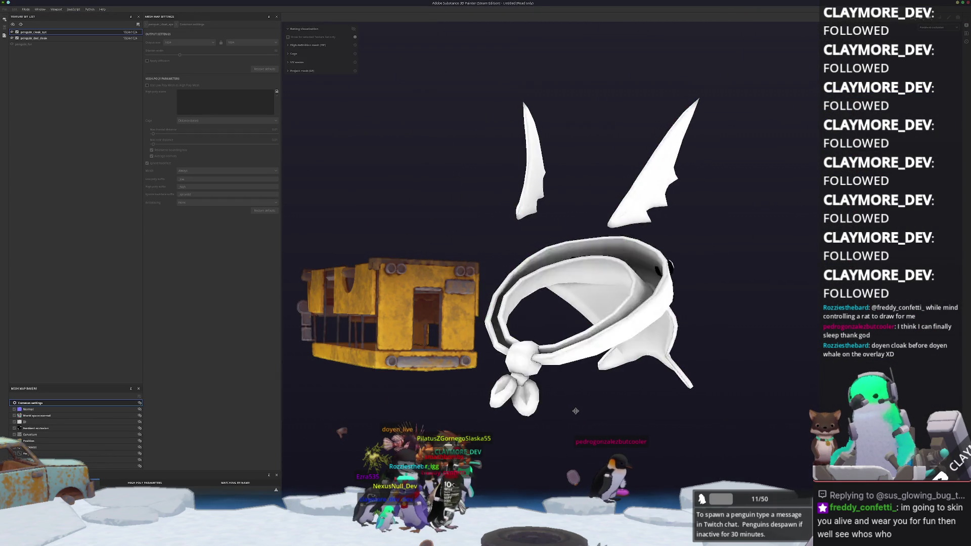
pyautogui.keyDown('alt'); pyautogui.moveTo(573, 417); pyautogui.dragTo(575, 397); pyautogui.keyUp('alt')
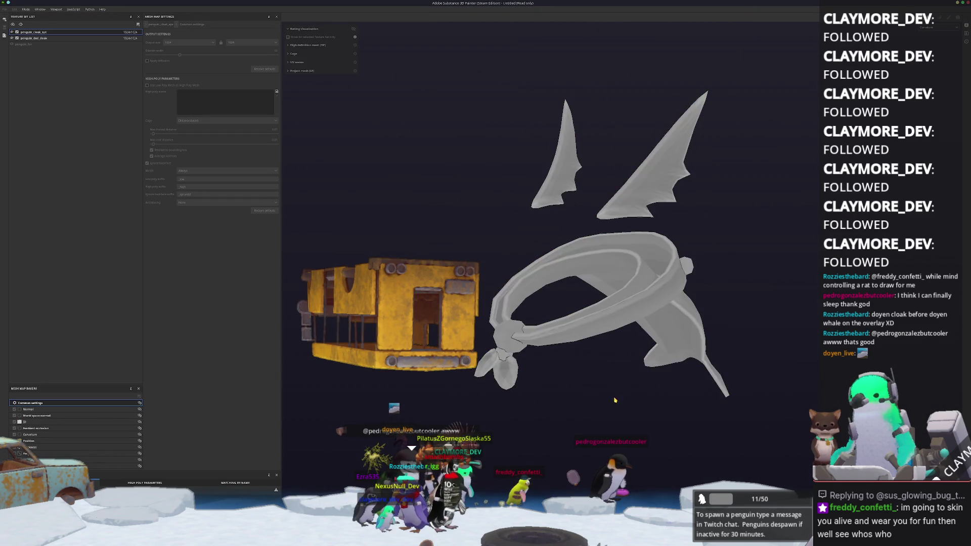
pyautogui.hotkey('ctrl', 'shift', 'b')
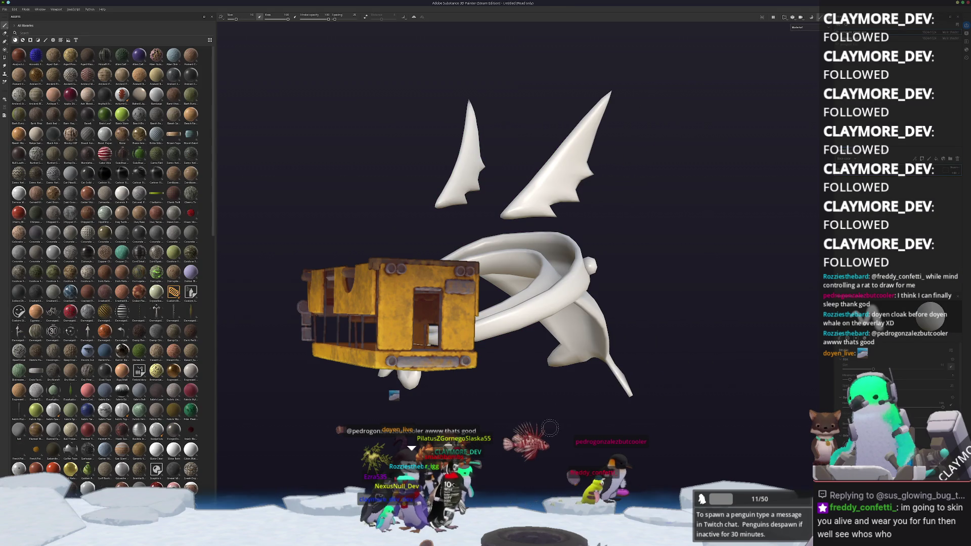
pyautogui.moveTo(550, 428)
pyautogui.keyDown('alt'); pyautogui.mouseDown()
pyautogui.moveTo(473, 396)
pyautogui.moveTo(551, 384)
pyautogui.mouseUp(); pyautogui.keyUp('alt')
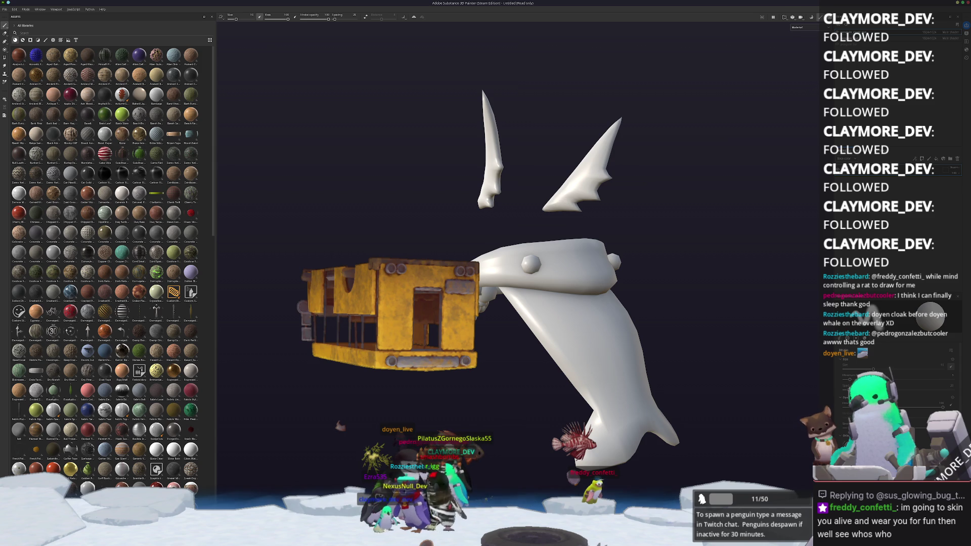
pyautogui.moveTo(586, 538)
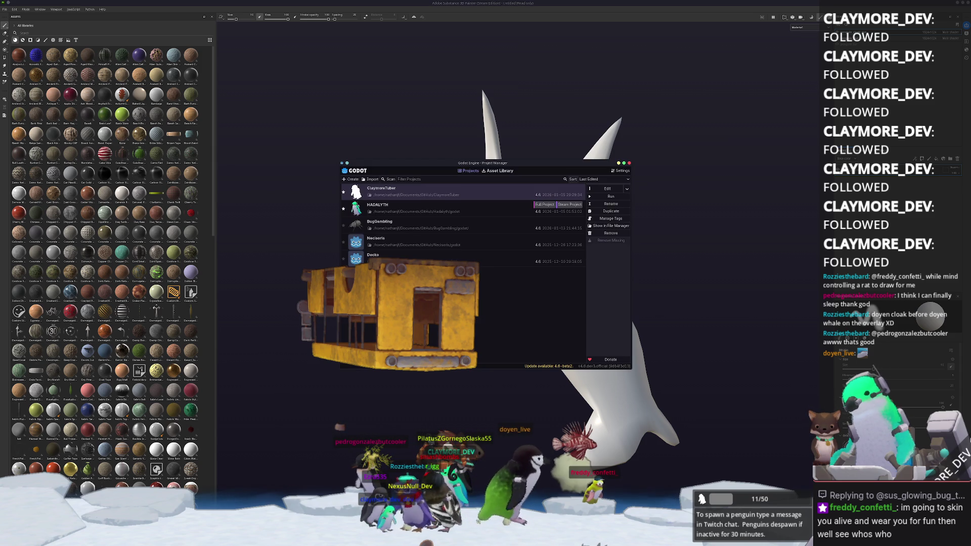
# Step: Run the ClaymoreTuber project from the Godot Project Manager and switch to its editor
pyautogui.click(531, 192)
pyautogui.click(606, 199)
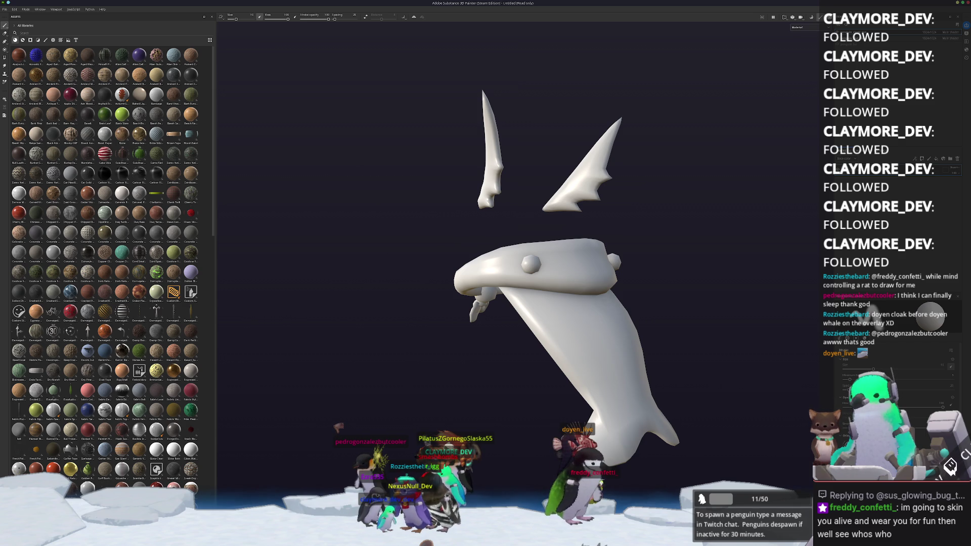
pyautogui.hotkey('alt', 'Tab')
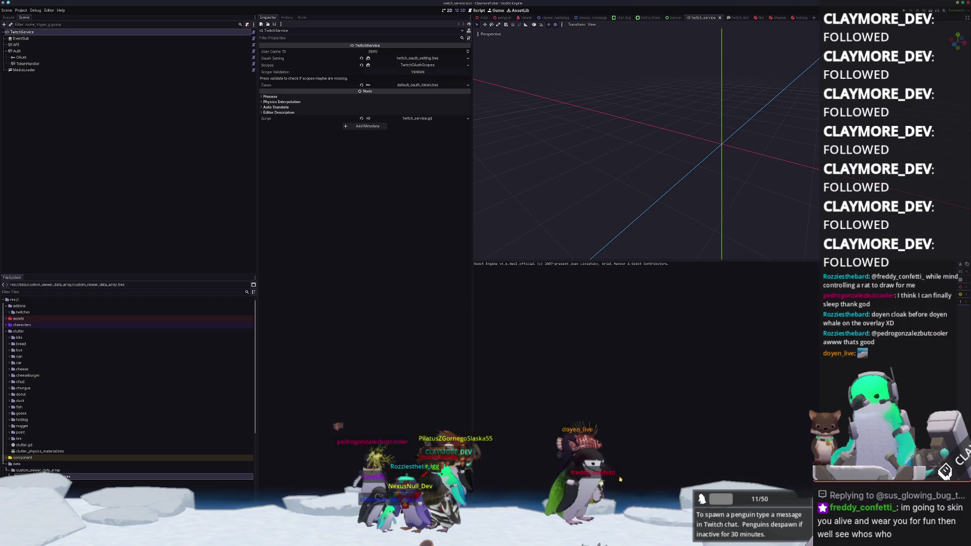
# Step: Expand viewer data entries 12 down to 3 in the Inspector
pyautogui.hotkey('alt', 'Tab')
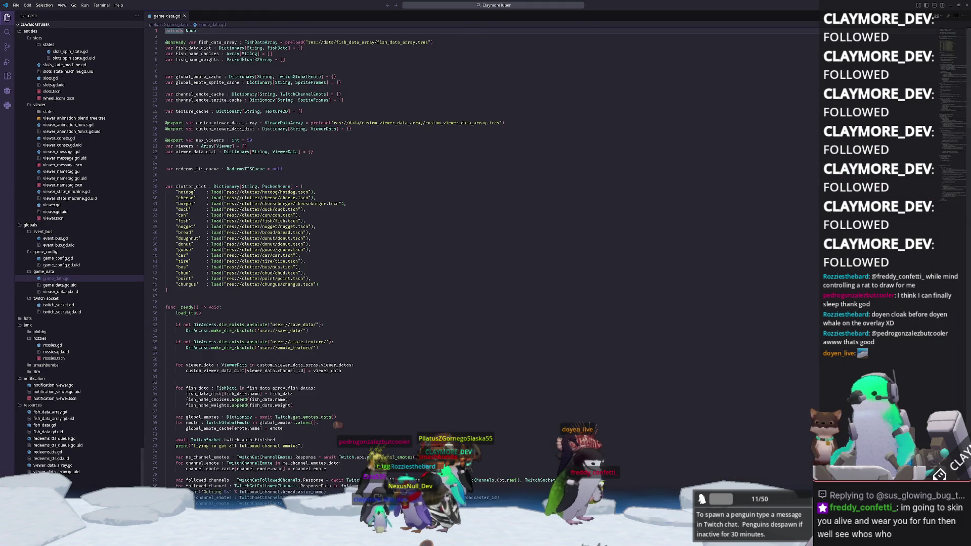
pyautogui.hotkey('alt', 'Tab')
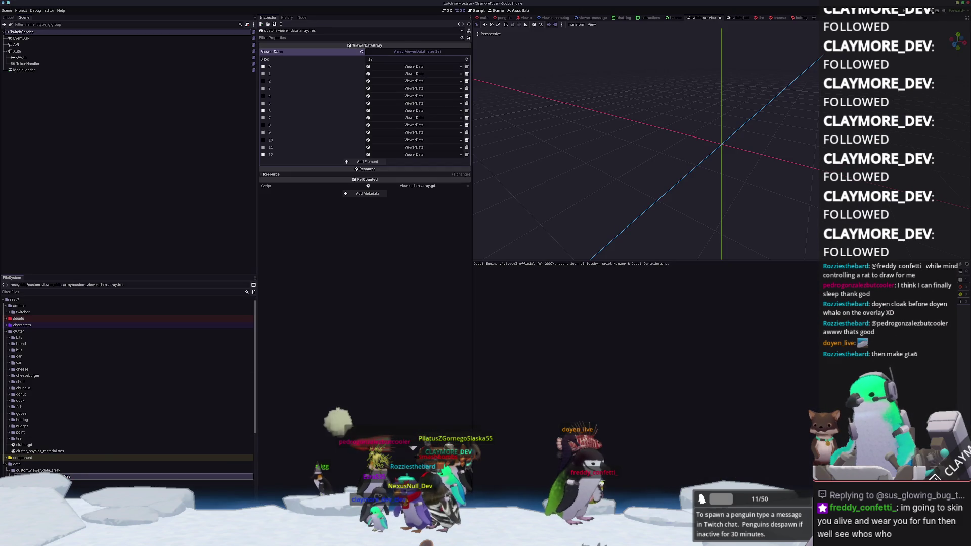
pyautogui.click(415, 154)
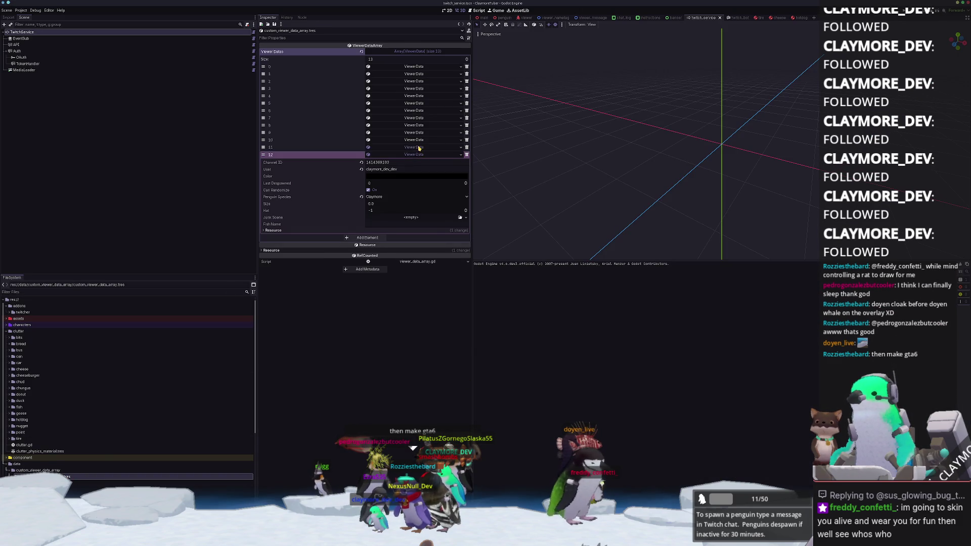
pyautogui.click(418, 147)
pyautogui.click(420, 139)
pyautogui.click(420, 132)
pyautogui.click(419, 125)
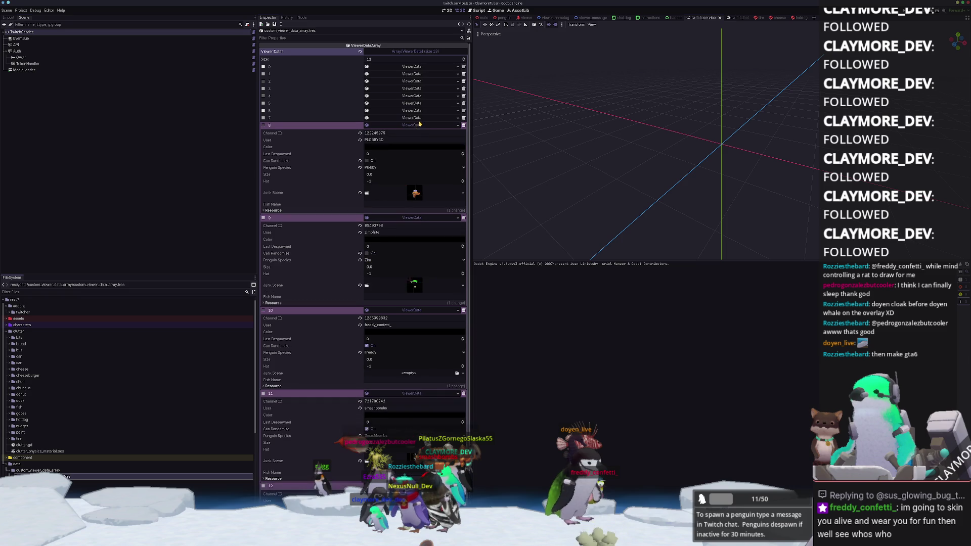
pyautogui.click(415, 118)
pyautogui.click(415, 111)
pyautogui.click(415, 103)
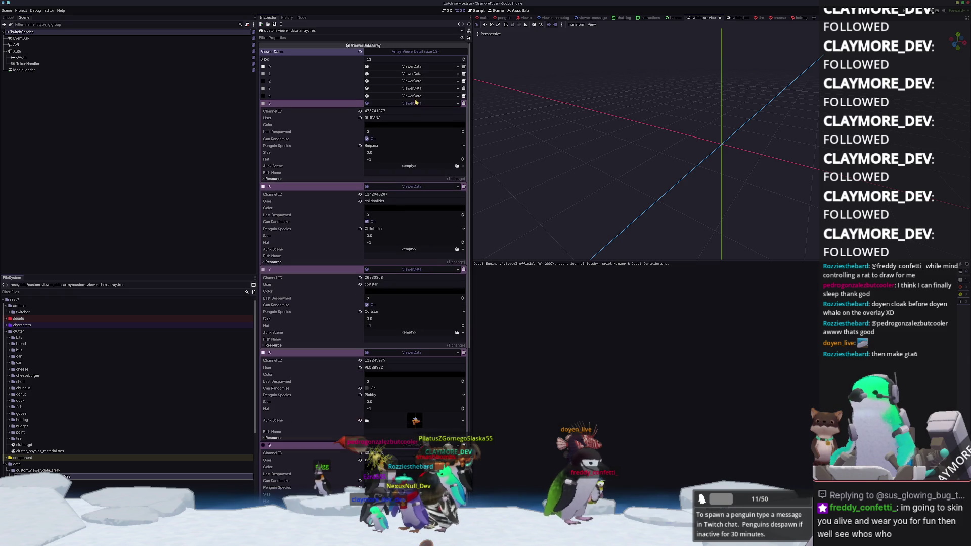
pyautogui.click(415, 97)
pyautogui.click(414, 89)
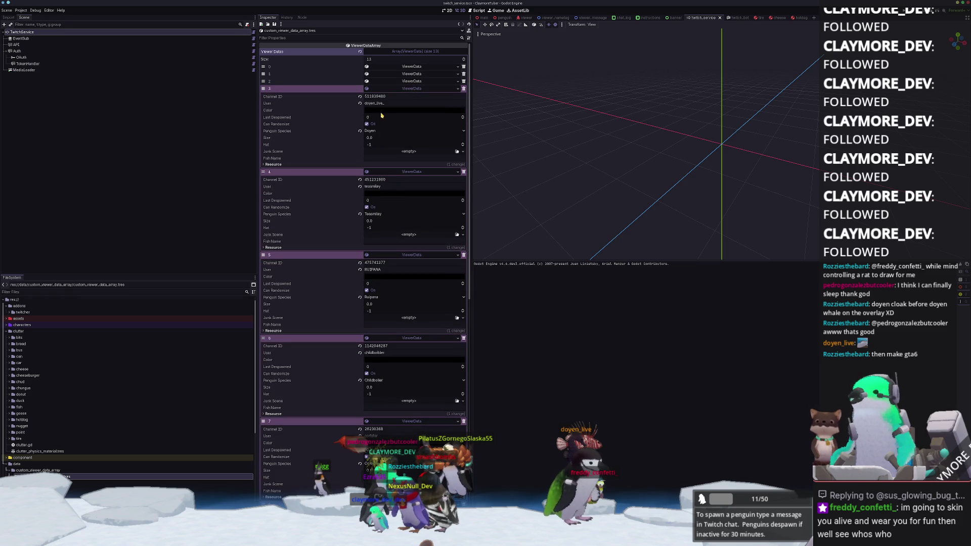
# Step: Set entry 3's Fish Name to blue_whale and save the resource
pyautogui.click(371, 158)
pyautogui.write('blu')
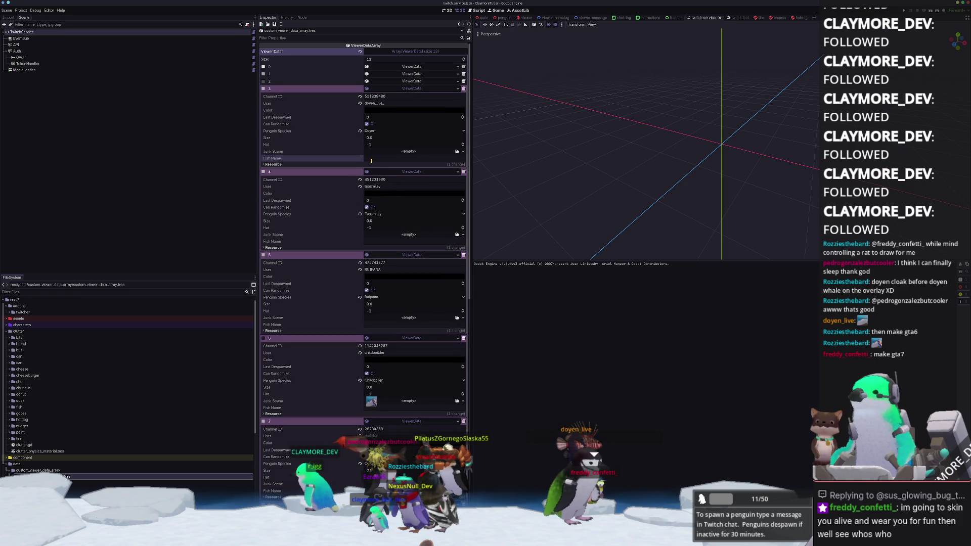
pyautogui.write('e_whale')
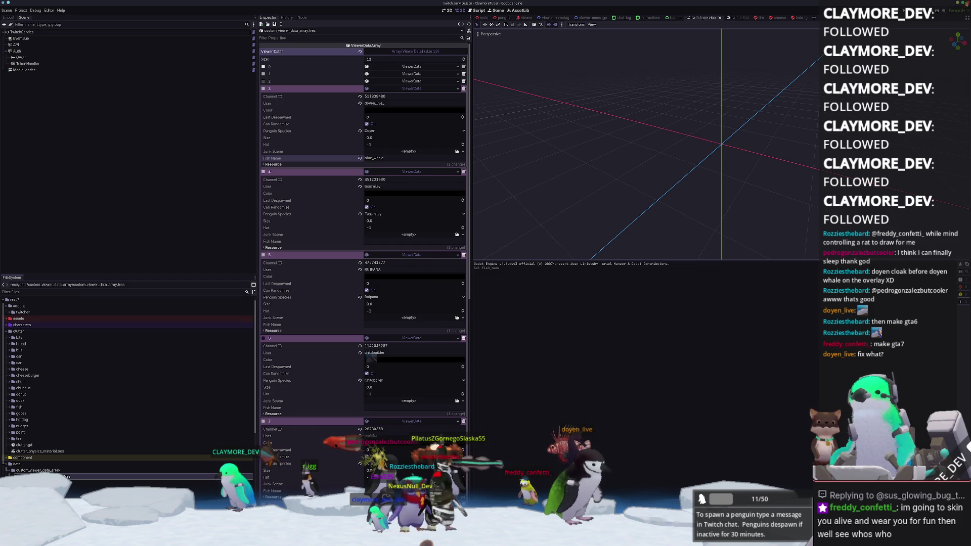
pyautogui.hotkey('ctrl', 's')
# Step: Quit the Godot project to the project list and select ClaymoreTuber
pyautogui.hotkey('alt', 'Tab')
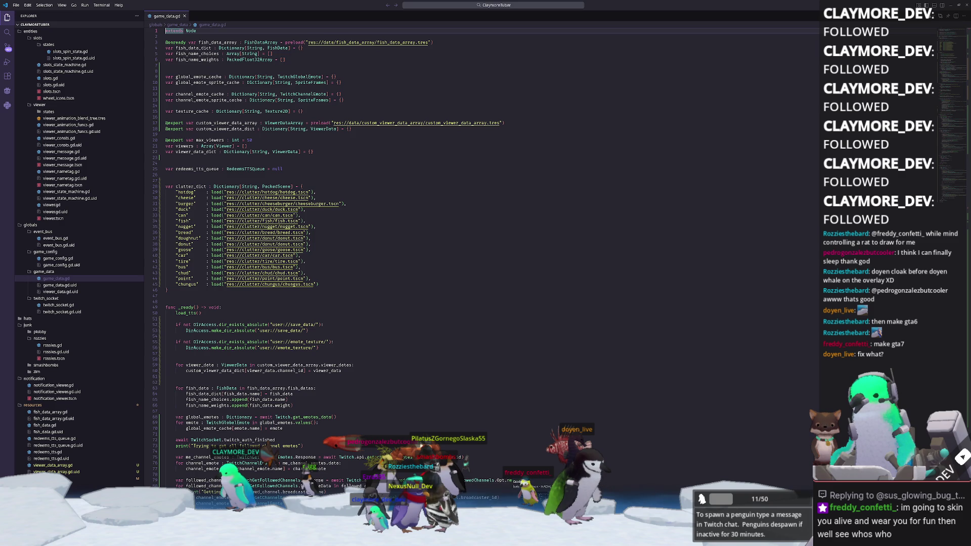
pyautogui.hotkey('alt', 'Tab')
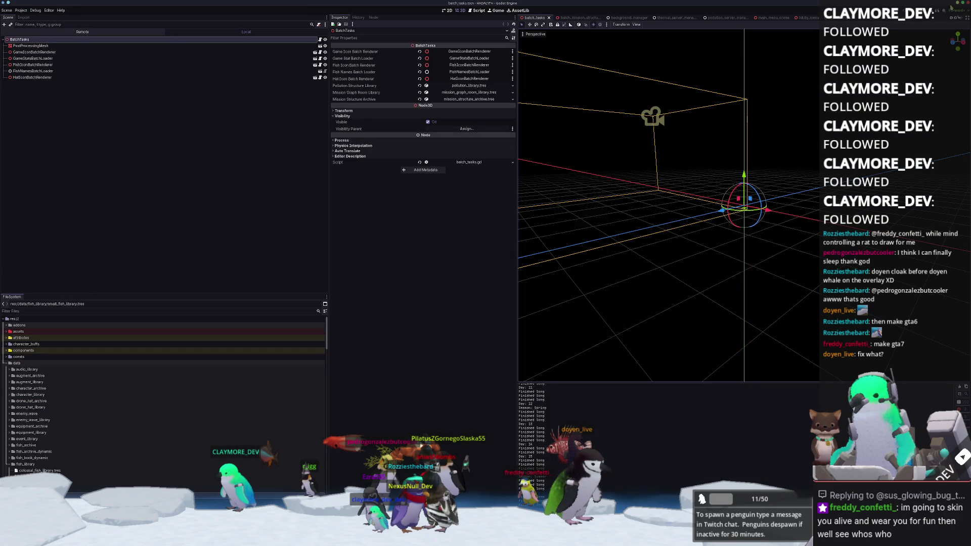
pyautogui.hotkey('ctrl', 'shift', 'q')
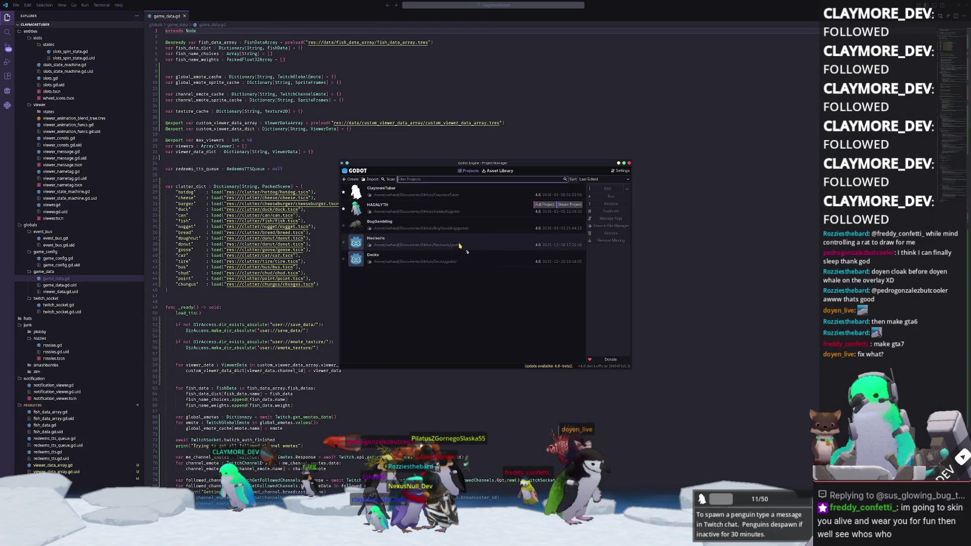
pyautogui.click(448, 195)
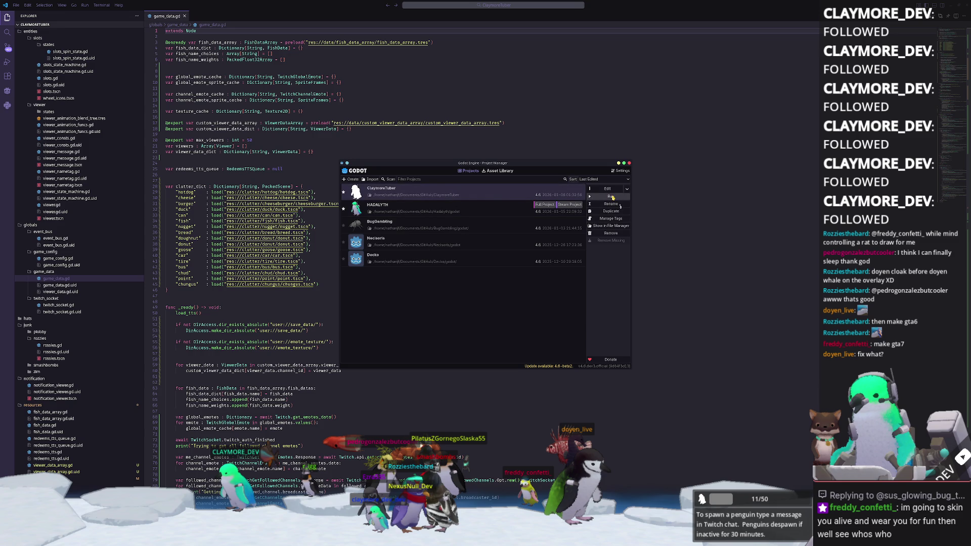
pyautogui.click(623, 163)
pyautogui.hotkey('alt', 'Tab')
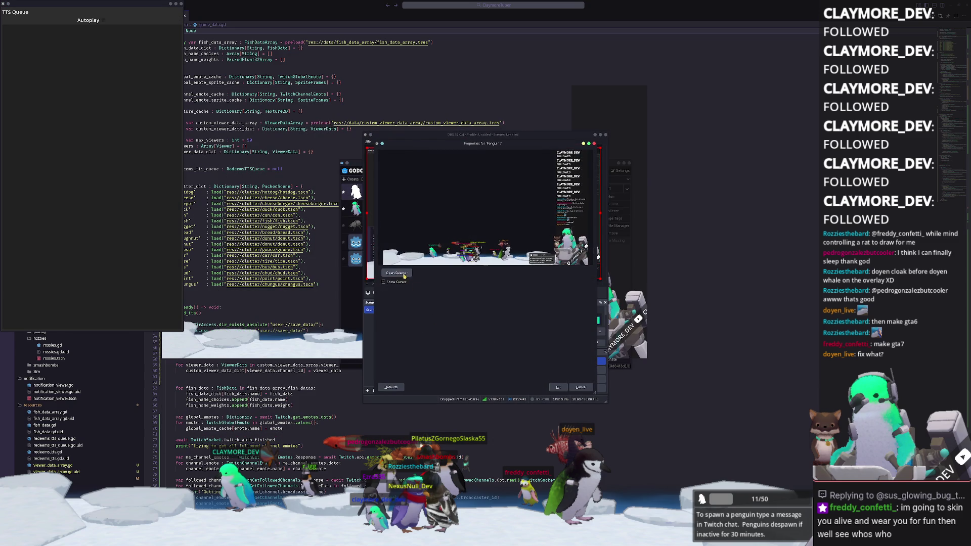
# Step: Set the Penguins source to capture the ClaymoreTuber window and confirm
pyautogui.click(396, 273)
pyautogui.scroll(-5, 476, 250)
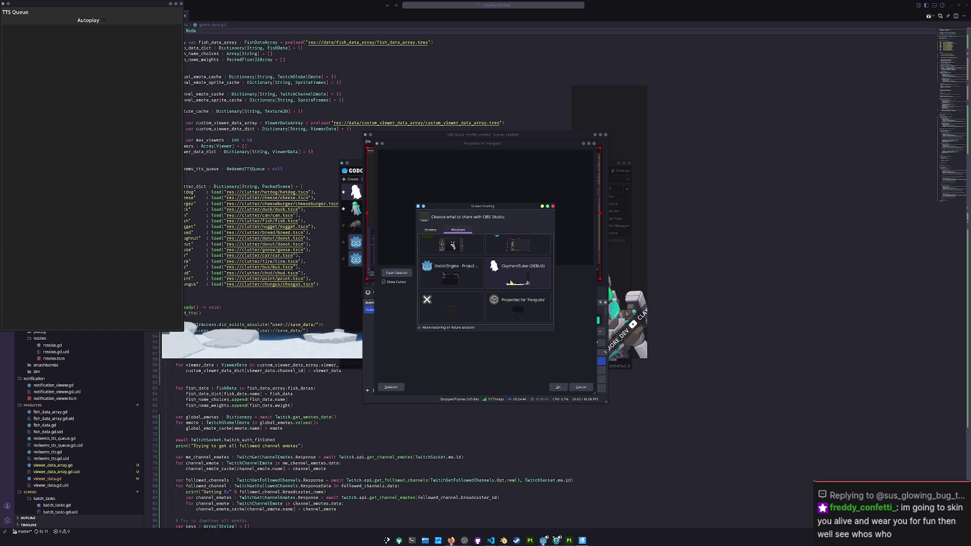
pyautogui.doubleClick(511, 282)
pyautogui.click(557, 386)
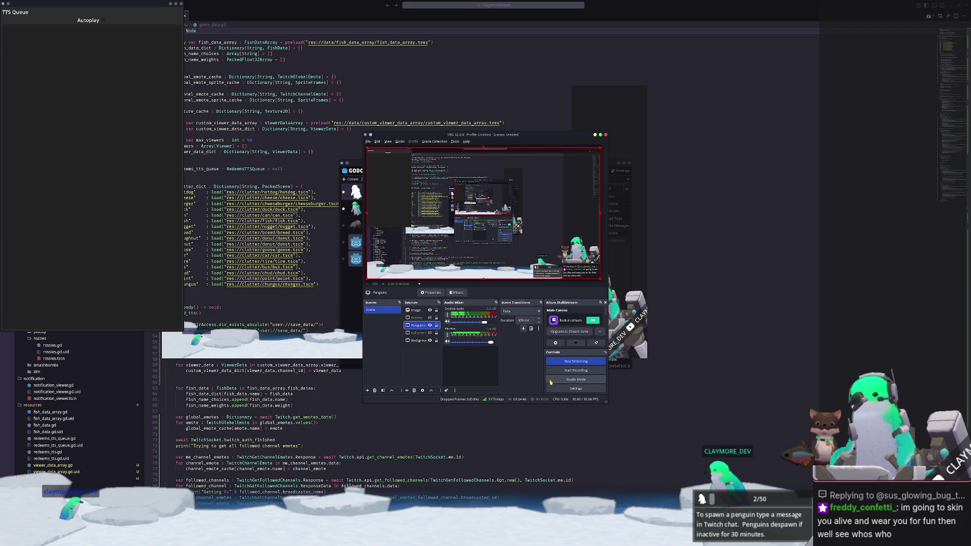
# Step: Check line 68 of the game data script, then minimize OBS
pyautogui.click(689, 404)
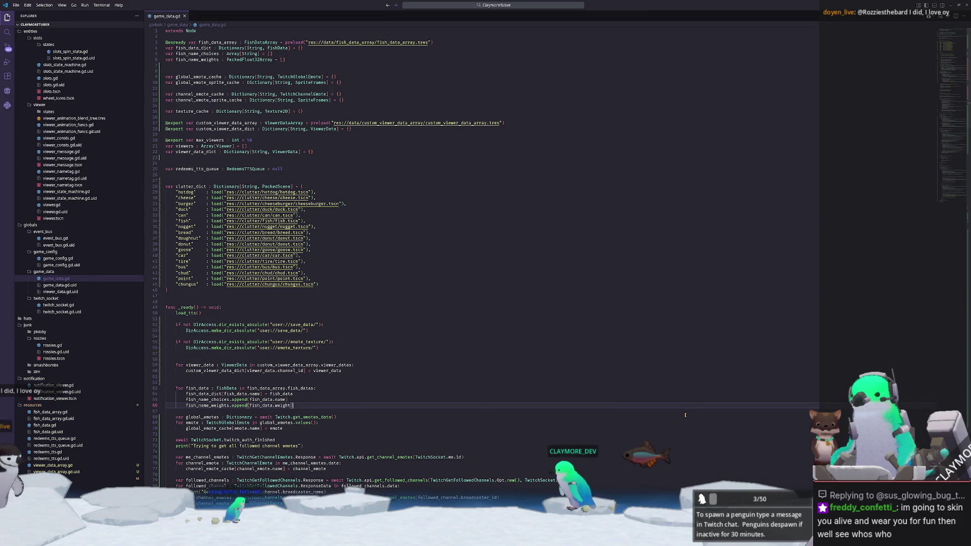
pyautogui.click(685, 414)
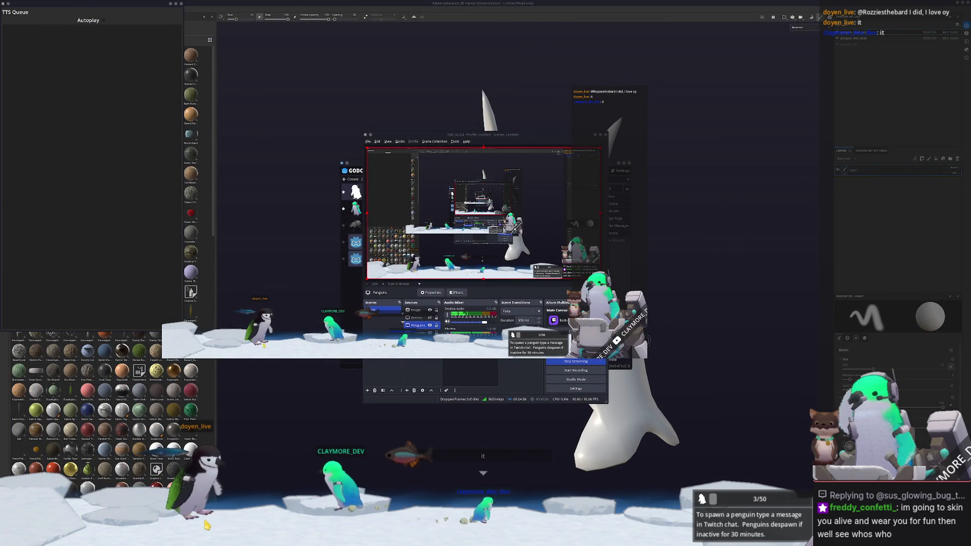
pyautogui.click(590, 137)
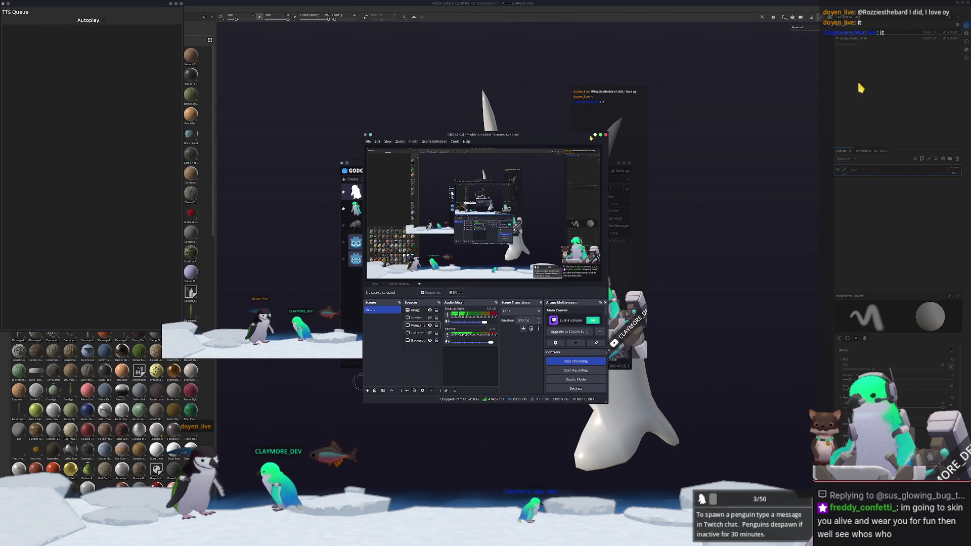
pyautogui.click(594, 135)
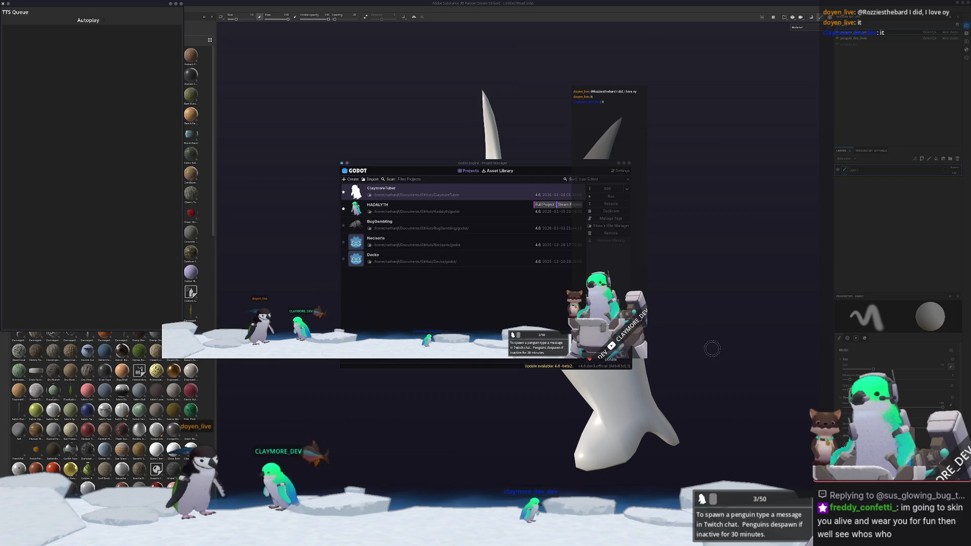
# Step: Orbit and zoom on the cloak's collar and fins, and bring up the penguin reference drawing
pyautogui.moveTo(711, 348)
pyautogui.keyDown('alt'); pyautogui.mouseDown()
pyautogui.moveTo(678, 332)
pyautogui.moveTo(632, 351)
pyautogui.moveTo(778, 340)
pyautogui.moveTo(622, 325)
pyautogui.moveTo(707, 320)
pyautogui.moveTo(676, 326)
pyautogui.mouseUp(); pyautogui.keyUp('alt')
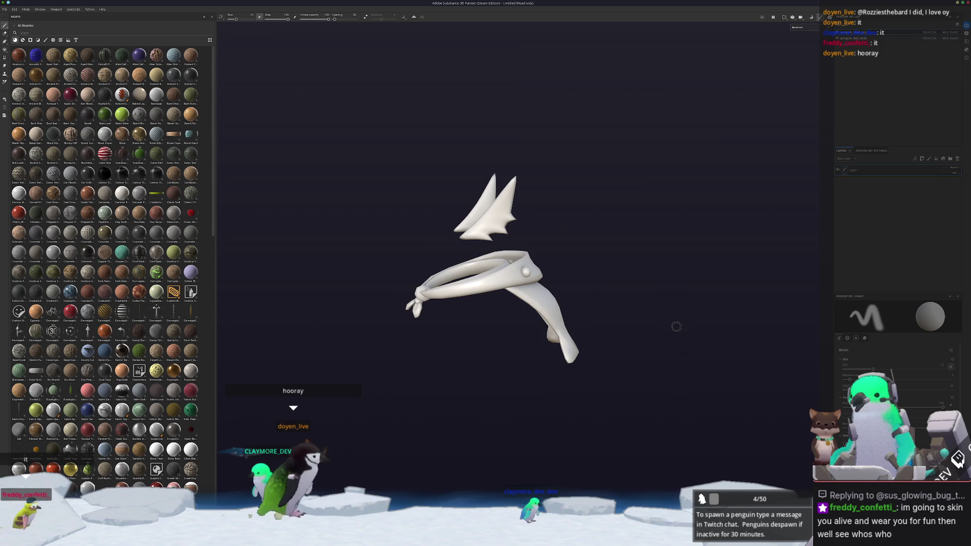
pyautogui.keyDown('alt'); pyautogui.moveTo(676, 326); pyautogui.dragTo(676, 320, button='right'); pyautogui.keyUp('alt')
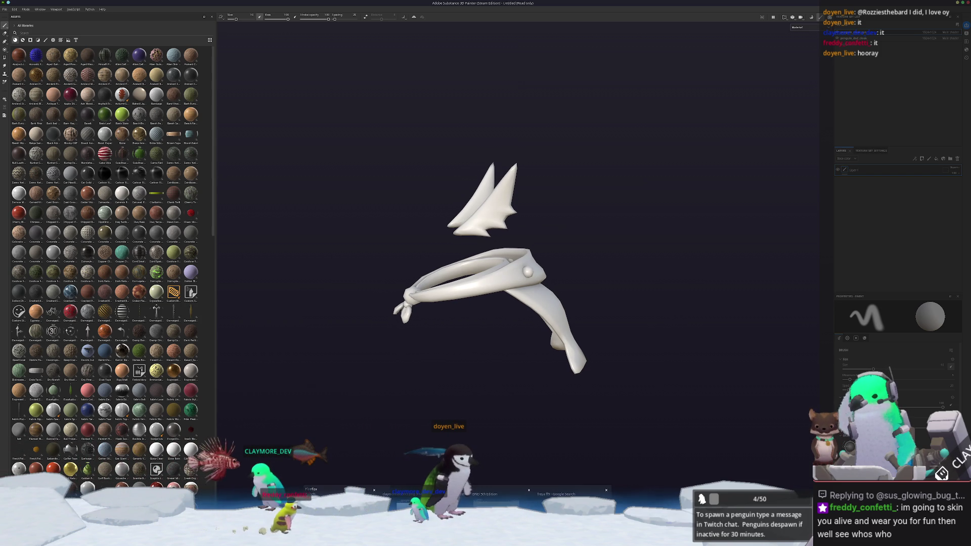
pyautogui.click(324, 494)
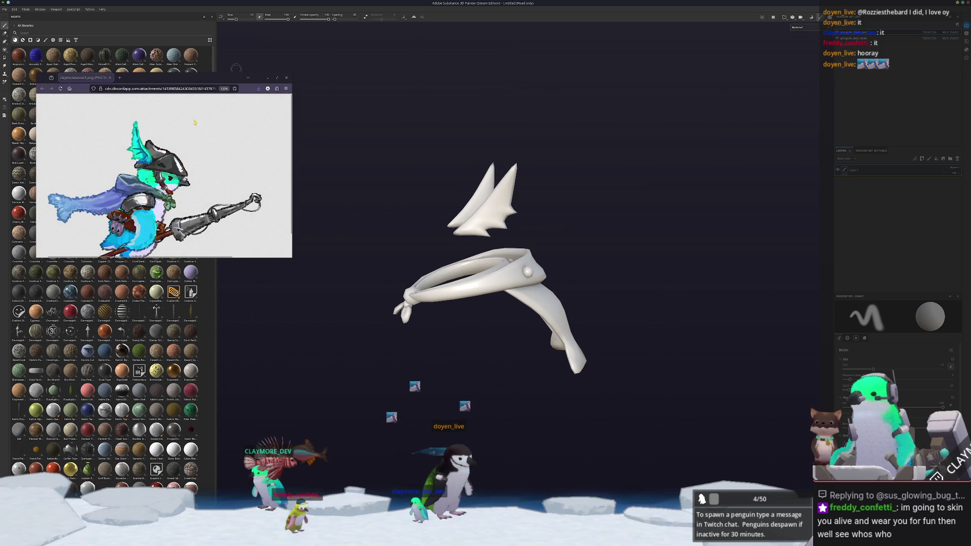
pyautogui.moveTo(226, 79); pyautogui.dragTo(228, 66)
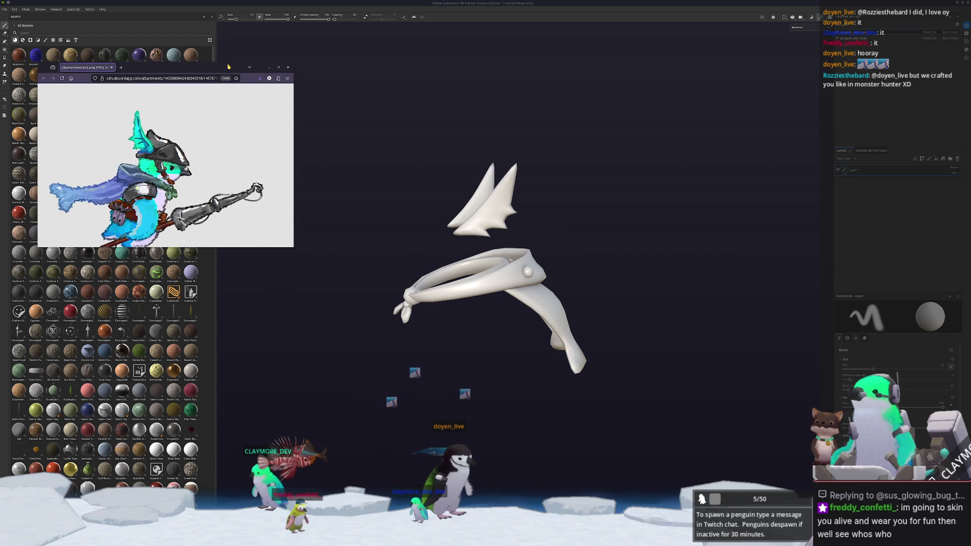
pyautogui.moveTo(221, 66); pyautogui.dragTo(320, 39)
pyautogui.scroll(-5, 130, 368)
pyautogui.scroll(-8, 130, 368)
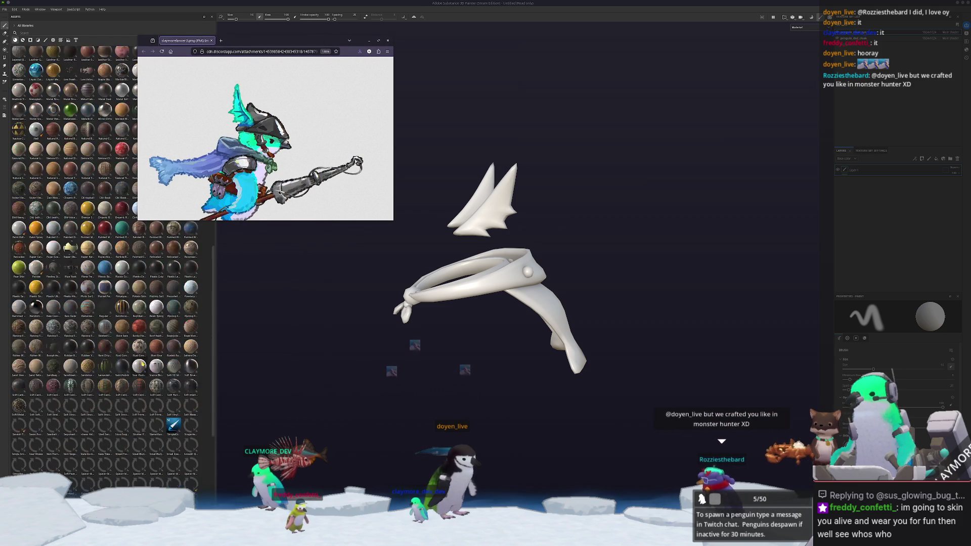
# Step: Drop a Stylized material onto the cloak mesh and orbit it to face the camera
pyautogui.moveTo(173, 238); pyautogui.dragTo(486, 310)
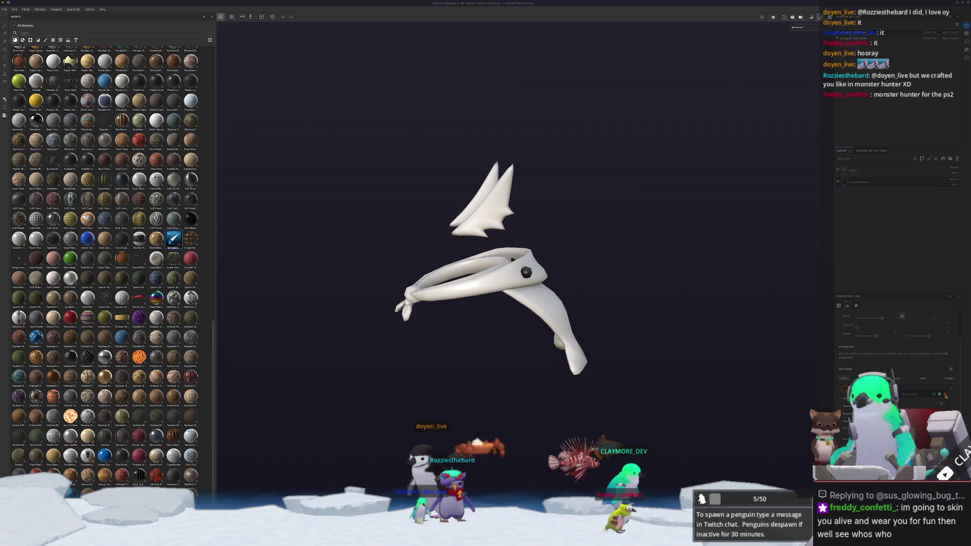
pyautogui.moveTo(713, 302)
pyautogui.keyDown('alt'); pyautogui.mouseDown()
pyautogui.moveTo(592, 259)
pyautogui.moveTo(617, 277)
pyautogui.moveTo(572, 288)
pyautogui.moveTo(623, 304)
pyautogui.moveTo(621, 334)
pyautogui.moveTo(592, 364)
pyautogui.mouseUp(); pyautogui.keyUp('alt')
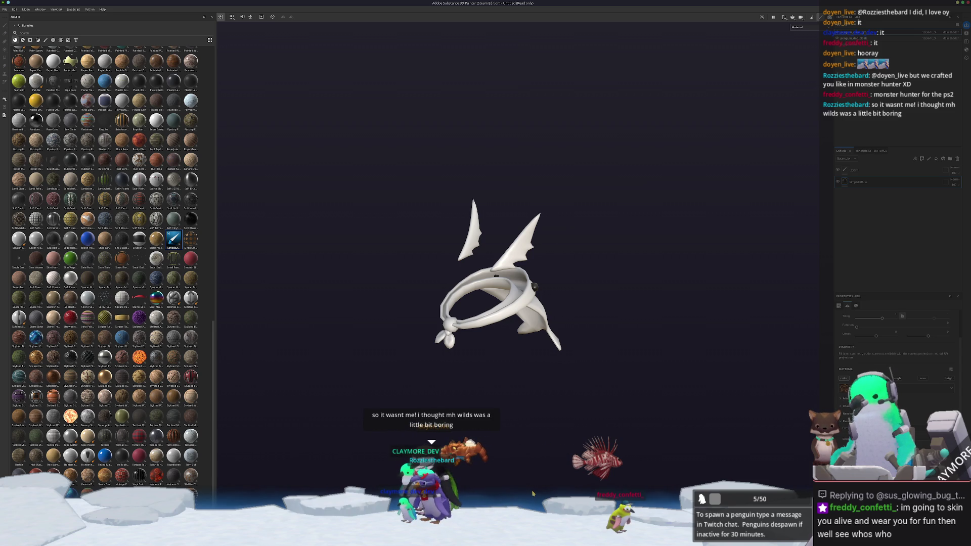
pyautogui.scroll(2, 517, 289)
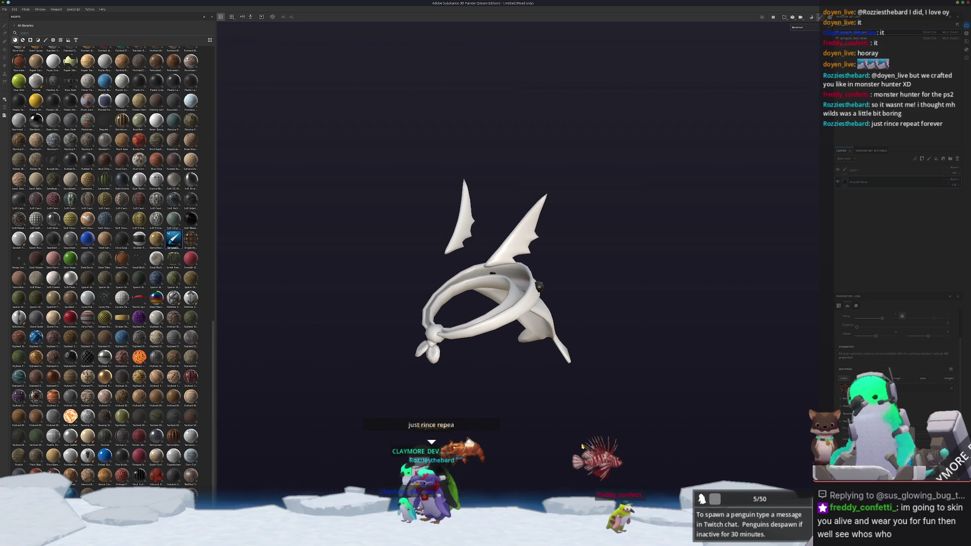
pyautogui.keyDown('alt'); pyautogui.moveTo(583, 444); pyautogui.dragTo(596, 337); pyautogui.keyUp('alt')
pyautogui.moveTo(577, 370)
pyautogui.keyDown('alt'); pyautogui.mouseDown()
pyautogui.moveTo(377, 393)
pyautogui.moveTo(526, 362)
pyautogui.mouseUp(); pyautogui.keyUp('alt')
# Step: Switch the viewport to base colour display and move the reference drawing further left
pyautogui.click(798, 28)
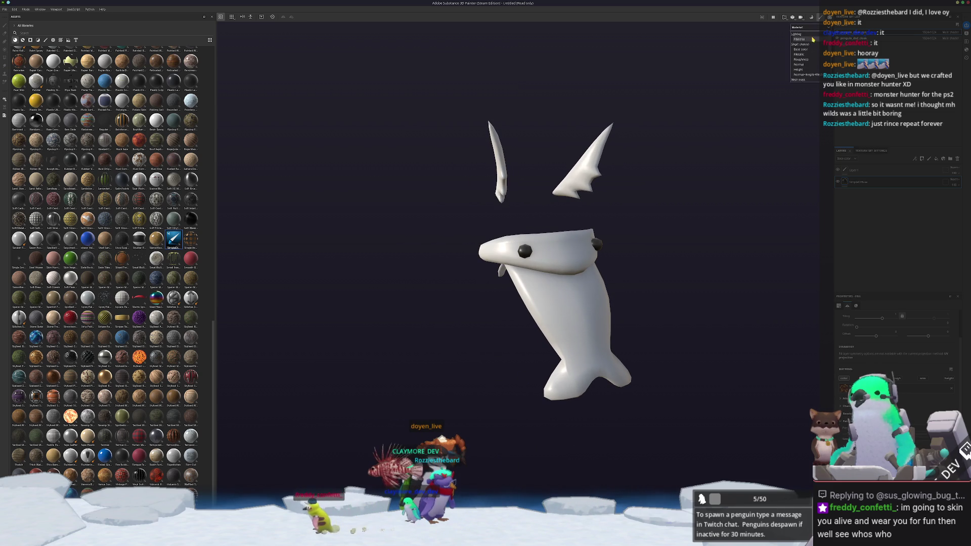
pyautogui.click(804, 50)
pyautogui.moveTo(700, 266)
pyautogui.keyDown('alt'); pyautogui.mouseDown()
pyautogui.moveTo(684, 273)
pyautogui.moveTo(678, 304)
pyautogui.moveTo(503, 501)
pyautogui.mouseUp(); pyautogui.keyUp('alt')
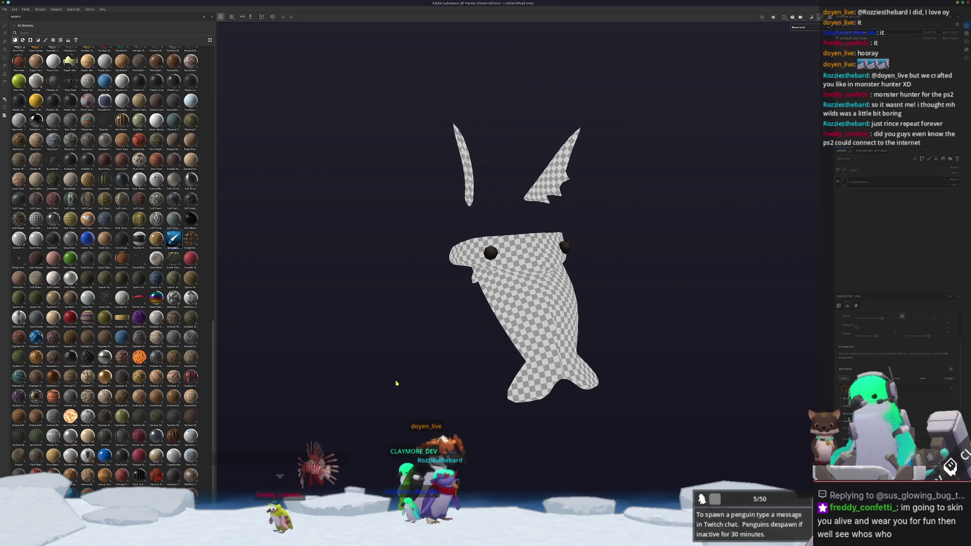
pyautogui.hotkey('alt', 'Tab')
pyautogui.moveTo(300, 45)
pyautogui.mouseDown()
pyautogui.moveTo(266, 54)
pyautogui.moveTo(272, 41)
pyautogui.mouseUp()
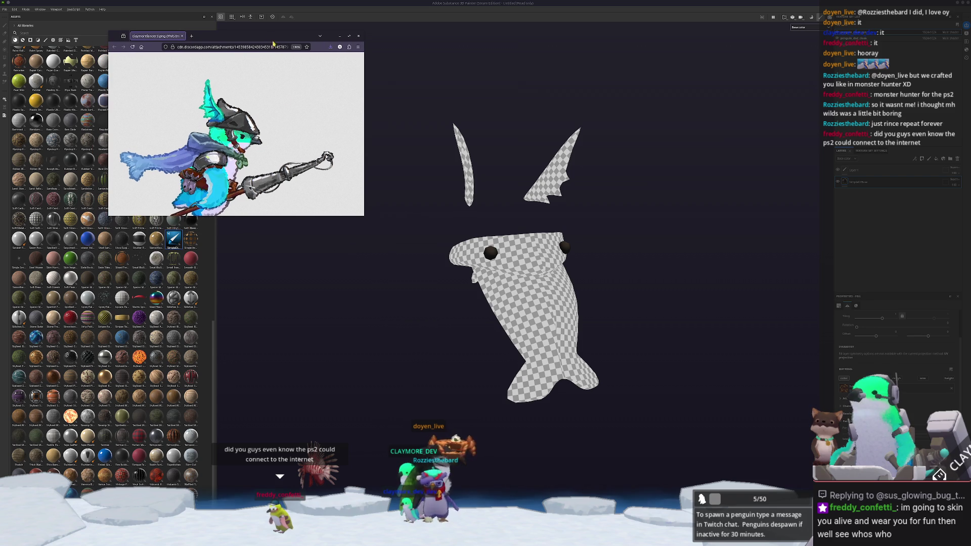
# Step: Launch KColorChooser, park it at the upper left, and start a screen colour pick
pyautogui.press('super')
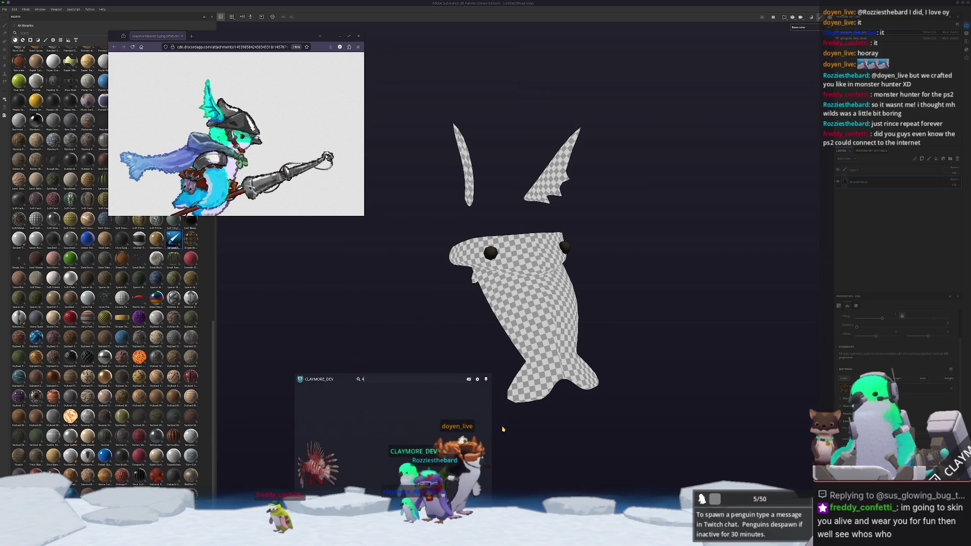
pyautogui.write('kolor')
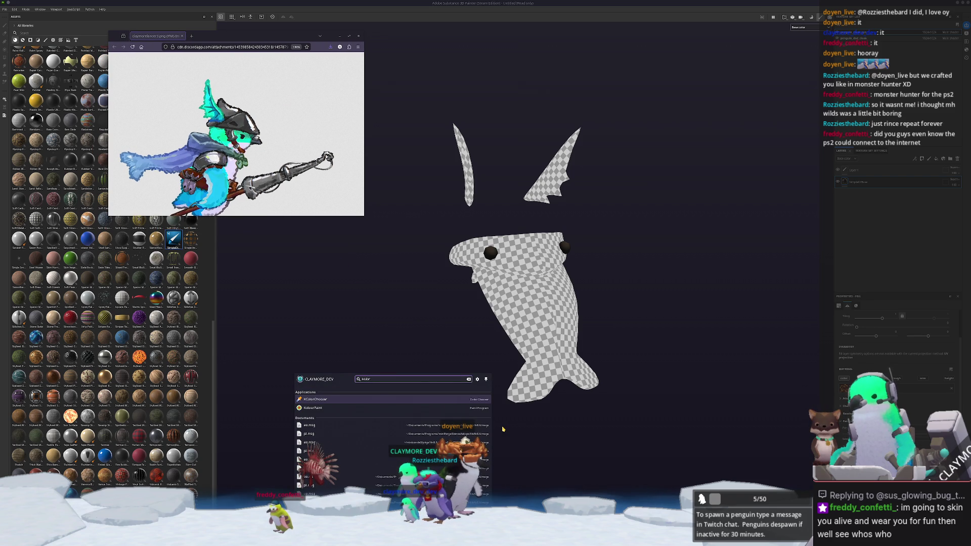
pyautogui.press('Return')
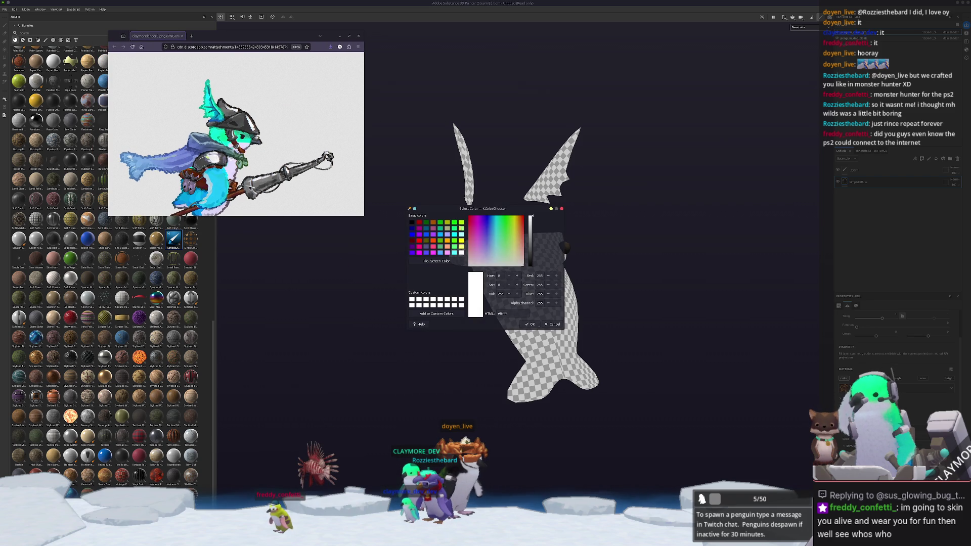
pyautogui.moveTo(472, 210)
pyautogui.mouseDown()
pyautogui.moveTo(456, 56)
pyautogui.moveTo(430, 36)
pyautogui.mouseUp()
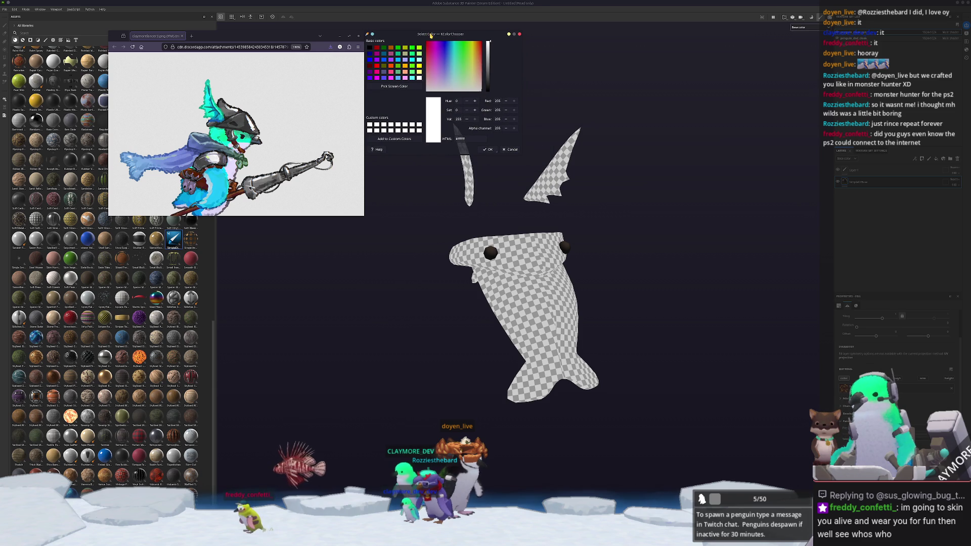
pyautogui.moveTo(511, 303)
pyautogui.keyDown('alt'); pyautogui.mouseDown()
pyautogui.moveTo(492, 298)
pyautogui.moveTo(562, 288)
pyautogui.moveTo(527, 301)
pyautogui.moveTo(541, 299)
pyautogui.mouseUp(); pyautogui.keyUp('alt')
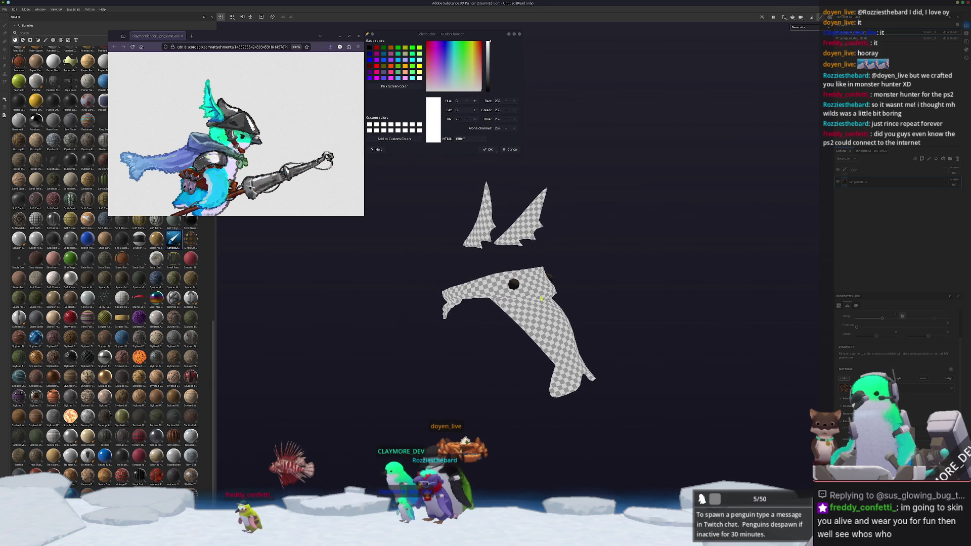
pyautogui.click(394, 86)
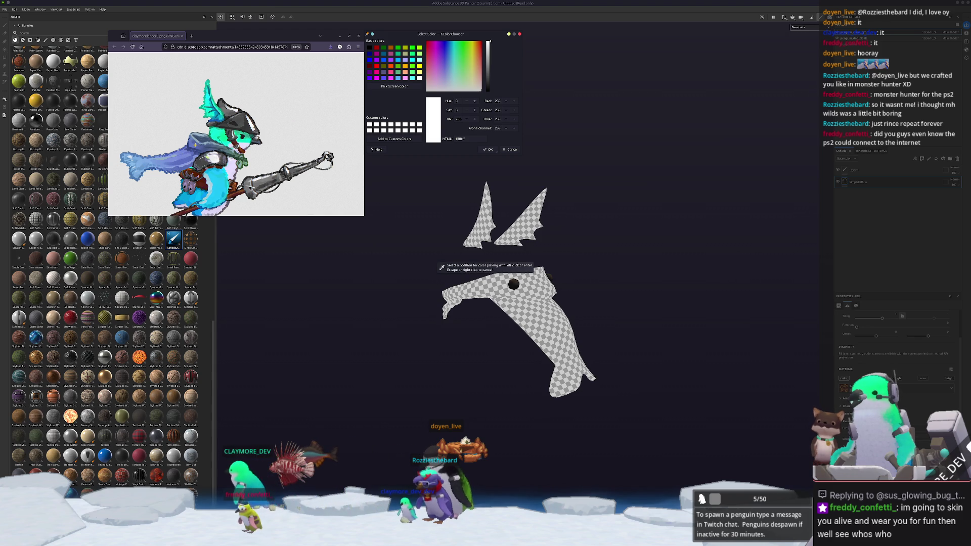
# Step: Sample the reference cloak blue #647abb and copy its hex code into the cloak fill layer
pyautogui.click(152, 151)
pyautogui.doubleClick(474, 138)
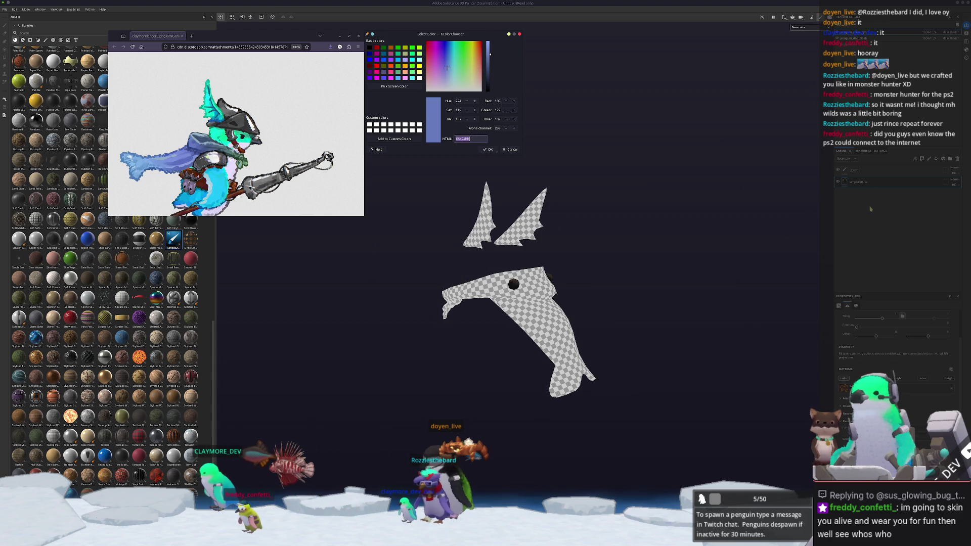
pyautogui.click(868, 183)
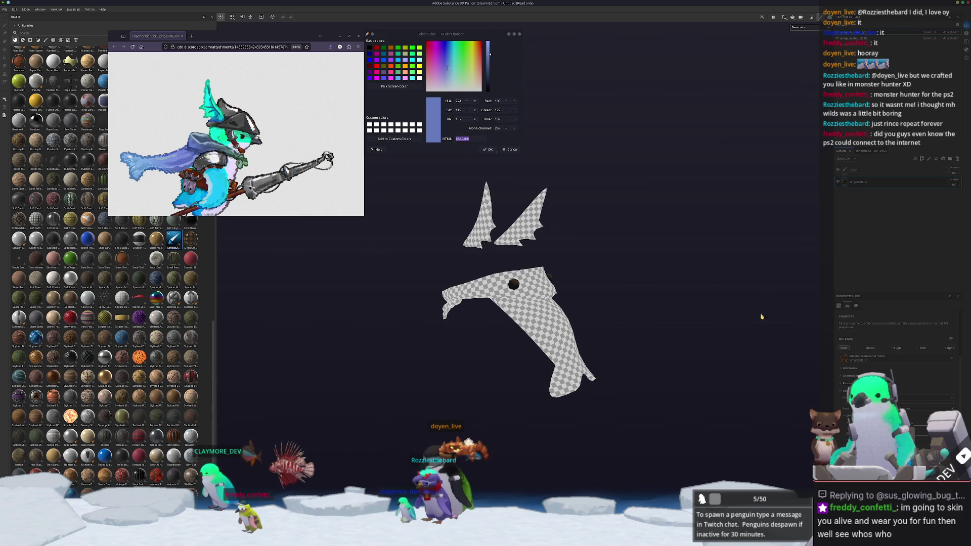
pyautogui.press('Delete')
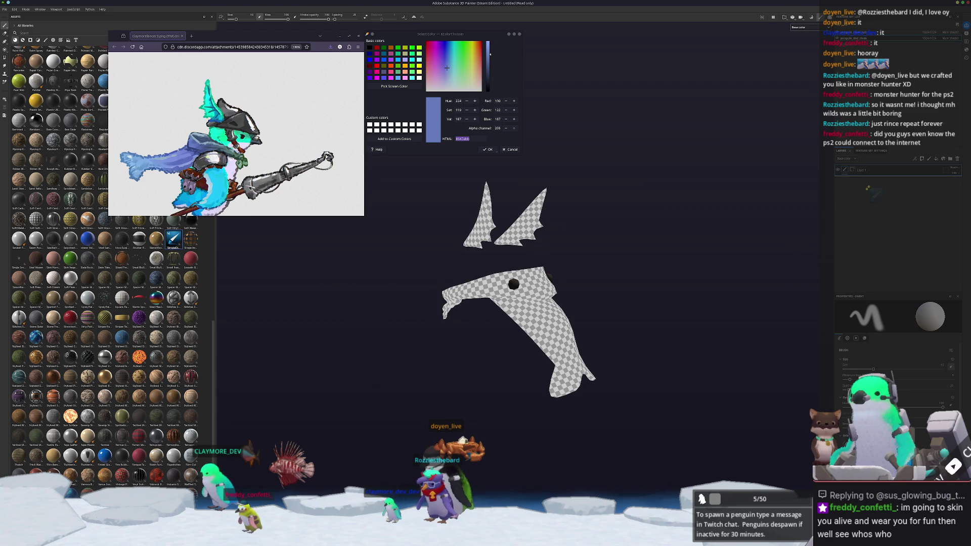
pyautogui.hotkey('ctrl', 'z')
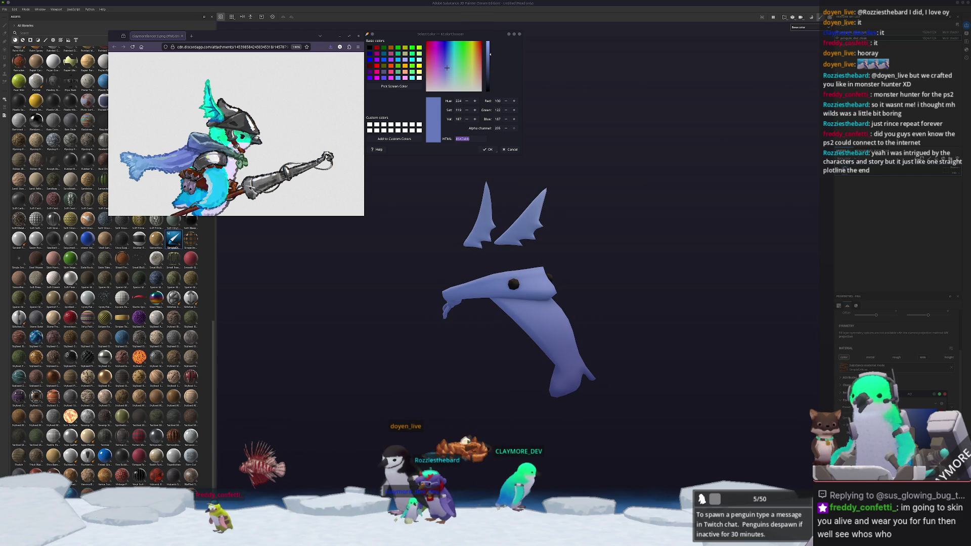
# Step: Orbit the model to inspect the recoloured cloak, cancelling a second colour pick
pyautogui.moveTo(725, 364)
pyautogui.keyDown('alt'); pyautogui.mouseDown()
pyautogui.moveTo(631, 322)
pyautogui.moveTo(463, 369)
pyautogui.moveTo(645, 381)
pyautogui.moveTo(631, 405)
pyautogui.moveTo(627, 354)
pyautogui.mouseUp(); pyautogui.keyUp('alt')
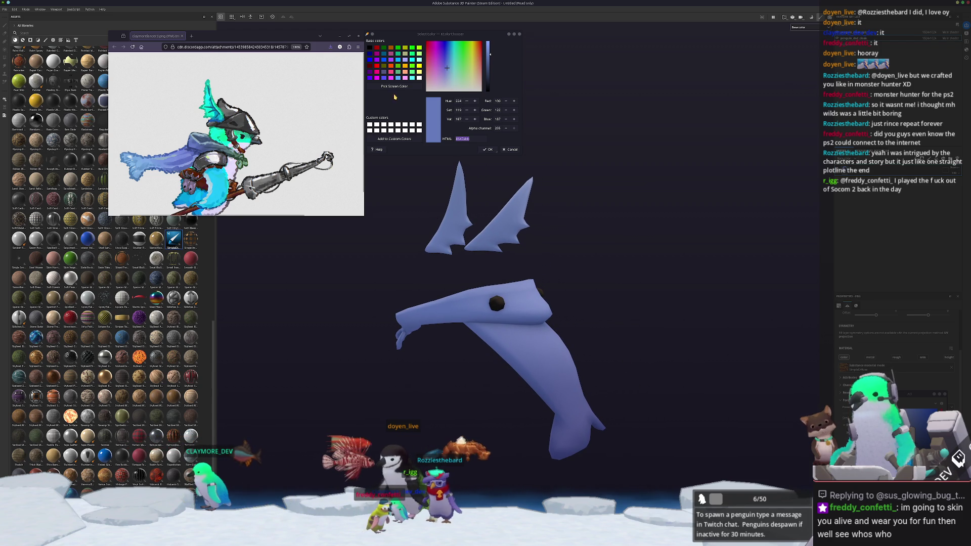
pyautogui.click(404, 86)
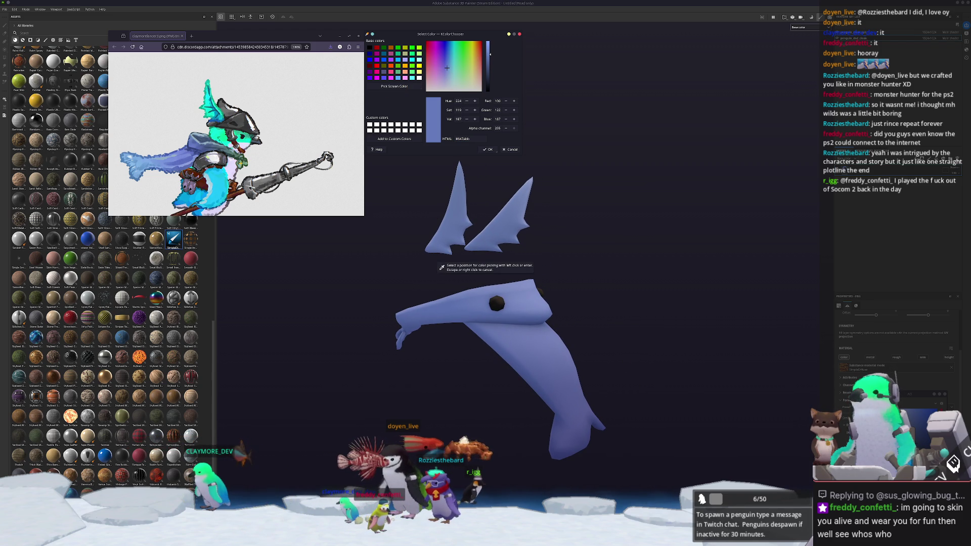
pyautogui.press('Escape')
pyautogui.keyDown('alt'); pyautogui.moveTo(480, 162); pyautogui.dragTo(854, 167); pyautogui.keyUp('alt')
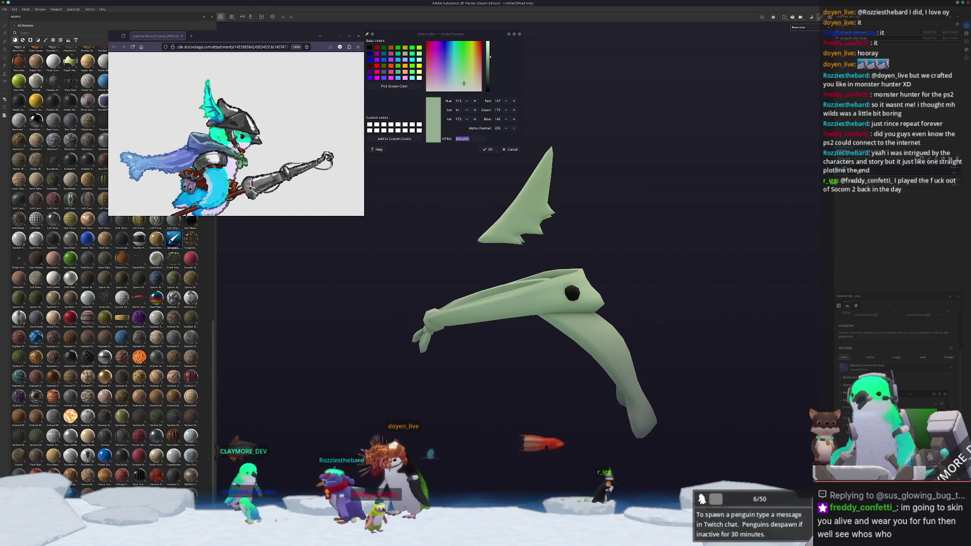
# Step: Add a 3D Distance generator to the cloak layer and raise Position Z so more cloak is blue
pyautogui.press('1')
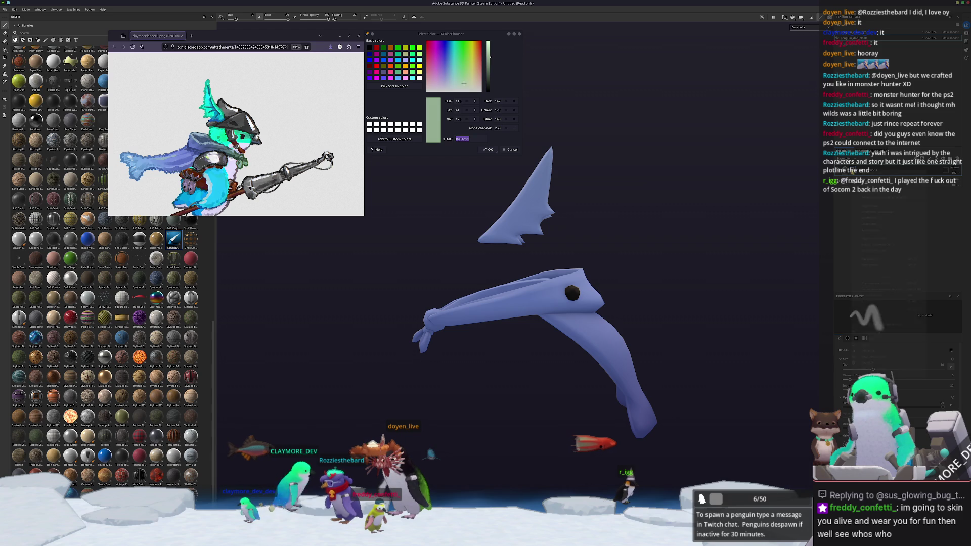
pyautogui.rightClick(879, 336)
pyautogui.click(879, 336)
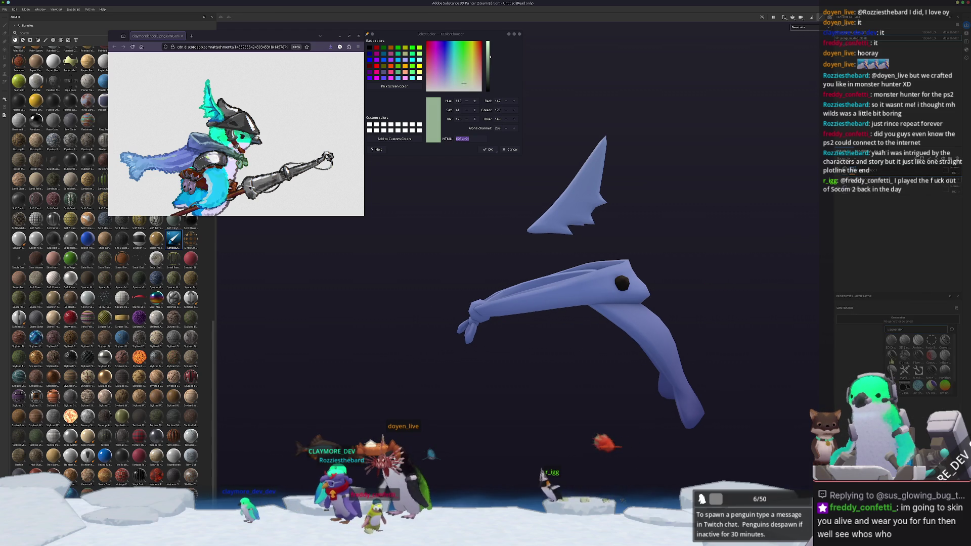
pyautogui.click(890, 354)
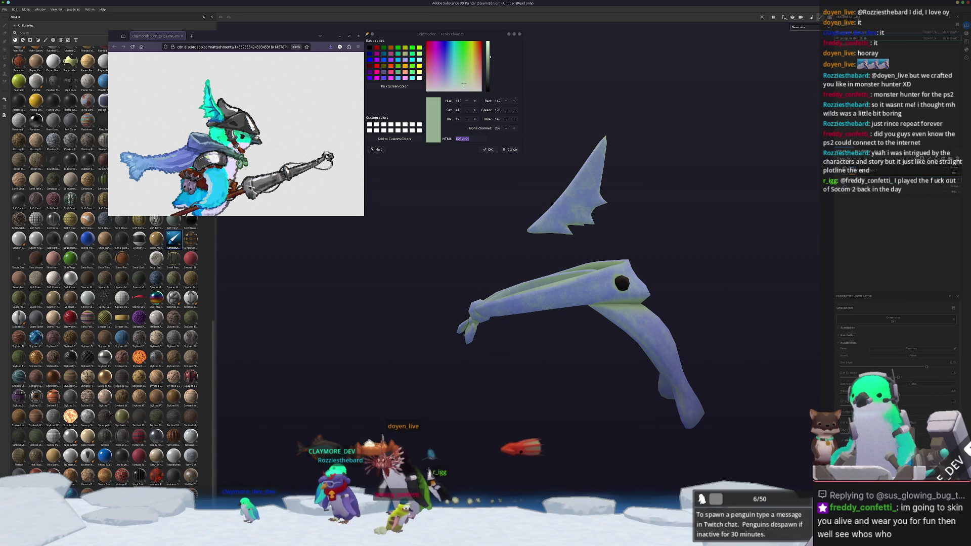
pyautogui.hotkey('ctrl', 'z')
pyautogui.click(892, 321)
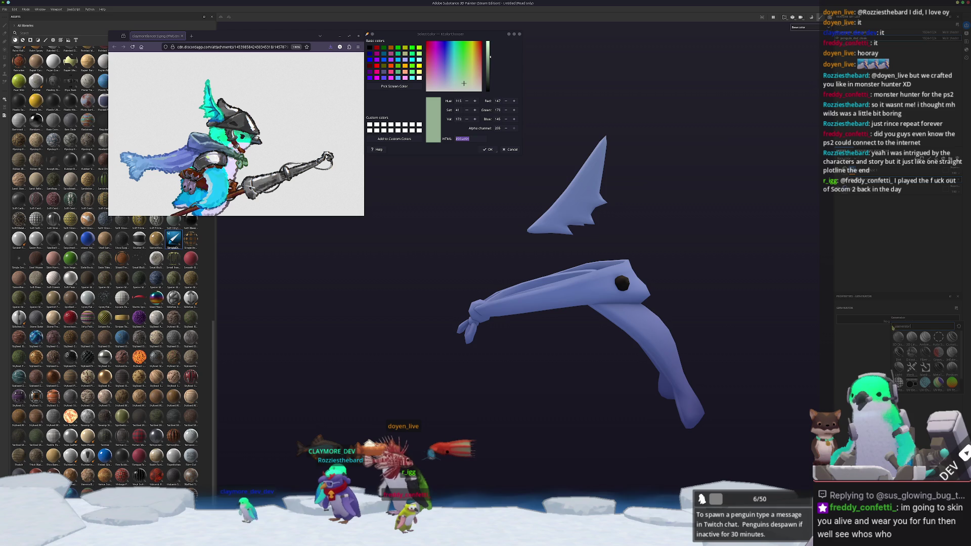
pyautogui.click(898, 337)
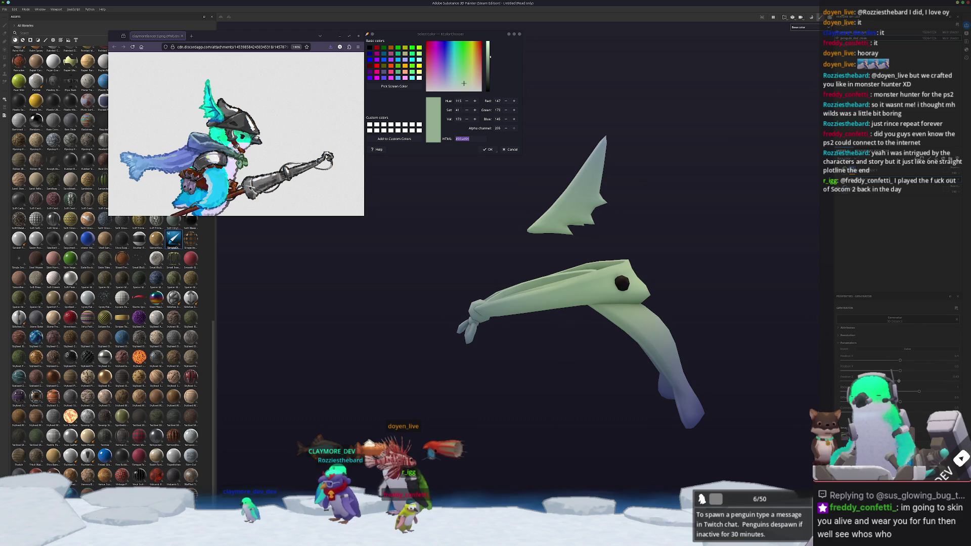
pyautogui.moveTo(927, 380); pyautogui.dragTo(944, 380)
pyautogui.moveTo(806, 379)
pyautogui.keyDown('alt'); pyautogui.mouseDown()
pyautogui.moveTo(657, 305)
pyautogui.moveTo(598, 301)
pyautogui.mouseUp(); pyautogui.keyUp('alt')
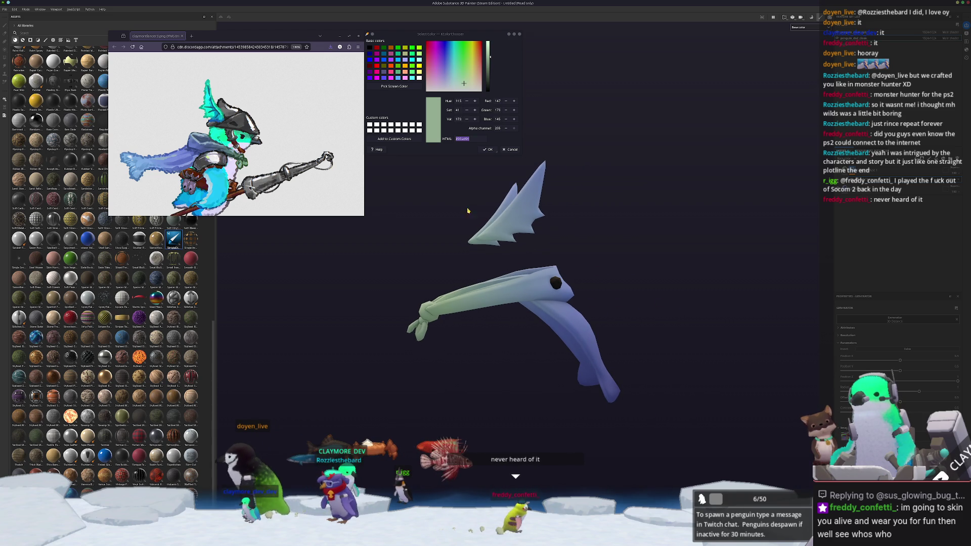
# Step: Sample the light blue from the reference drawing and add another generator to the layer
pyautogui.click(395, 86)
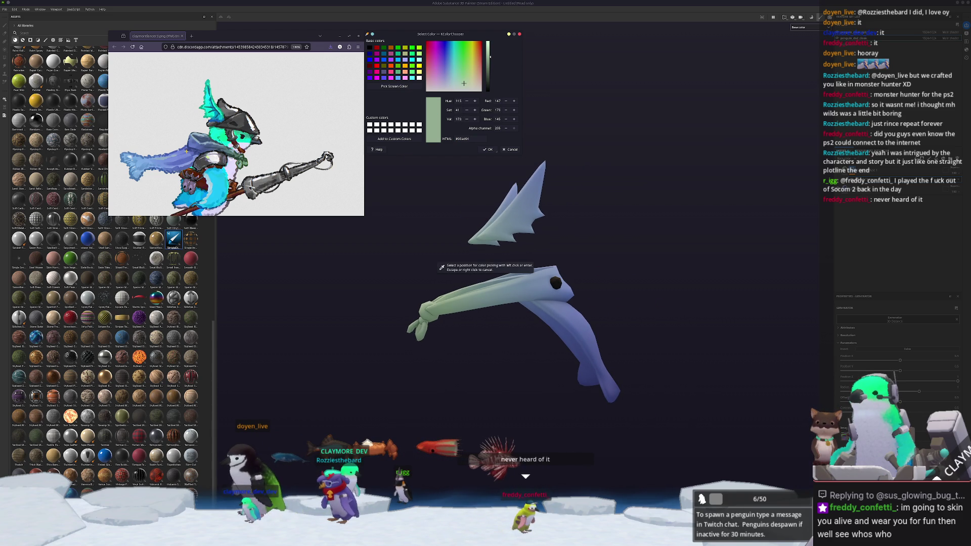
pyautogui.click(139, 164)
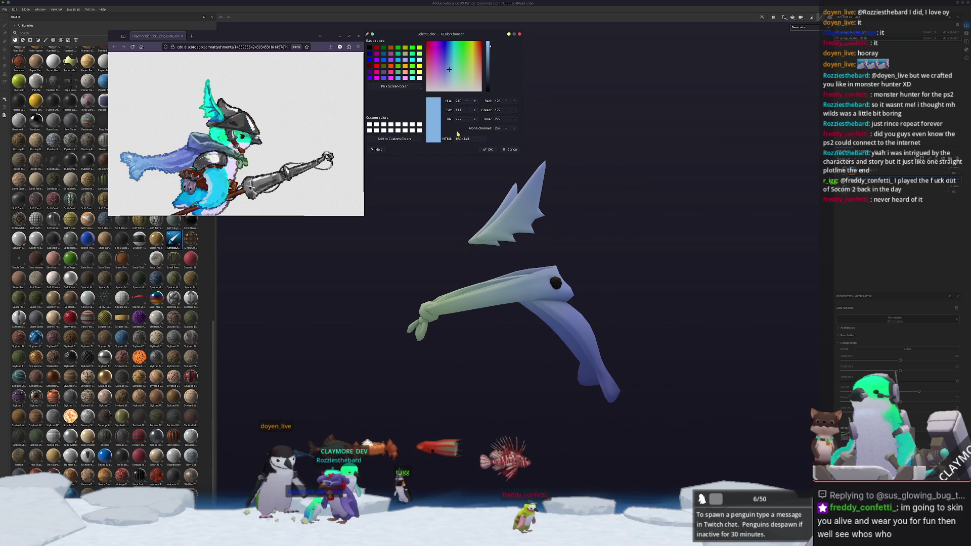
pyautogui.keyDown('alt'); pyautogui.moveTo(682, 296); pyautogui.dragTo(660, 290); pyautogui.keyUp('alt')
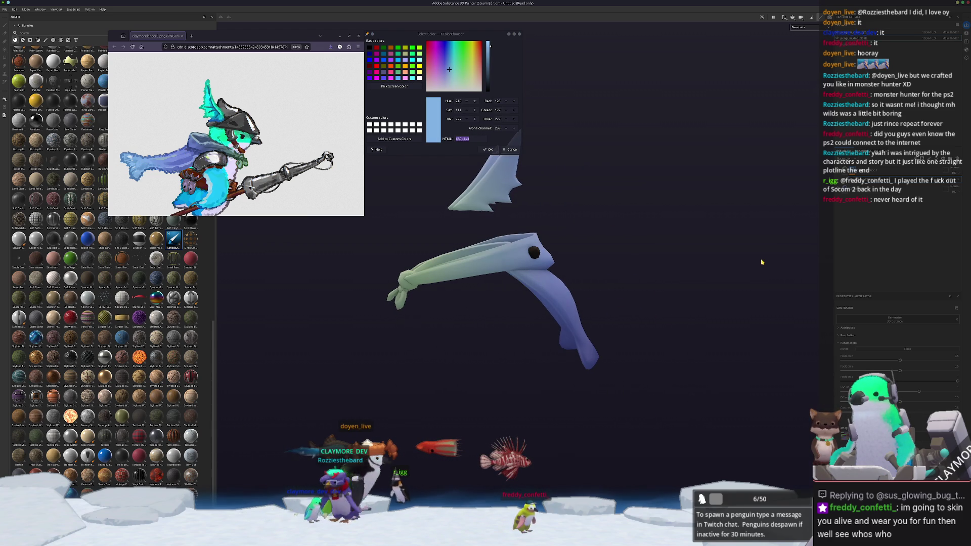
pyautogui.press('1')
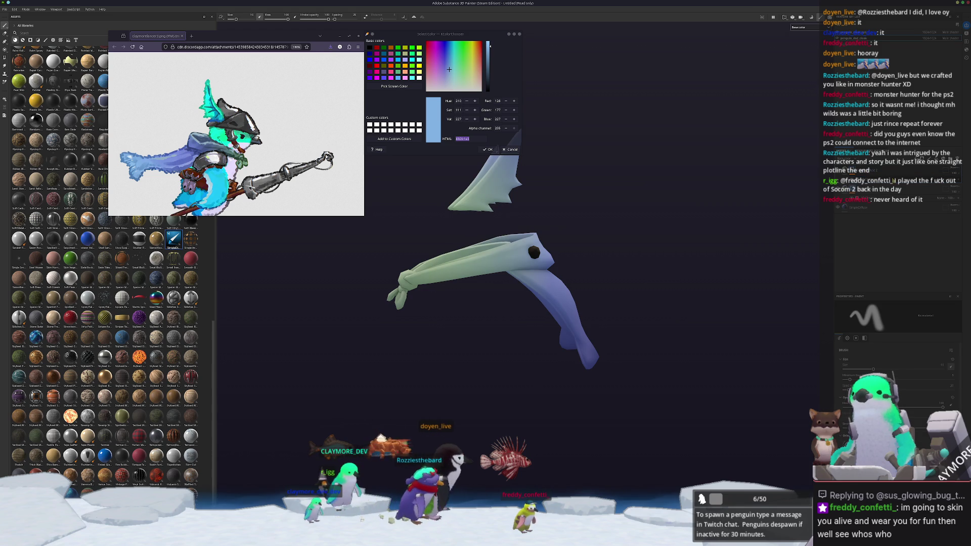
pyautogui.click(862, 175)
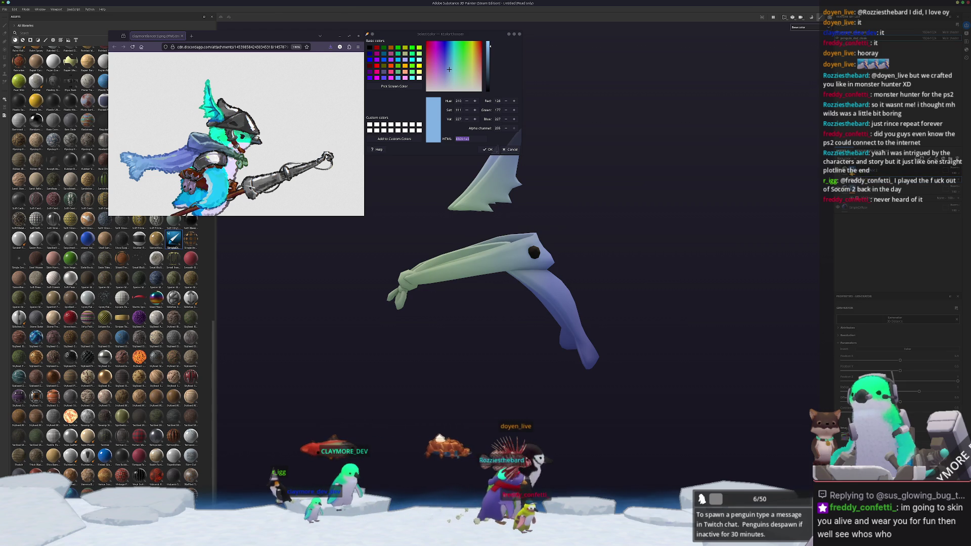
pyautogui.press('1')
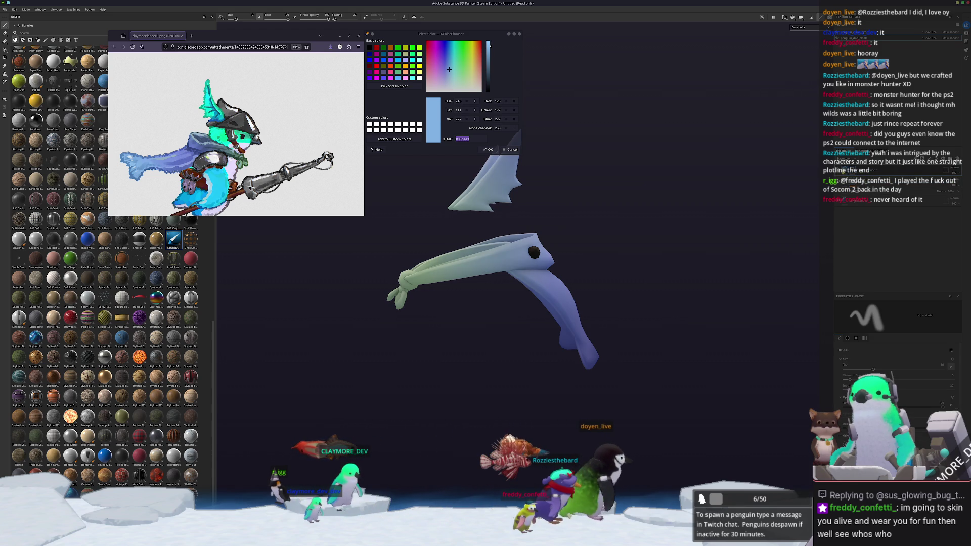
pyautogui.press('4')
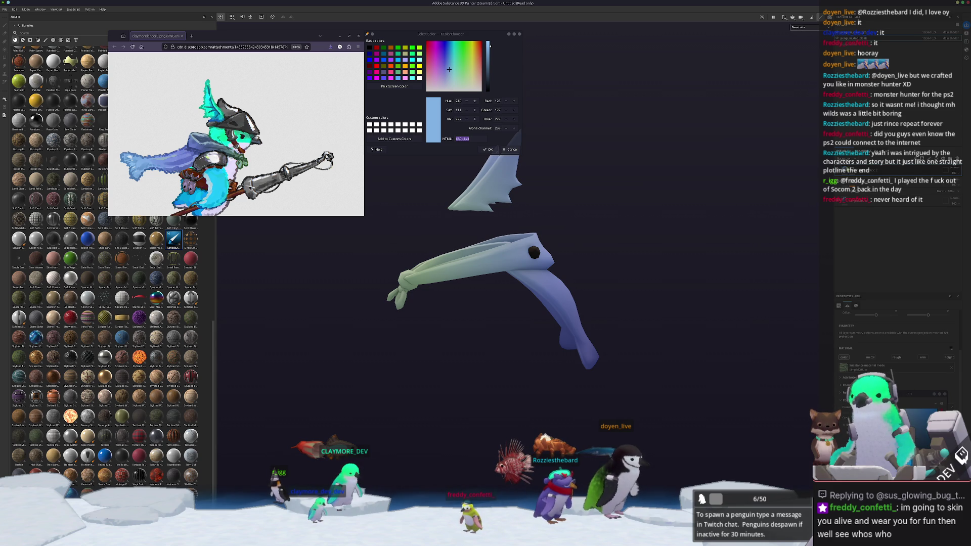
pyautogui.press('1')
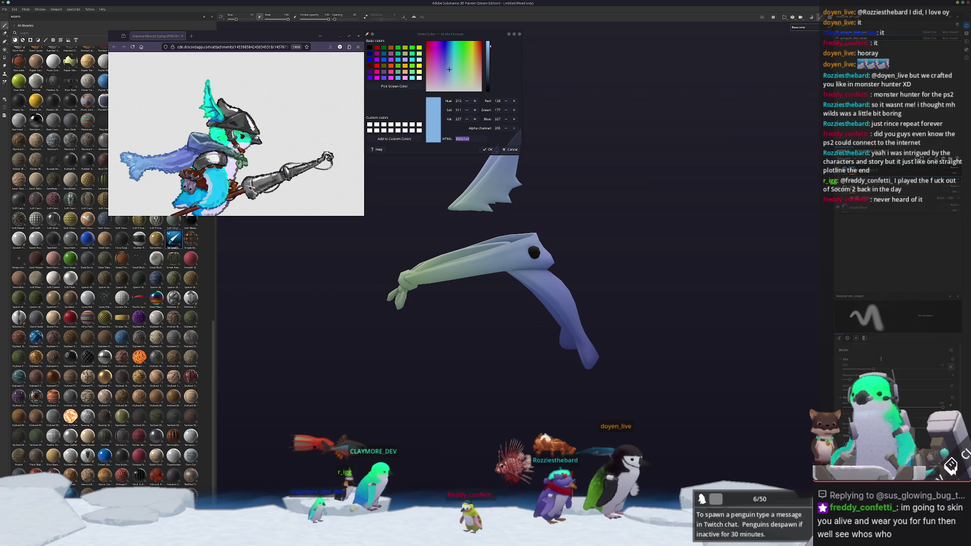
pyautogui.rightClick(852, 184)
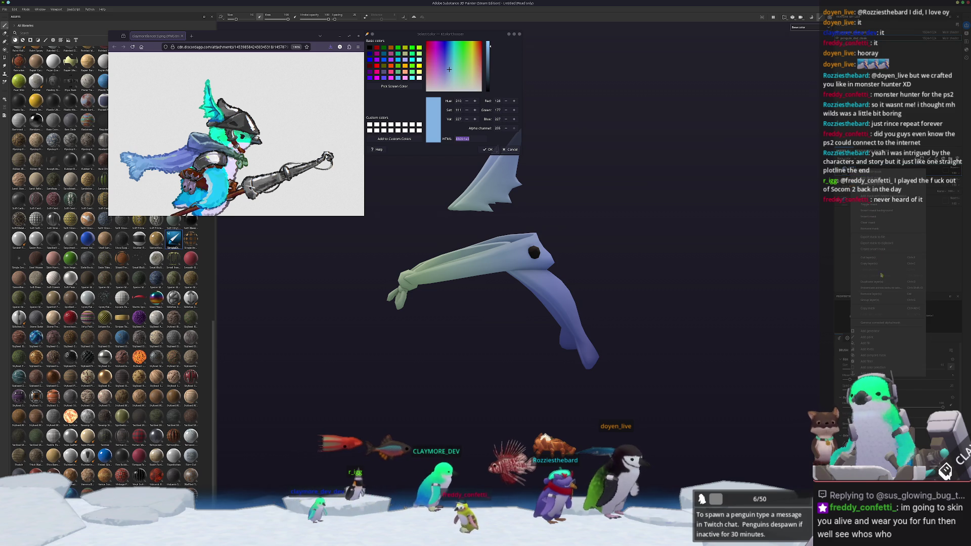
pyautogui.click(887, 331)
# Step: Choose a generator for the new layer and strengthen it to darken the hood's shading
pyautogui.click(896, 318)
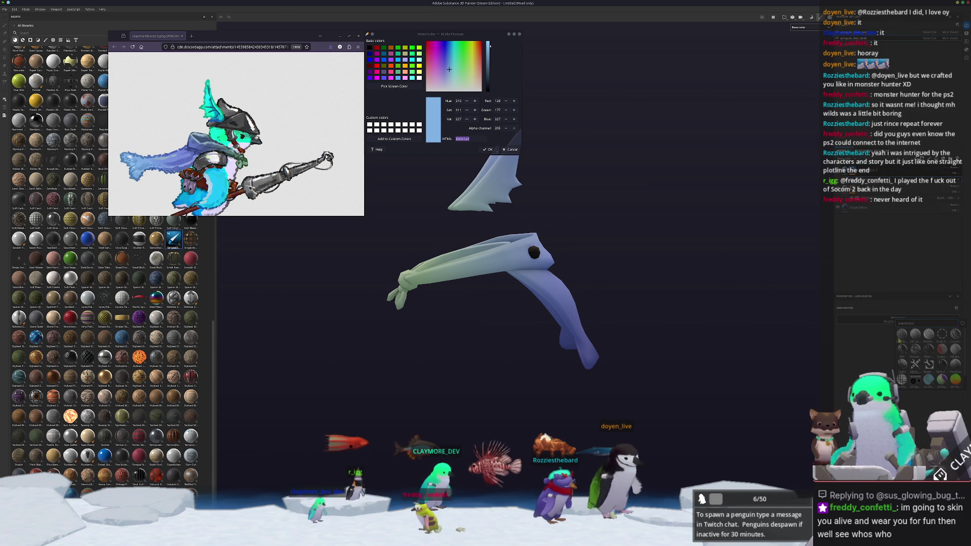
pyautogui.click(901, 334)
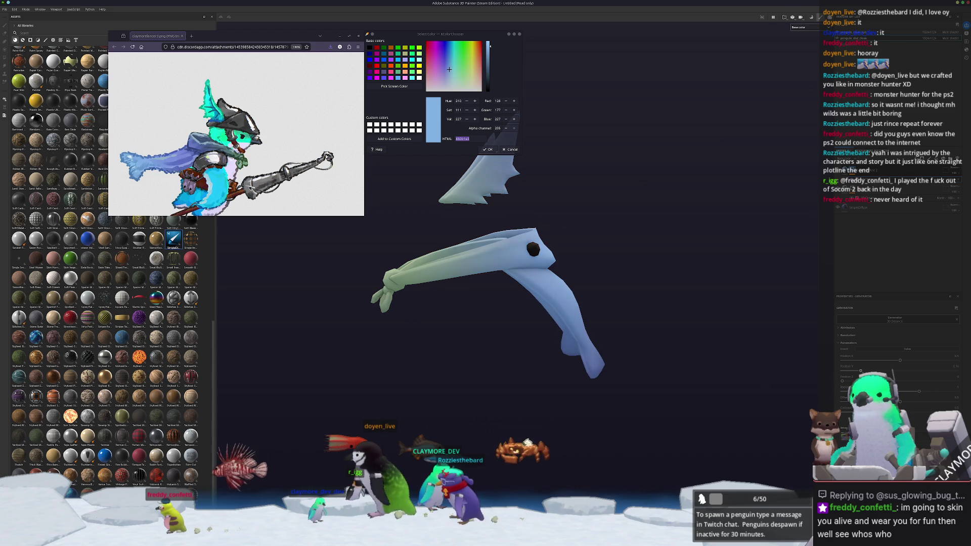
pyautogui.moveTo(900, 370)
pyautogui.mouseDown()
pyautogui.moveTo(955, 371)
pyautogui.moveTo(813, 375)
pyautogui.mouseUp()
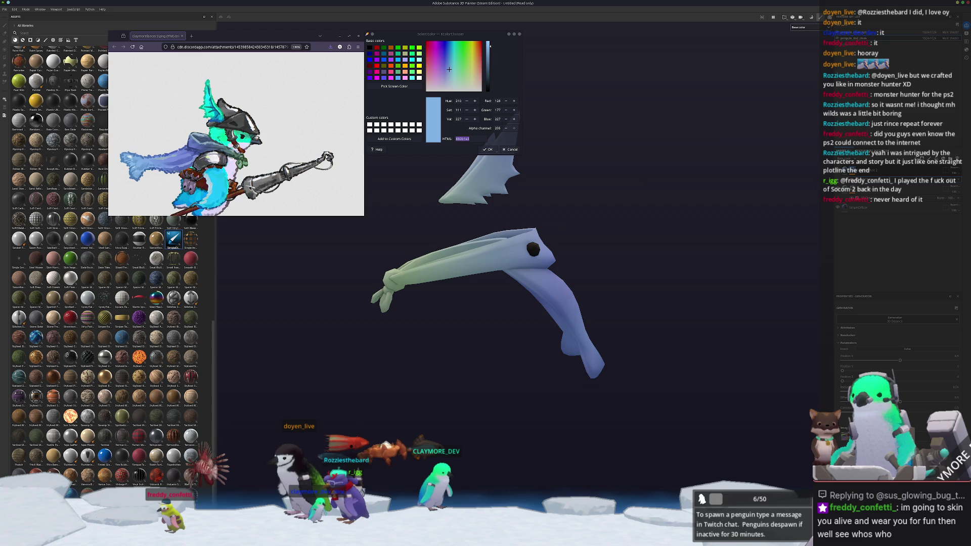
pyautogui.moveTo(789, 389)
pyautogui.keyDown('alt'); pyautogui.mouseDown()
pyautogui.moveTo(490, 435)
pyautogui.moveTo(590, 405)
pyautogui.moveTo(688, 351)
pyautogui.mouseUp(); pyautogui.keyUp('alt')
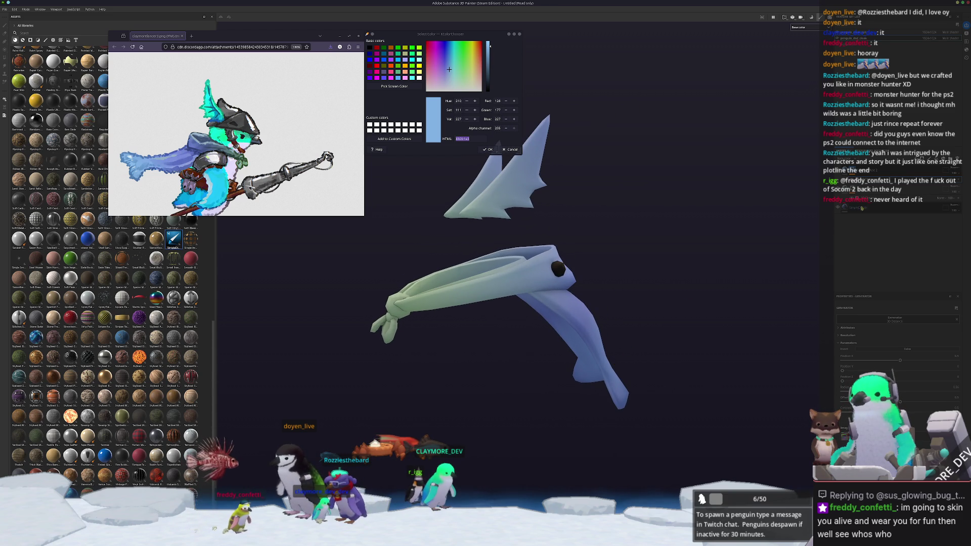
# Step: Add a new fill layer, turning the hood and fins flat light grey
pyautogui.click(865, 208)
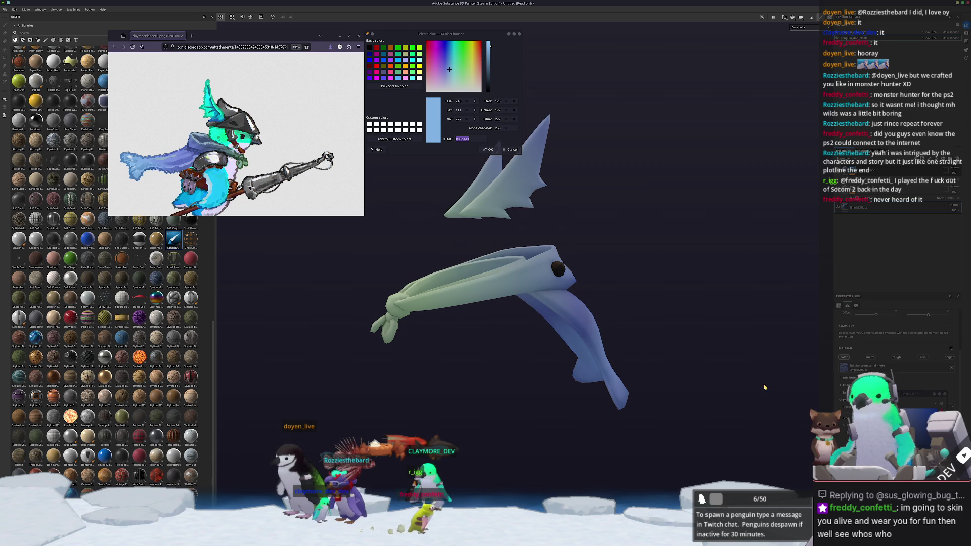
pyautogui.keyDown('alt'); pyautogui.moveTo(765, 387); pyautogui.dragTo(623, 358); pyautogui.keyUp('alt')
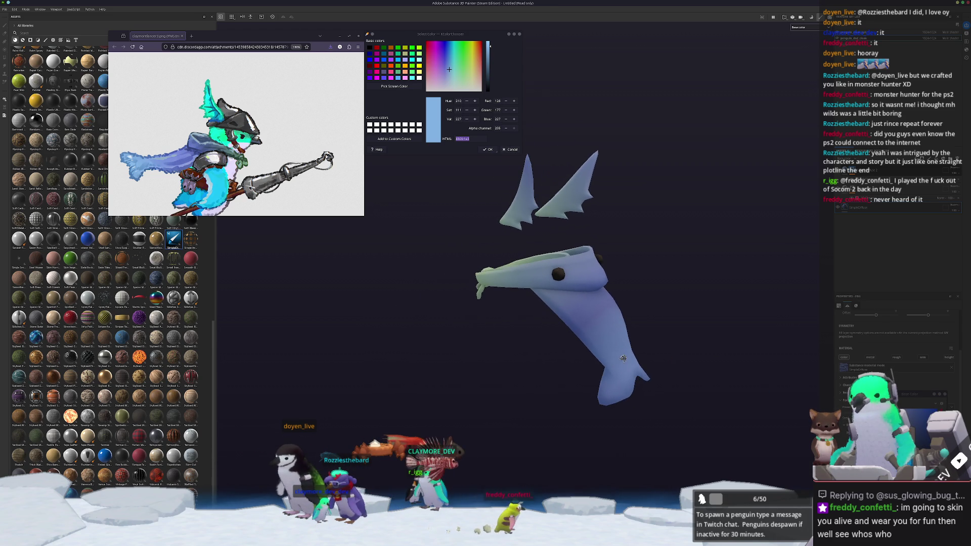
pyautogui.click(876, 170)
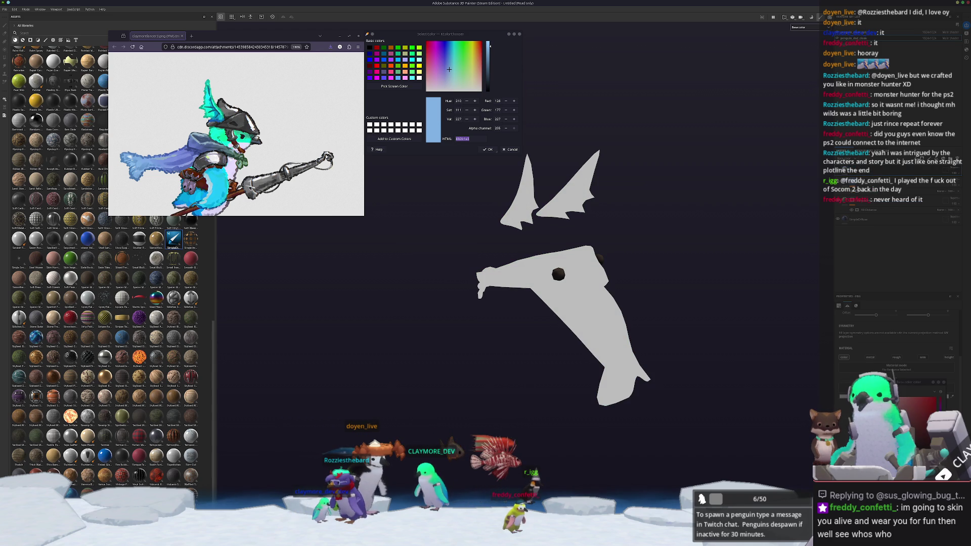
# Step: Change the grey fill layer's blend mode so the hood's blue and green shading returns
pyautogui.click(952, 170)
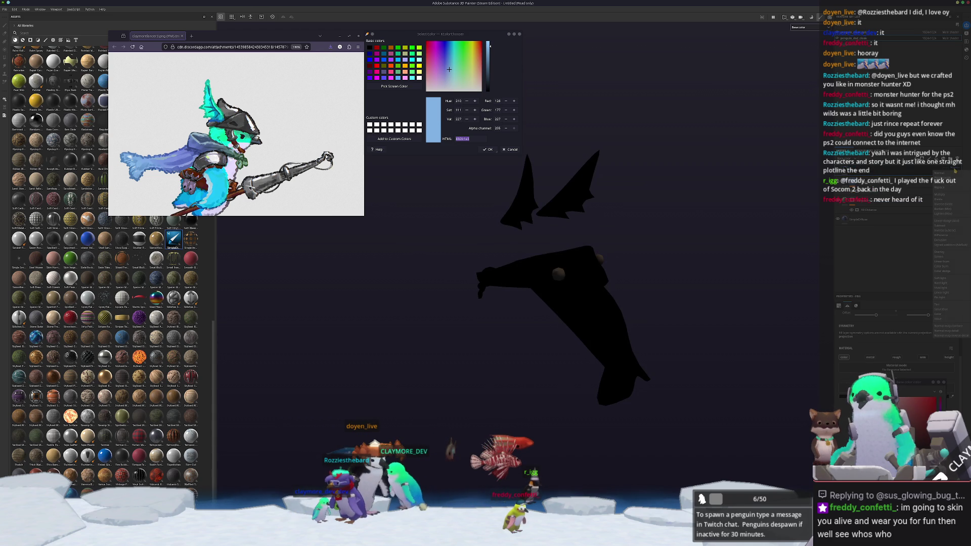
pyautogui.click(938, 251)
pyautogui.click(856, 173)
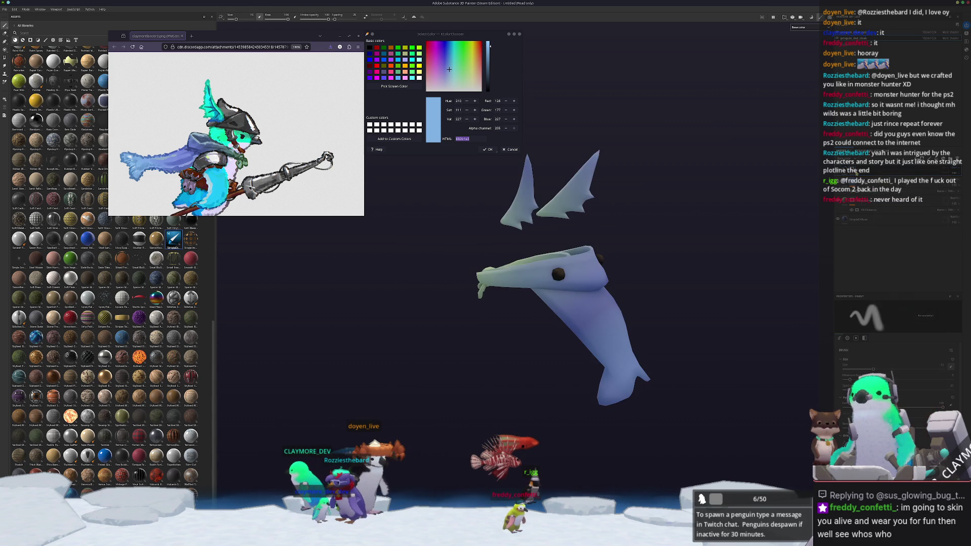
pyautogui.rightClick(854, 171)
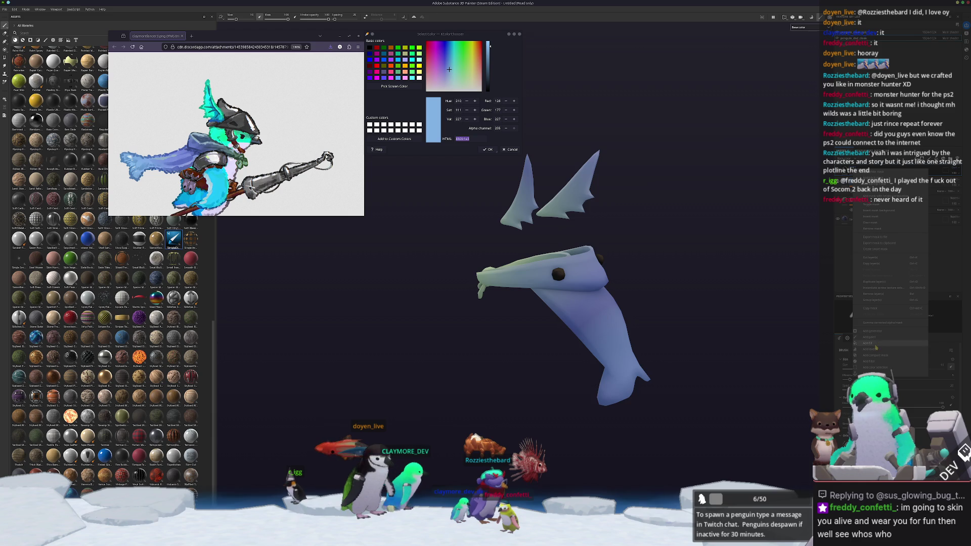
# Step: Add a fill effect to the layer using Tri-planar projection
pyautogui.click(876, 345)
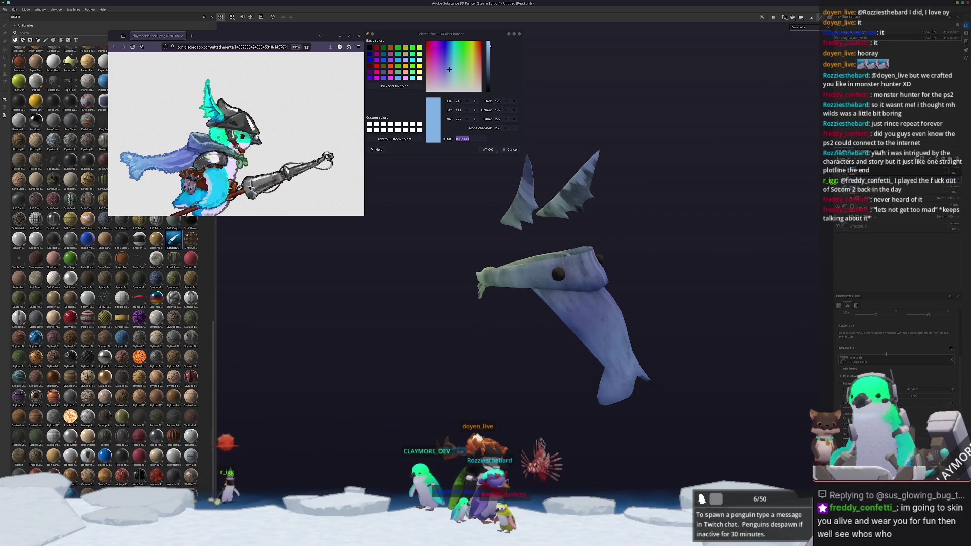
pyautogui.click(879, 324)
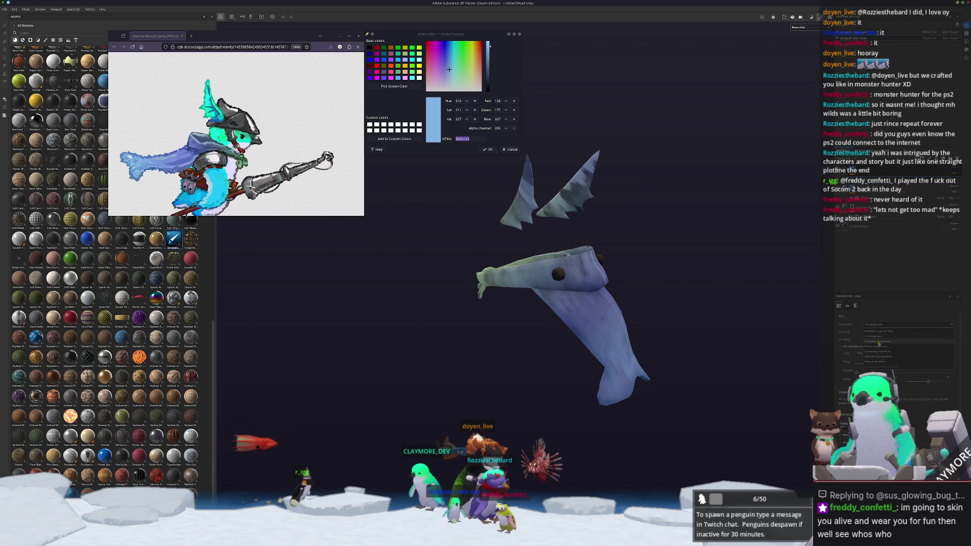
pyautogui.click(877, 341)
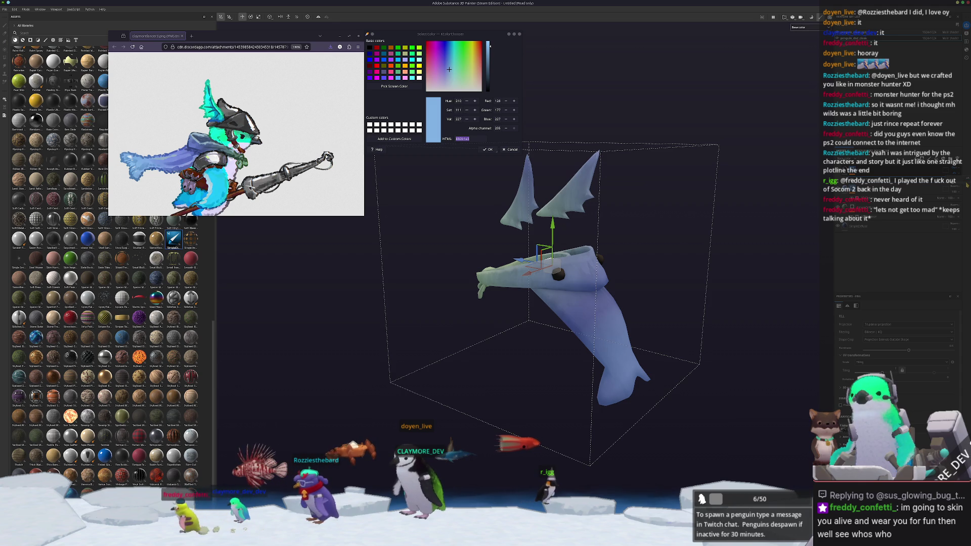
# Step: Add a Blur Slope filter effect to soften the hood's texture
pyautogui.click(869, 218)
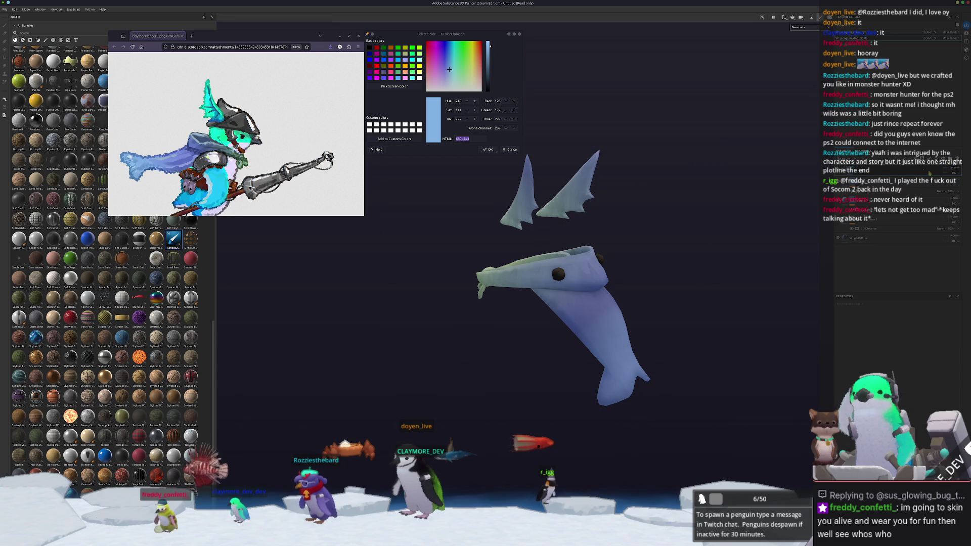
pyautogui.click(949, 174)
pyautogui.click(949, 182)
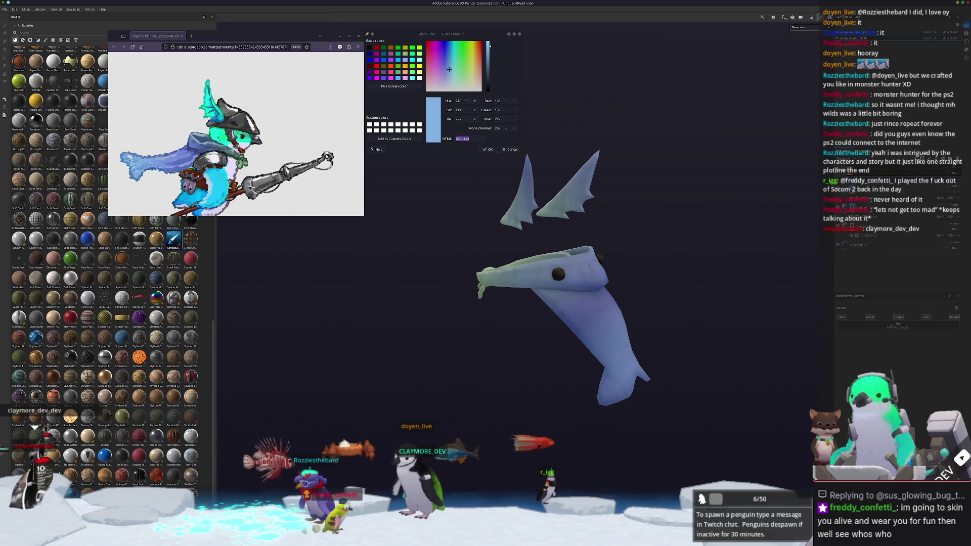
pyautogui.click(897, 323)
pyautogui.click(924, 360)
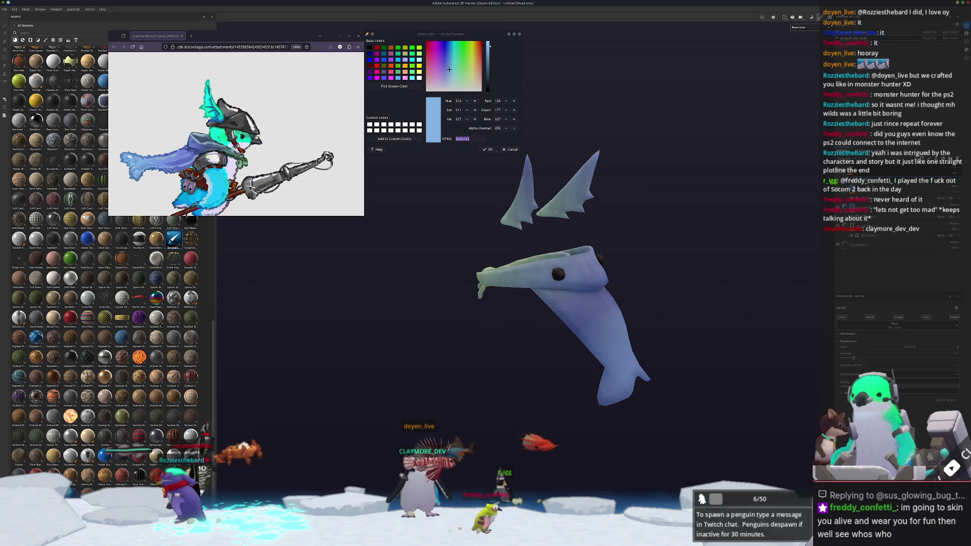
pyautogui.moveTo(632, 331)
pyautogui.keyDown('alt'); pyautogui.mouseDown()
pyautogui.moveTo(724, 352)
pyautogui.moveTo(762, 350)
pyautogui.moveTo(814, 375)
pyautogui.mouseUp(); pyautogui.keyUp('alt')
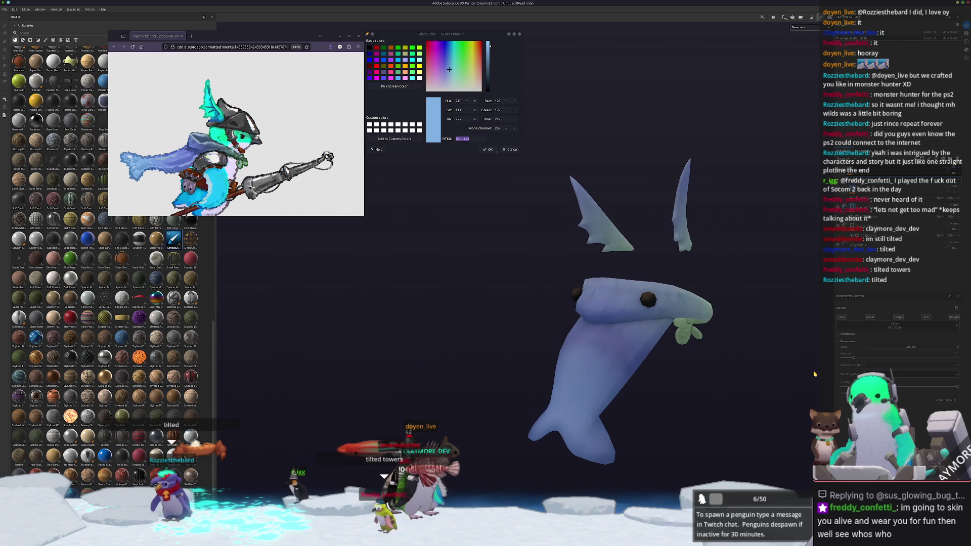
pyautogui.moveTo(756, 297)
pyautogui.keyDown('alt'); pyautogui.mouseDown()
pyautogui.moveTo(736, 335)
pyautogui.moveTo(725, 315)
pyautogui.moveTo(683, 302)
pyautogui.moveTo(624, 339)
pyautogui.moveTo(481, 270)
pyautogui.mouseUp(); pyautogui.keyUp('alt')
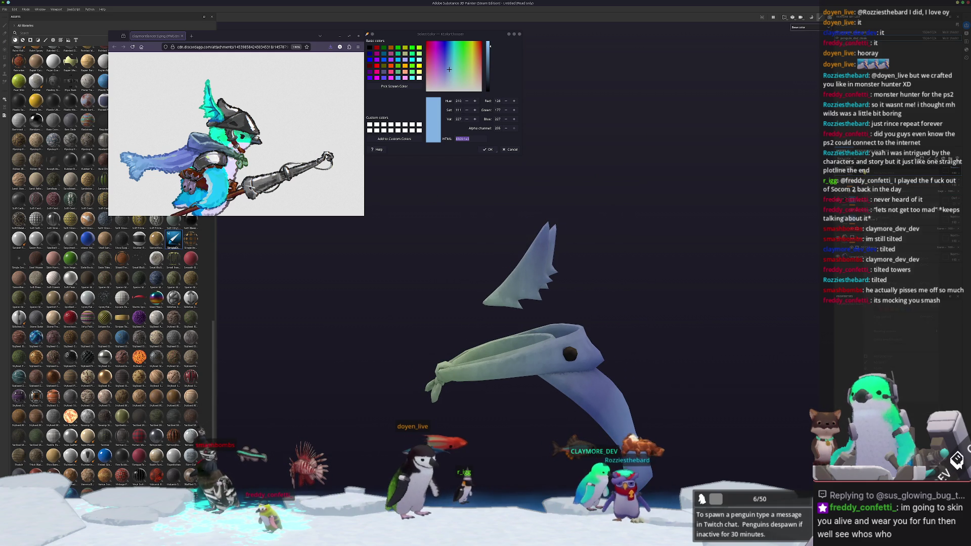
# Step: Mark the hat fin's polygons with Polygon Fill
pyautogui.press('1')
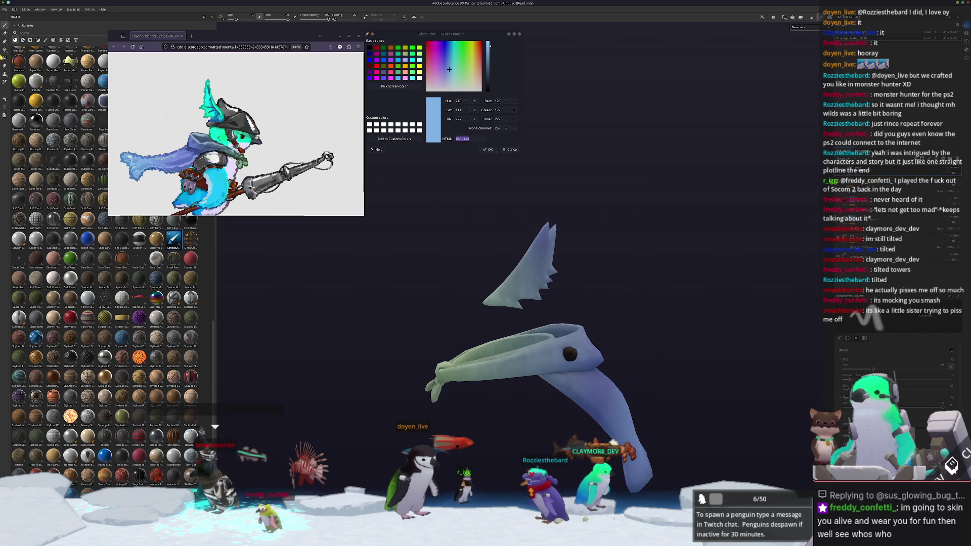
pyautogui.press('4')
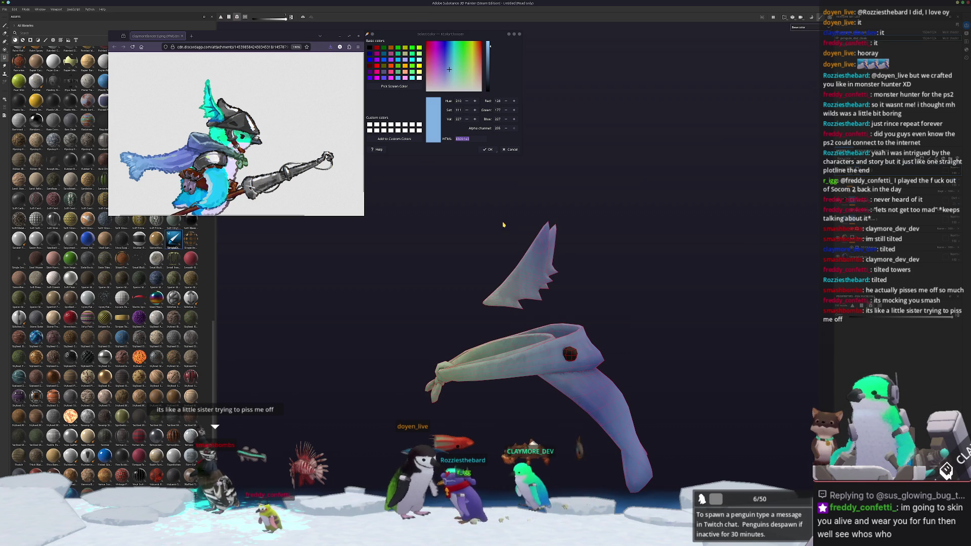
pyautogui.moveTo(446, 226); pyautogui.dragTo(586, 281)
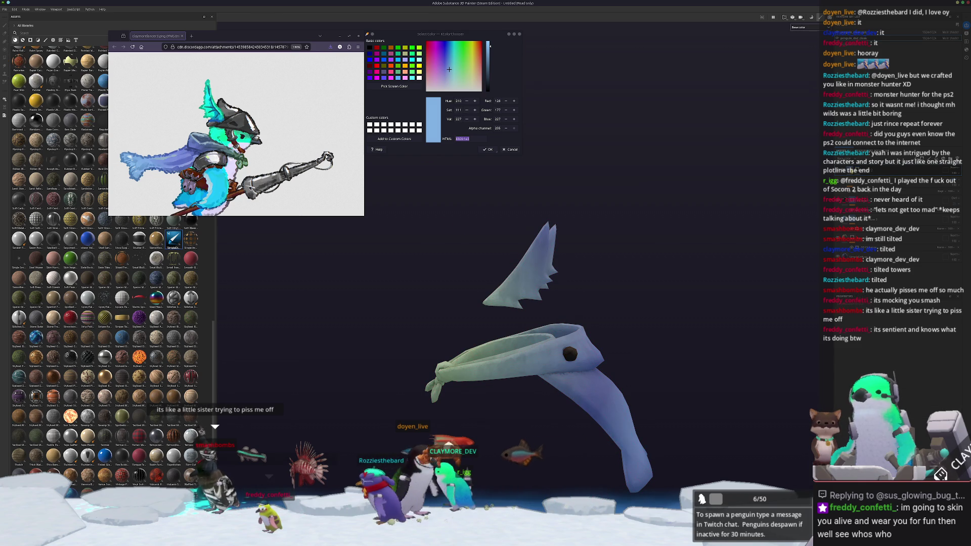
# Step: Leave polygon filling and orbit to show both gold helmet fins
pyautogui.press('1')
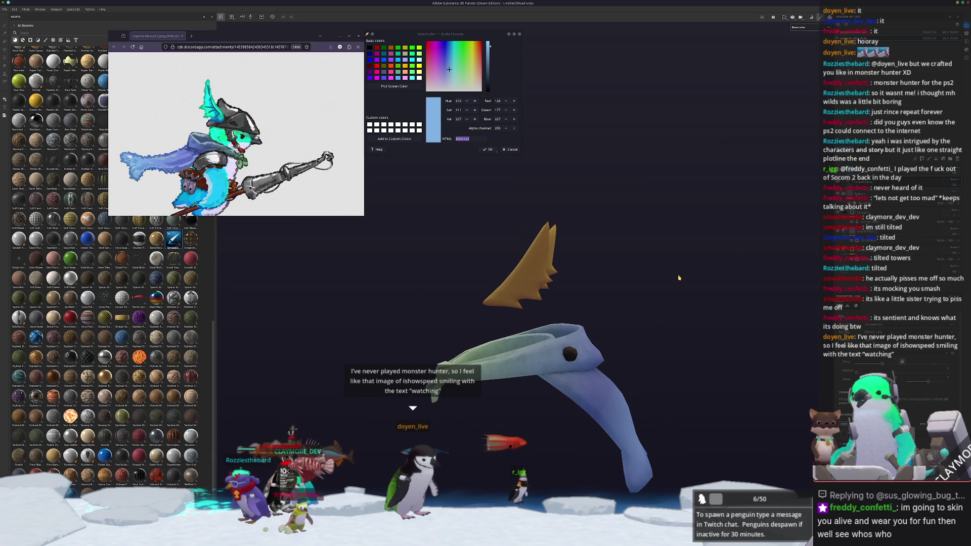
pyautogui.keyDown('alt'); pyautogui.moveTo(679, 277); pyautogui.dragTo(737, 292); pyautogui.keyUp('alt')
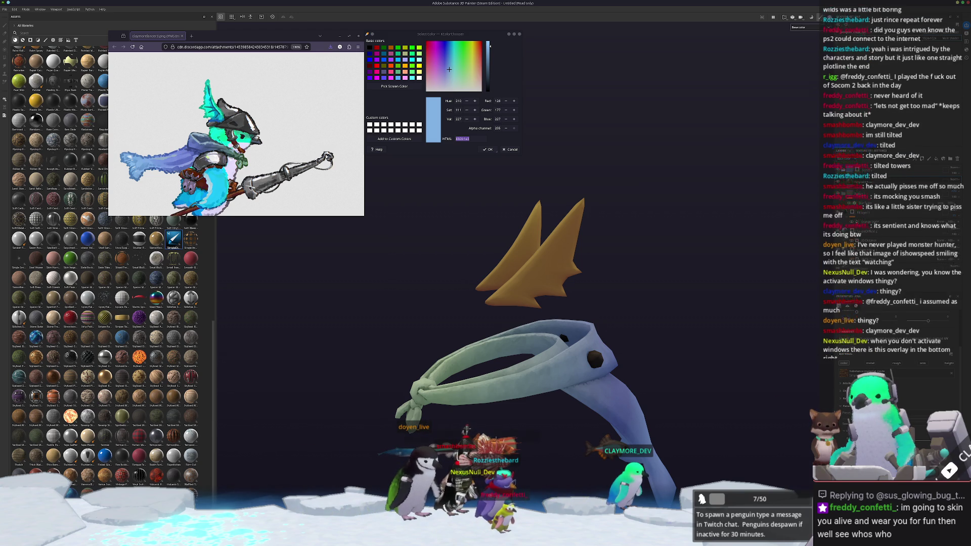
# Step: Sample the reference teal #0aeced and paste its hex into the fins' base colour
pyautogui.click(393, 86)
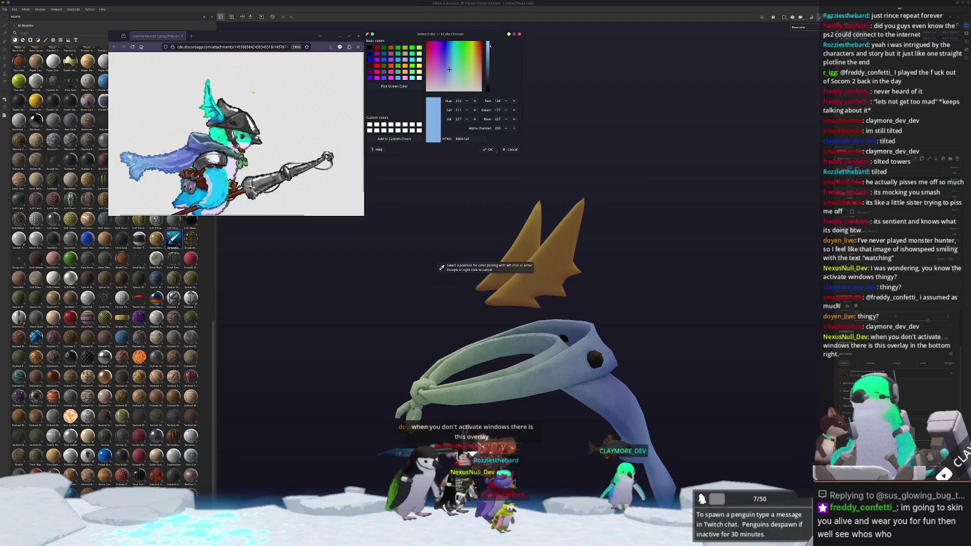
pyautogui.press('Escape')
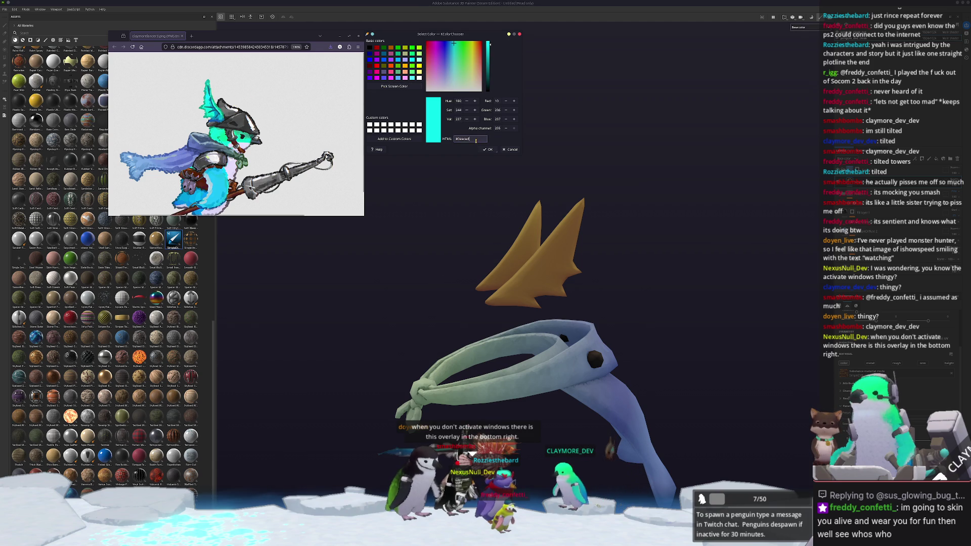
pyautogui.doubleClick(475, 140)
pyautogui.hotkey('alt', 'Tab')
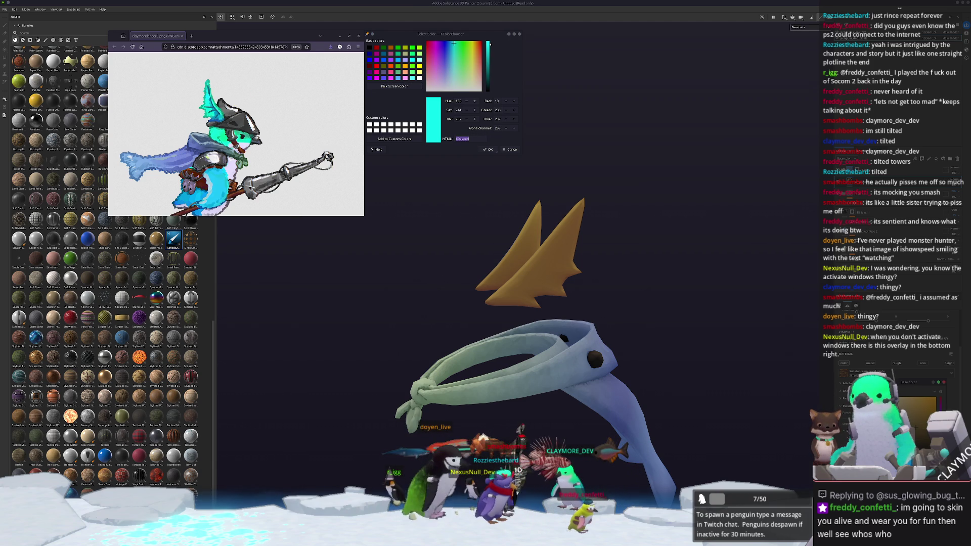
pyautogui.hotkey('ctrl', 'v')
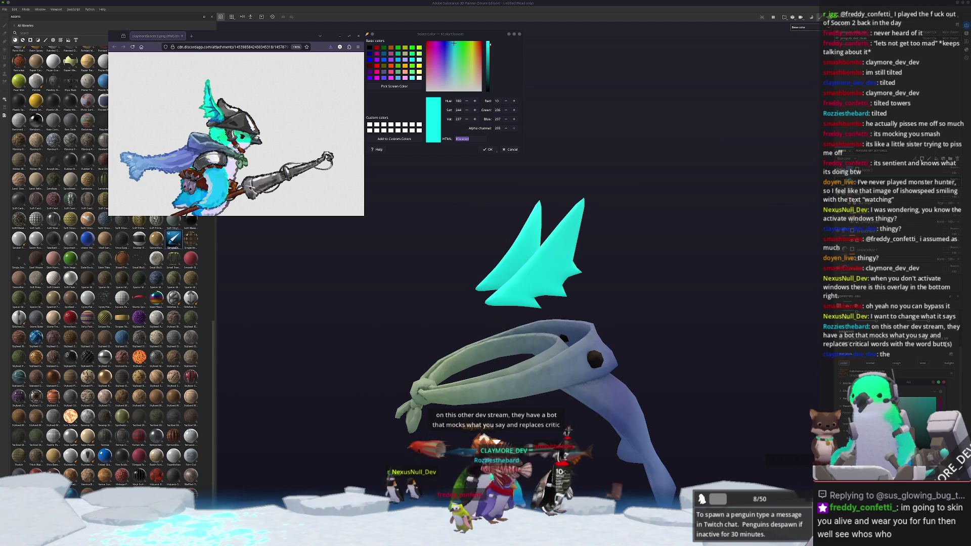
# Step: Orbit to check the teal fins, cancelling a second screen colour pick
pyautogui.moveTo(677, 348)
pyautogui.keyDown('alt'); pyautogui.mouseDown()
pyautogui.moveTo(701, 343)
pyautogui.moveTo(734, 357)
pyautogui.mouseUp(); pyautogui.keyUp('alt')
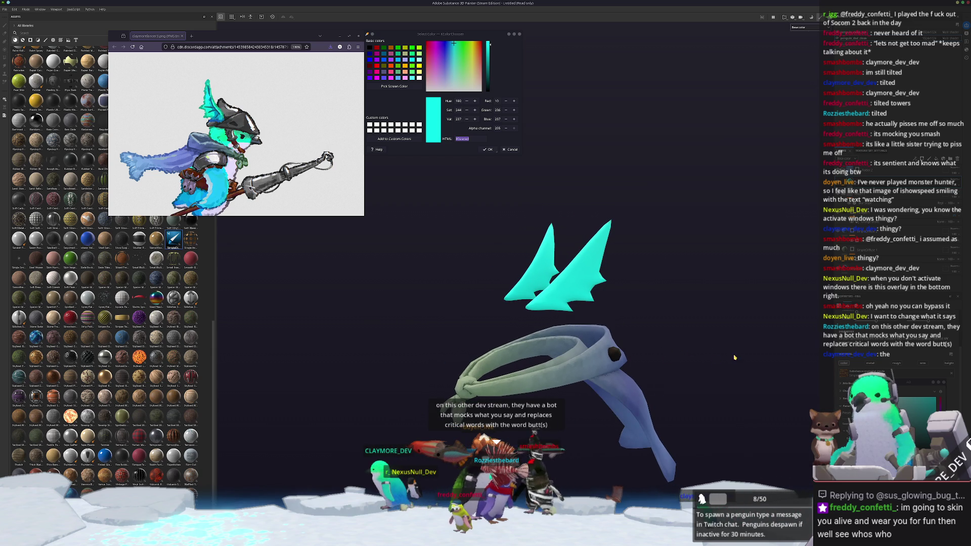
pyautogui.click(394, 86)
pyautogui.press('Escape')
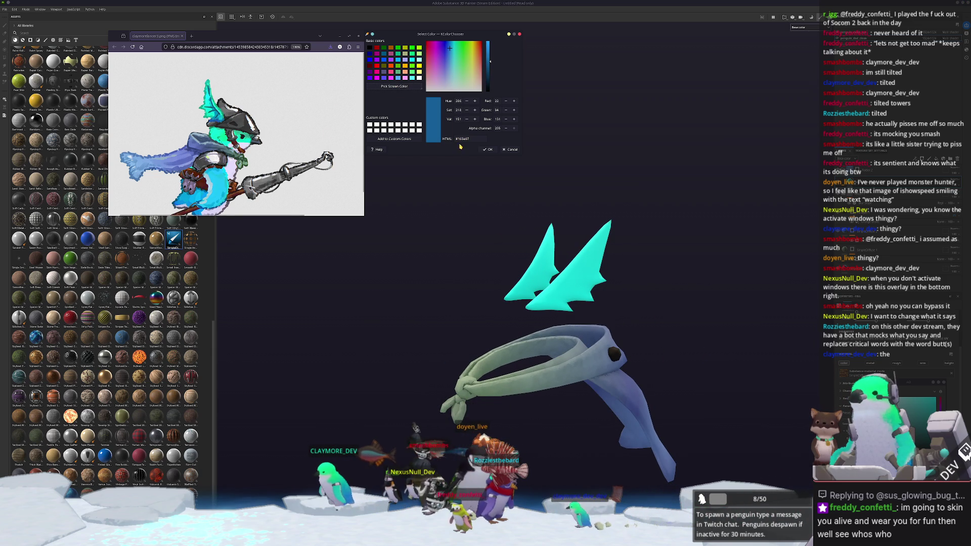
pyautogui.hotkey('alt', 'Tab')
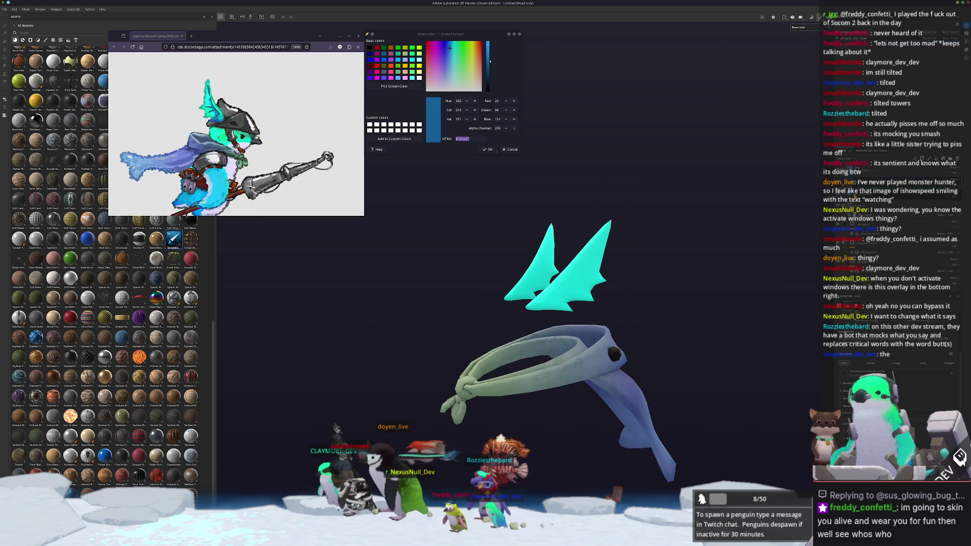
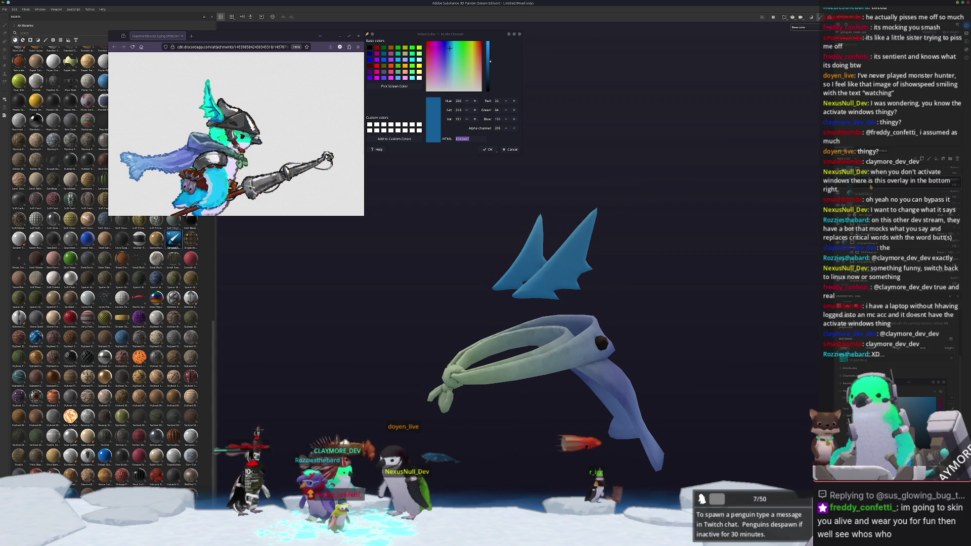
# Step: Undo the blue fill and add a Position generator to the fins' layer for a teal-to-blue gradient
pyautogui.press('4')
pyautogui.rightClick(859, 183)
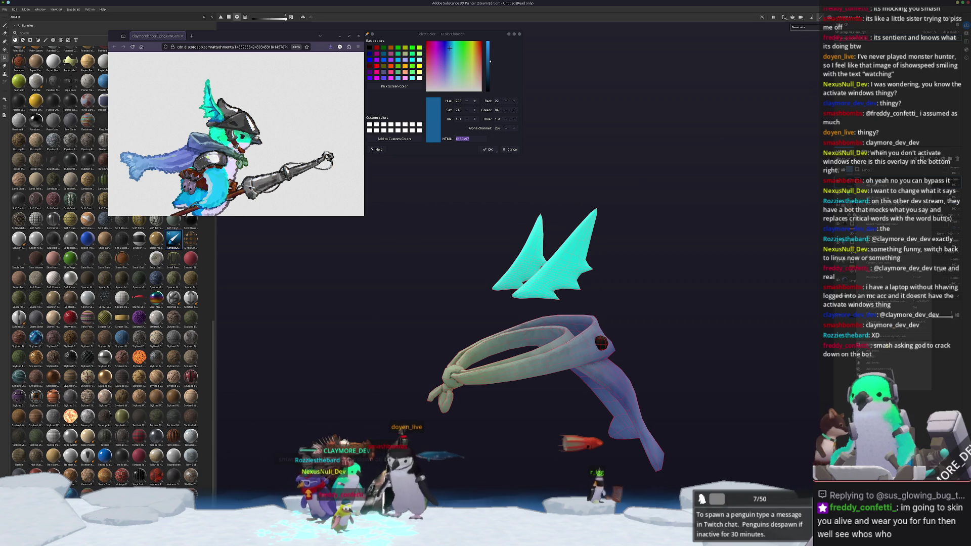
pyautogui.click(859, 353)
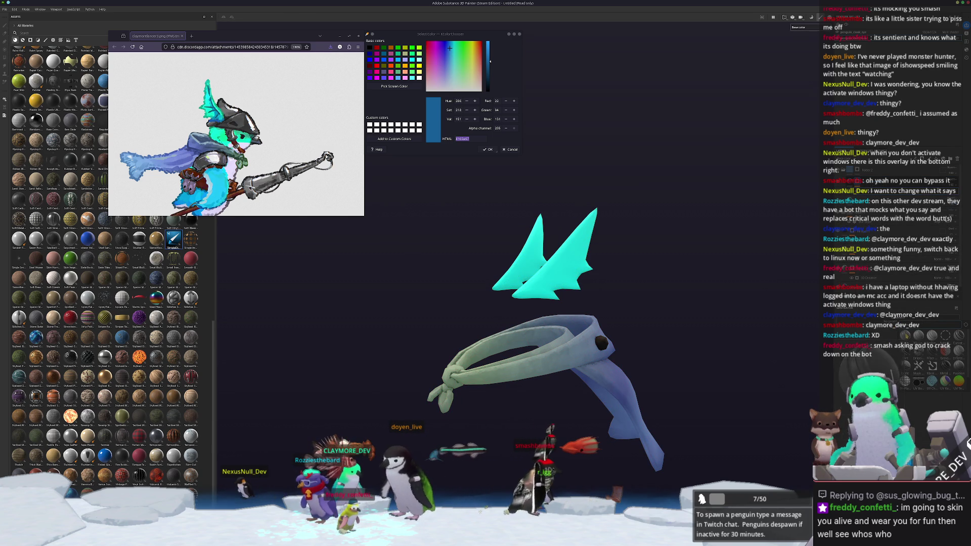
pyautogui.click(958, 367)
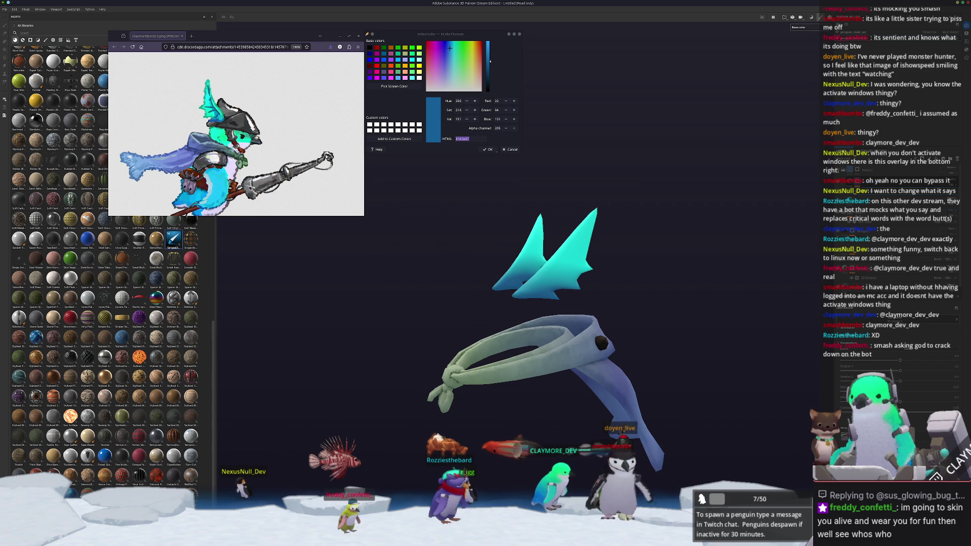
# Step: Scroll the colour chooser into view and start a screen colour pick
pyautogui.keyDown('ctrl'); pyautogui.scroll(2, 211, 107); pyautogui.keyUp('ctrl')
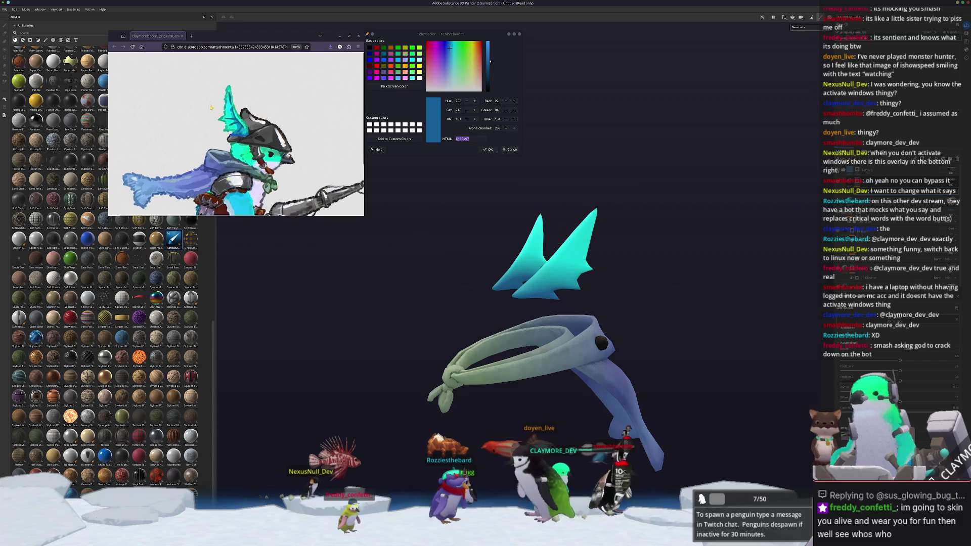
pyautogui.keyDown('ctrl'); pyautogui.scroll(1, 211, 107); pyautogui.keyUp('ctrl')
pyautogui.click(394, 86)
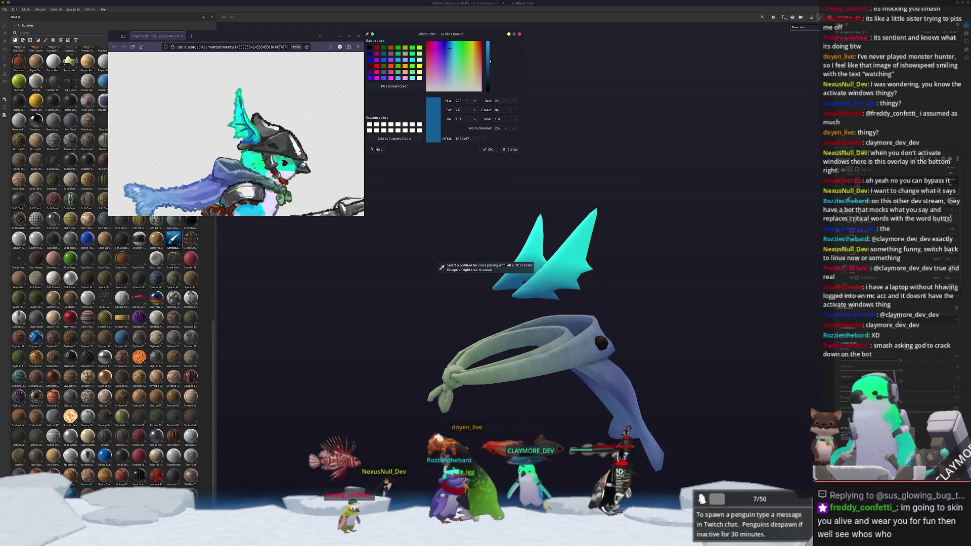
# Step: Sample the teal from the reference art, then pick the blue #0492ca as the working colour
pyautogui.click(284, 165)
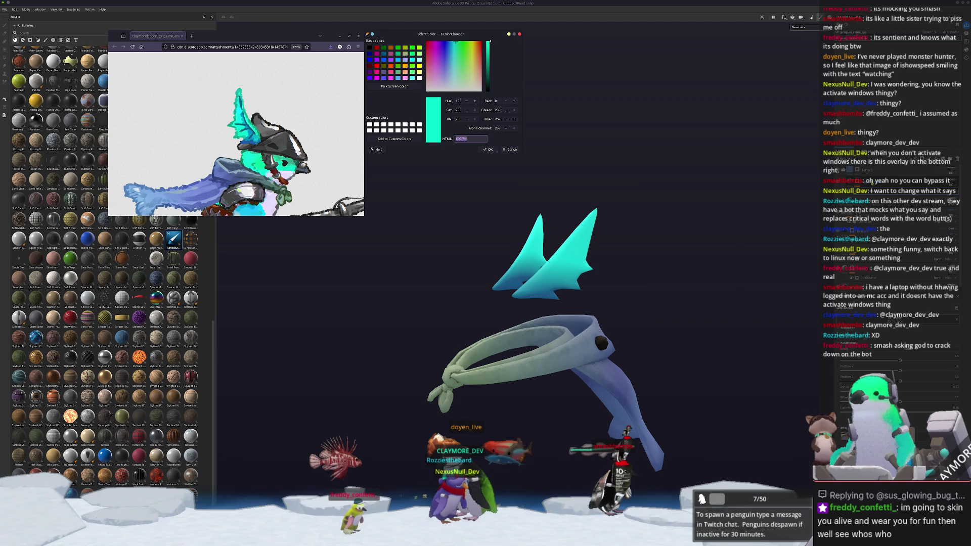
pyautogui.click(601, 344)
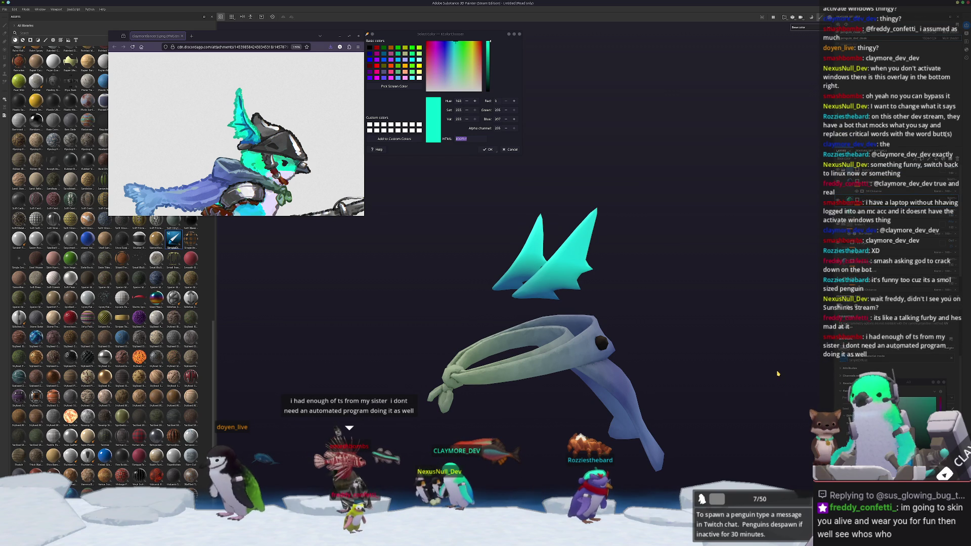
pyautogui.keyDown('alt'); pyautogui.moveTo(742, 311); pyautogui.dragTo(582, 518); pyautogui.keyUp('alt')
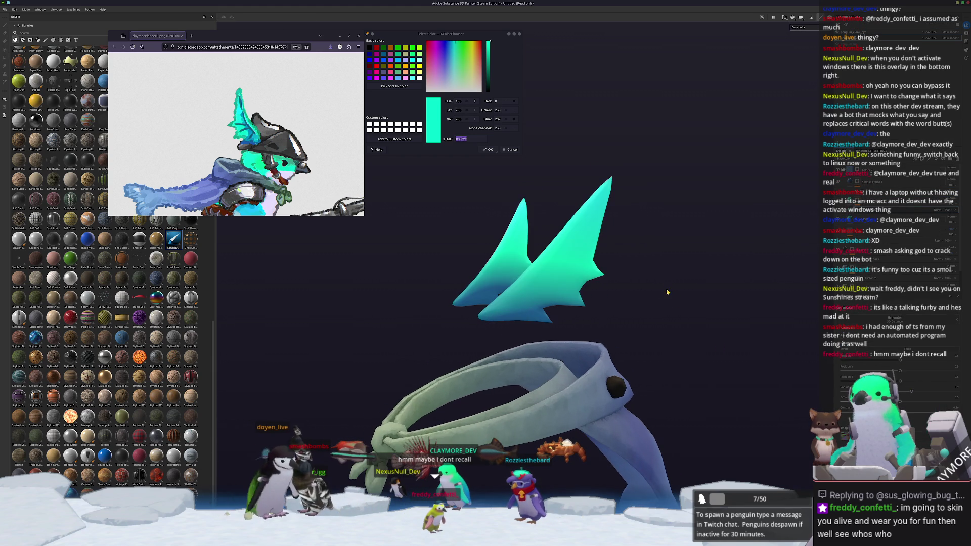
pyautogui.click(394, 86)
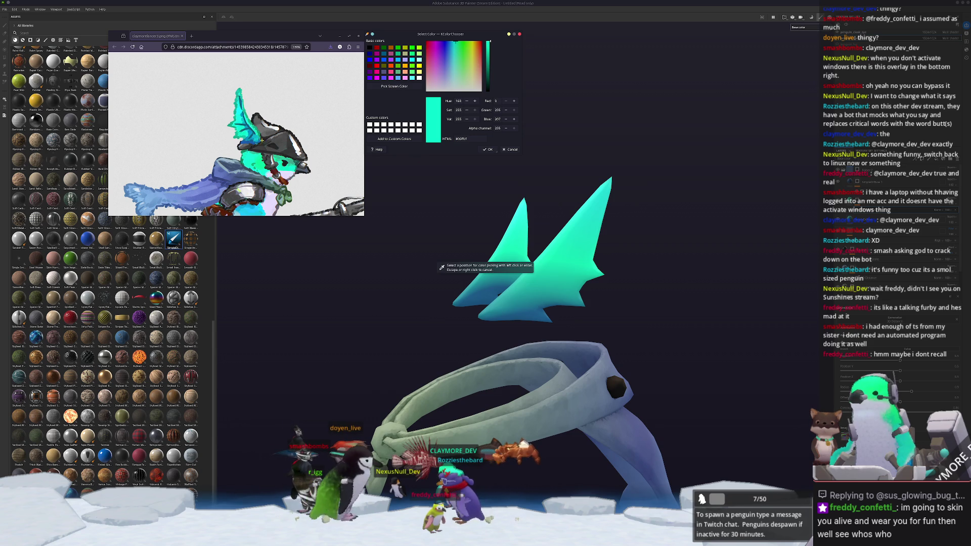
pyautogui.click(498, 298)
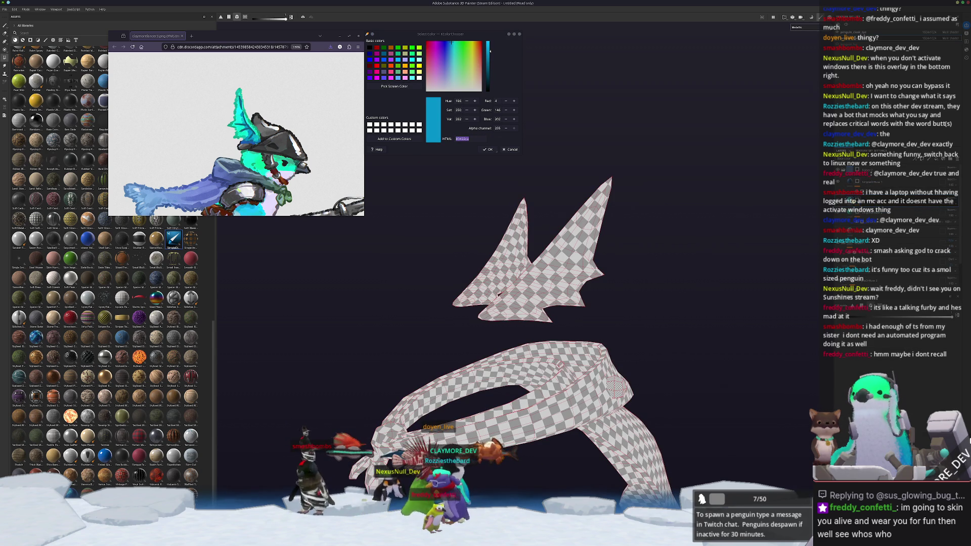
# Step: Switch to polygon fill and set the viewport display channel to Base color
pyautogui.press('1')
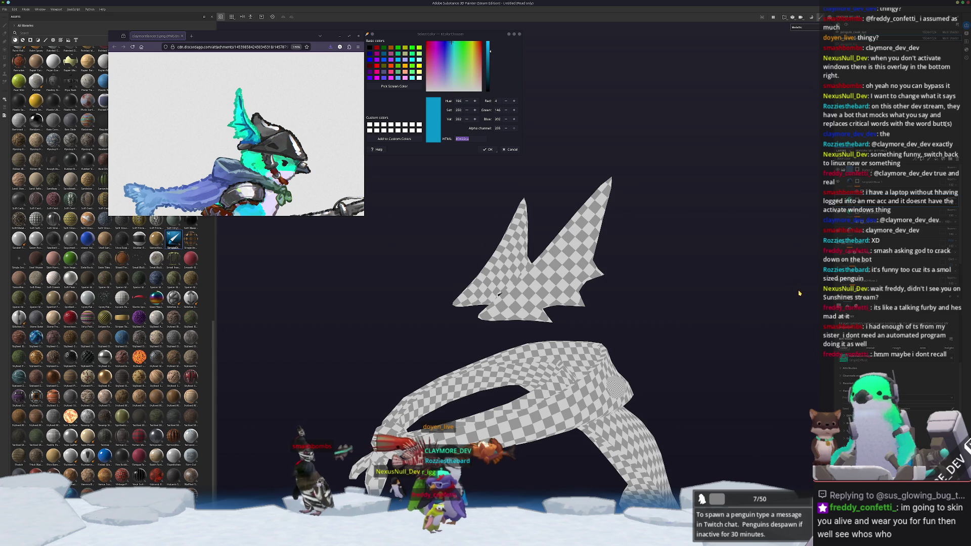
pyautogui.press('4')
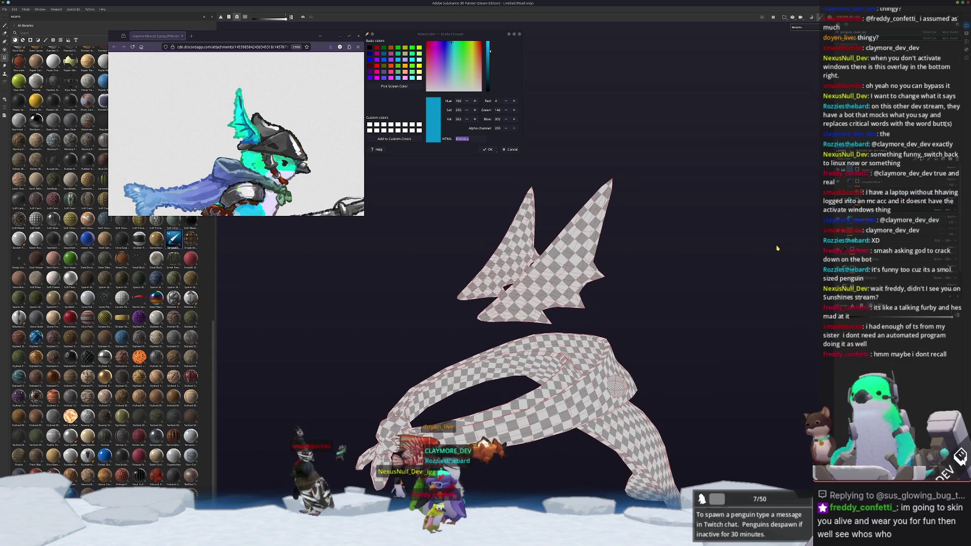
pyautogui.click(812, 28)
pyautogui.click(802, 49)
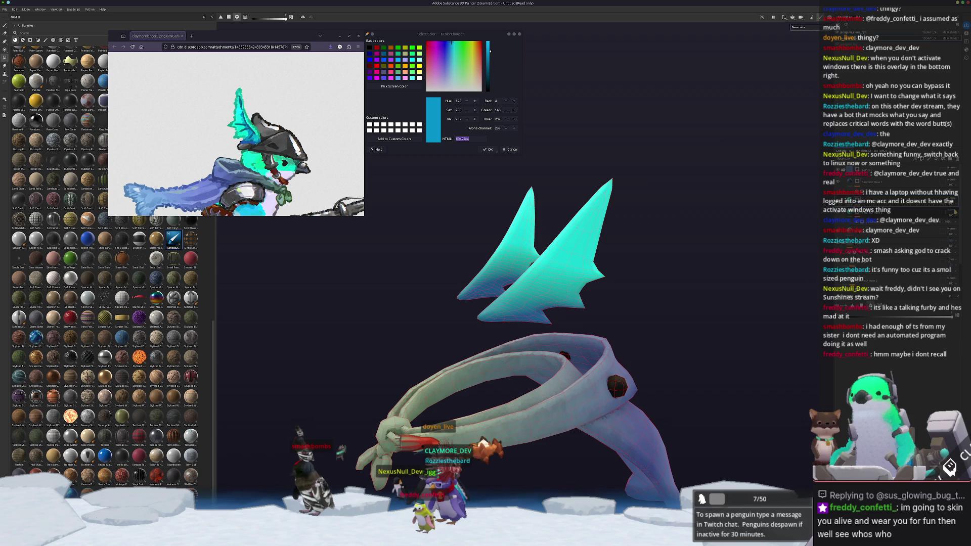
# Step: Switch to the Paint brush and test darker blue patches on both fins, undoing them
pyautogui.press('1')
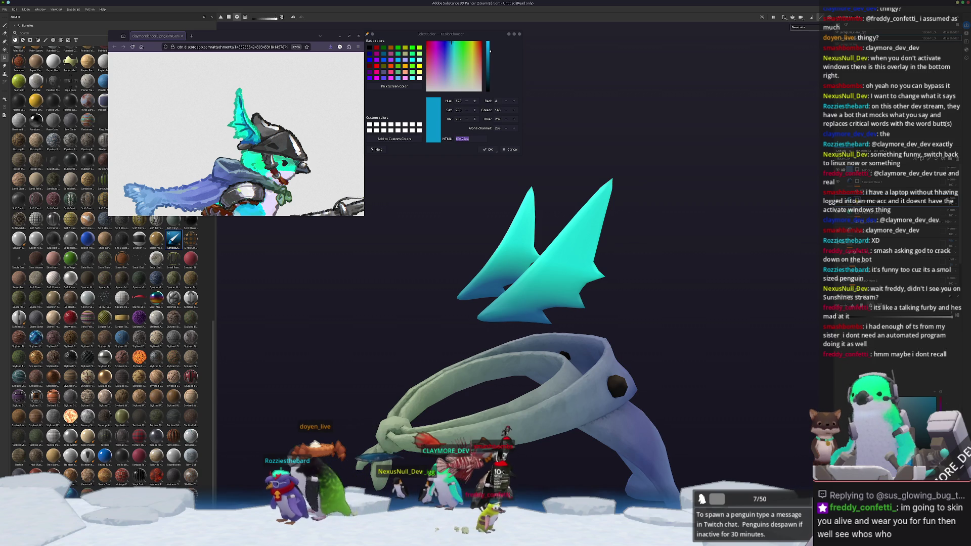
pyautogui.moveTo(607, 273)
pyautogui.keyDown('alt'); pyautogui.mouseDown()
pyautogui.moveTo(697, 274)
pyautogui.moveTo(527, 332)
pyautogui.moveTo(541, 308)
pyautogui.moveTo(511, 326)
pyautogui.mouseUp(); pyautogui.keyUp('alt')
pyautogui.hotkey('ctrl', 'z')
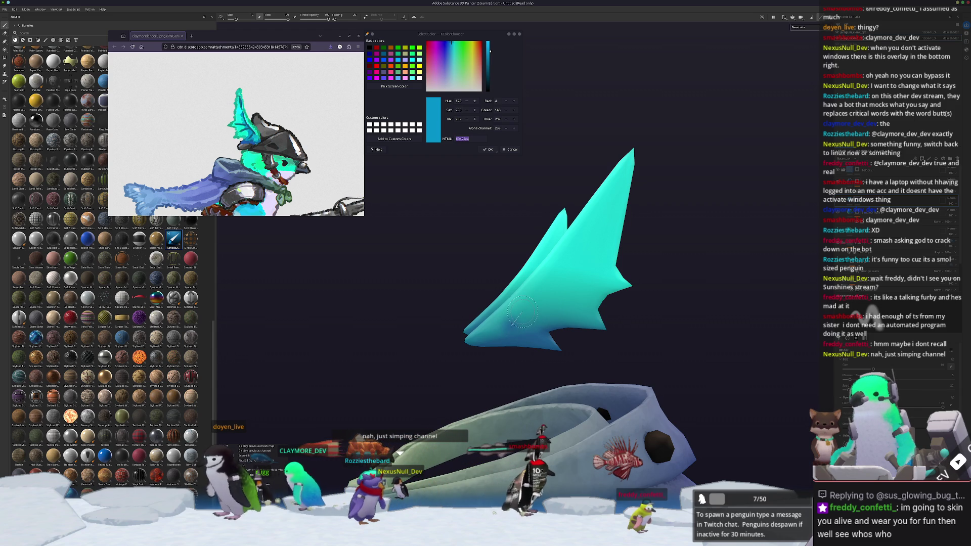
pyautogui.moveTo(528, 308); pyautogui.dragTo(537, 303)
pyautogui.hotkey('ctrl', 'z')
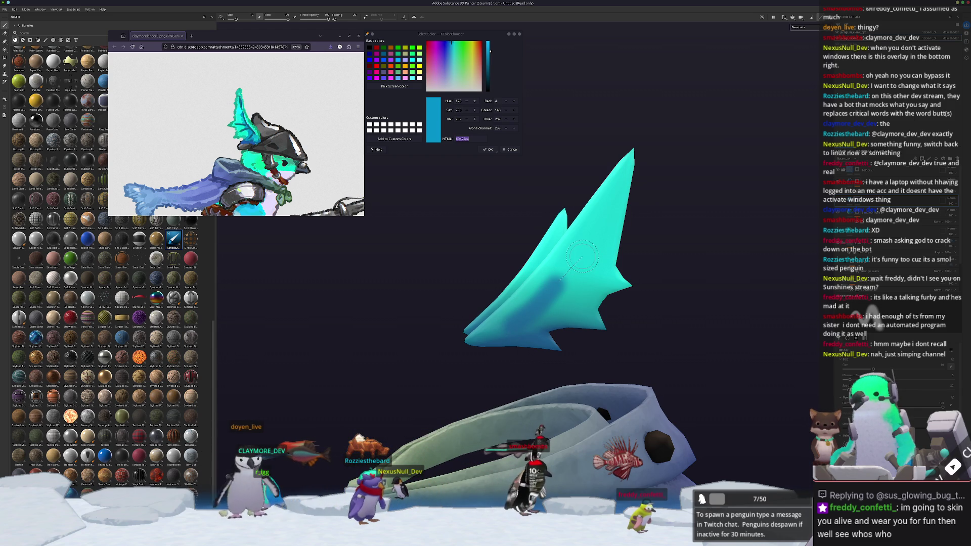
pyautogui.click(583, 246)
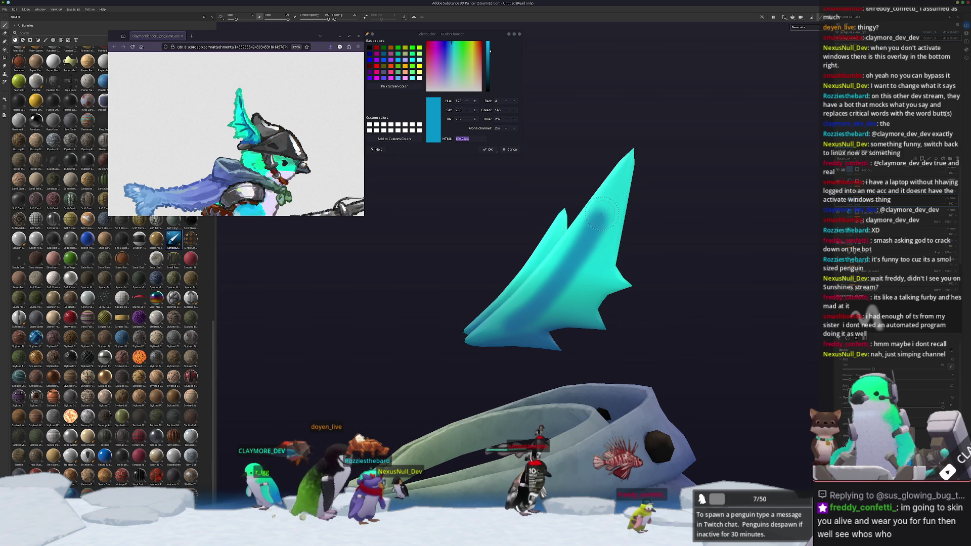
pyautogui.moveTo(611, 190); pyautogui.dragTo(614, 187)
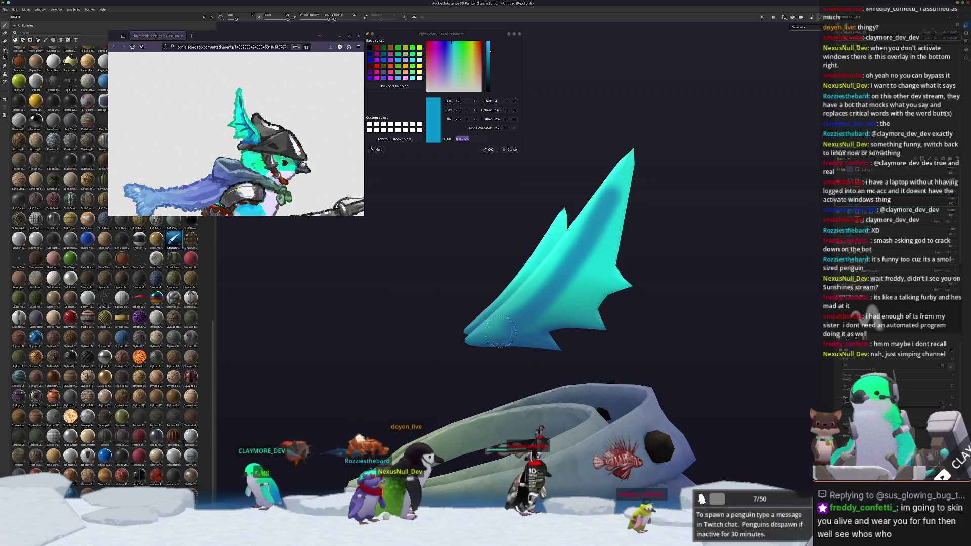
pyautogui.moveTo(535, 294)
pyautogui.mouseDown()
pyautogui.moveTo(541, 316)
pyautogui.moveTo(547, 305)
pyautogui.mouseUp()
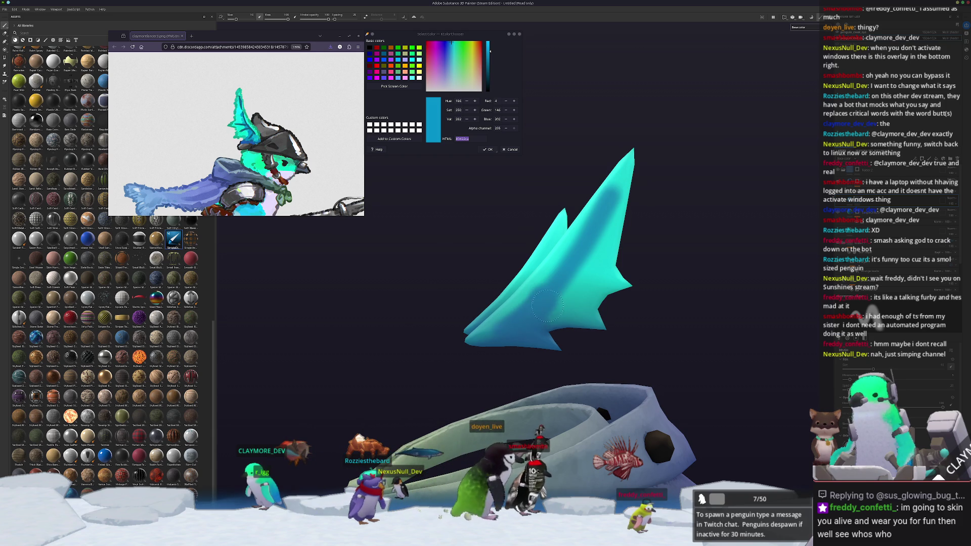
pyautogui.hotkey('ctrl', 'z')
pyautogui.hotkey('ctrl', 'z')
pyautogui.hotkey('ctrl', 'z')
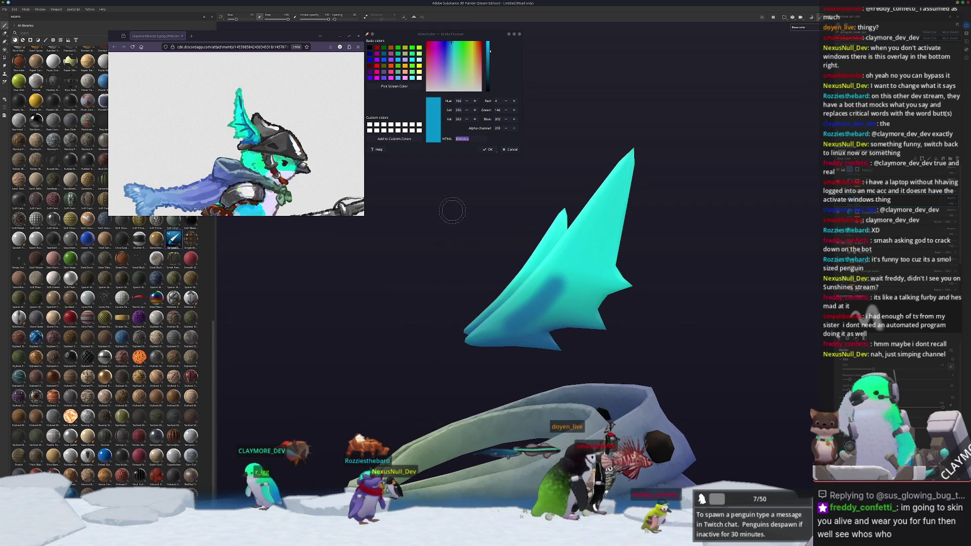
pyautogui.hotkey('ctrl', 'z')
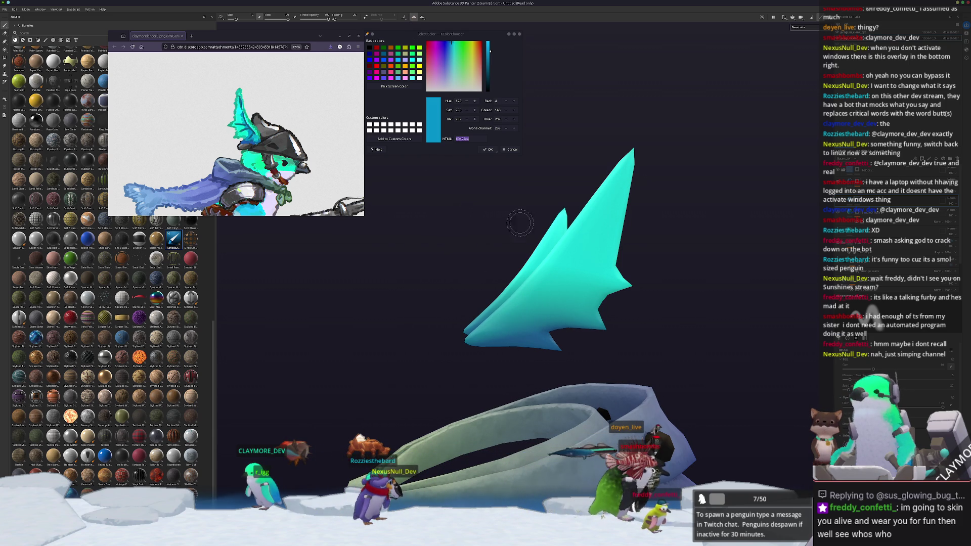
# Step: Rotate the view and paint darker blue strokes up both fins
pyautogui.keyDown('alt'); pyautogui.moveTo(520, 222); pyautogui.dragTo(498, 299); pyautogui.keyUp('alt')
pyautogui.moveTo(511, 332)
pyautogui.mouseDown()
pyautogui.moveTo(551, 310)
pyautogui.moveTo(594, 250)
pyautogui.moveTo(556, 335)
pyautogui.moveTo(445, 338)
pyautogui.mouseUp()
pyautogui.moveTo(493, 290); pyautogui.dragTo(502, 244)
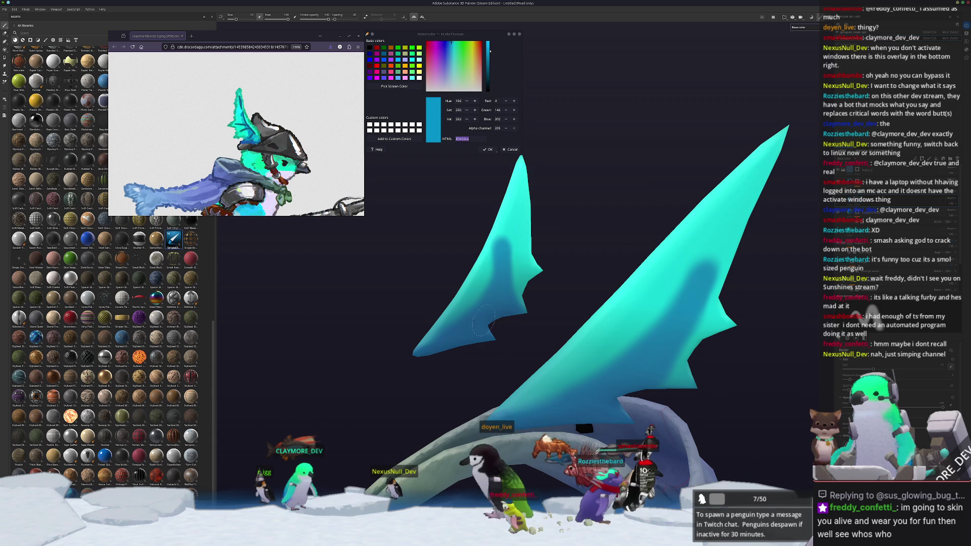
# Step: Undo the left-fin stroke, dismiss the layer menu, and turn the model to see the fins side-on
pyautogui.hotkey('ctrl', 'z')
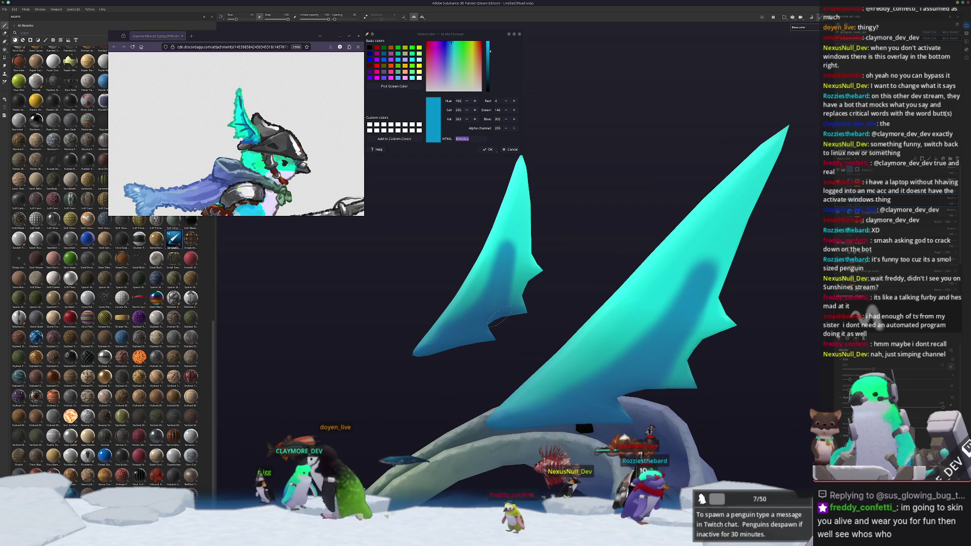
pyautogui.scroll(-3, 486, 317)
pyautogui.moveTo(486, 317)
pyautogui.keyDown('alt'); pyautogui.mouseDown()
pyautogui.moveTo(379, 358)
pyautogui.moveTo(509, 332)
pyautogui.mouseUp(); pyautogui.keyUp('alt')
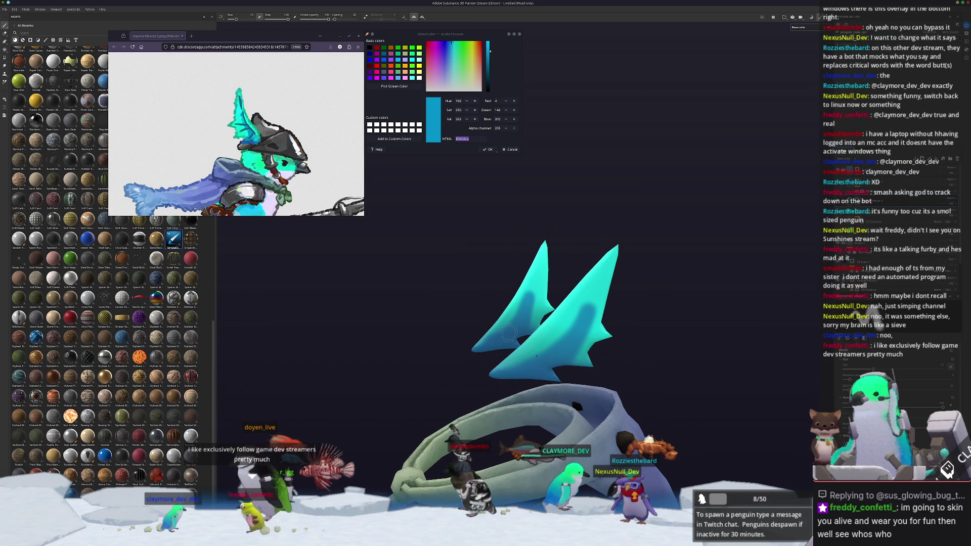
pyautogui.moveTo(505, 268)
pyautogui.keyDown('alt'); pyautogui.mouseDown()
pyautogui.moveTo(503, 245)
pyautogui.moveTo(536, 245)
pyautogui.moveTo(809, 261)
pyautogui.mouseUp(); pyautogui.keyUp('alt')
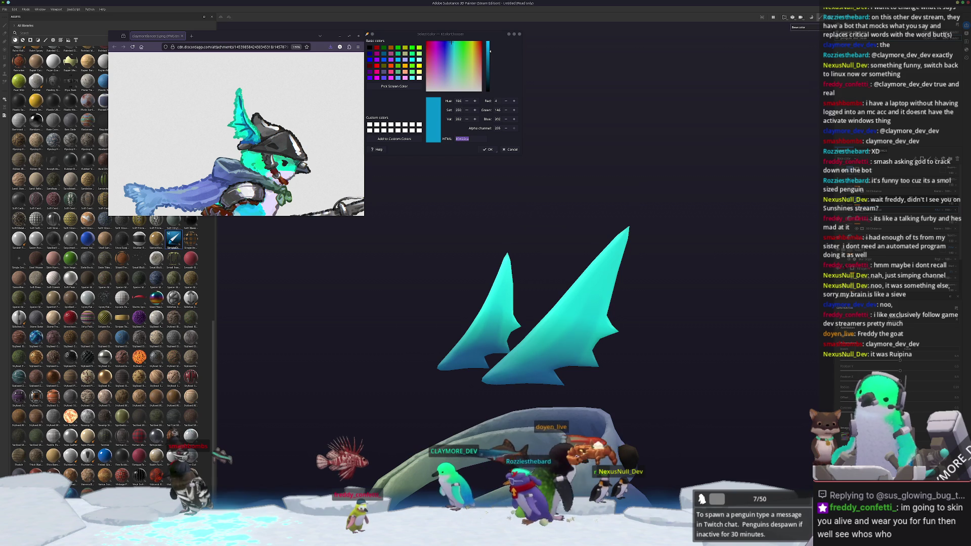
pyautogui.moveTo(639, 301)
pyautogui.keyDown('alt'); pyautogui.mouseDown()
pyautogui.moveTo(626, 293)
pyautogui.moveTo(634, 283)
pyautogui.mouseUp(); pyautogui.keyUp('alt')
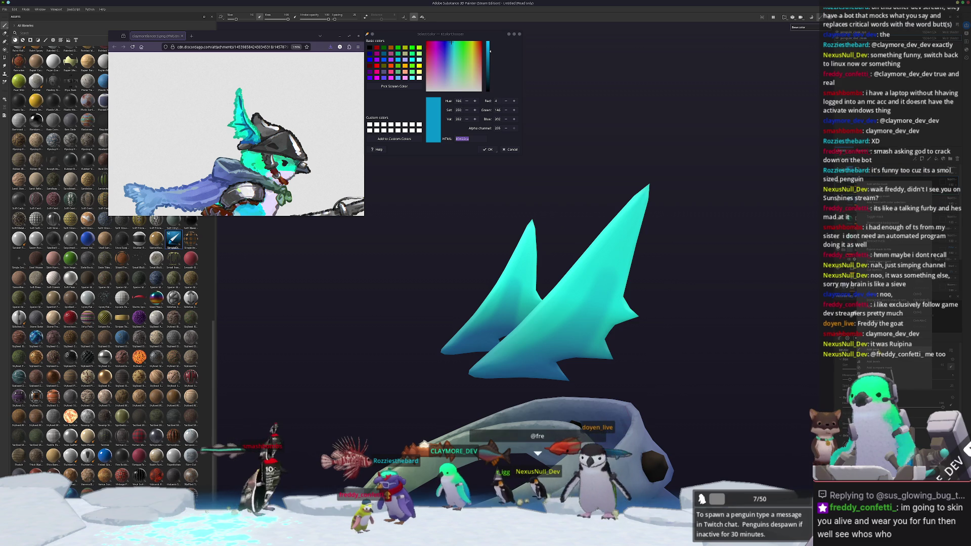
pyautogui.click(711, 264)
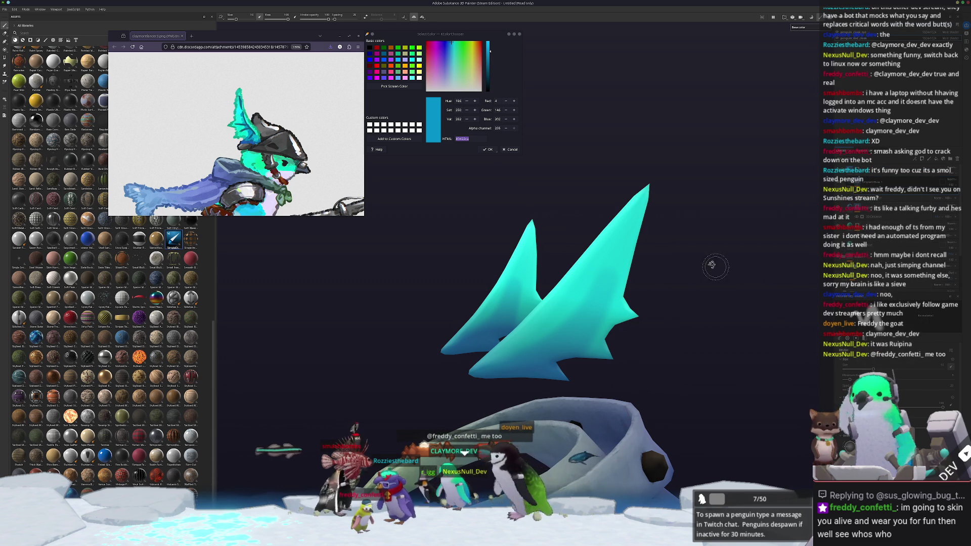
pyautogui.moveTo(711, 264)
pyautogui.keyDown('alt'); pyautogui.mouseDown()
pyautogui.moveTo(522, 379)
pyautogui.moveTo(507, 429)
pyautogui.mouseUp(); pyautogui.keyUp('alt')
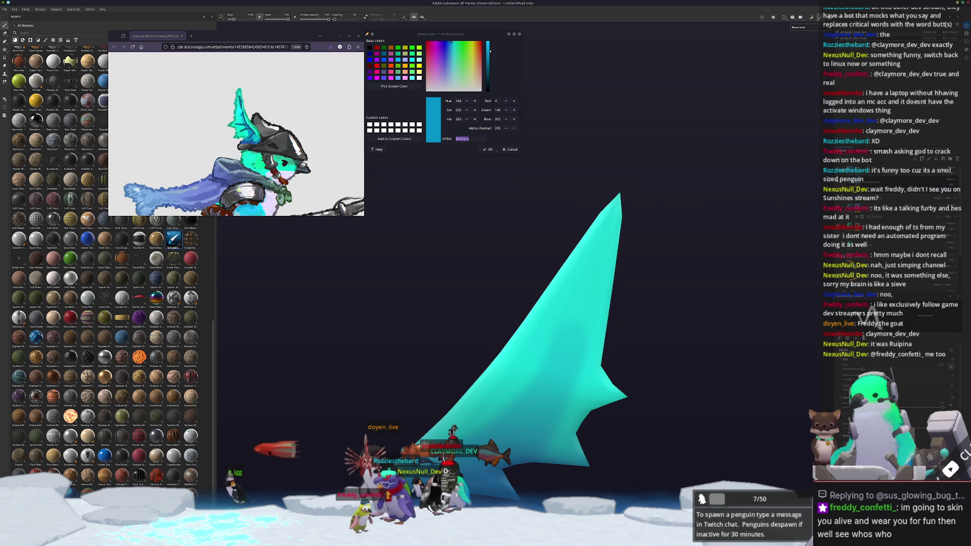
# Step: Paint straight dark blue stripes up the right fin and the left fin
pyautogui.moveTo(468, 432)
pyautogui.mouseDown()
pyautogui.moveTo(506, 399)
pyautogui.moveTo(569, 310)
pyautogui.mouseUp()
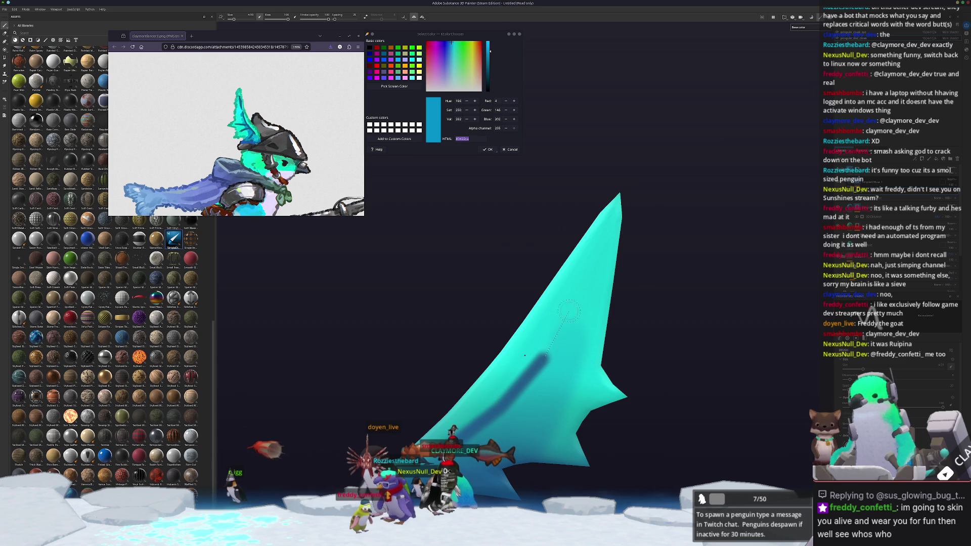
pyautogui.keyDown('shift'); pyautogui.click(579, 293); pyautogui.keyUp('shift')
pyautogui.keyDown('shift'); pyautogui.click(607, 238); pyautogui.keyUp('shift')
pyautogui.moveTo(606, 237)
pyautogui.keyDown('alt'); pyautogui.mouseDown()
pyautogui.moveTo(546, 384)
pyautogui.moveTo(422, 392)
pyautogui.mouseUp(); pyautogui.keyUp('alt')
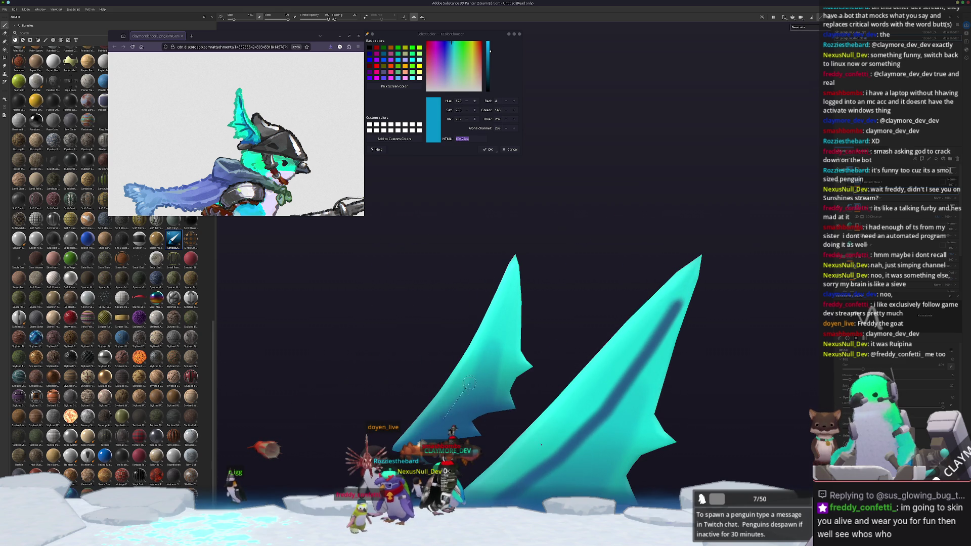
pyautogui.keyDown('shift'); pyautogui.click(486, 348); pyautogui.keyUp('shift')
pyautogui.keyDown('shift'); pyautogui.click(501, 314); pyautogui.keyUp('shift')
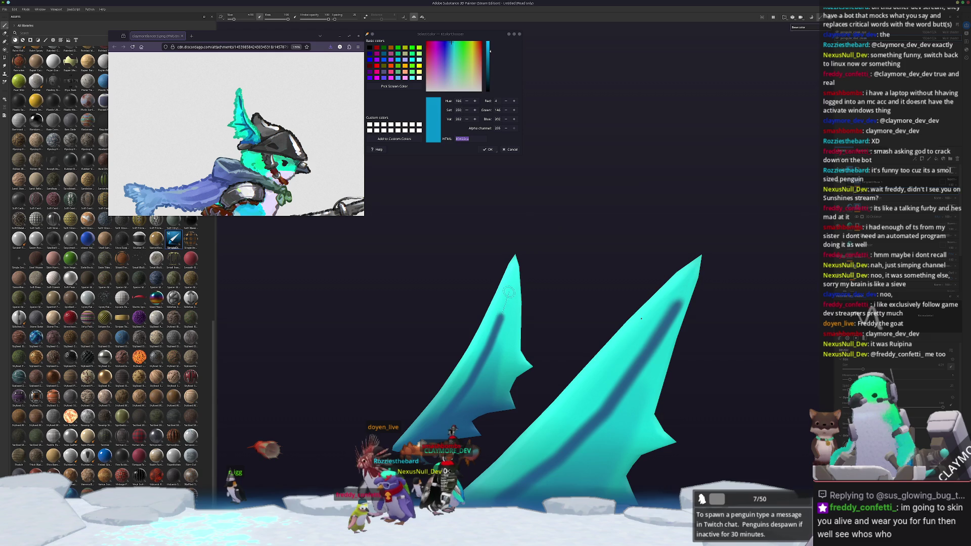
# Step: Add a stripe along the large fin plus short cross strokes on the fins
pyautogui.keyDown('alt'); pyautogui.moveTo(510, 284); pyautogui.dragTo(473, 373); pyautogui.keyUp('alt')
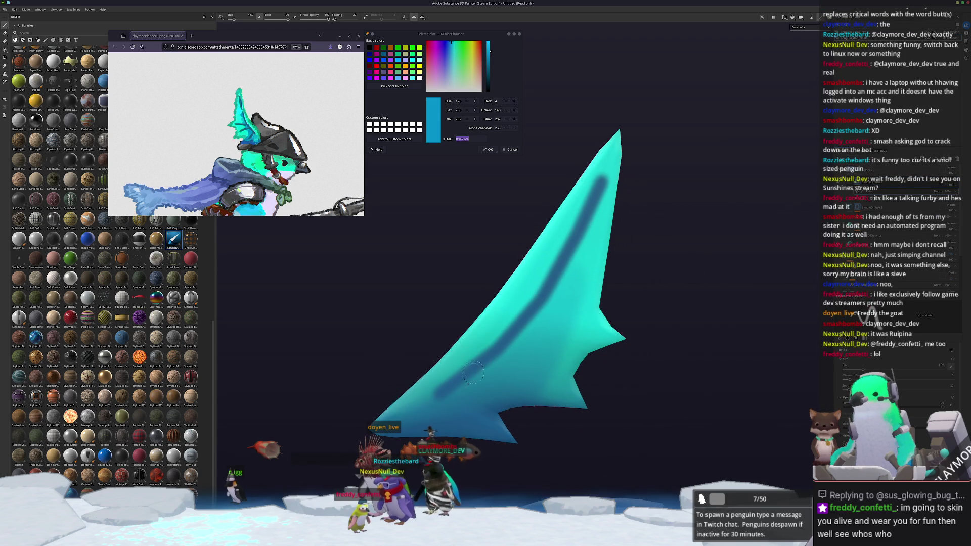
pyautogui.keyDown('shift'); pyautogui.click(524, 383); pyautogui.keyUp('shift')
pyautogui.moveTo(542, 317); pyautogui.dragTo(600, 336)
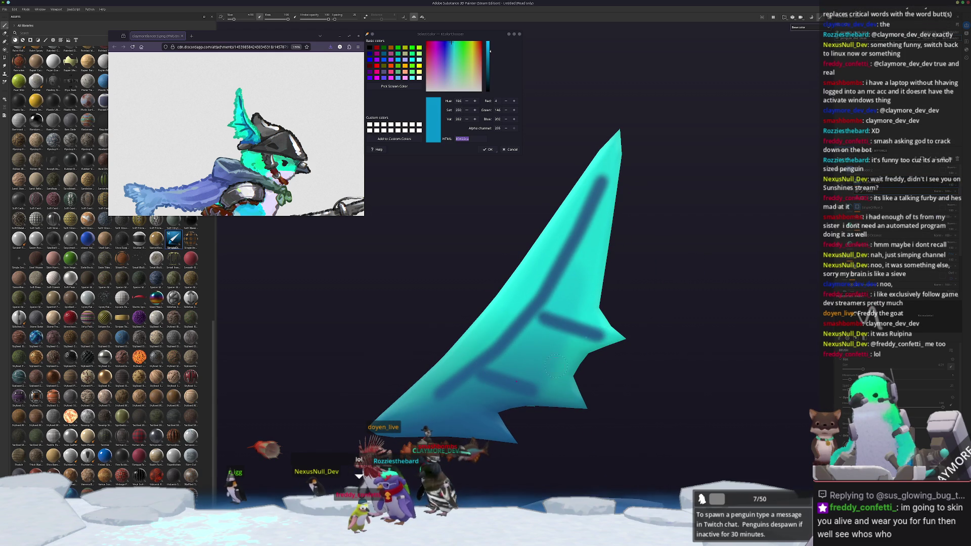
pyautogui.keyDown('alt'); pyautogui.moveTo(470, 417); pyautogui.dragTo(508, 372); pyautogui.keyUp('alt')
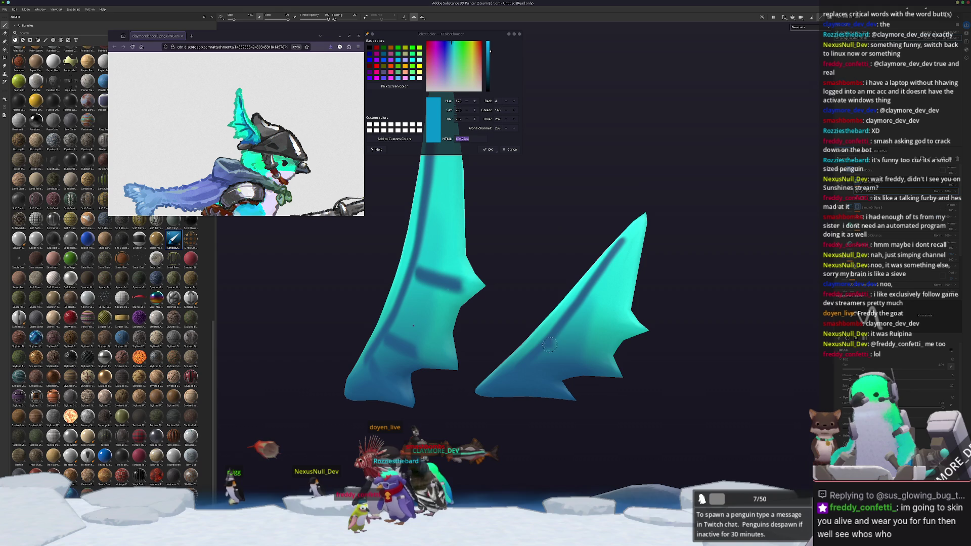
pyautogui.moveTo(549, 344)
pyautogui.mouseDown()
pyautogui.moveTo(595, 360)
pyautogui.moveTo(545, 332)
pyautogui.mouseUp()
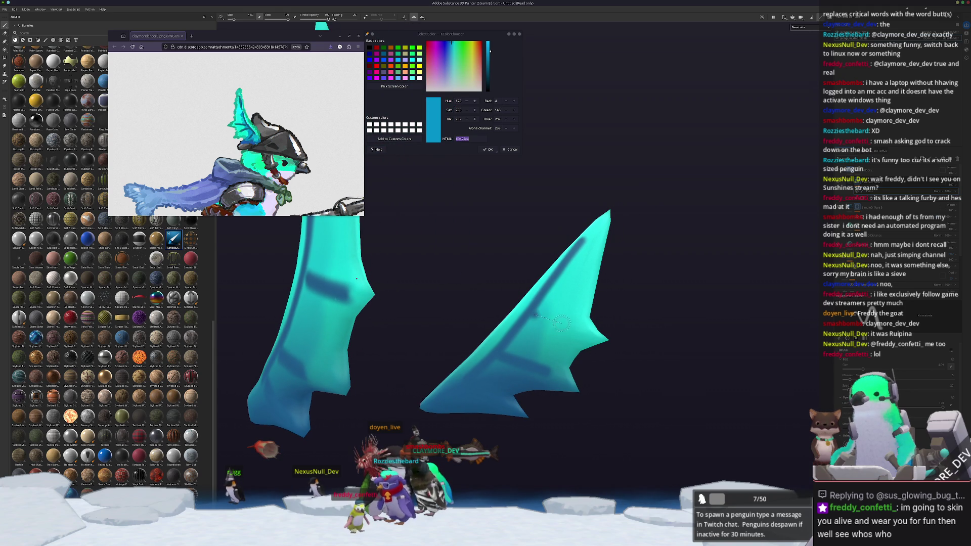
pyautogui.scroll(-5, 560, 322)
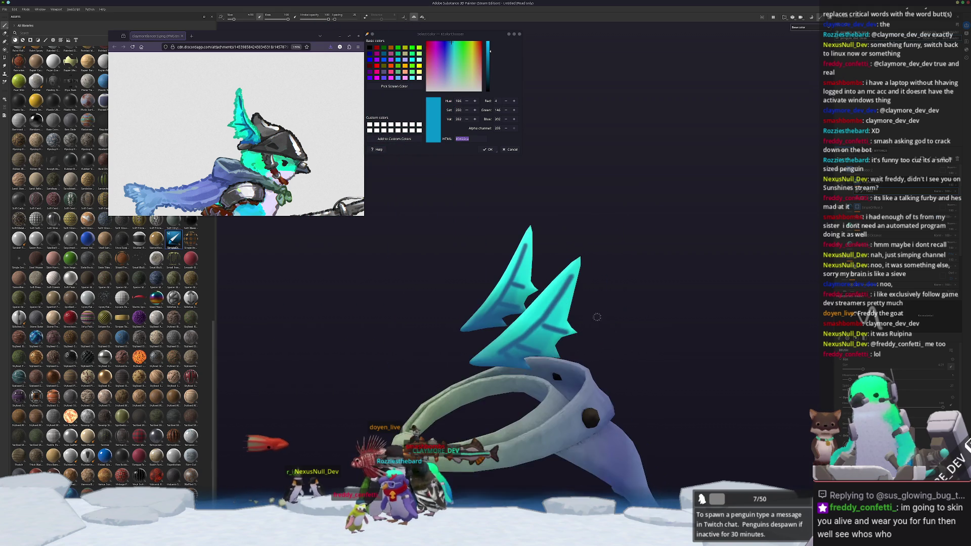
# Step: Add a filter to the fin paint layer, then return to the brush and select the filter row
pyautogui.keyDown('alt'); pyautogui.moveTo(596, 317); pyautogui.dragTo(638, 303); pyautogui.keyUp('alt')
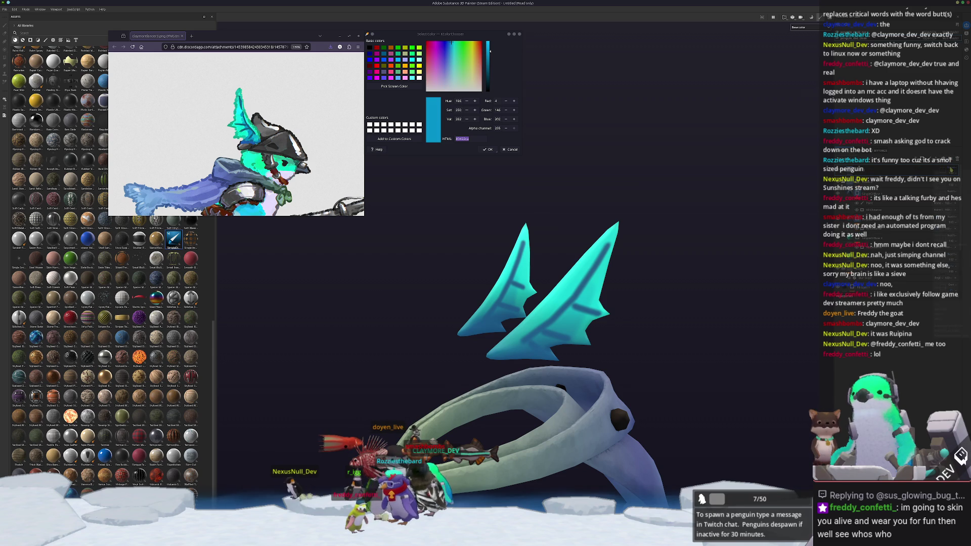
pyautogui.rightClick(916, 394)
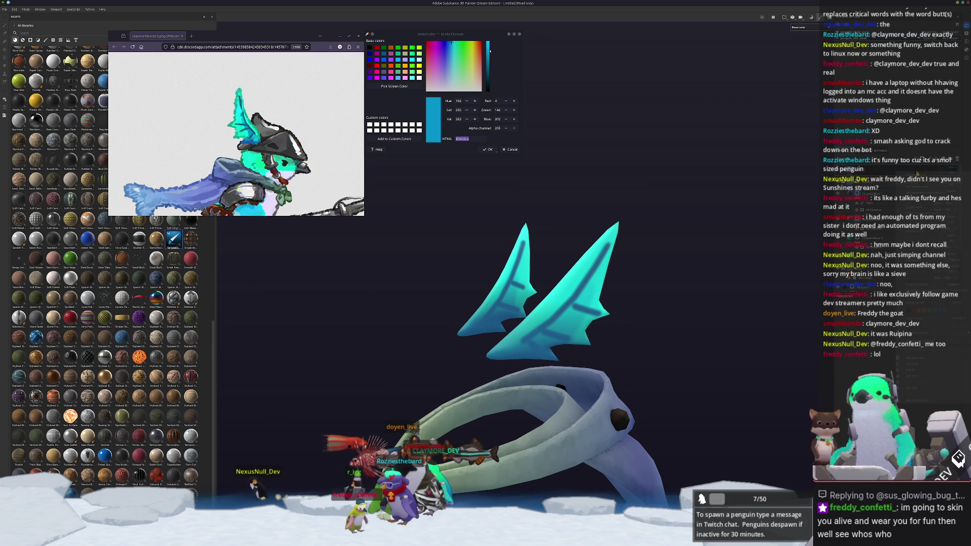
pyautogui.click(912, 388)
pyautogui.moveTo(511, 349)
pyautogui.keyDown('alt'); pyautogui.mouseDown()
pyautogui.moveTo(551, 346)
pyautogui.moveTo(408, 362)
pyautogui.moveTo(631, 298)
pyautogui.mouseUp(); pyautogui.keyUp('alt')
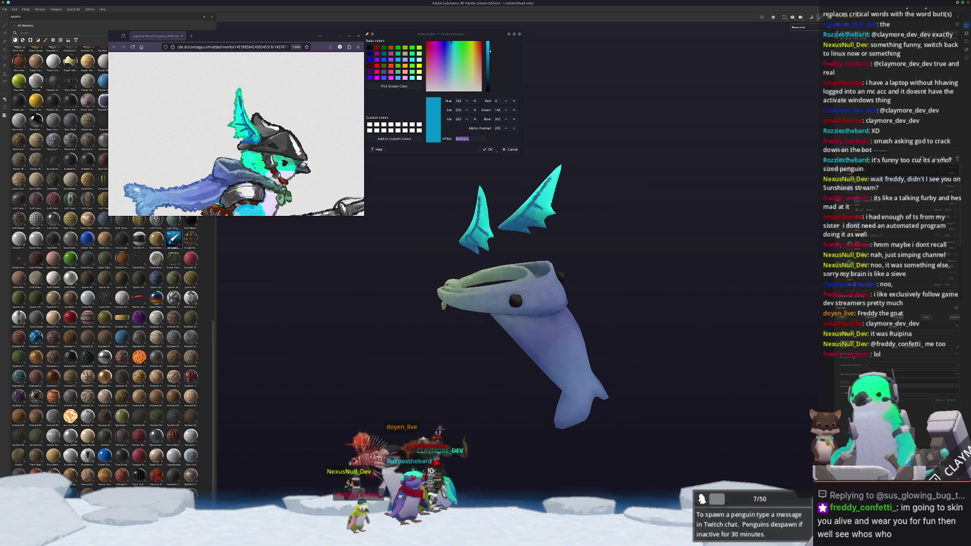
pyautogui.keyDown('alt'); pyautogui.moveTo(756, 364); pyautogui.dragTo(763, 361); pyautogui.keyUp('alt')
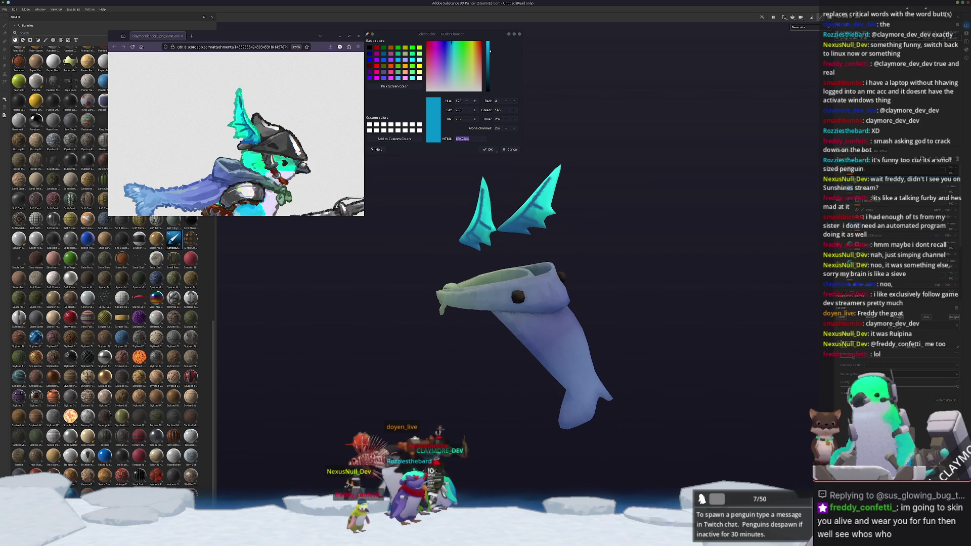
pyautogui.press('1')
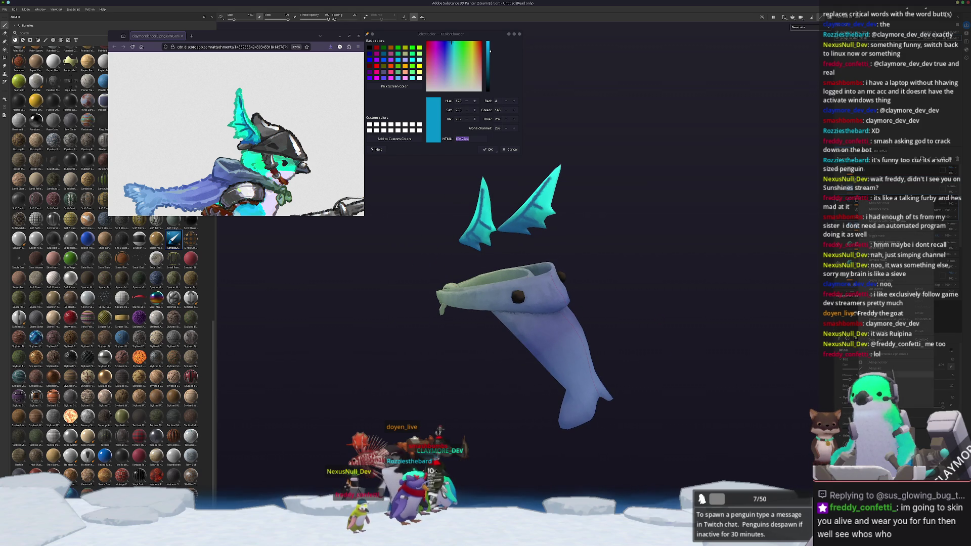
pyautogui.click(890, 208)
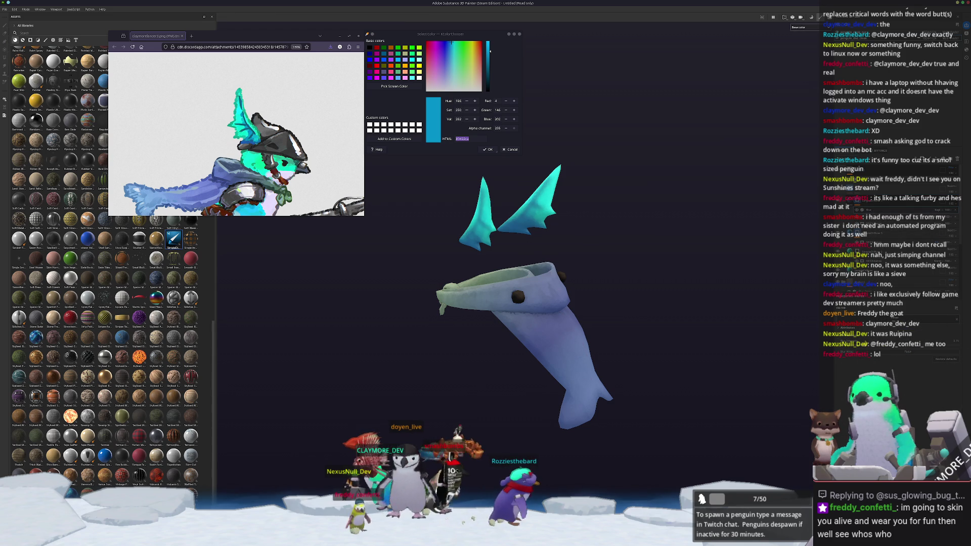
pyautogui.moveTo(586, 311)
pyautogui.keyDown('alt'); pyautogui.mouseDown()
pyautogui.moveTo(676, 311)
pyautogui.moveTo(581, 253)
pyautogui.mouseUp(); pyautogui.keyUp('alt')
# Step: Save the project as penguin_cloak in the entities/penguin folder
pyautogui.hotkey('ctrl', 's')
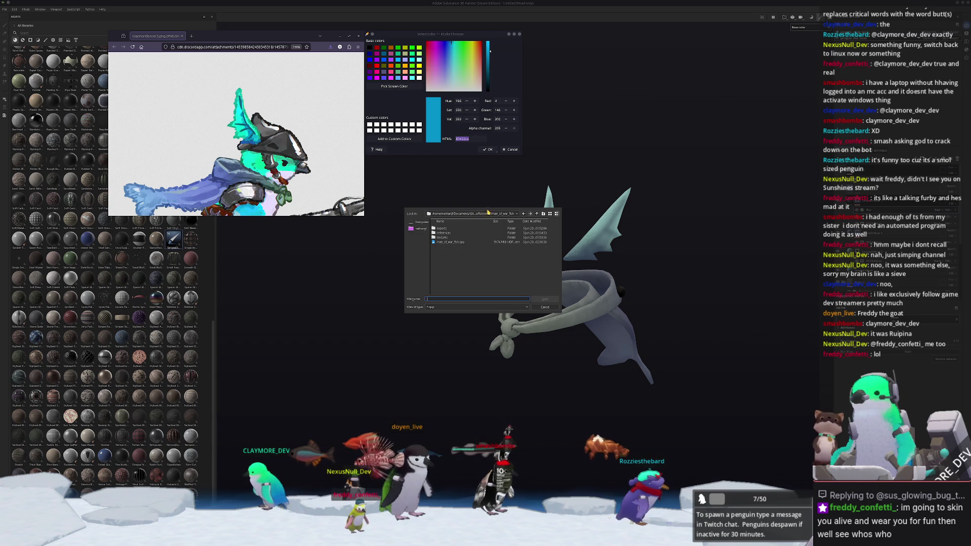
pyautogui.click(536, 214)
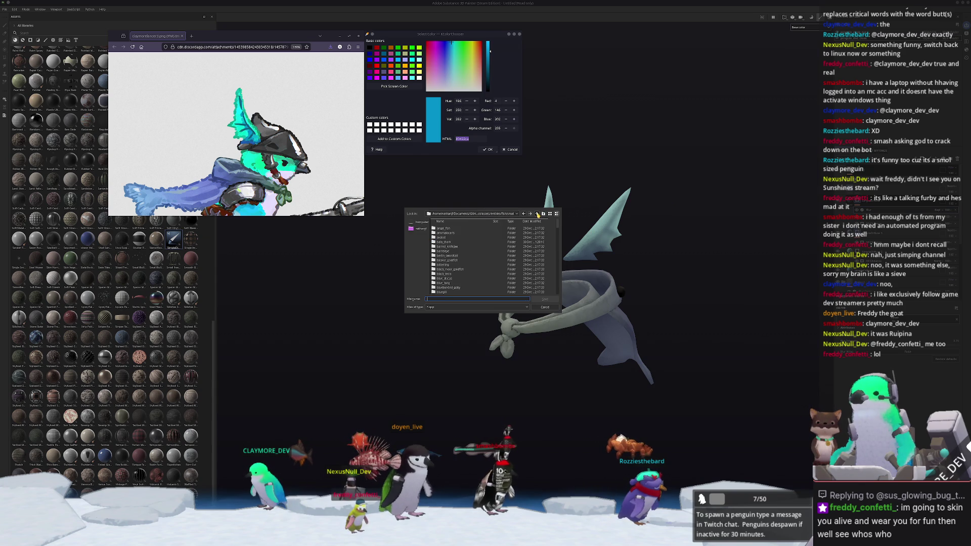
pyautogui.click(537, 214)
pyautogui.click(536, 214)
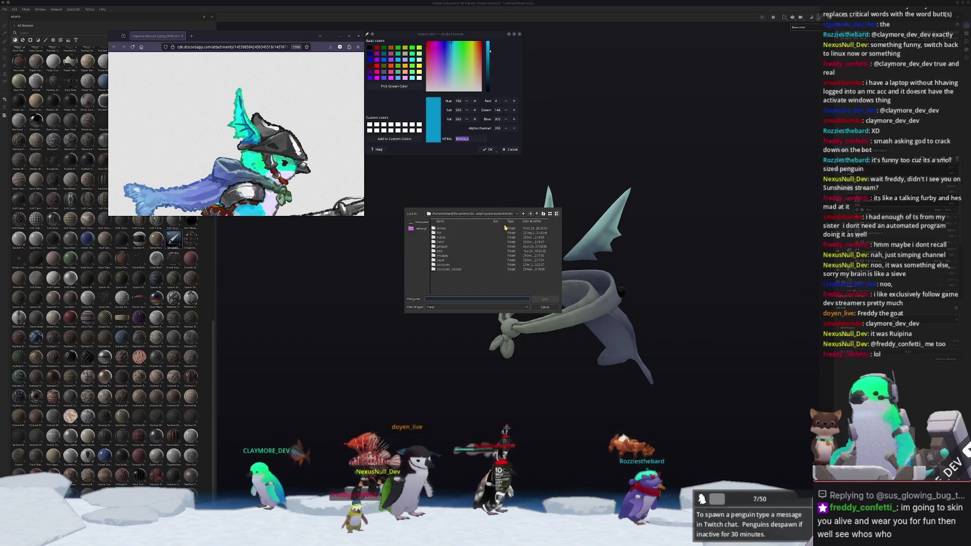
pyautogui.doubleClick(442, 246)
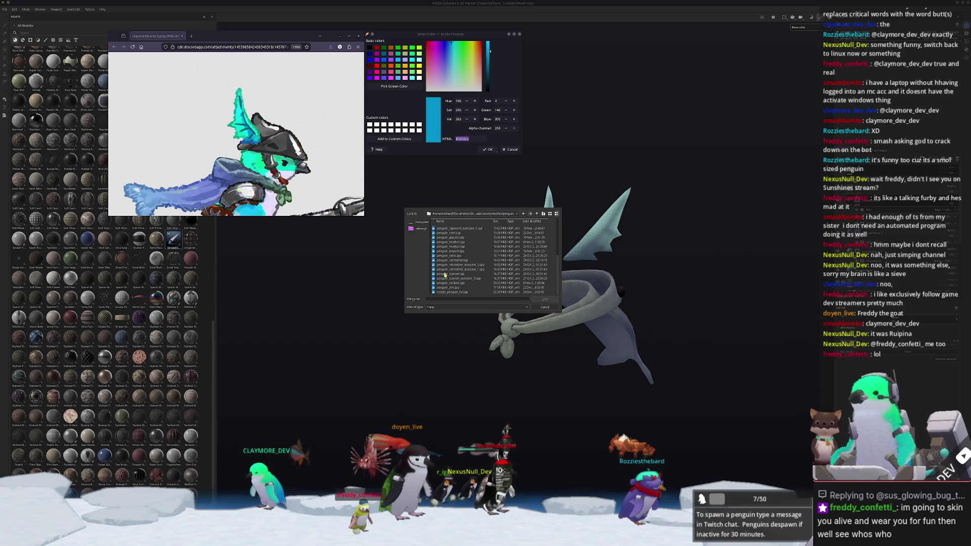
pyautogui.write('penguin')
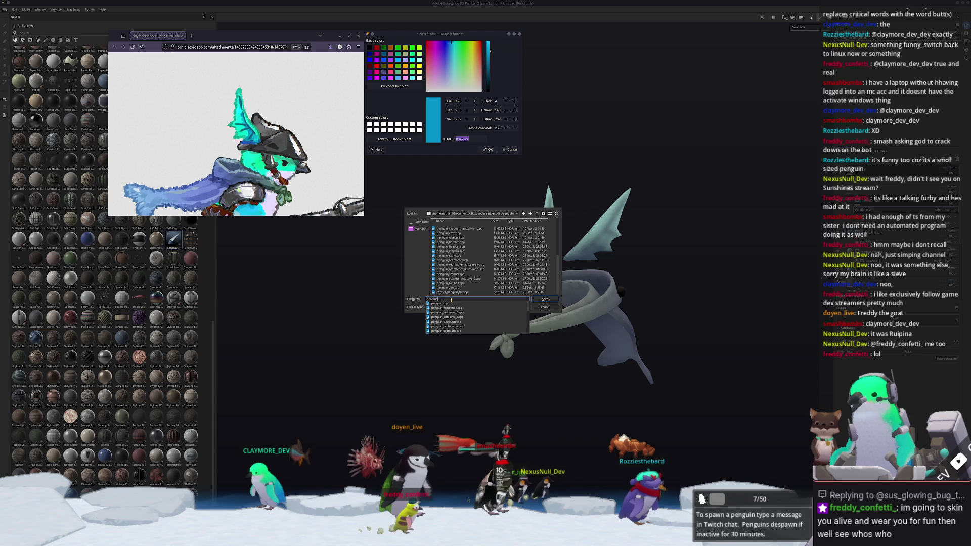
pyautogui.write('_cloak')
pyautogui.press('Return')
pyautogui.hotkey('ctrl', 'shift', 'e')
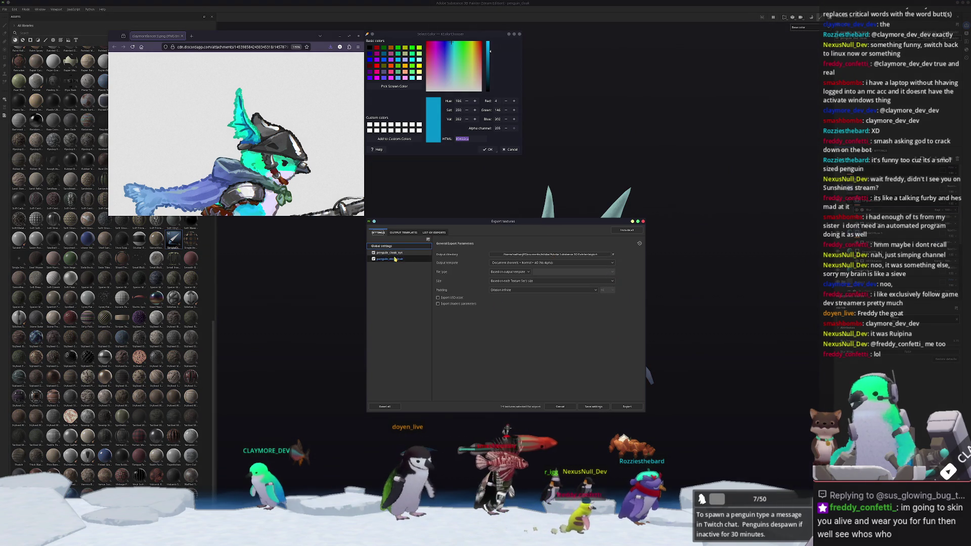
# Step: Turn off the Roughness and Normal map outputs for the eye texture set
pyautogui.click(394, 253)
pyautogui.click(437, 326)
pyautogui.click(438, 335)
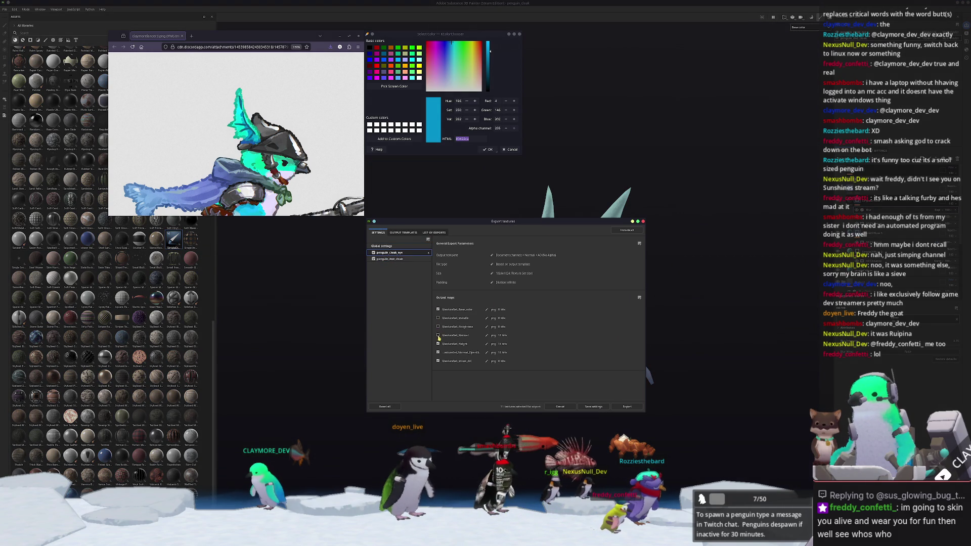
pyautogui.click(395, 259)
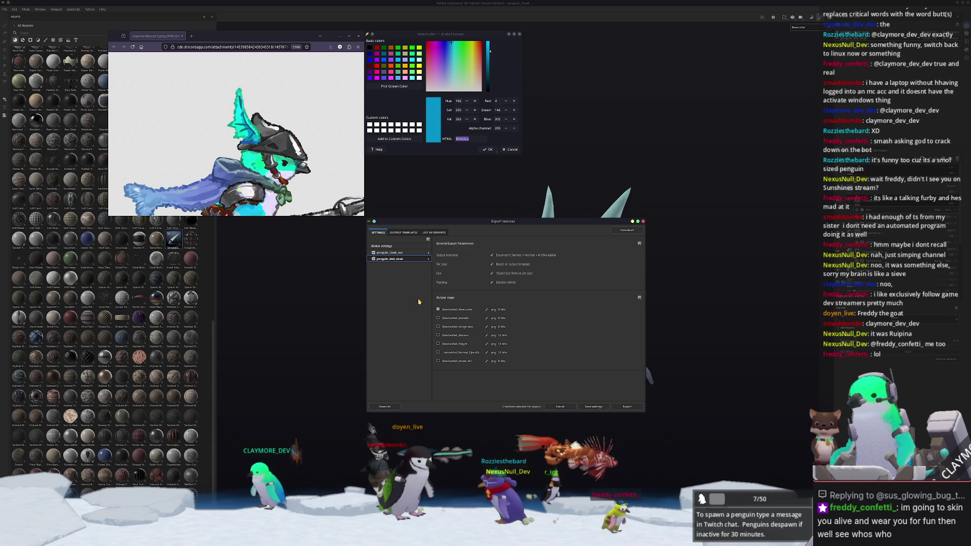
# Step: Set the output folder to the penguin textures/dnd folder and export the textures
pyautogui.click(385, 246)
pyautogui.click(561, 258)
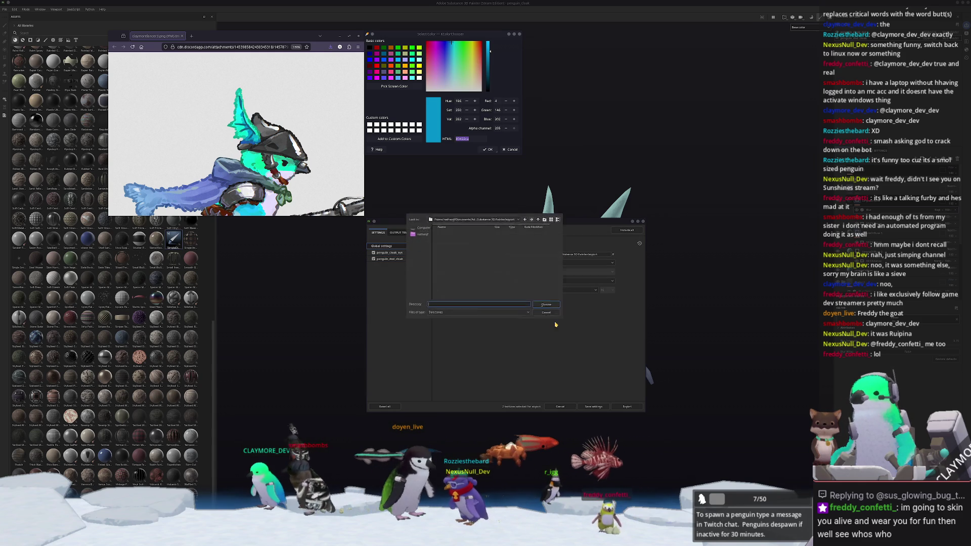
pyautogui.click(500, 220)
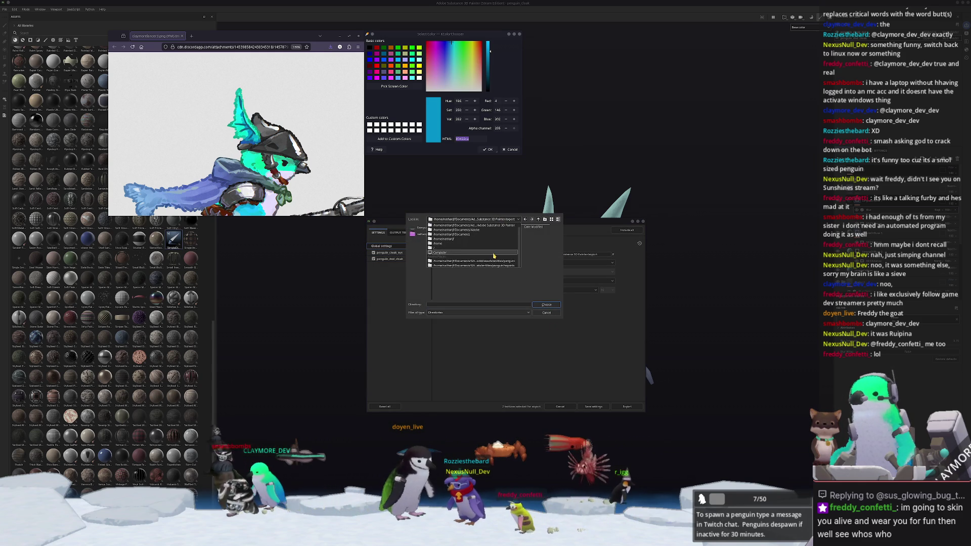
pyautogui.click(448, 265)
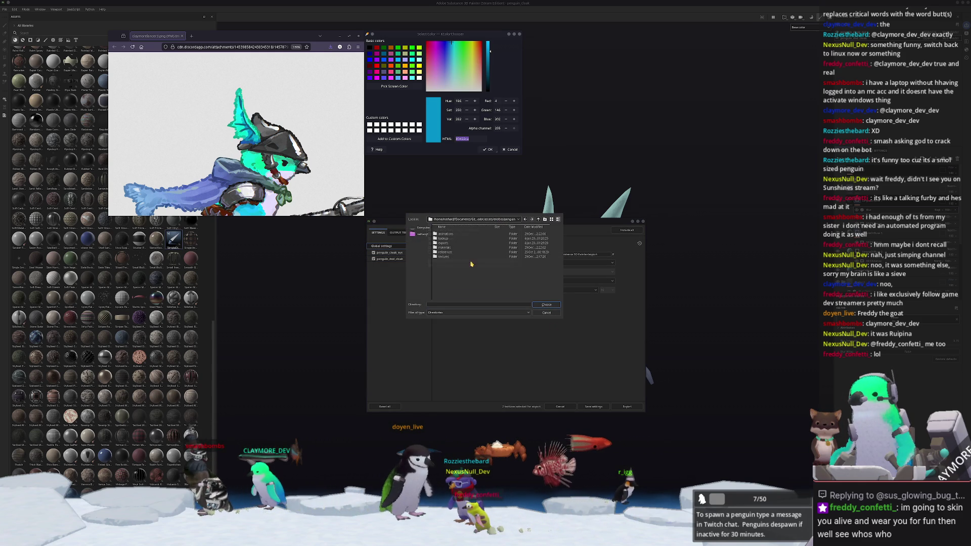
pyautogui.doubleClick(443, 257)
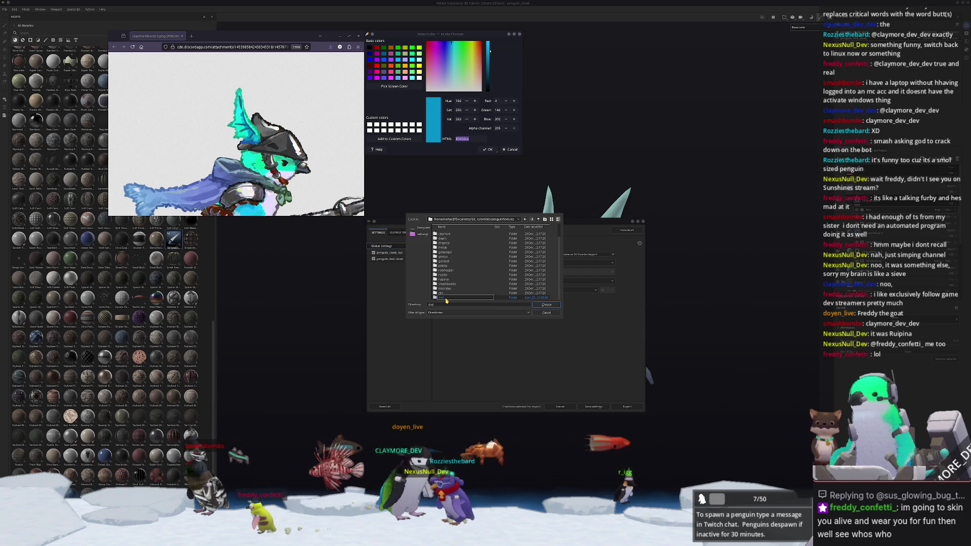
pyautogui.doubleClick(446, 298)
pyautogui.click(547, 305)
pyautogui.click(626, 407)
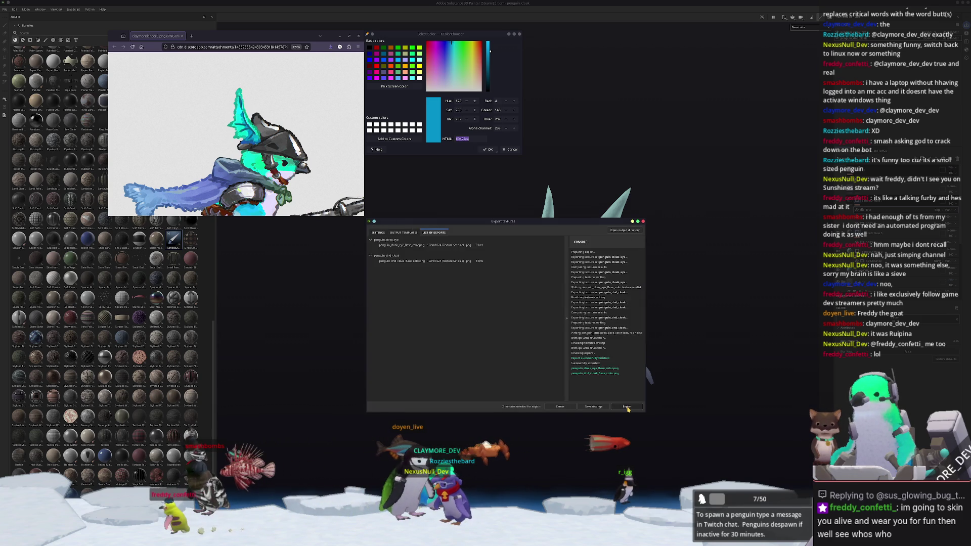
# Step: Return to Blender, close the reference and colour picker windows, and enter the Shading workspace
pyautogui.hotkey('alt', 'Tab')
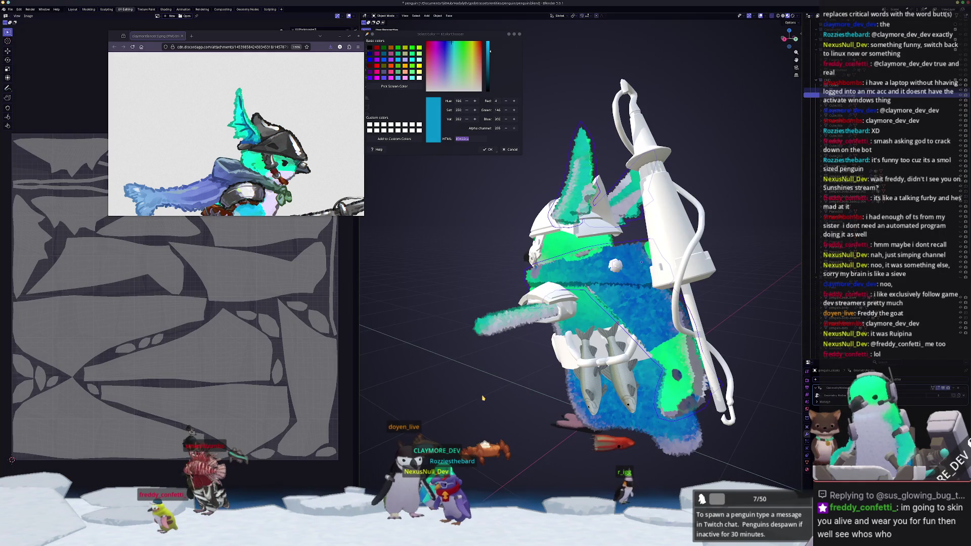
pyautogui.moveTo(483, 398); pyautogui.dragTo(496, 396, button='middle')
pyautogui.click(344, 36)
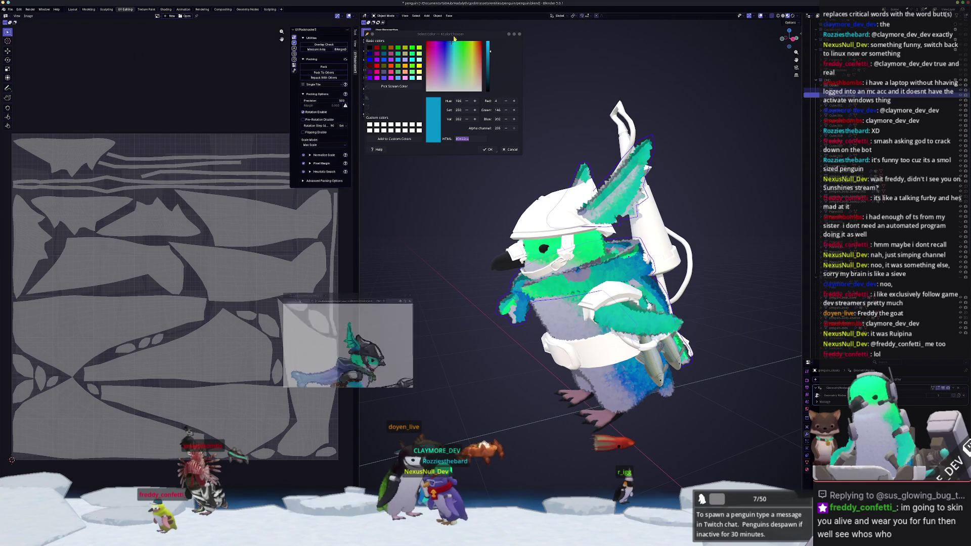
pyautogui.click(509, 34)
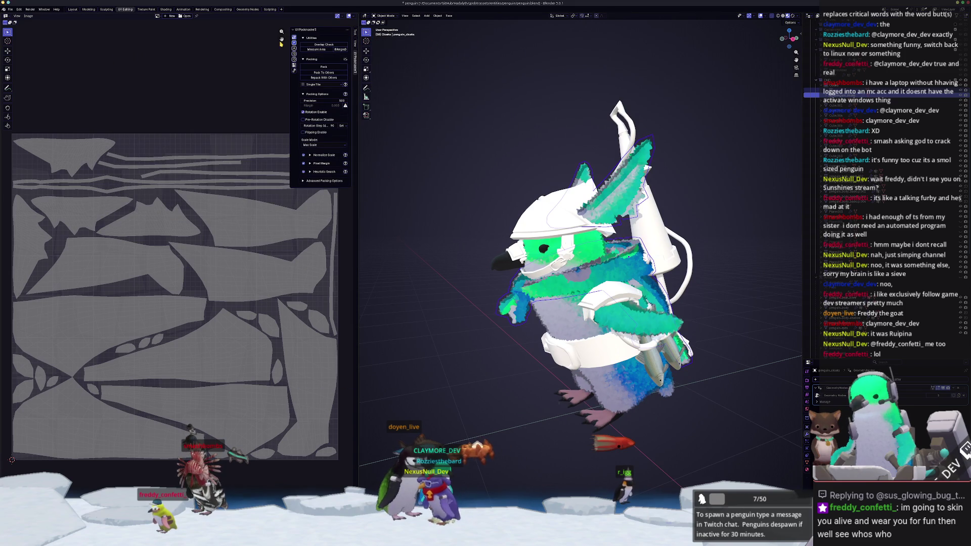
pyautogui.click(166, 9)
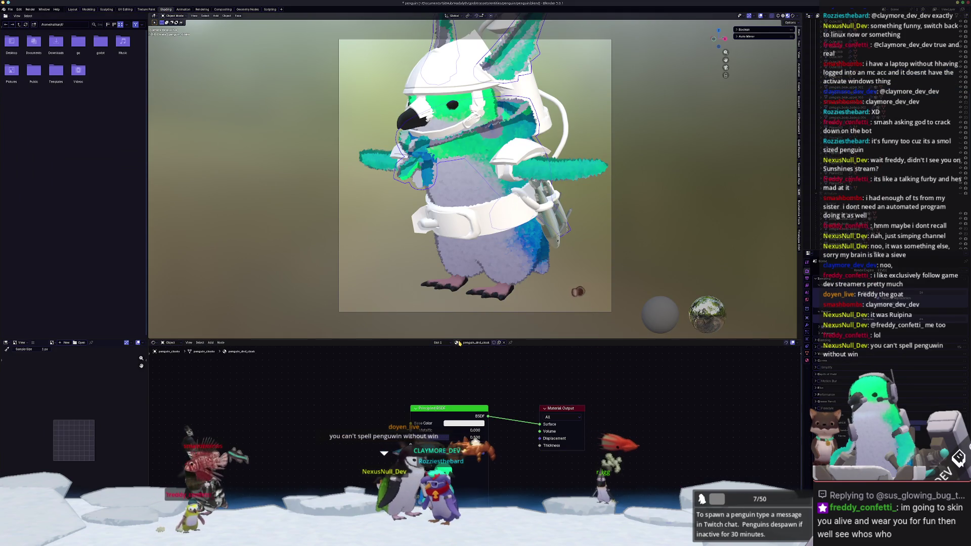
pyautogui.moveTo(498, 282); pyautogui.dragTo(485, 301, button='middle')
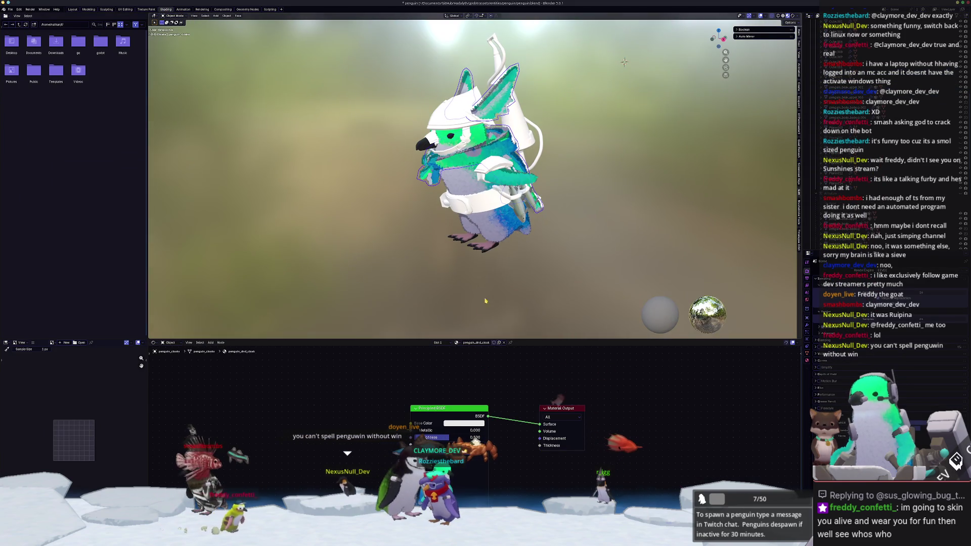
# Step: Open the penguin_fur material and box-select all of its nodes
pyautogui.click(457, 343)
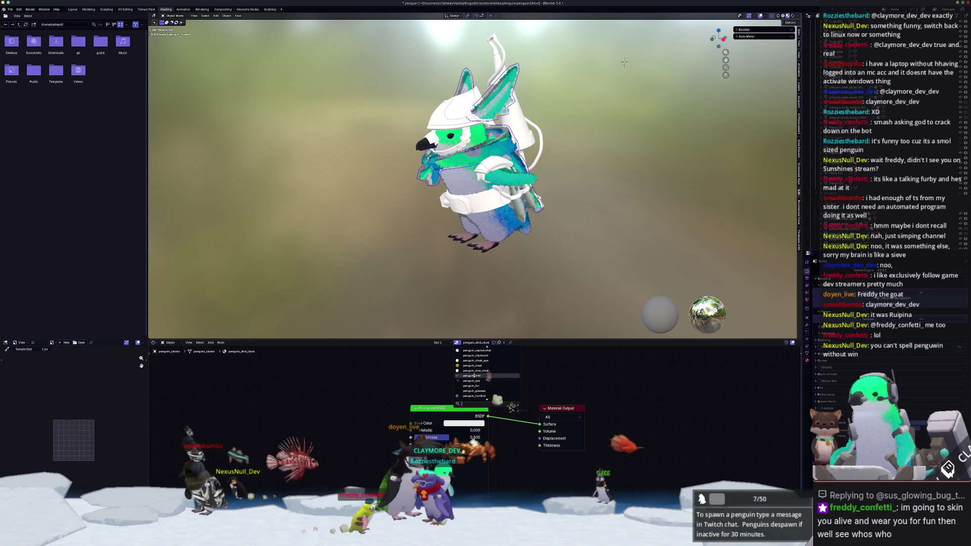
pyautogui.write('fur')
pyautogui.press('Return')
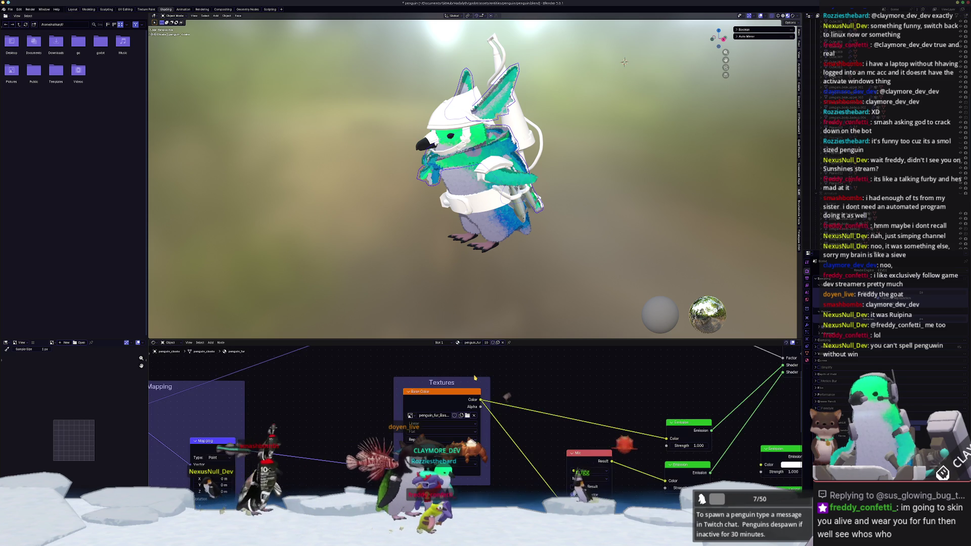
pyautogui.scroll(-2, 533, 429)
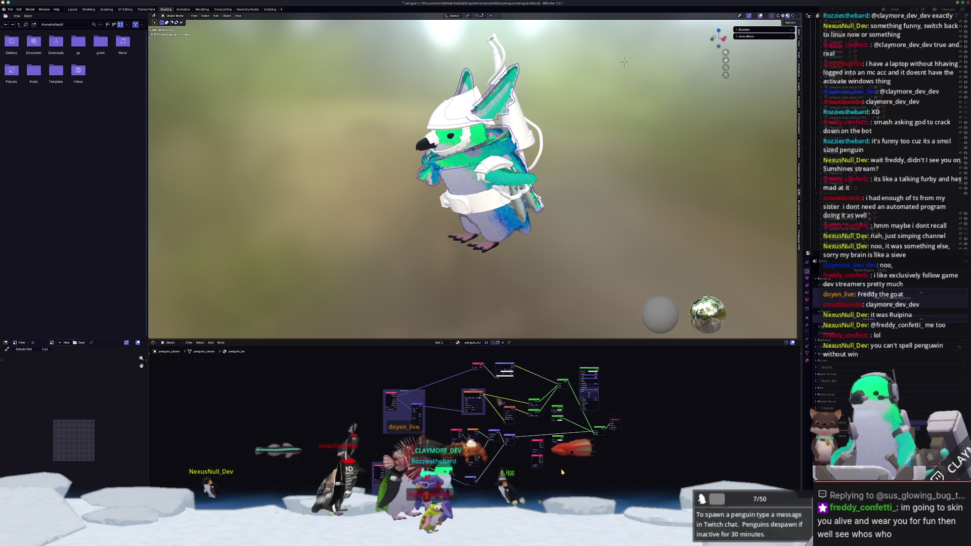
pyautogui.moveTo(502, 472); pyautogui.dragTo(443, 380)
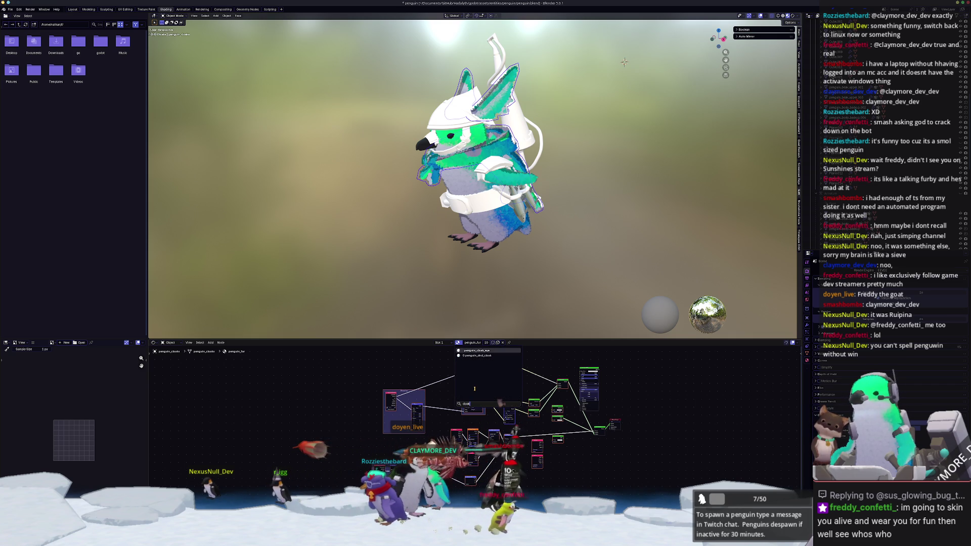
# Step: Paste the fur nodes into penguin_dnd_cloak and pan to the Textures and Mapping nodes
pyautogui.press('Return')
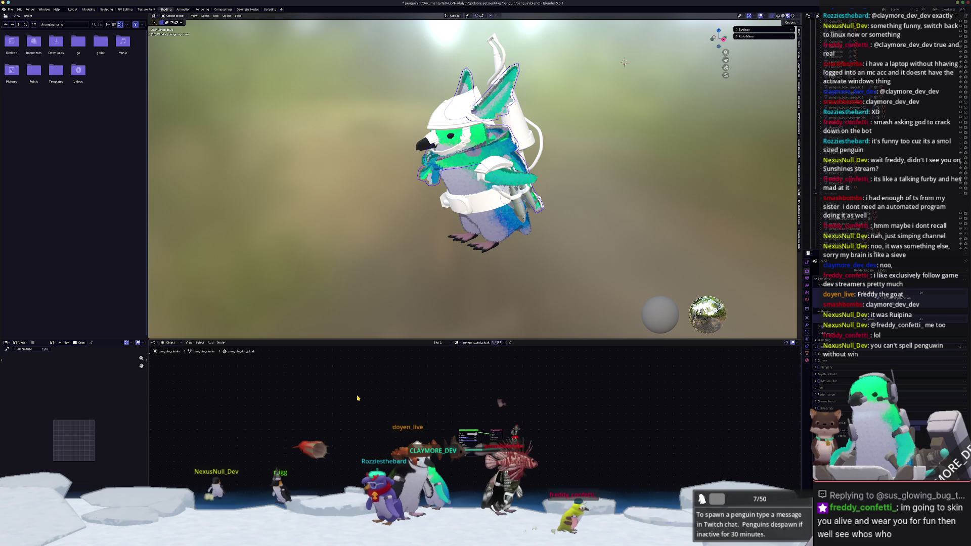
pyautogui.hotkey('ctrl', 'v')
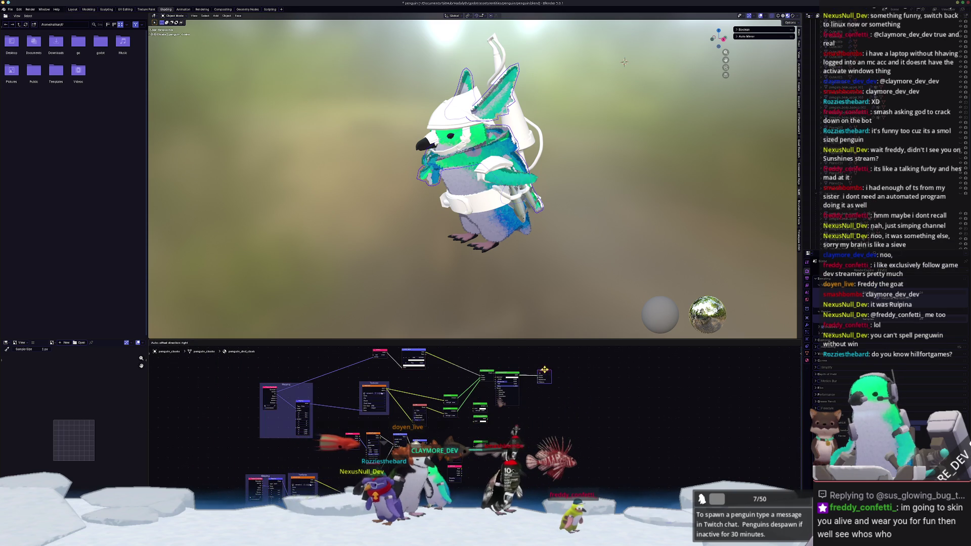
pyautogui.press('Return')
pyautogui.scroll(2, 404, 430)
pyautogui.scroll(3, 504, 418)
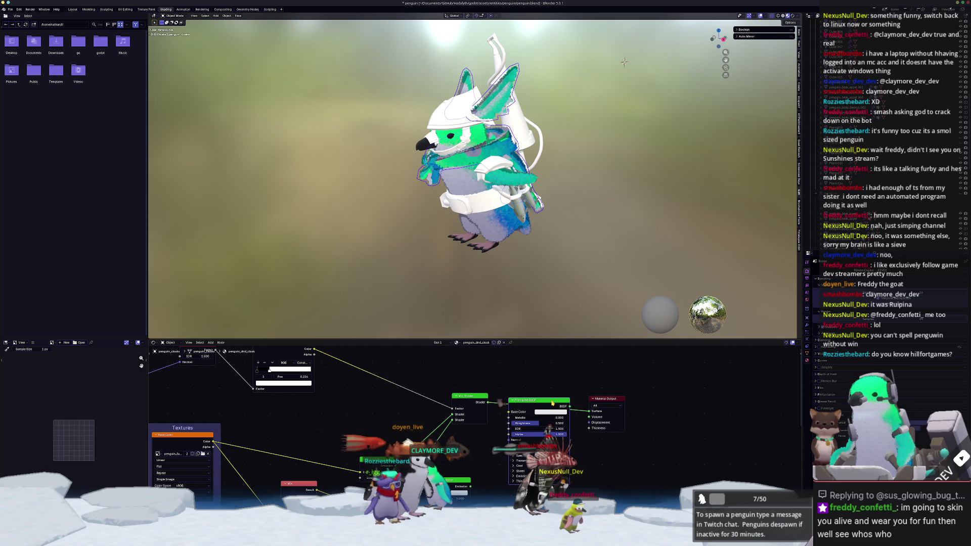
pyautogui.scroll(-1, 548, 402)
pyautogui.keyDown('ctrl'); pyautogui.hscroll(-5, 518, 419); pyautogui.keyUp('ctrl')
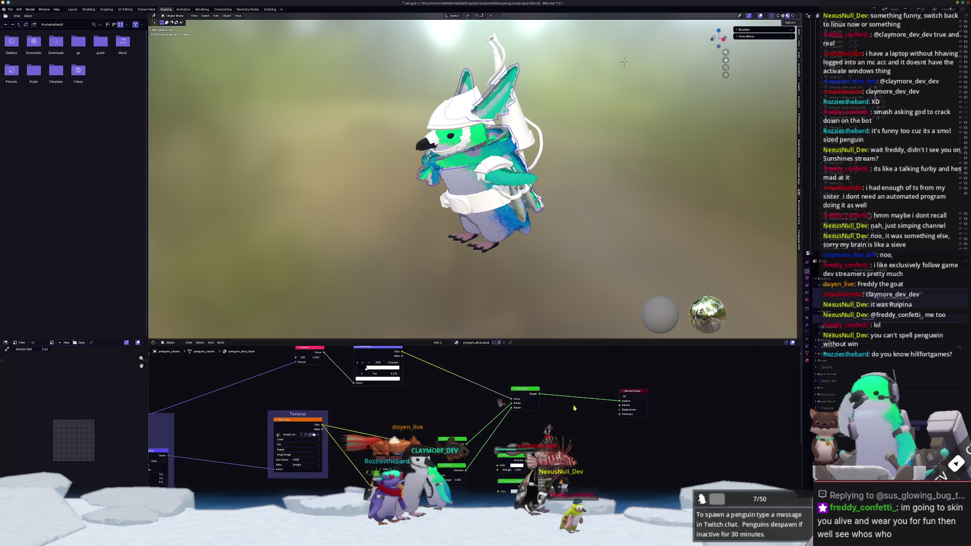
pyautogui.scroll(2, 526, 409)
pyautogui.moveTo(536, 399); pyautogui.dragTo(557, 431, button='middle')
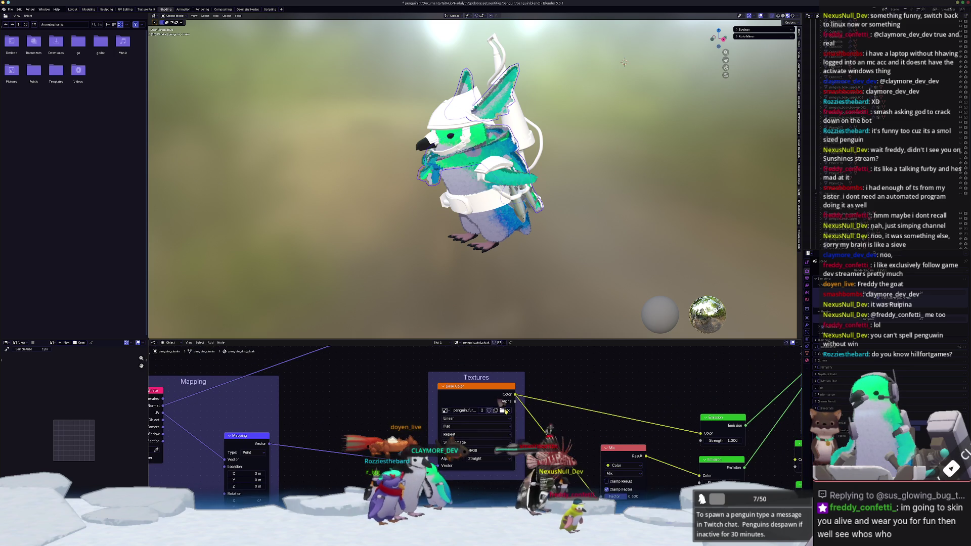
# Step: Load the exported cloak base-colour PNG from textures/dnd into the cloak's Image Texture node
pyautogui.click(502, 411)
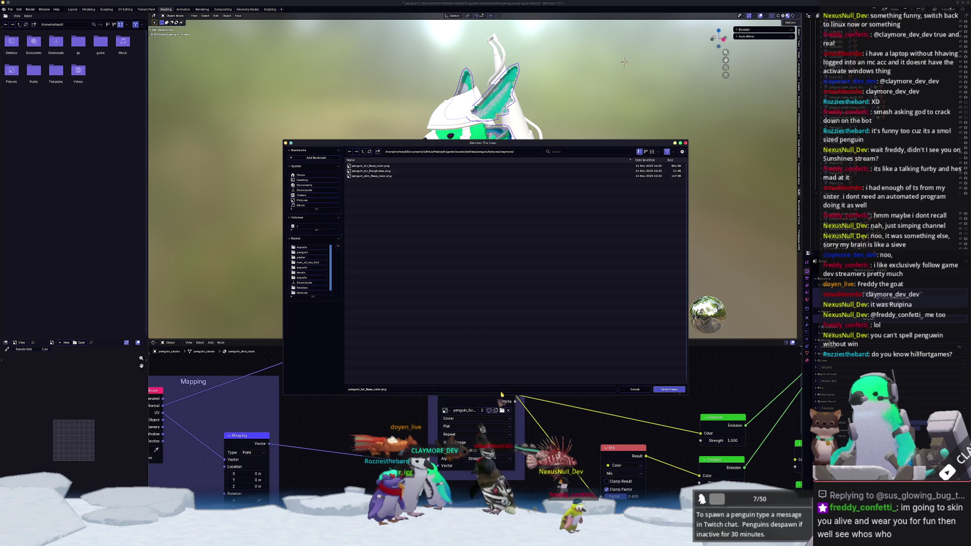
pyautogui.click(361, 153)
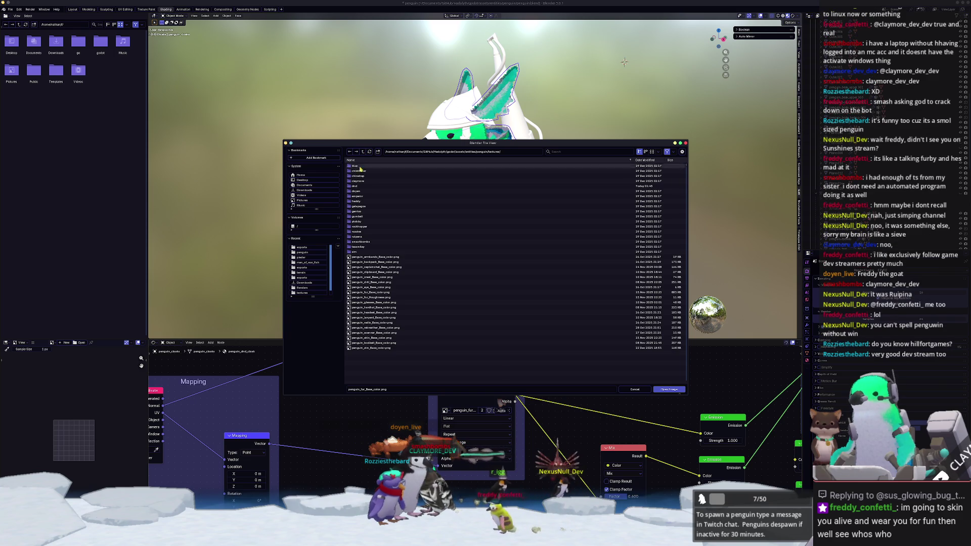
pyautogui.click(357, 186)
pyautogui.doubleClick(357, 186)
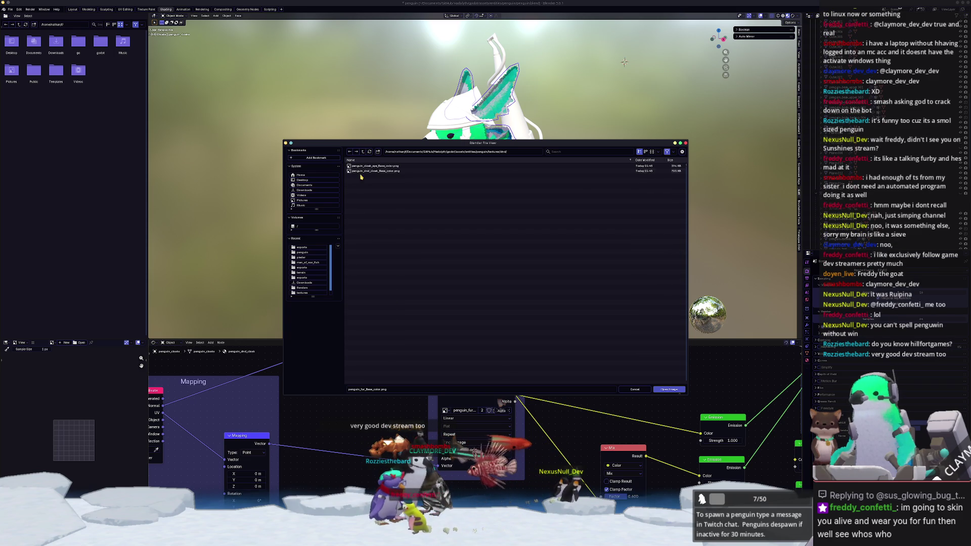
pyautogui.doubleClick(365, 172)
pyautogui.scroll(3, 480, 151)
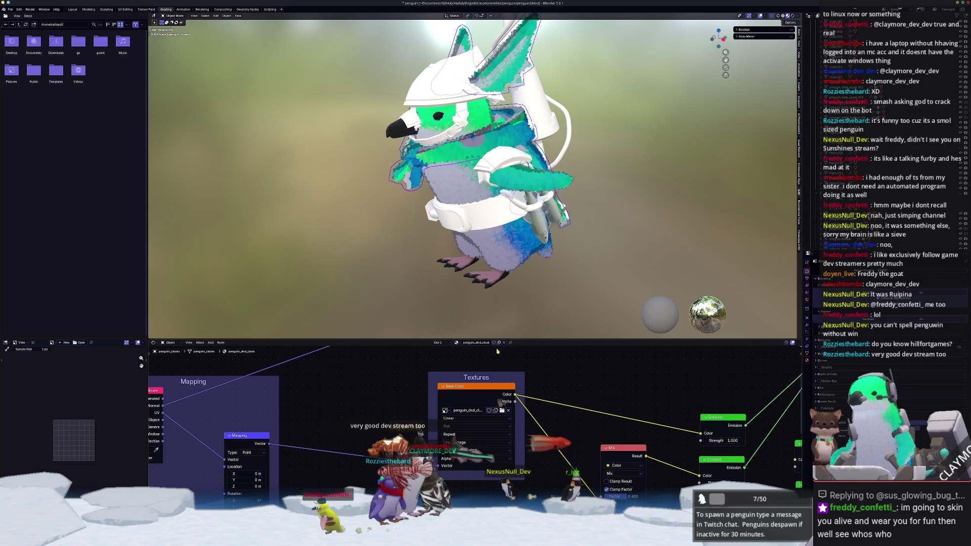
pyautogui.scroll(-3, 518, 377)
pyautogui.scroll(-3, 518, 377)
pyautogui.hscroll(-2, 518, 377)
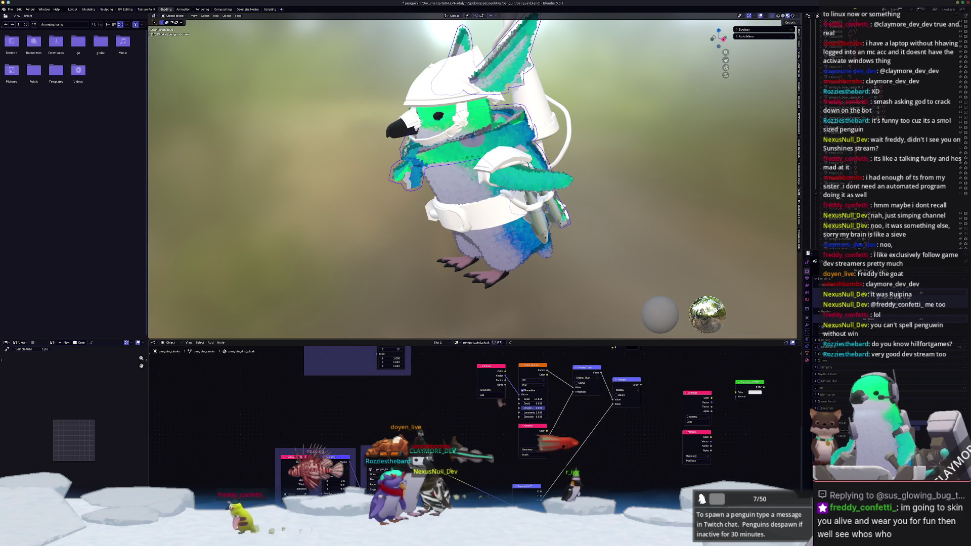
pyautogui.moveTo(600, 425); pyautogui.dragTo(498, 448, button='middle')
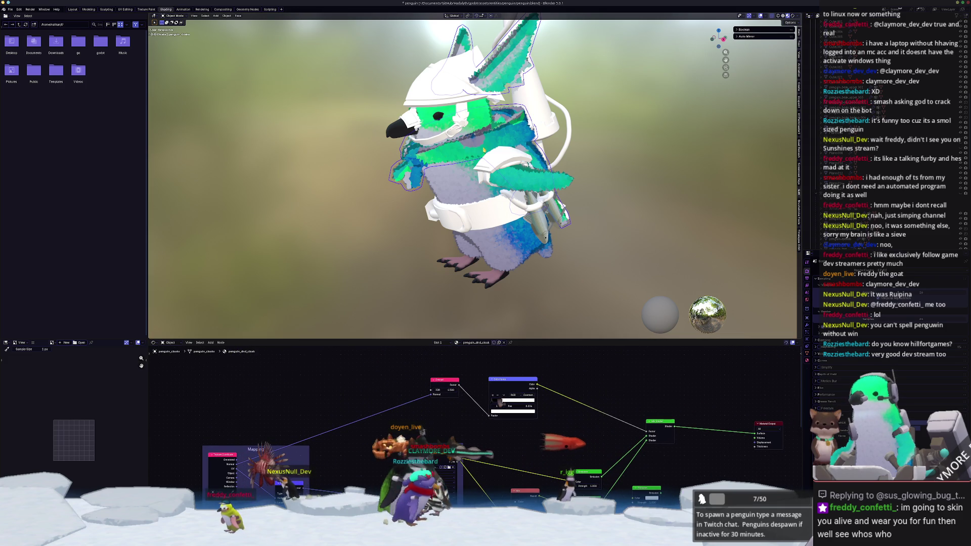
pyautogui.moveTo(495, 135); pyautogui.dragTo(262, 21, button='middle')
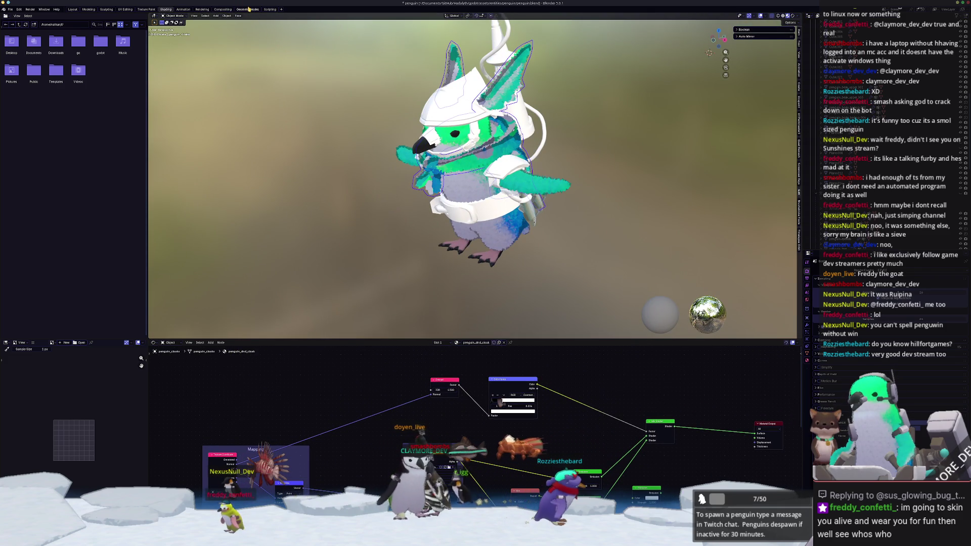
# Step: In the Geometry Nodes workspace, assign penguin_dnd_cloak to the Set Material nodes for the cloak geometry
pyautogui.click(248, 9)
pyautogui.scroll(3, 481, 273)
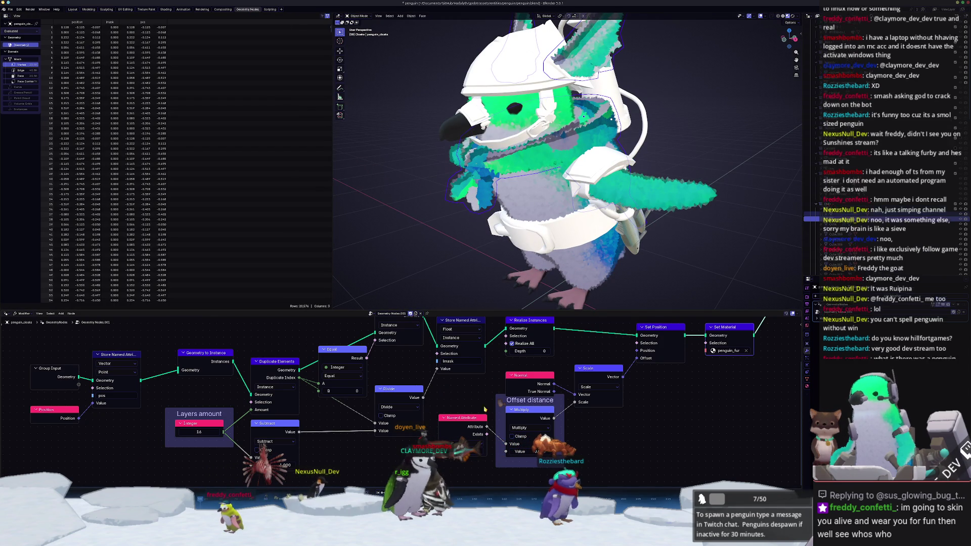
pyautogui.moveTo(647, 311); pyautogui.dragTo(534, 377, button='middle')
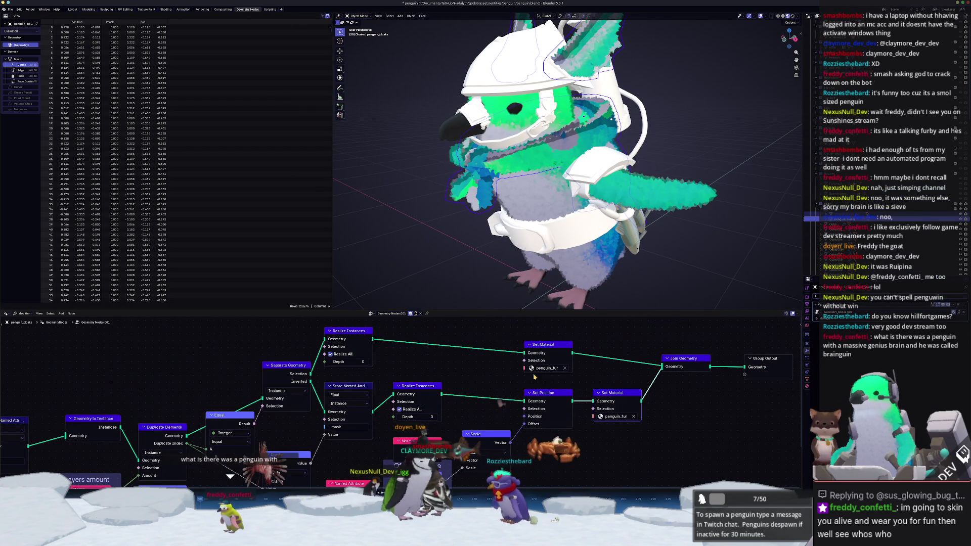
pyautogui.click(558, 367)
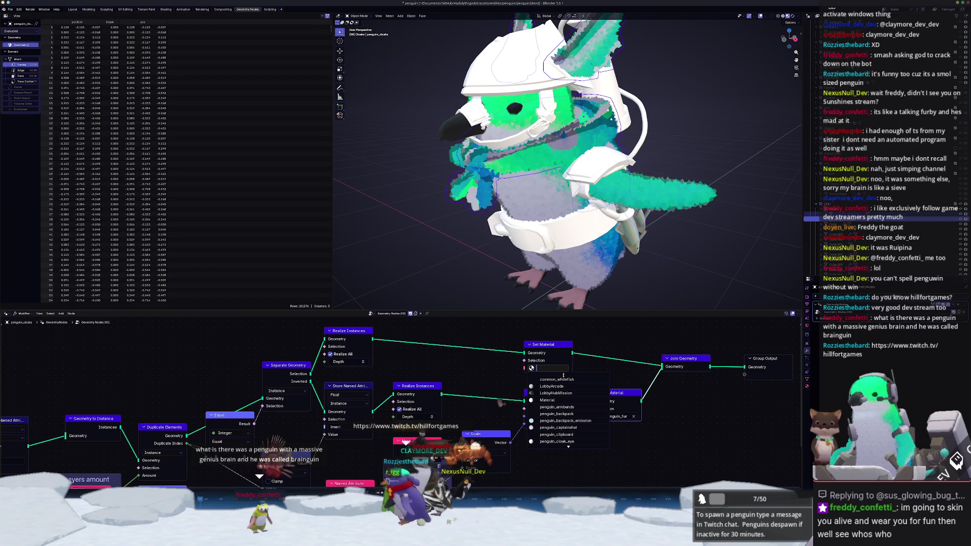
pyautogui.write('cloak')
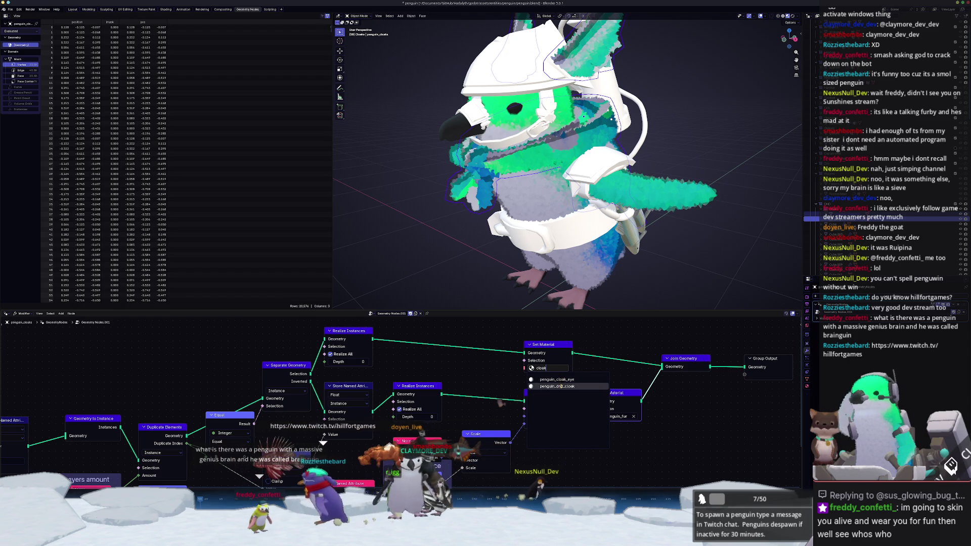
pyautogui.click(556, 387)
pyautogui.click(614, 416)
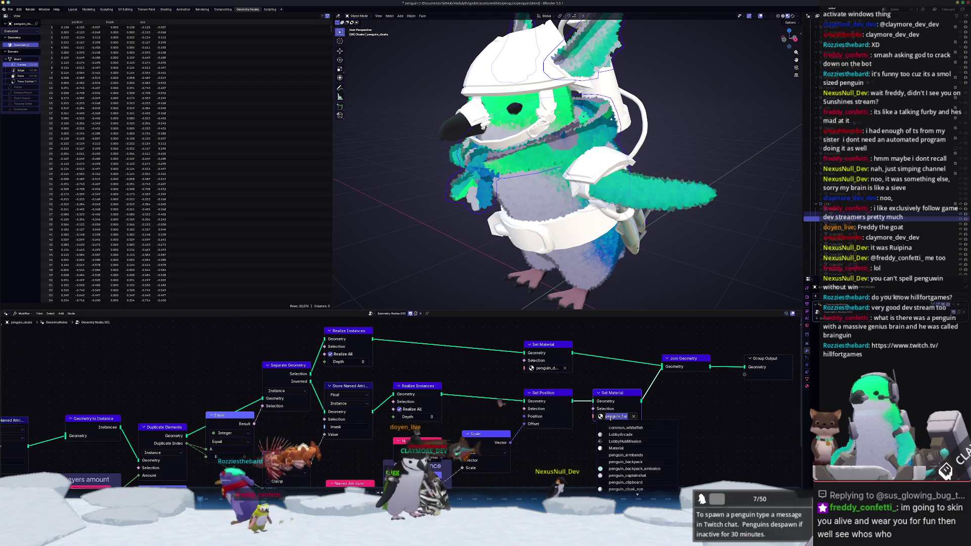
pyautogui.write('cloak')
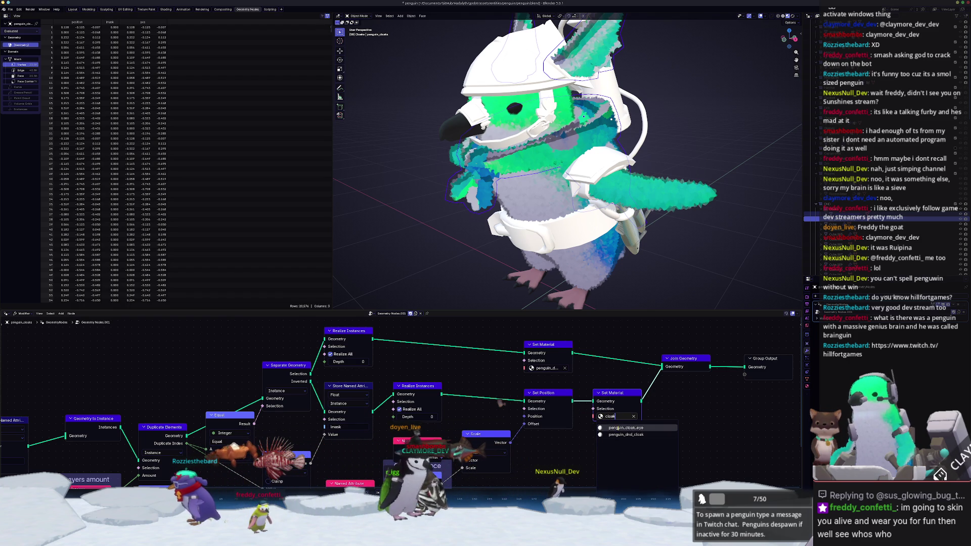
pyautogui.click(619, 434)
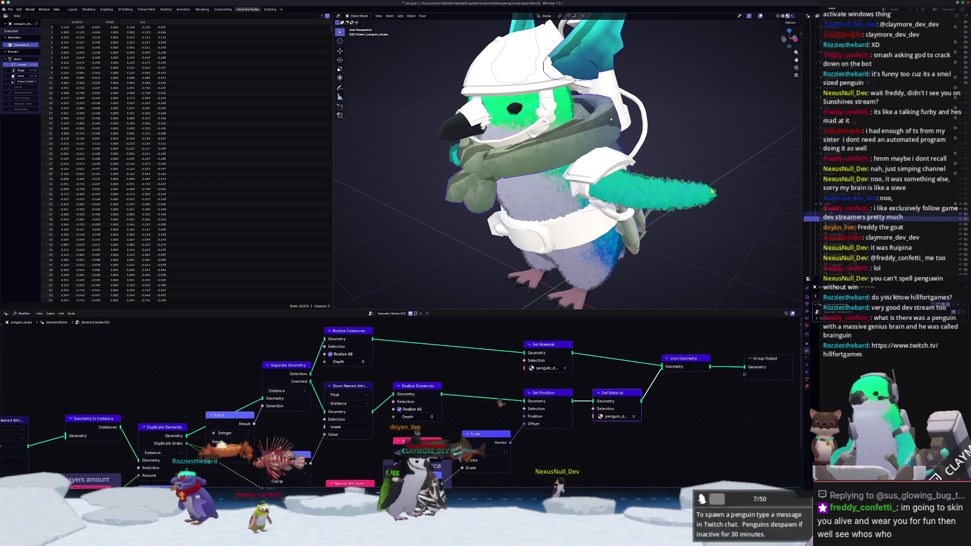
# Step: Apply the penguin object's transforms and return to the Shading workspace
pyautogui.moveTo(515, 157)
pyautogui.mouseDown(button='middle')
pyautogui.moveTo(543, 155)
pyautogui.moveTo(493, 173)
pyautogui.moveTo(546, 166)
pyautogui.mouseUp(button='middle')
pyautogui.hotkey('ctrl', 'a')
pyautogui.click(546, 153)
pyautogui.scroll(-5, 546, 166)
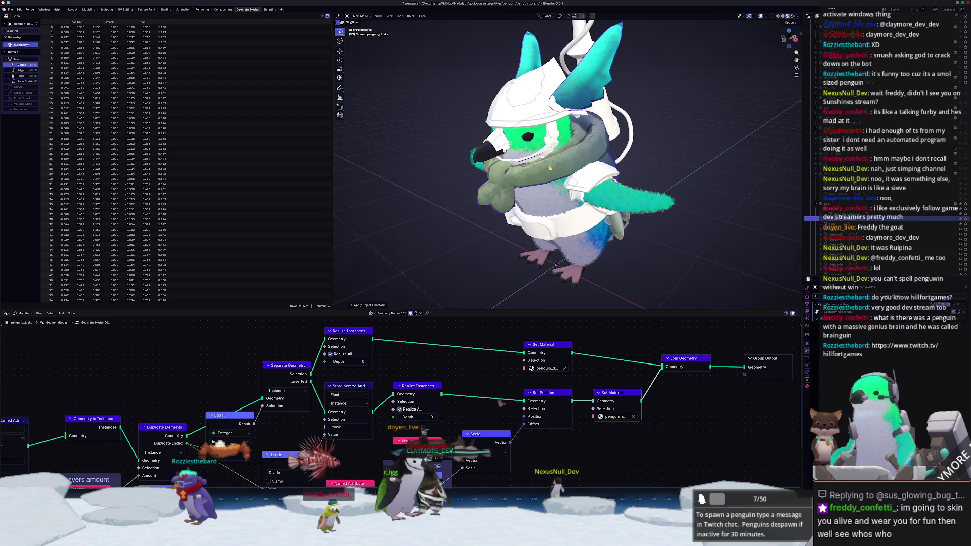
pyautogui.hotkey('ctrl', 'a')
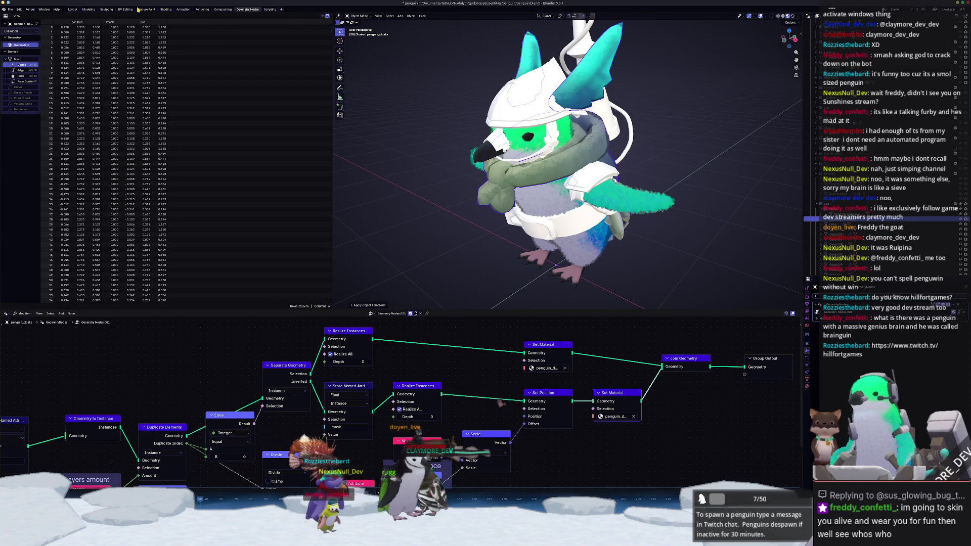
pyautogui.click(166, 10)
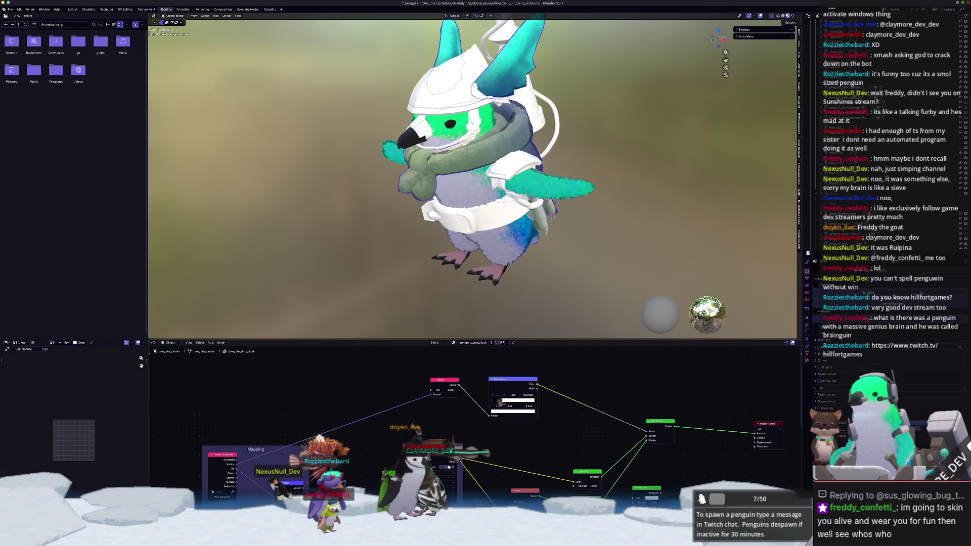
pyautogui.scroll(2, 504, 454)
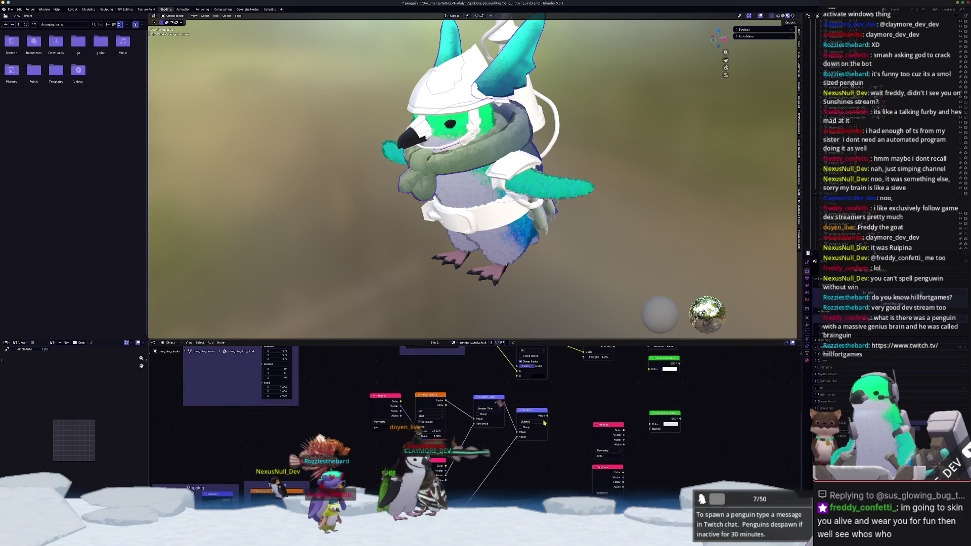
# Step: Connect the Value node to the Mix node's input in the cloak texture nodes
pyautogui.scroll(2, 501, 403)
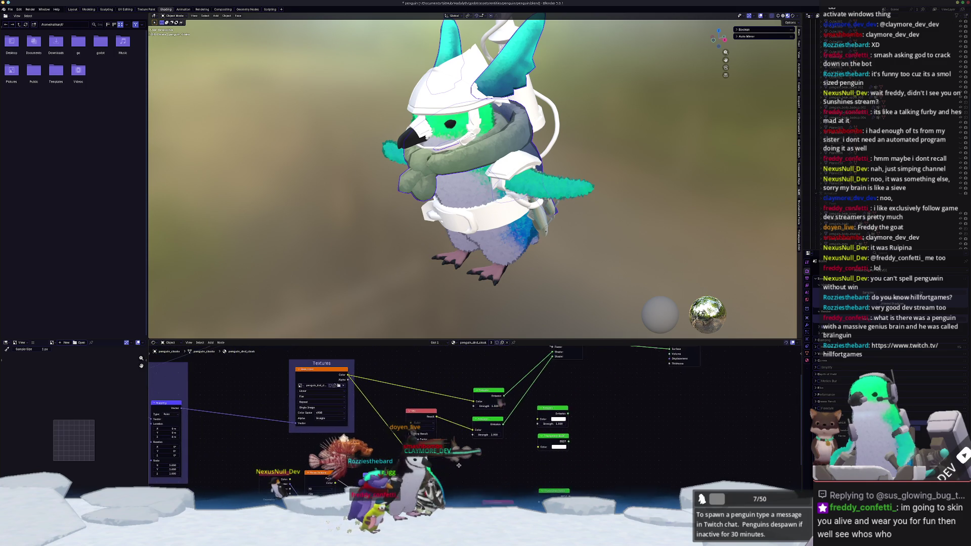
pyautogui.scroll(-2, 463, 438)
pyautogui.moveTo(462, 439)
pyautogui.mouseDown(button='middle')
pyautogui.moveTo(445, 479)
pyautogui.moveTo(463, 470)
pyautogui.moveTo(492, 506)
pyautogui.moveTo(501, 423)
pyautogui.mouseUp(button='middle')
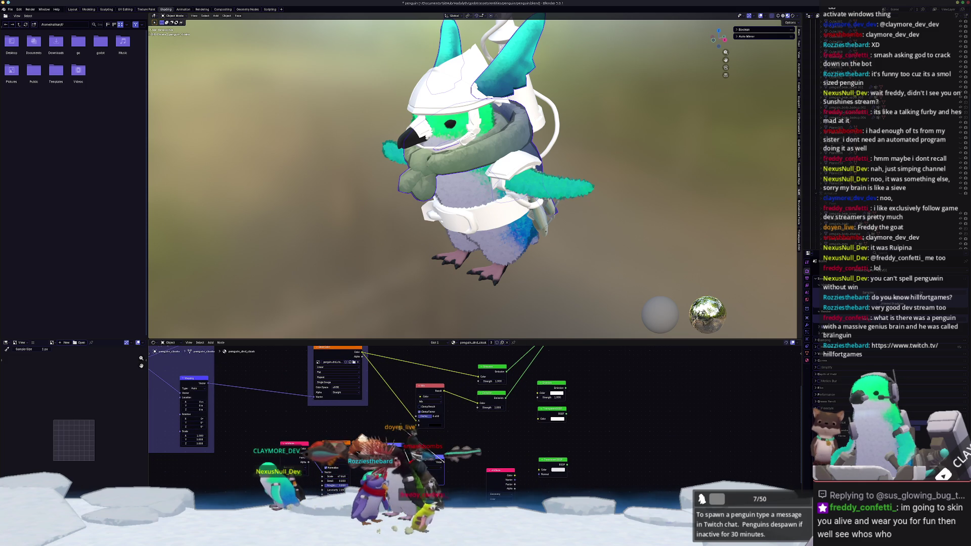
pyautogui.moveTo(443, 462); pyautogui.dragTo(417, 421)
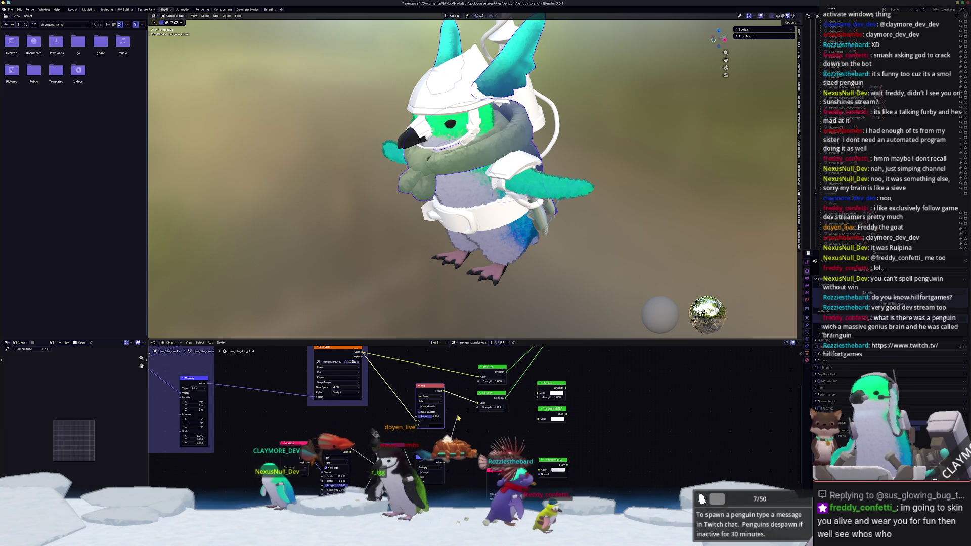
# Step: Switch to the penguin_fur material and move its Principled BSDF node to the right
pyautogui.click(454, 342)
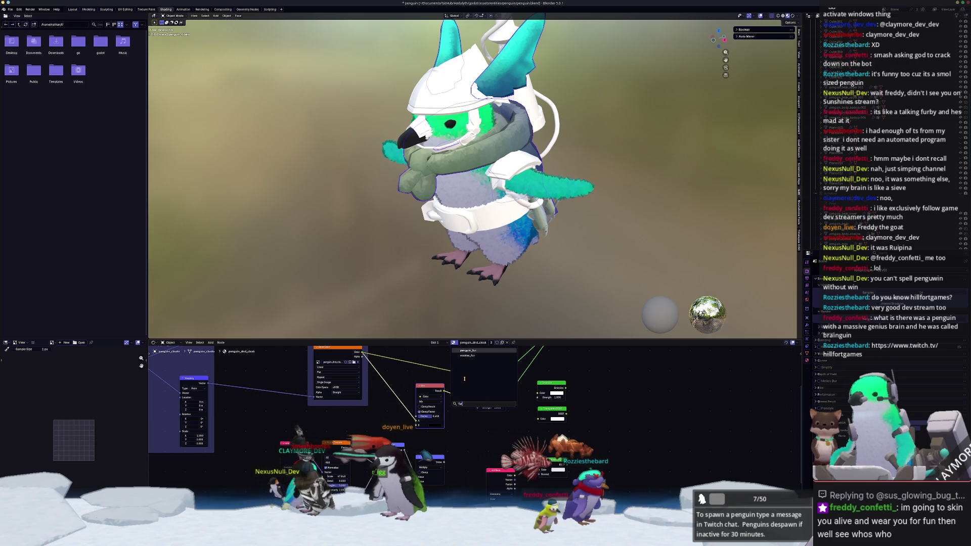
pyautogui.click(464, 379)
pyautogui.moveTo(464, 379)
pyautogui.mouseDown(button='middle')
pyautogui.moveTo(315, 409)
pyautogui.moveTo(269, 451)
pyautogui.mouseUp(button='middle')
pyautogui.scroll(-1, 270, 451)
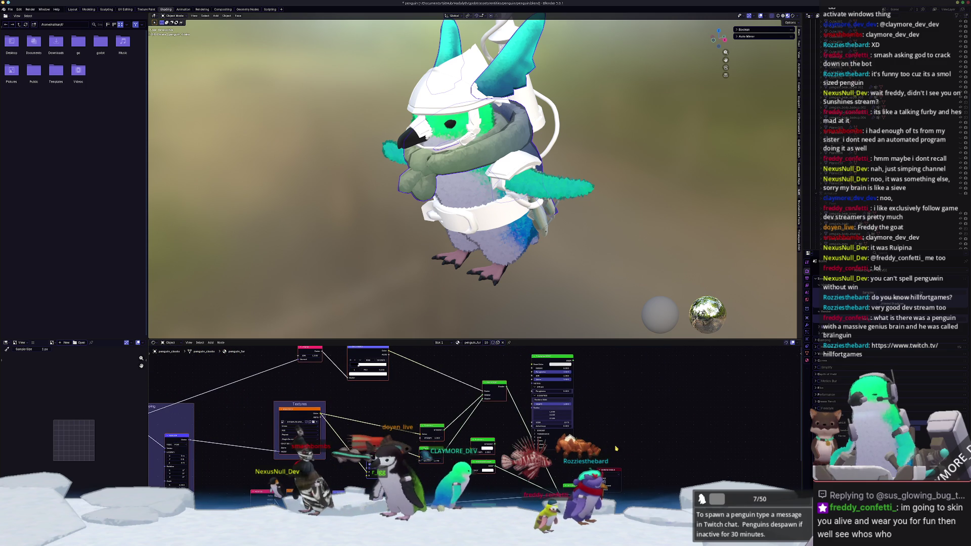
pyautogui.moveTo(545, 364); pyautogui.dragTo(632, 362)
pyautogui.scroll(-1, 570, 443)
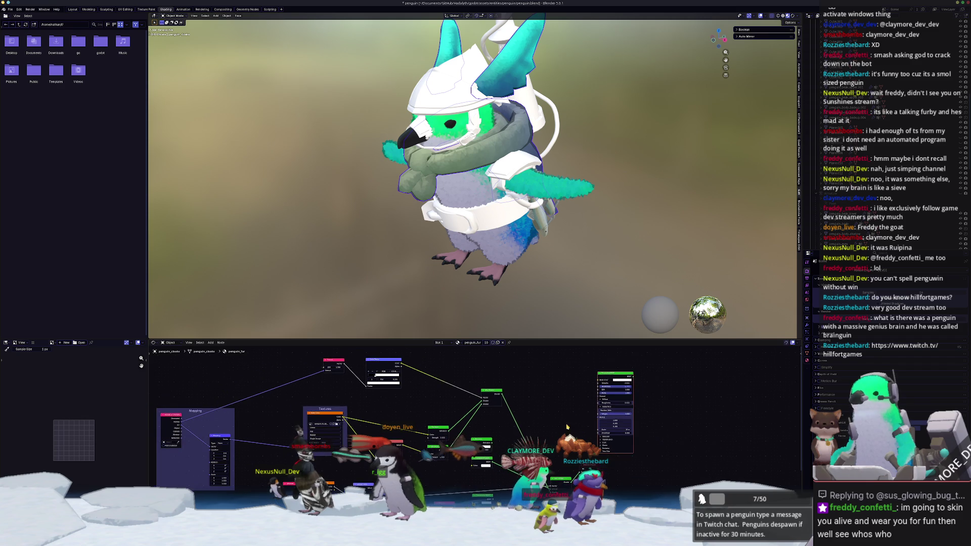
pyautogui.moveTo(570, 443); pyautogui.dragTo(587, 424, button='middle')
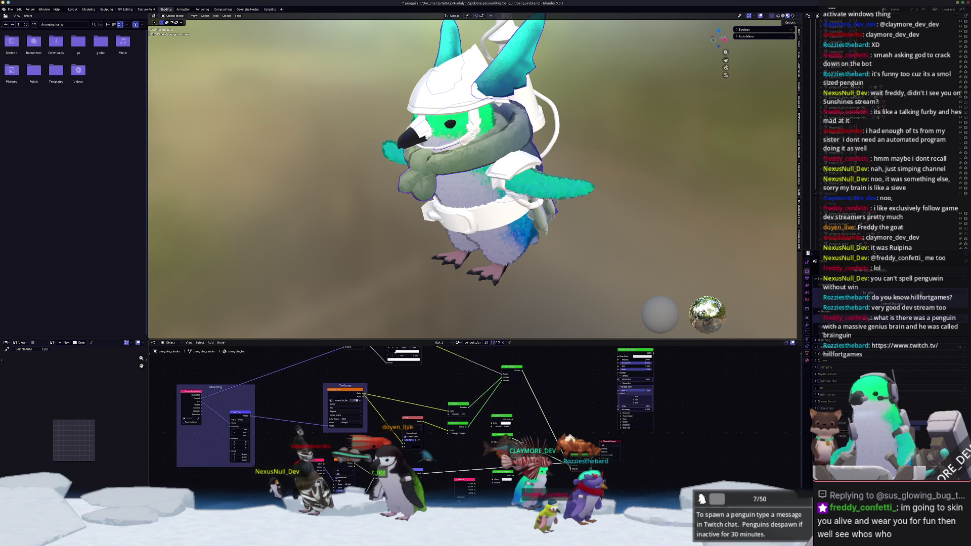
# Step: Switch to penguin_dnd_cloak and wire the lower Mix Shader into the Material Output Surface
pyautogui.click(458, 342)
pyautogui.write('cloak')
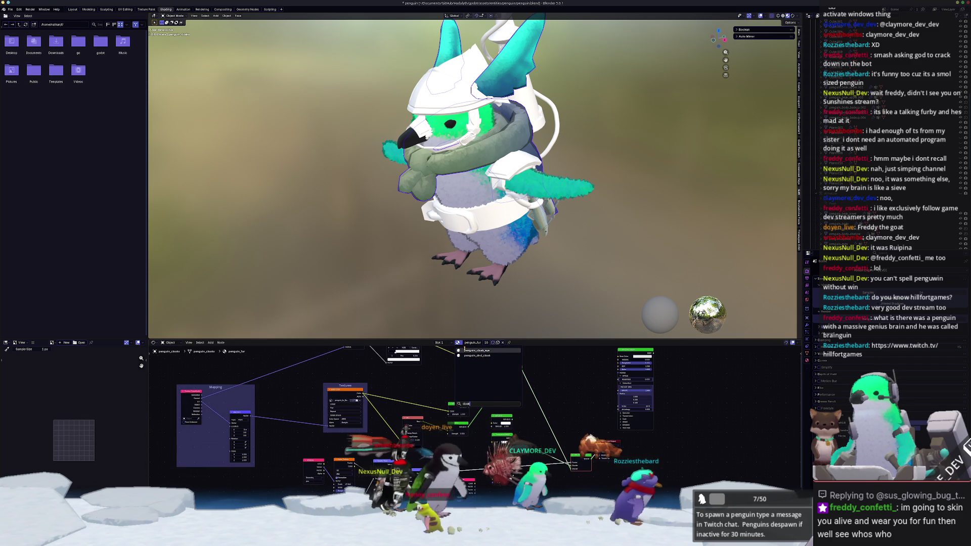
pyautogui.press('Down')
pyautogui.press('Return')
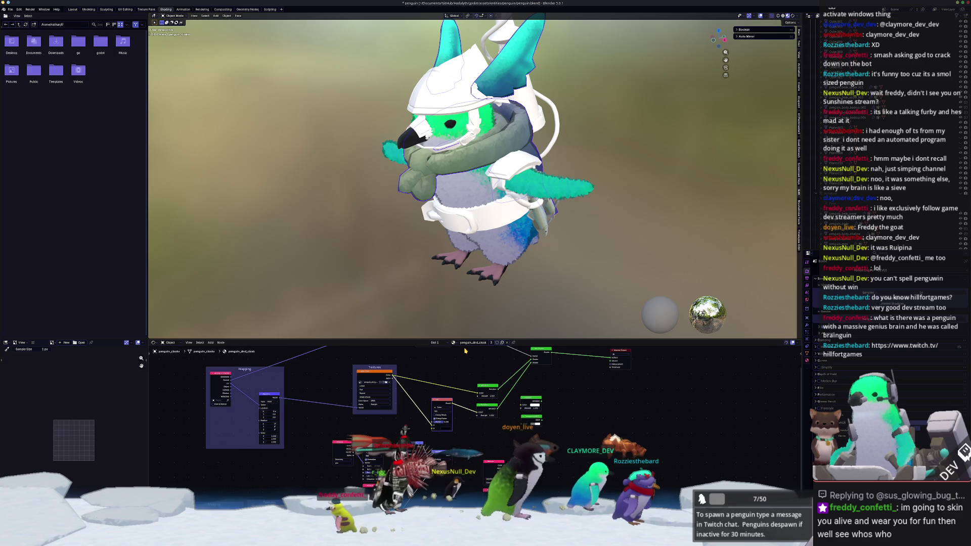
pyautogui.moveTo(511, 400); pyautogui.dragTo(483, 406, button='middle')
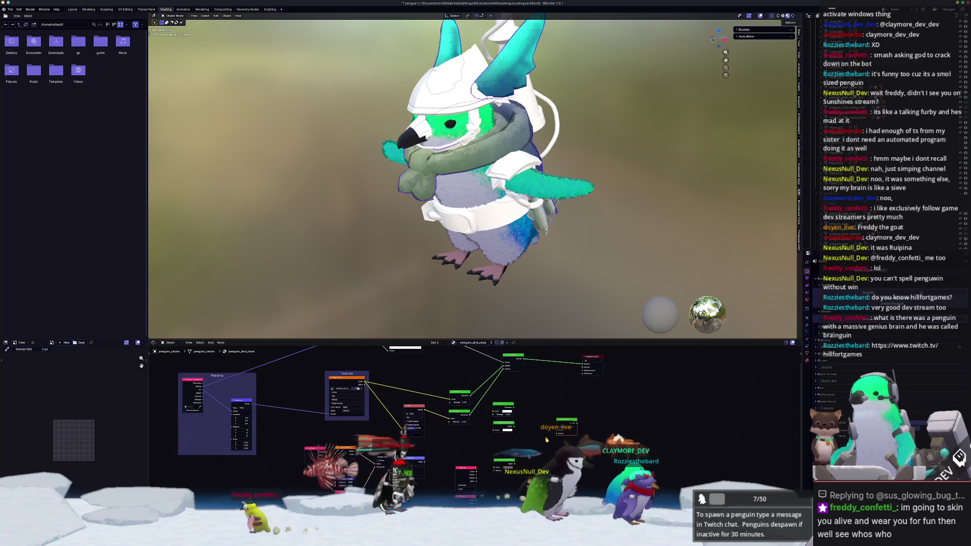
pyautogui.scroll(2, 546, 440)
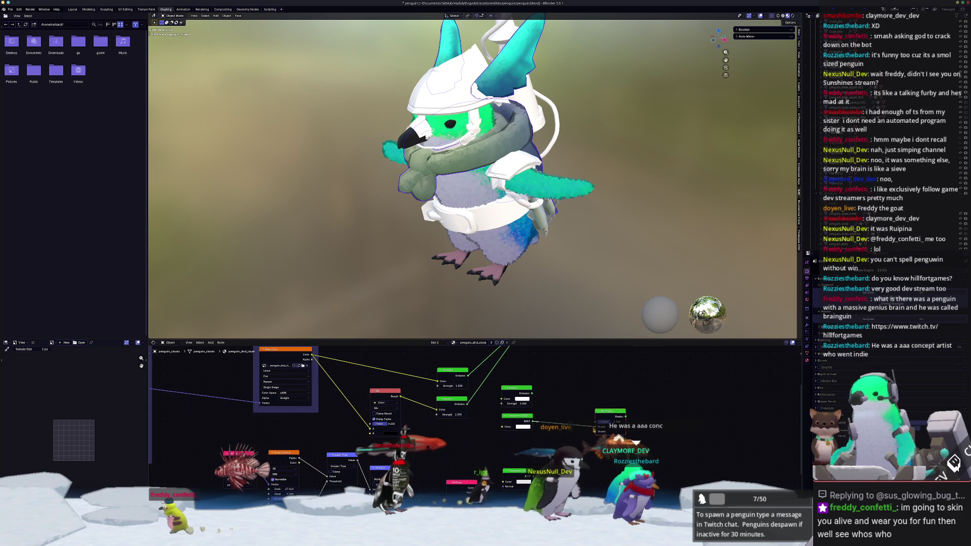
pyautogui.moveTo(505, 384); pyautogui.dragTo(476, 414, button='middle')
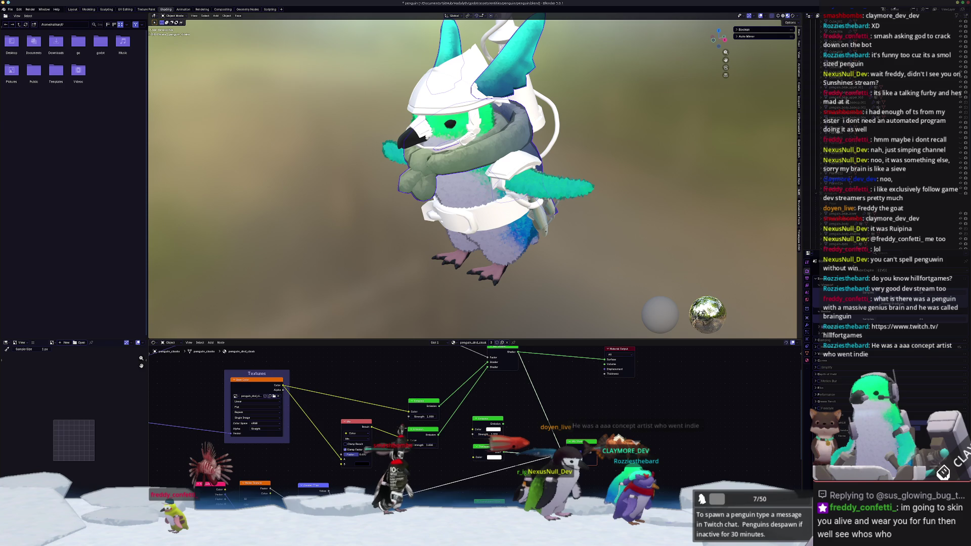
pyautogui.moveTo(597, 441); pyautogui.dragTo(604, 359)
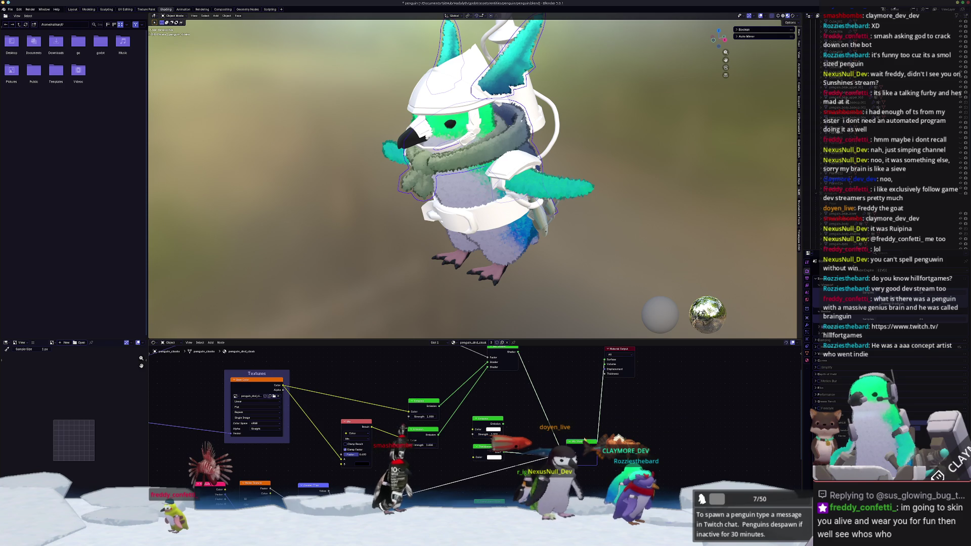
pyautogui.moveTo(426, 426); pyautogui.dragTo(468, 406, button='middle')
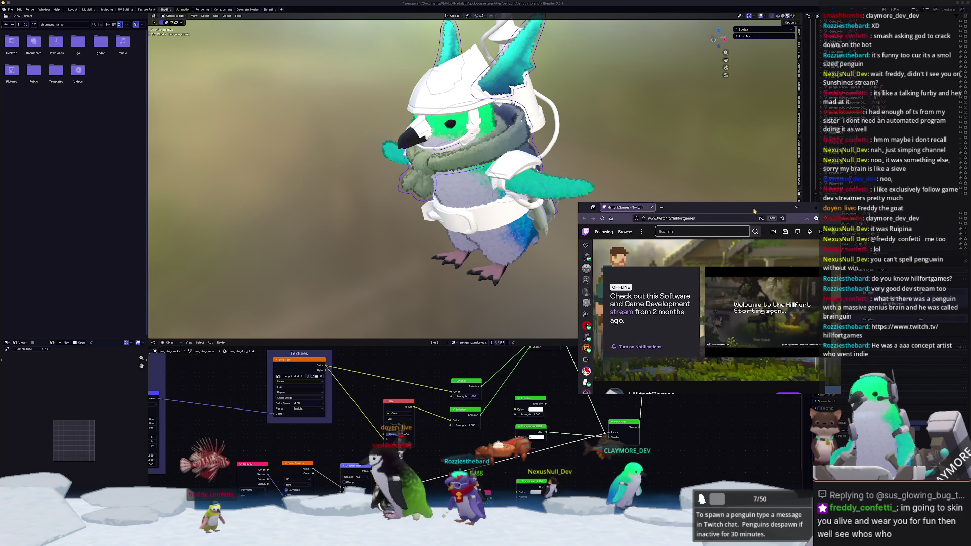
# Step: Enlarge the Twitch window, skip ahead in the HillfortGames video, then hide the browser for Blender
pyautogui.moveTo(726, 201); pyautogui.dragTo(727, 56)
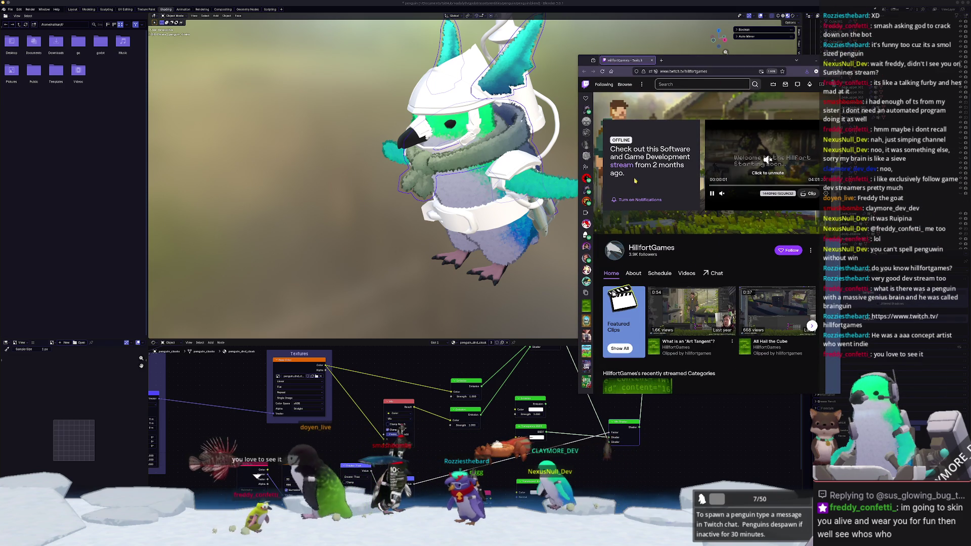
pyautogui.moveTo(577, 225)
pyautogui.mouseDown()
pyautogui.moveTo(433, 230)
pyautogui.moveTo(515, 233)
pyautogui.mouseUp()
pyautogui.click(720, 195)
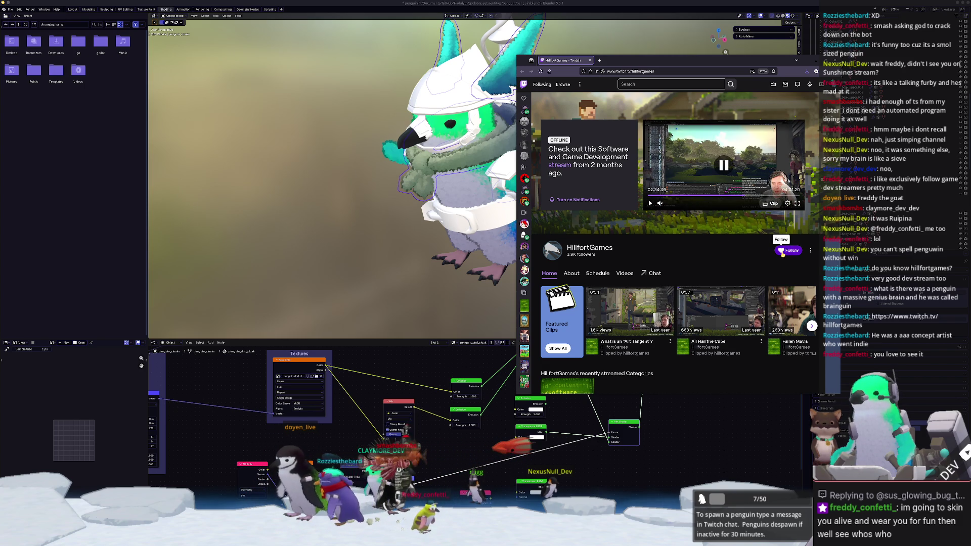
pyautogui.click(816, 61)
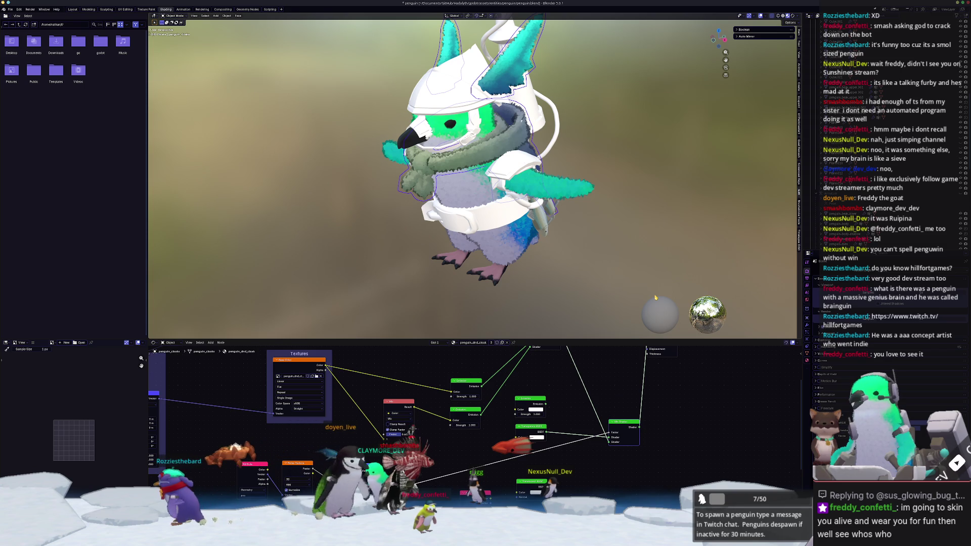
pyautogui.hotkey('alt', 'Tab')
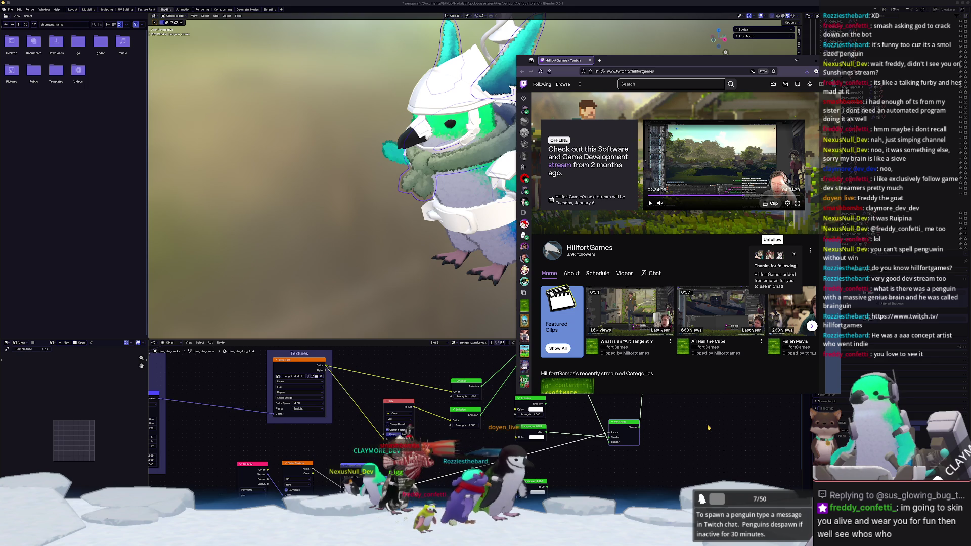
pyautogui.hotkey('alt', 'Tab')
pyautogui.scroll(5, 521, 273)
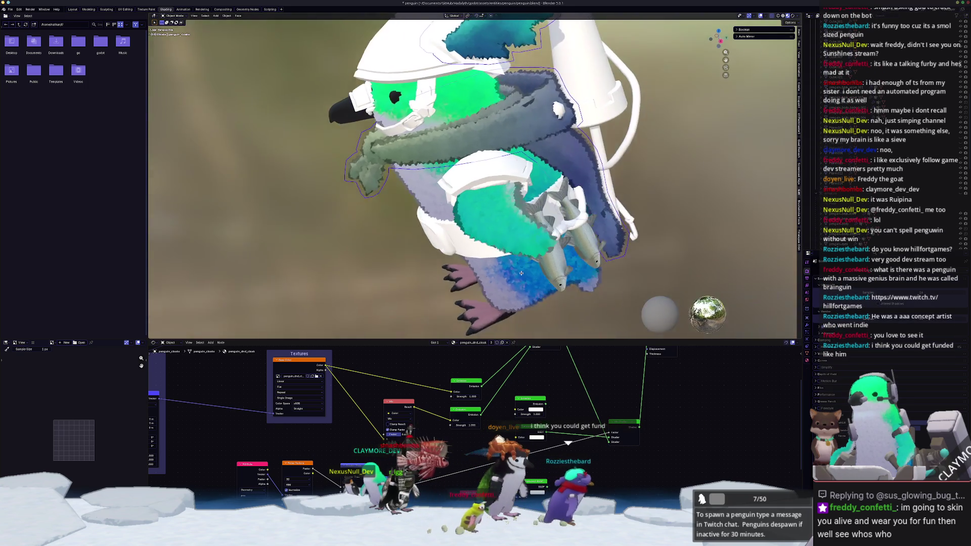
# Step: Apply the penguin's scale and disconnect the Multiply node's first Value input
pyautogui.moveTo(521, 273)
pyautogui.mouseDown(button='middle')
pyautogui.moveTo(470, 248)
pyautogui.moveTo(614, 259)
pyautogui.mouseUp(button='middle')
pyautogui.hotkey('ctrl', 'a')
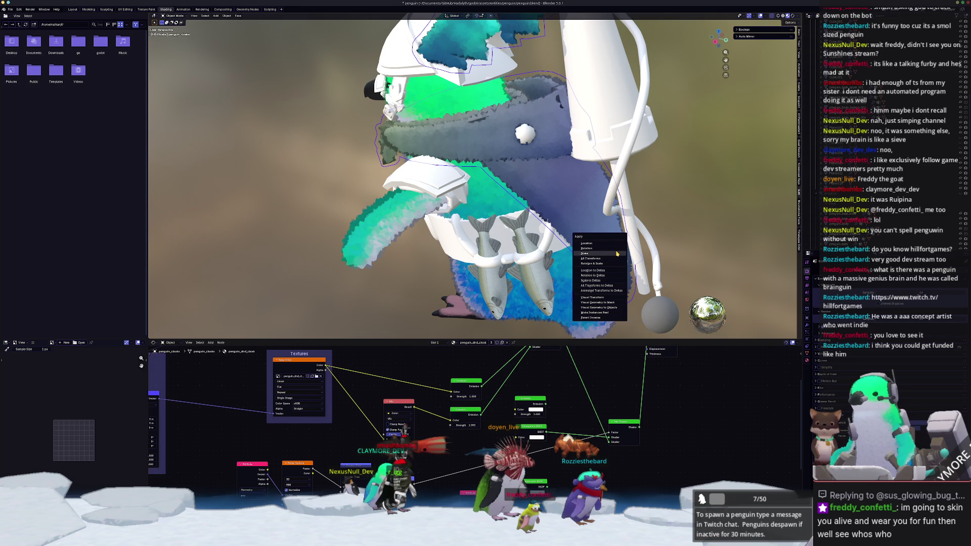
pyautogui.click(617, 253)
pyautogui.moveTo(389, 533)
pyautogui.mouseDown(button='middle')
pyautogui.moveTo(529, 419)
pyautogui.moveTo(530, 430)
pyautogui.mouseUp(button='middle')
pyautogui.moveTo(526, 397); pyautogui.dragTo(525, 410)
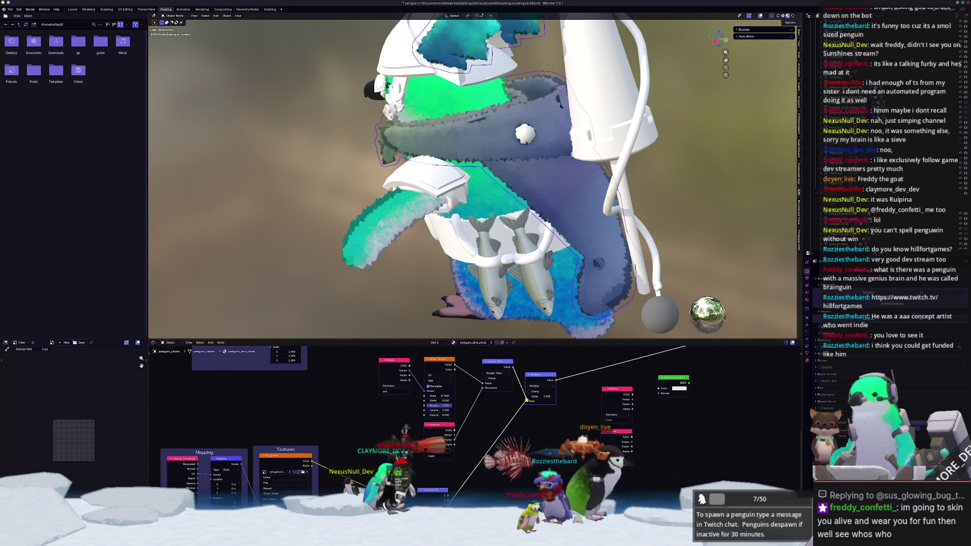
pyautogui.scroll(-3, 632, 212)
pyautogui.moveTo(632, 212)
pyautogui.mouseDown(button='middle')
pyautogui.moveTo(635, 203)
pyautogui.moveTo(681, 223)
pyautogui.moveTo(625, 210)
pyautogui.mouseUp(button='middle')
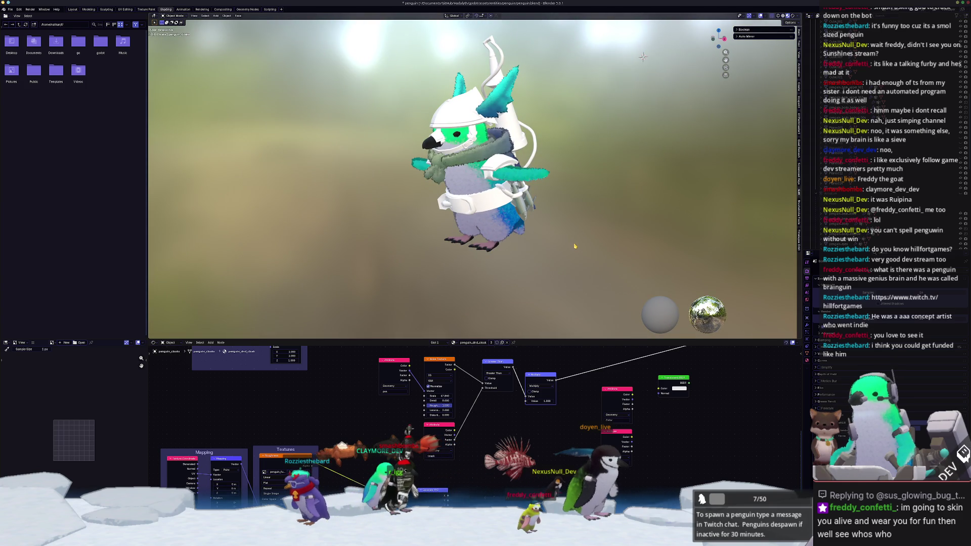
# Step: Save the penguin file and make the cloak eye the active object to show its material
pyautogui.hotkey('ctrl', 's')
pyautogui.moveTo(574, 246)
pyautogui.mouseDown(button='middle')
pyautogui.moveTo(485, 172)
pyautogui.moveTo(445, 187)
pyautogui.moveTo(489, 203)
pyautogui.moveTo(584, 204)
pyautogui.moveTo(621, 231)
pyautogui.mouseUp(button='middle')
pyautogui.scroll(4, 468, 161)
pyautogui.click(476, 171)
pyautogui.scroll(3, 502, 423)
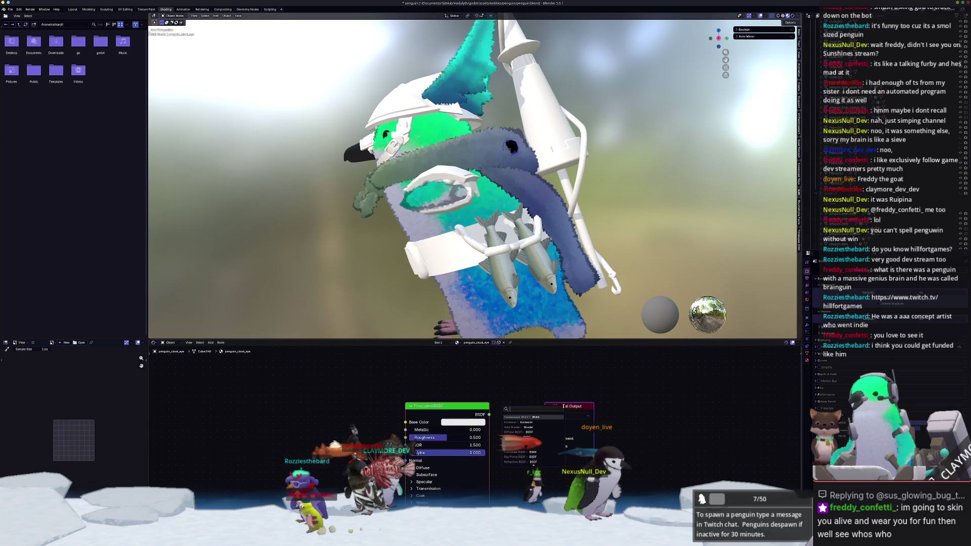
# Step: Paste the texture node chains, load penguin_cloak_eye_Base_color.png from dnd, and delete the Principled BSDF
pyautogui.hotkey('ctrl', 't')
pyautogui.hotkey('ctrl', 't')
pyautogui.click(497, 446)
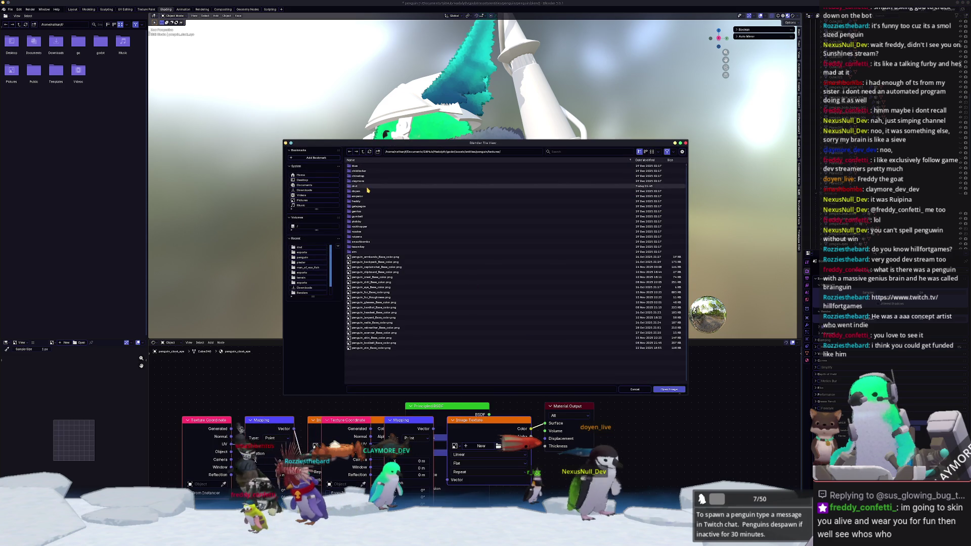
pyautogui.doubleClick(357, 186)
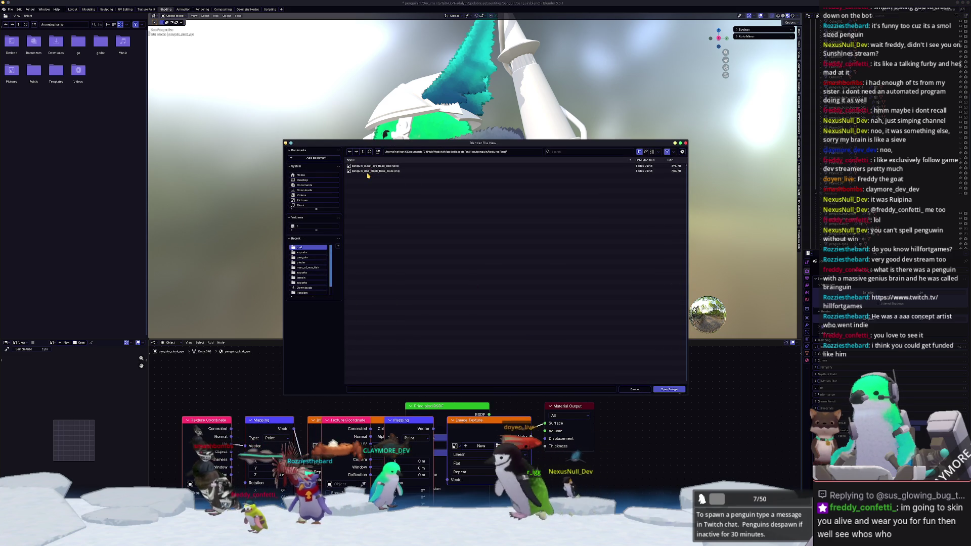
pyautogui.doubleClick(372, 167)
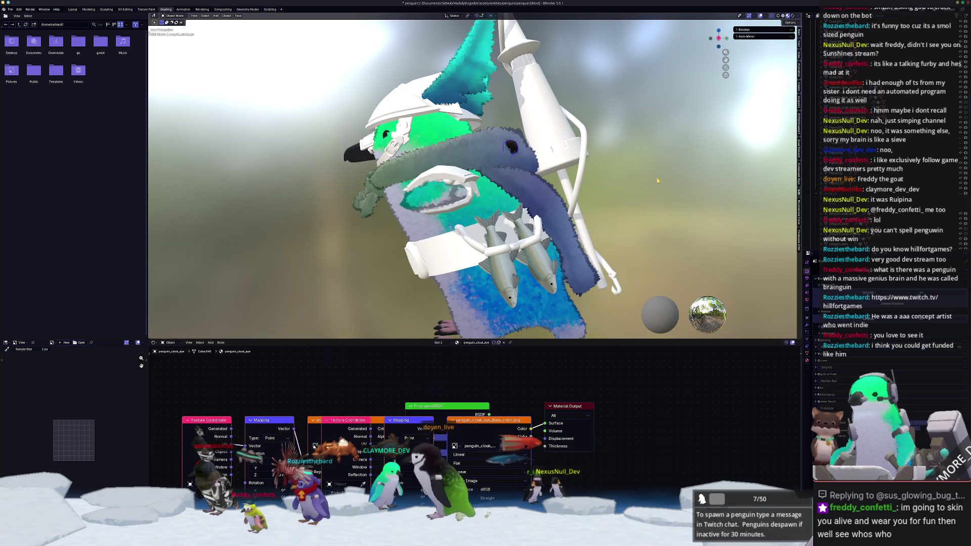
pyautogui.press('x')
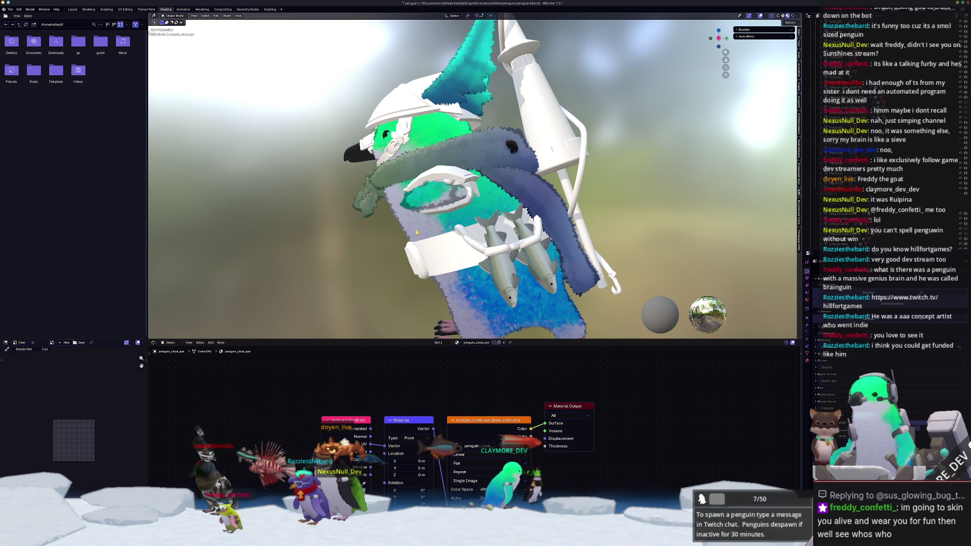
pyautogui.scroll(-2, 416, 232)
pyautogui.moveTo(412, 238); pyautogui.dragTo(392, 273, button='middle')
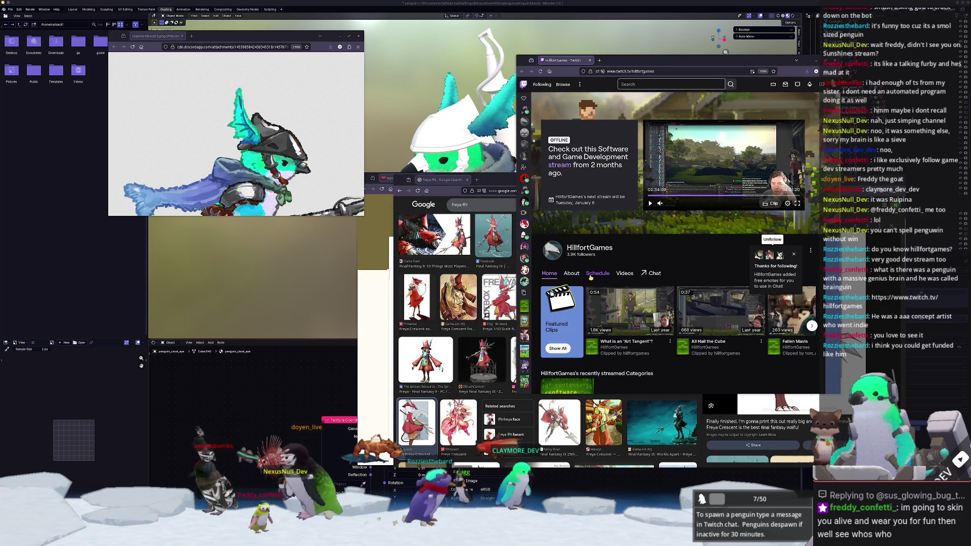
# Step: Show the HillfortGames About page and dismiss the thanks-for-following message
pyautogui.click(579, 275)
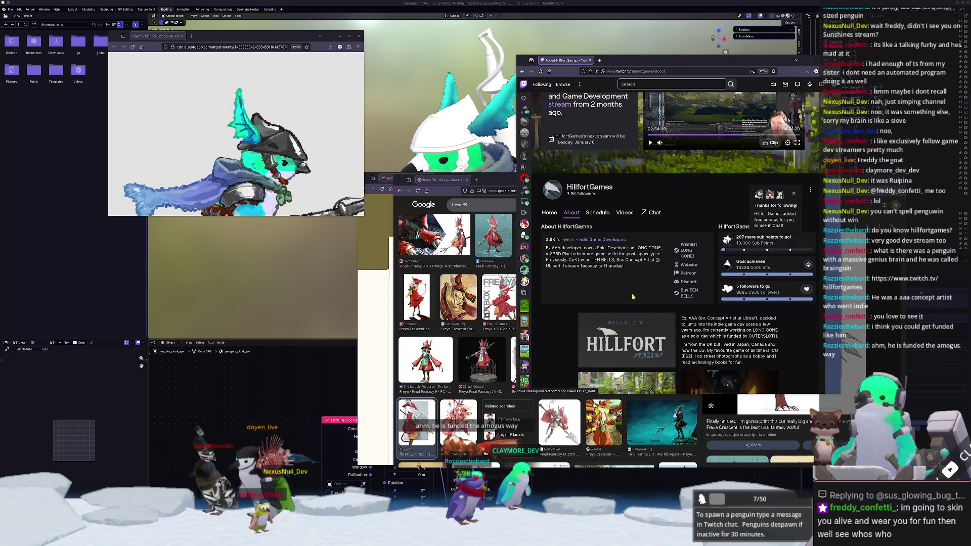
pyautogui.scroll(-1, 632, 297)
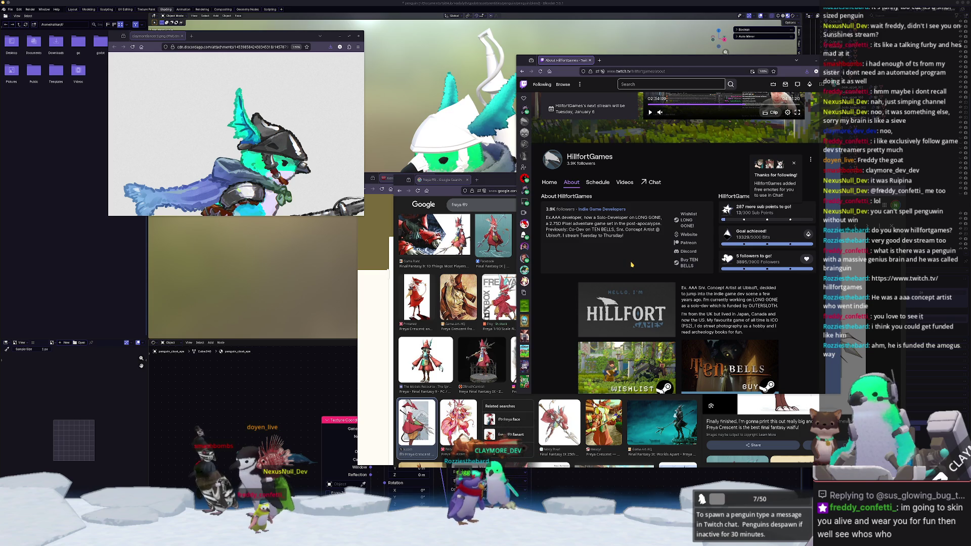
pyautogui.scroll(-2, 643, 254)
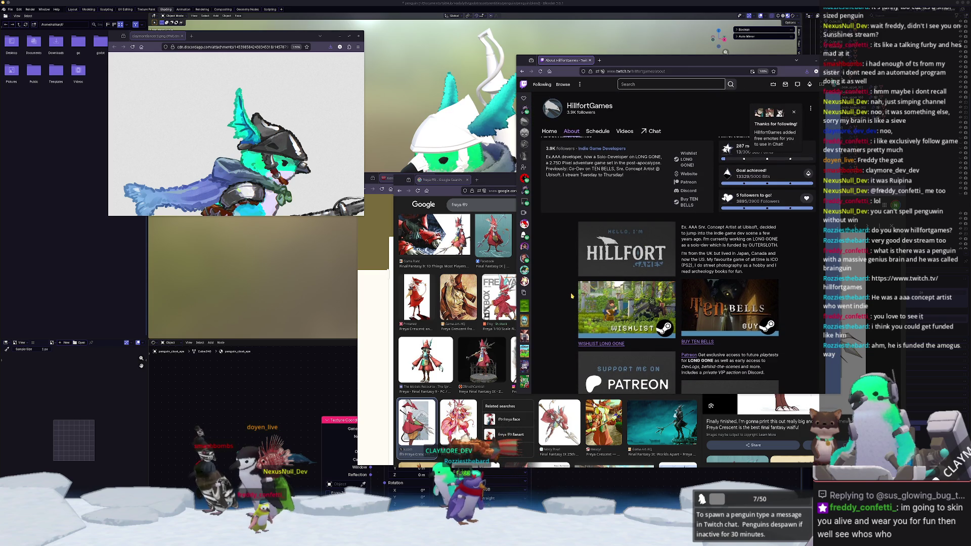
pyautogui.scroll(-1, 572, 295)
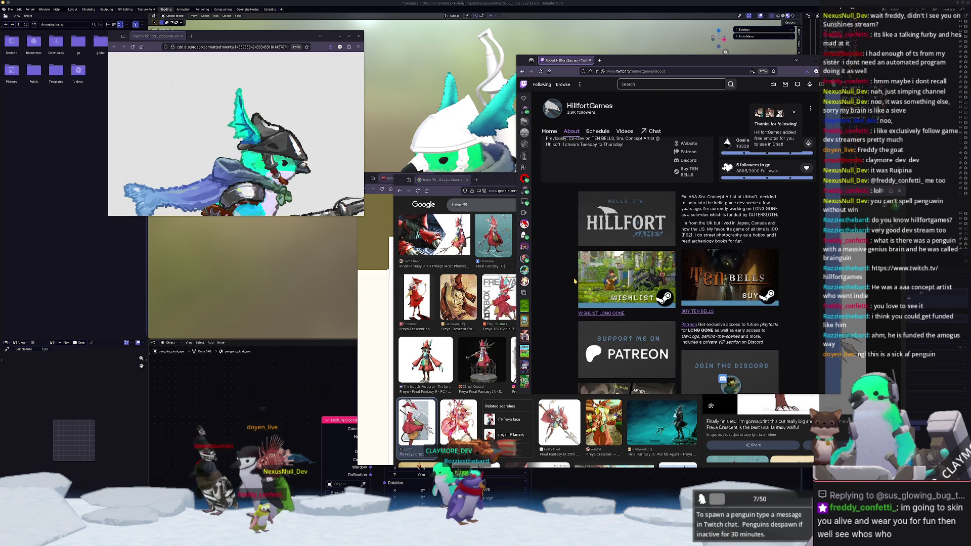
pyautogui.click(793, 113)
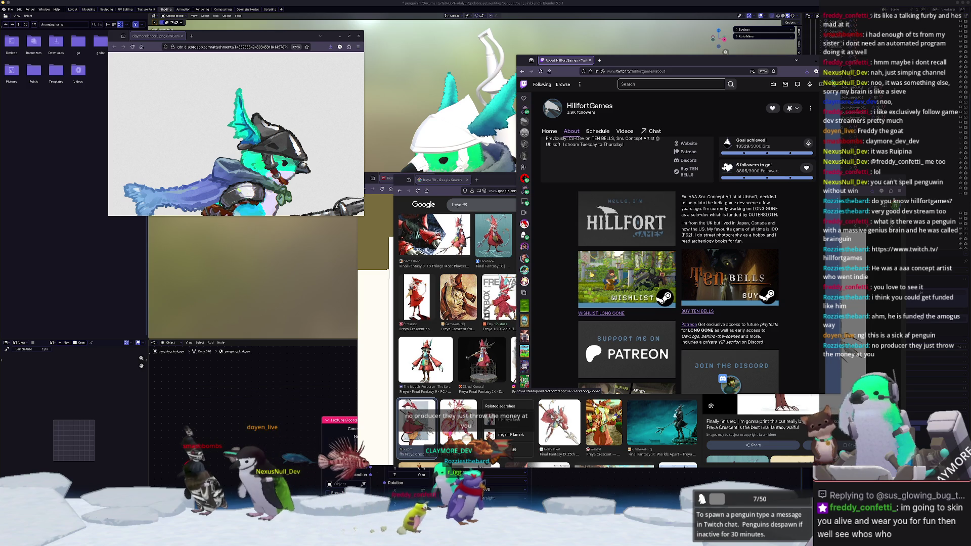
pyautogui.scroll(2, 591, 274)
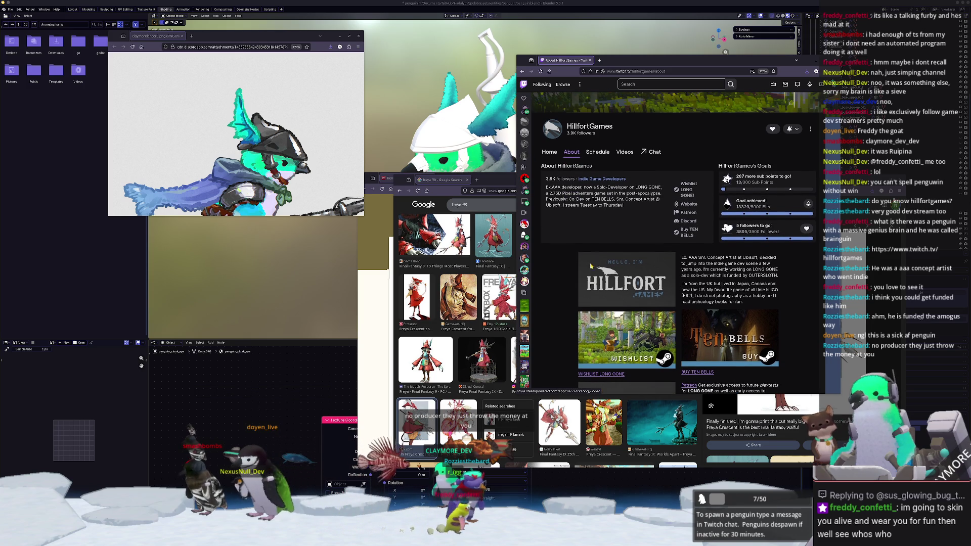
# Step: Open the channel's Patreon page in a new tab, then return to the About page
pyautogui.click(685, 214)
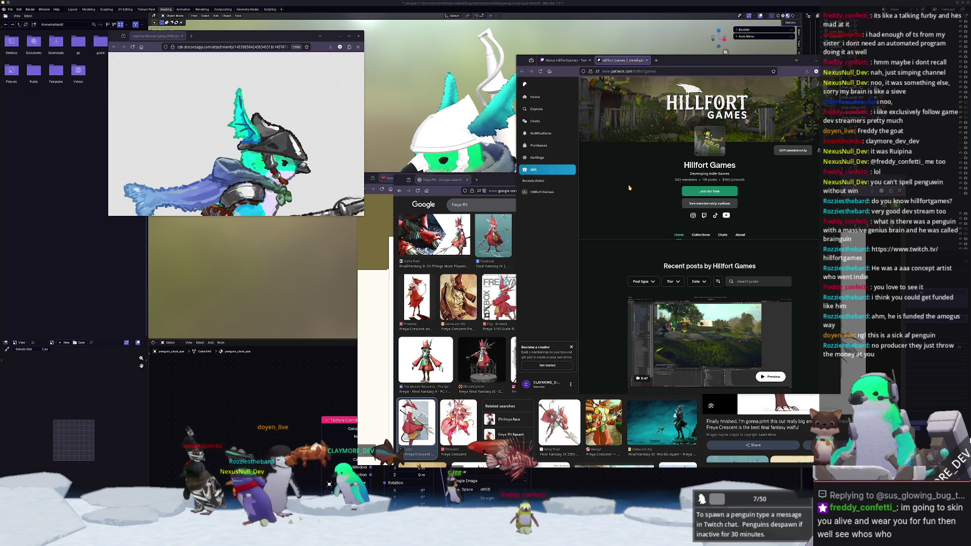
pyautogui.scroll(-3, 629, 187)
pyautogui.scroll(3, 629, 188)
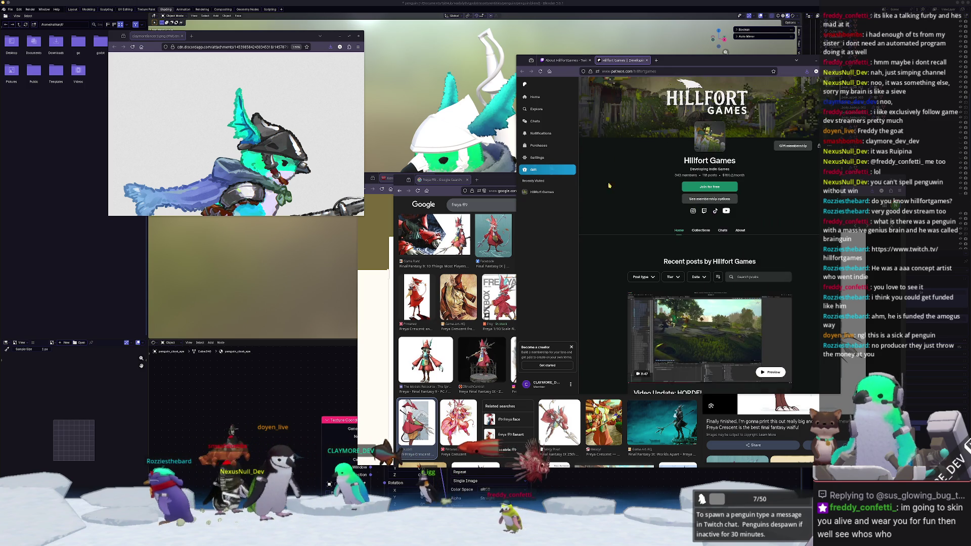
pyautogui.click(570, 60)
# Step: Open the Wishlist Long Gone Steam link in a background tab
pyautogui.scroll(3, 614, 215)
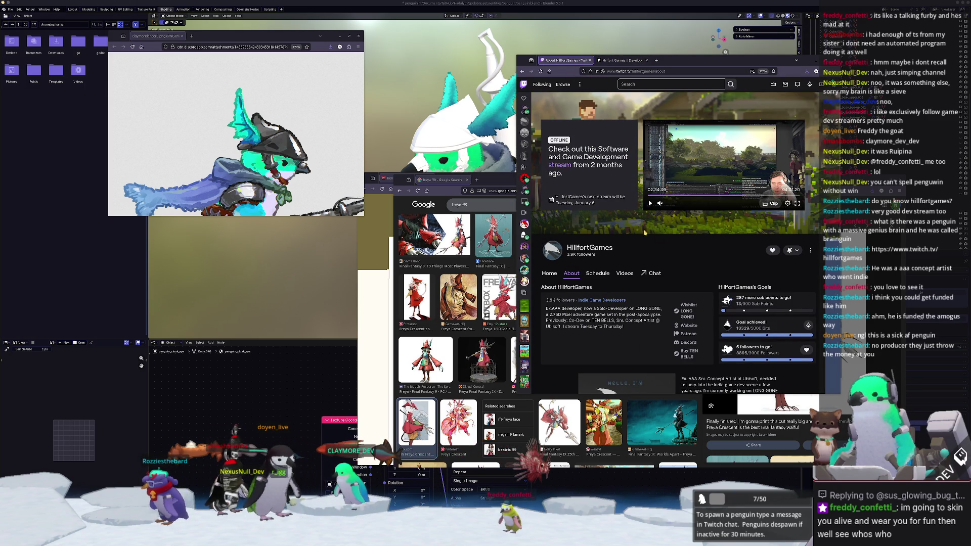
pyautogui.scroll(-1, 676, 235)
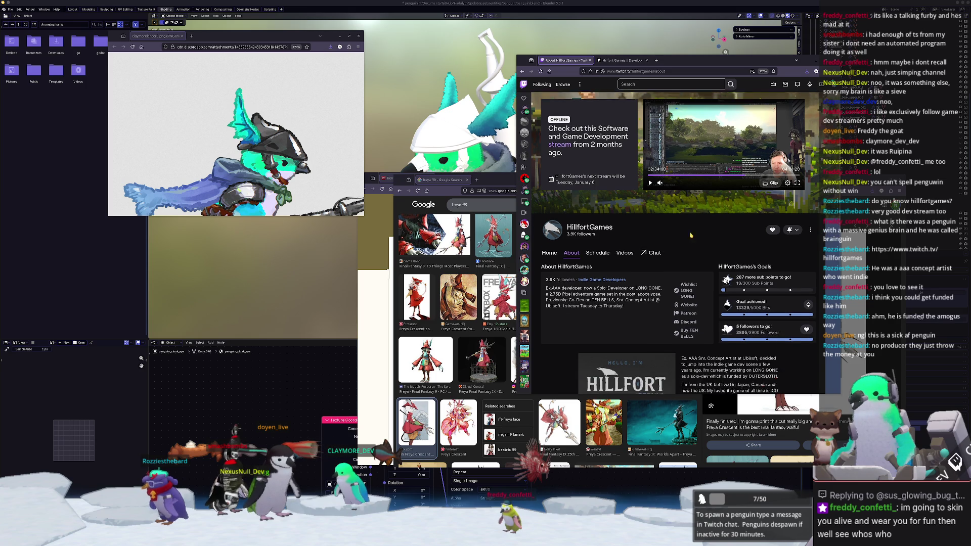
pyautogui.scroll(-1, 651, 253)
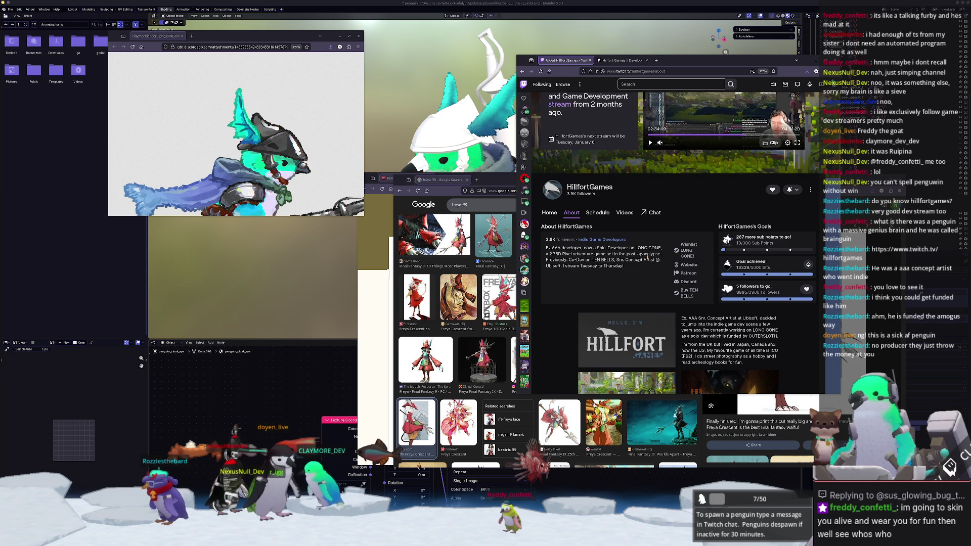
pyautogui.scroll(-5, 647, 257)
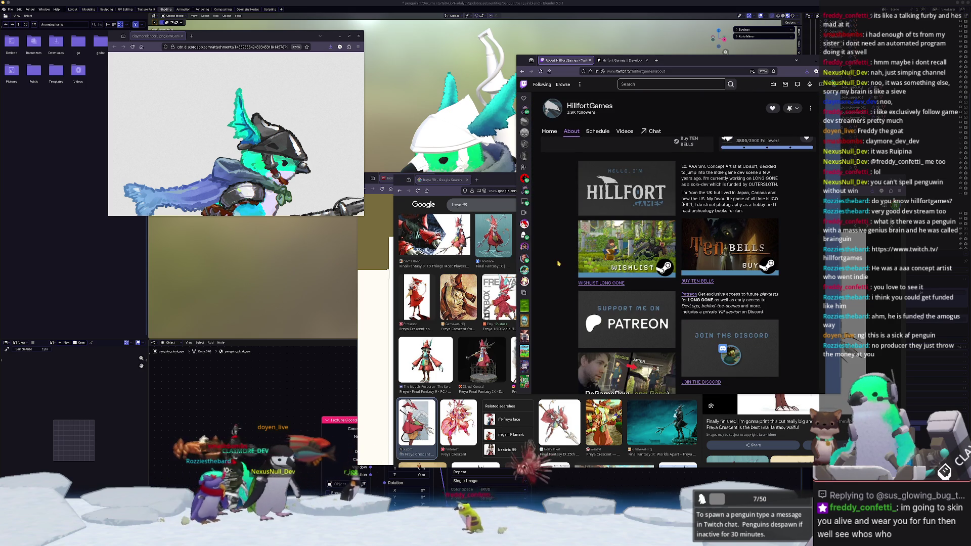
pyautogui.scroll(-1, 558, 262)
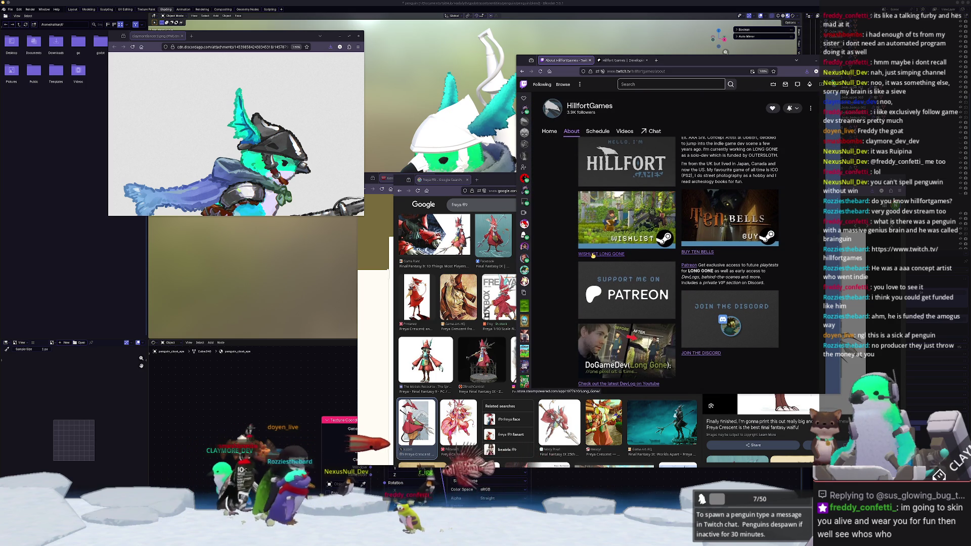
pyautogui.middleClick(592, 255)
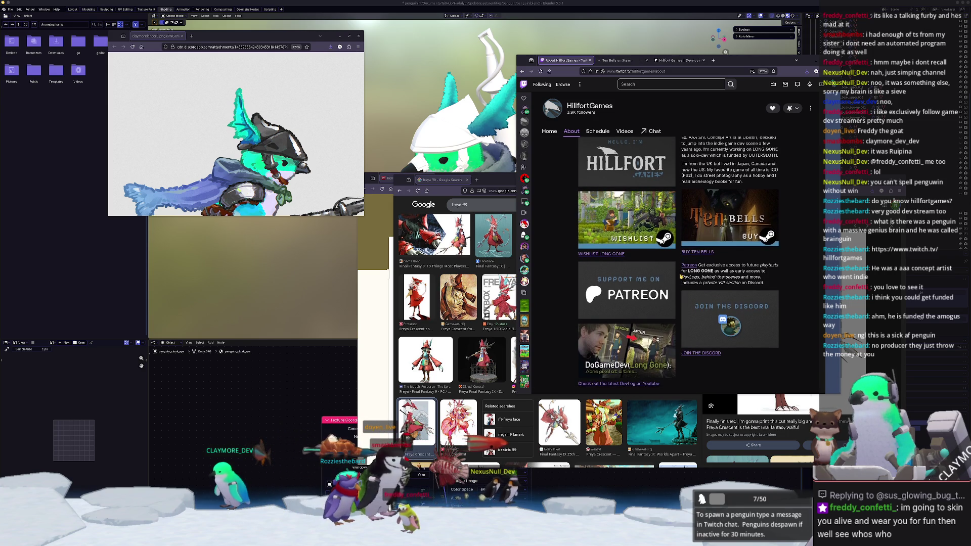
pyautogui.scroll(3, 680, 276)
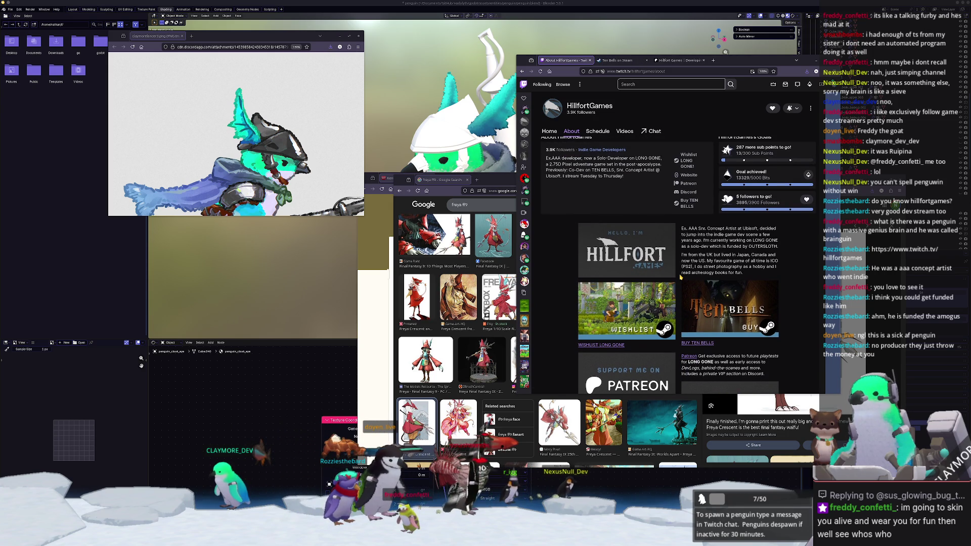